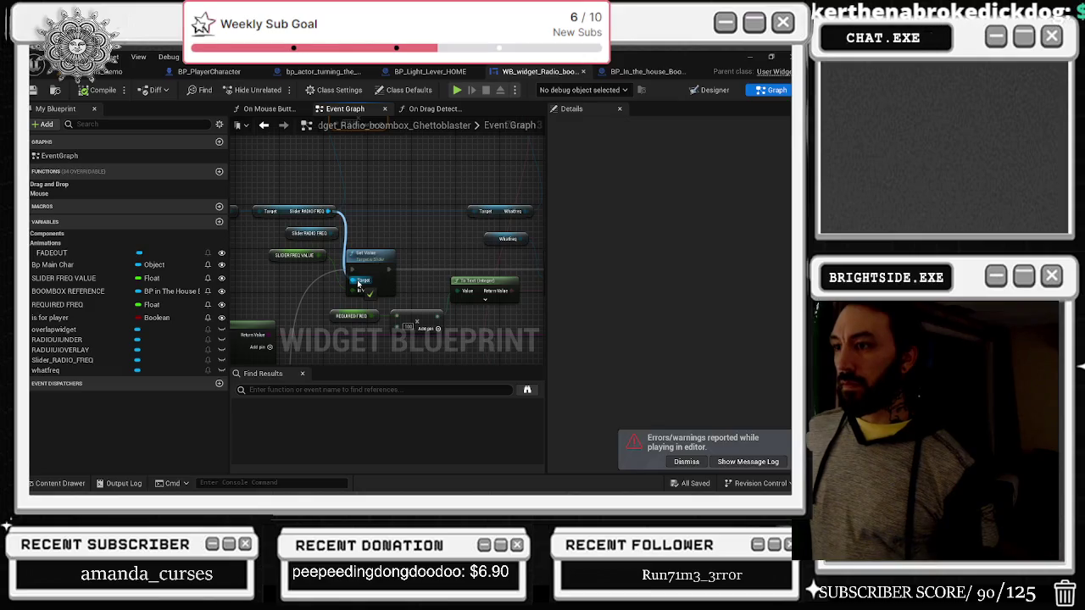
Step: Leave the radio widget's Event Graph for the level and start Play In Editor with Alt+P
left_click(384, 180)
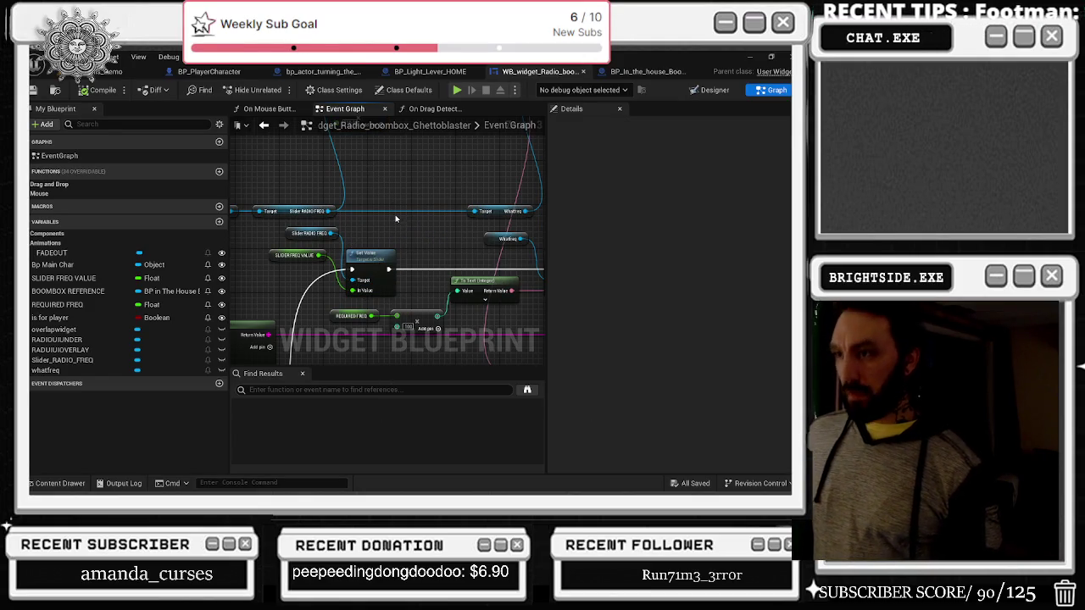
left_click_drag(395, 219, 395, 184)
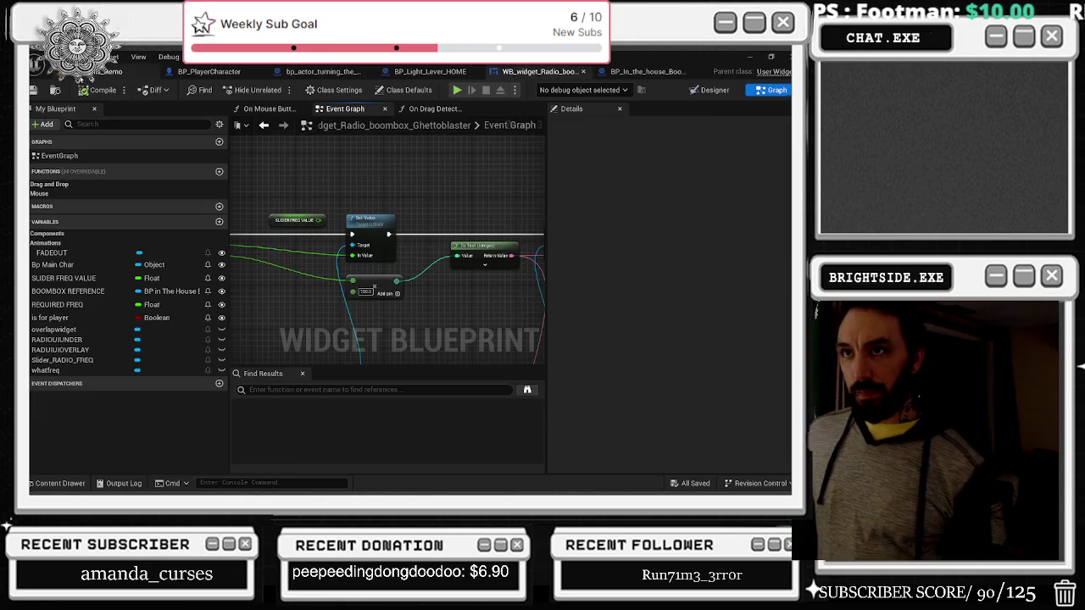
left_click(123, 71)
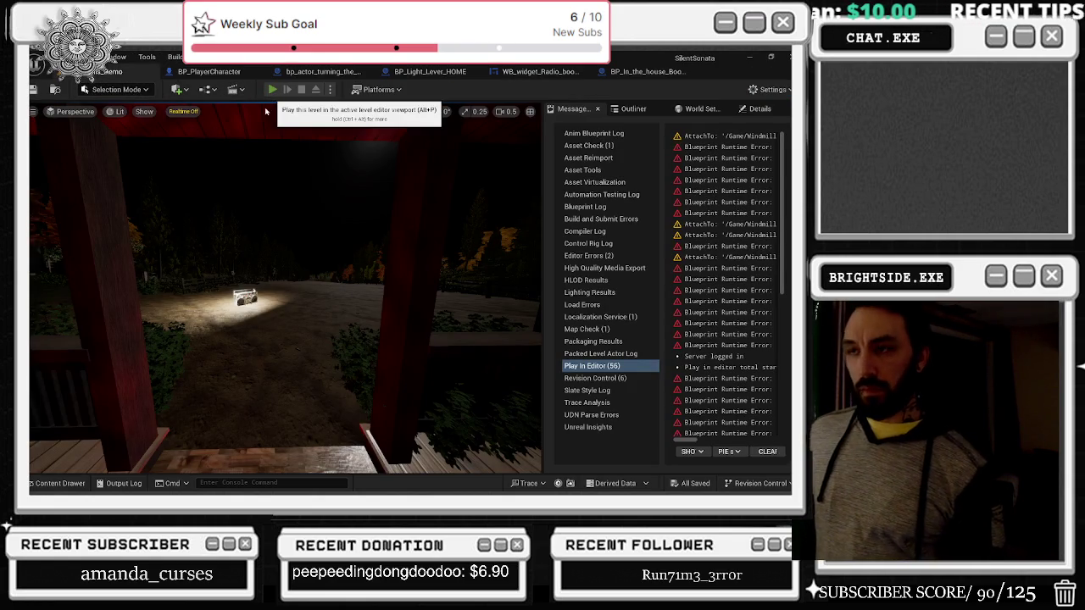
key("alt+p")
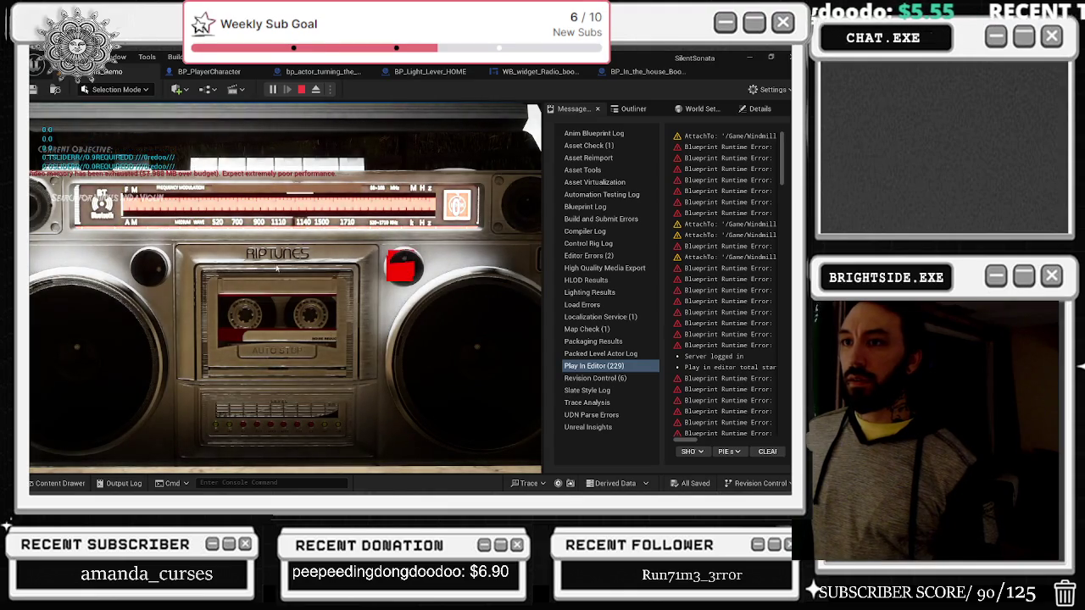
Step: Walk to the boombox, inspect it up close, and turn the right knob to move the needle
left_click(148, 254)
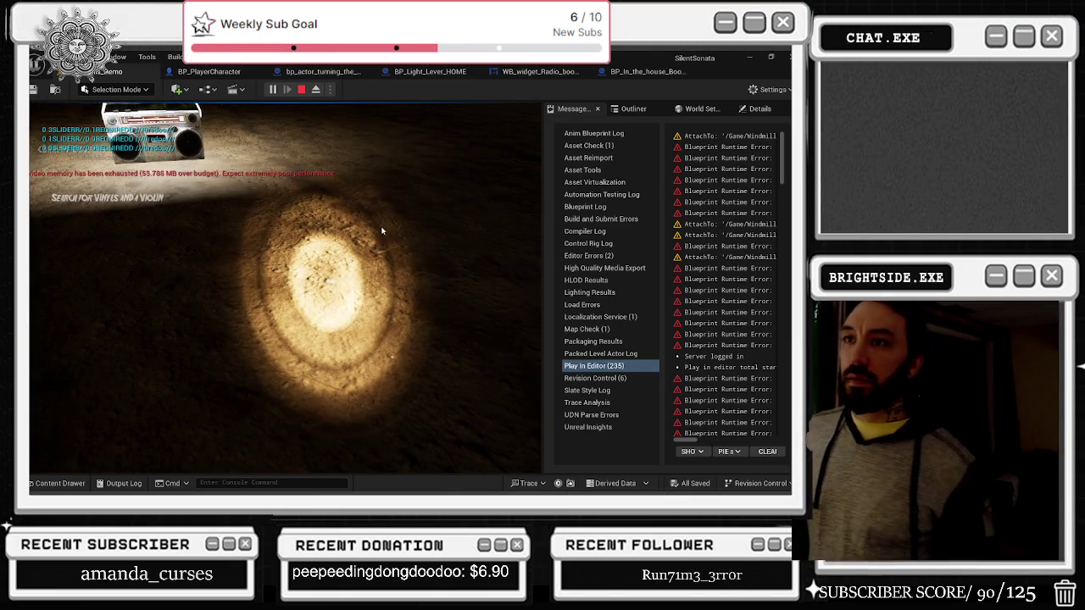
left_click(381, 230)
key("w")
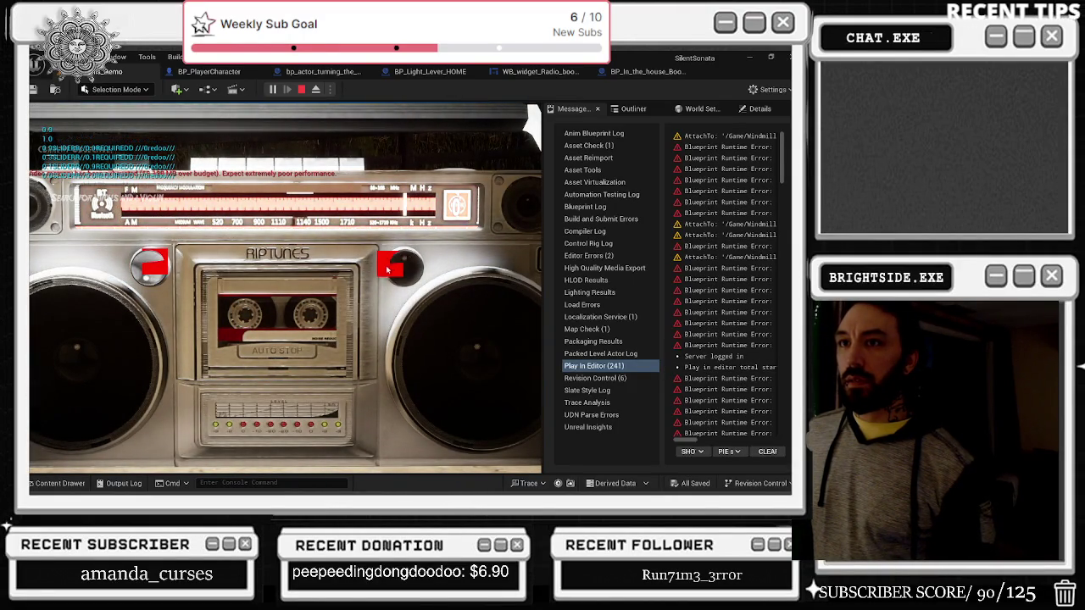
left_click_drag(388, 282, 394, 270)
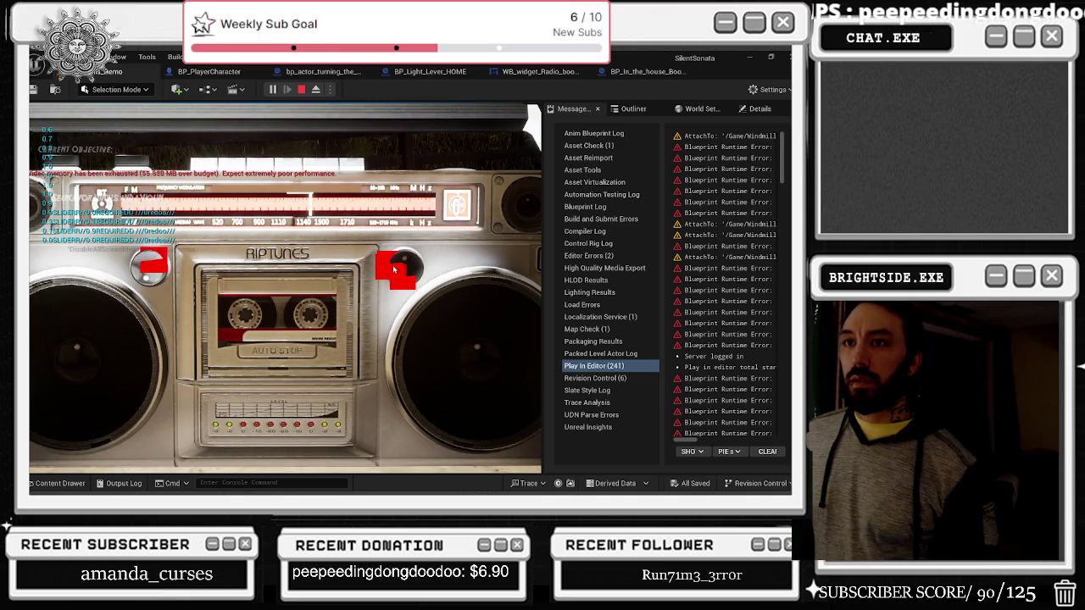
right_click(394, 270)
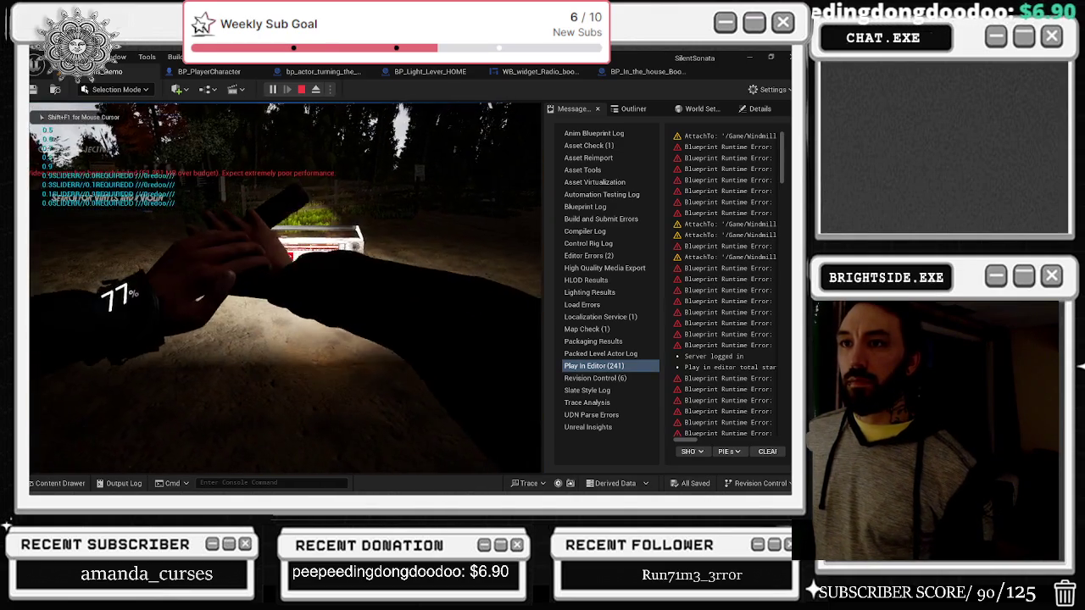
Step: Inspect the boombox again, tune the needle onto the required frequency, and stop the play session
key("e")
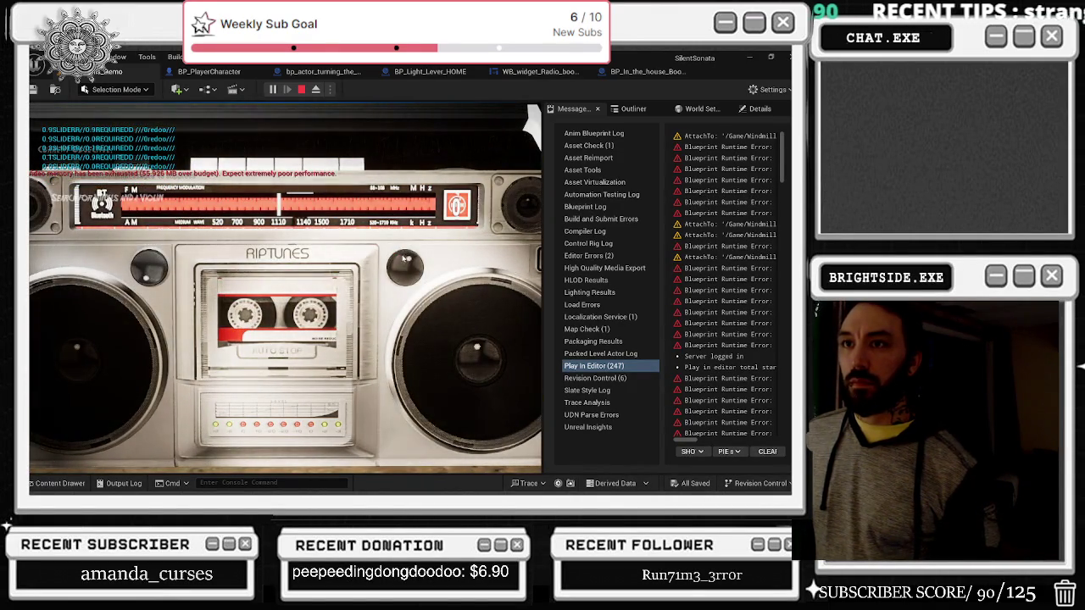
left_click(406, 259)
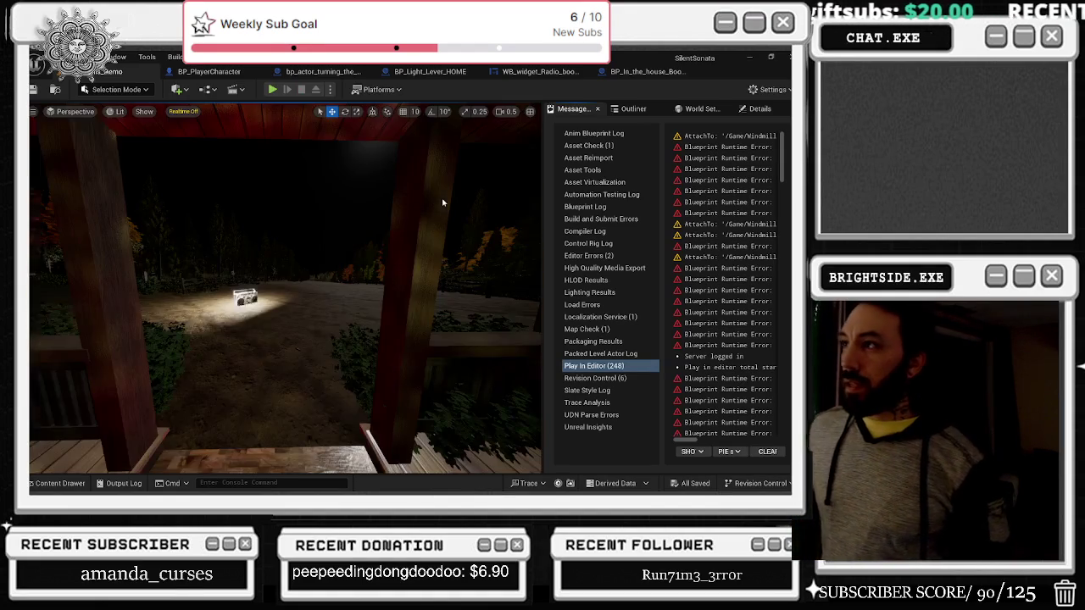
key("Escape")
left_click(540, 71)
Step: Bring the To Text and SetText nodes into view and detach Required Freq from the Multiply node
left_click_drag(383, 214, 492, 171)
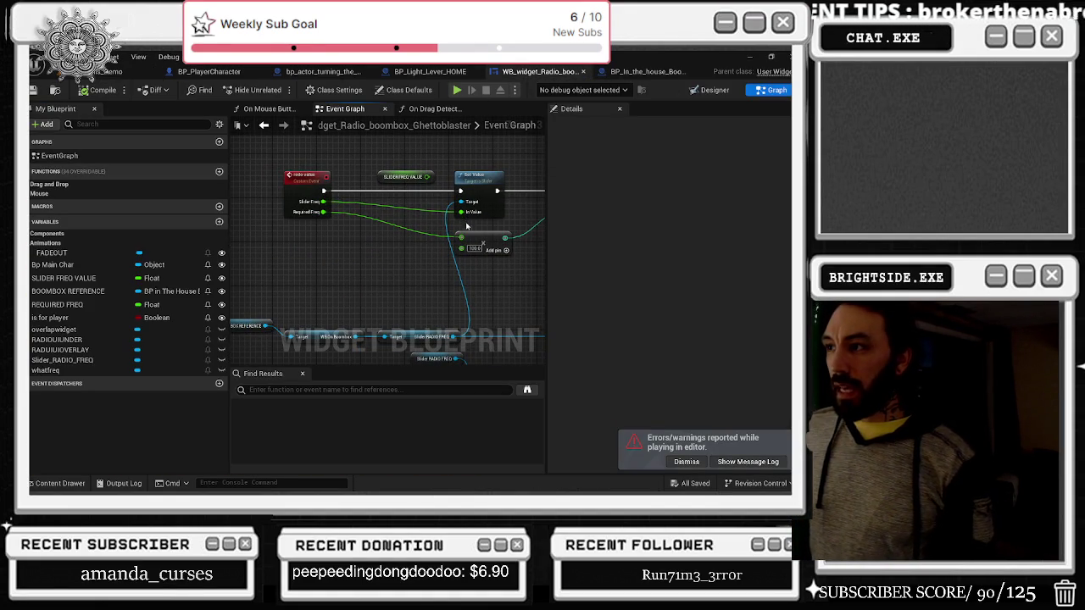
left_click_drag(424, 227, 442, 226)
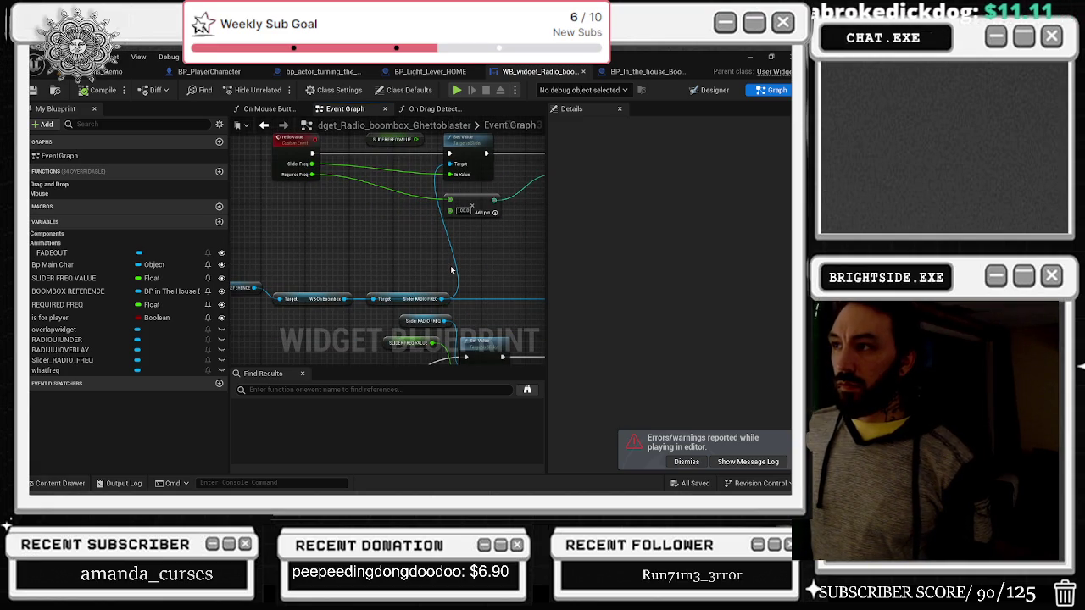
mouse_move(453, 260)
left_mouse_down()
mouse_move(347, 274)
mouse_move(306, 301)
left_mouse_up()
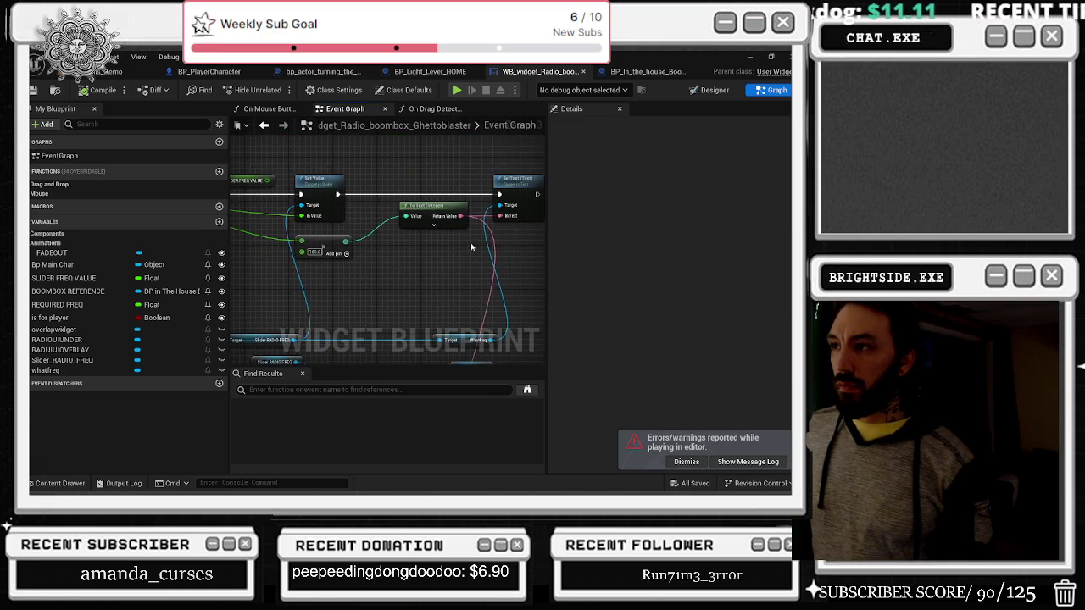
scroll(472, 197, "up", 1)
left_click_drag(440, 212, 420, 210)
left_click_drag(335, 259, 353, 256)
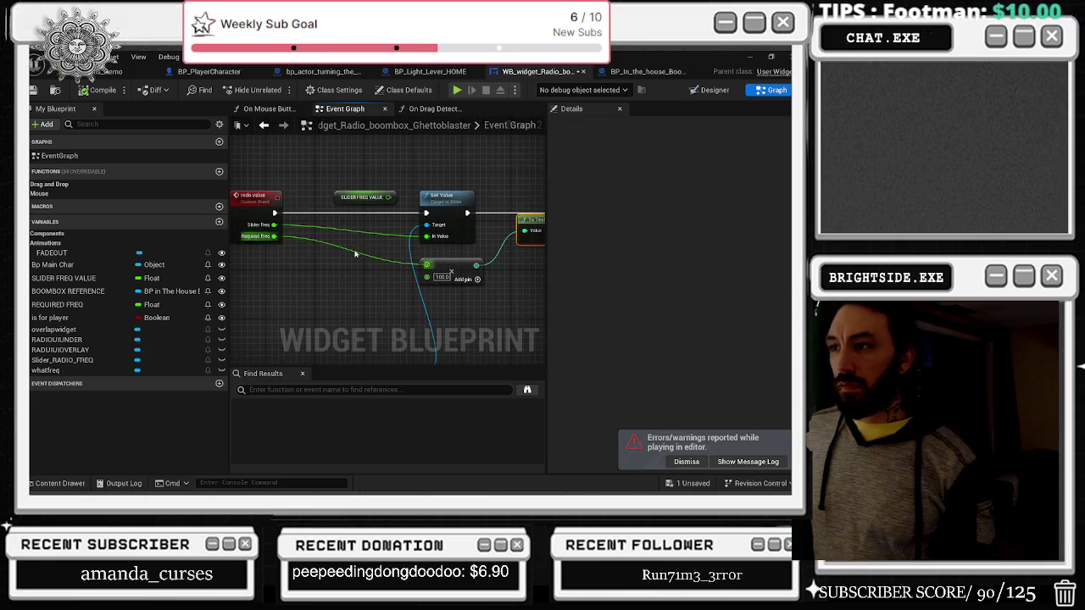
left_click_drag(437, 268, 433, 266)
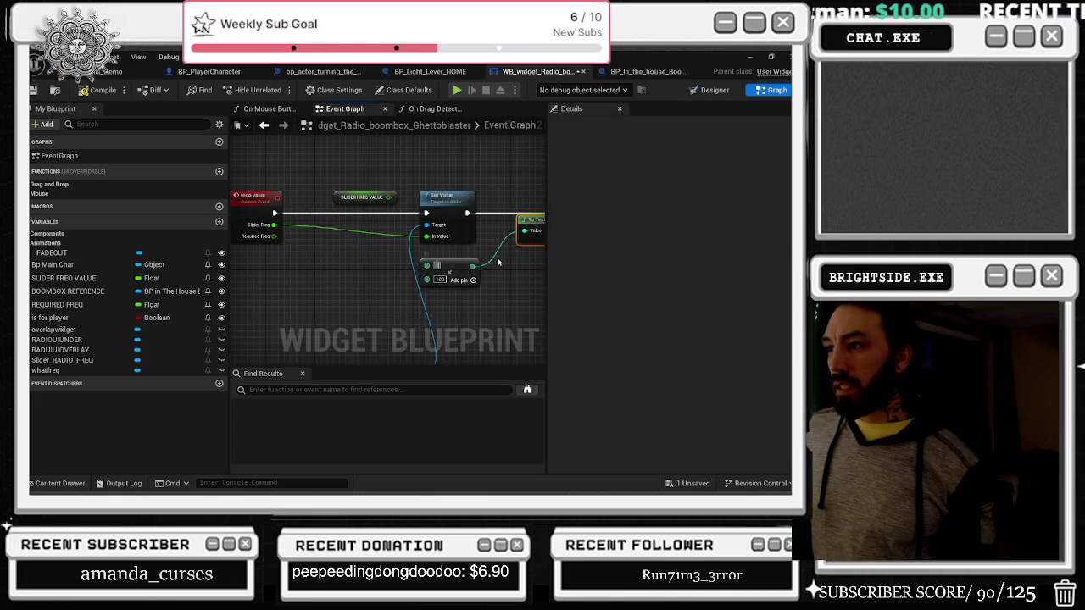
key("BackSpace")
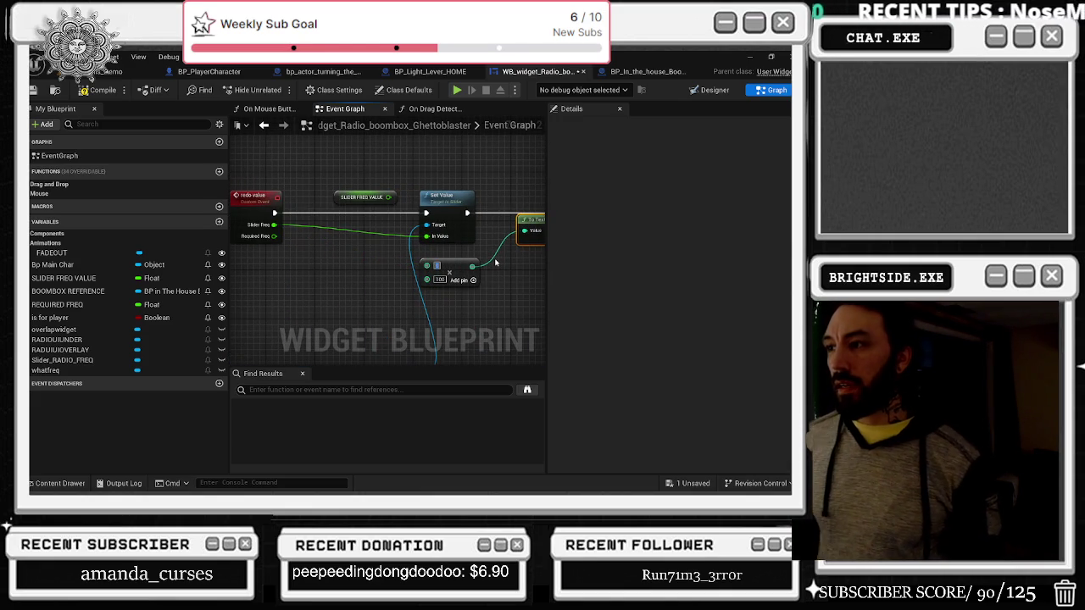
Step: Check the Multiply input's pin options and redo the unlink, leaving the node at 0.99 × 100
right_click(428, 267)
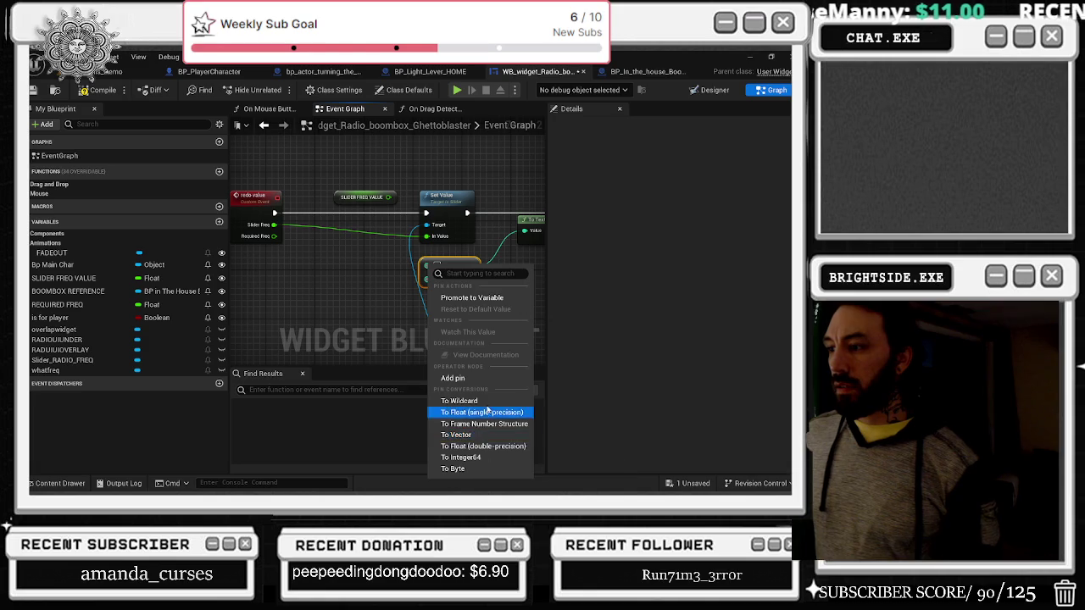
left_click(320, 298)
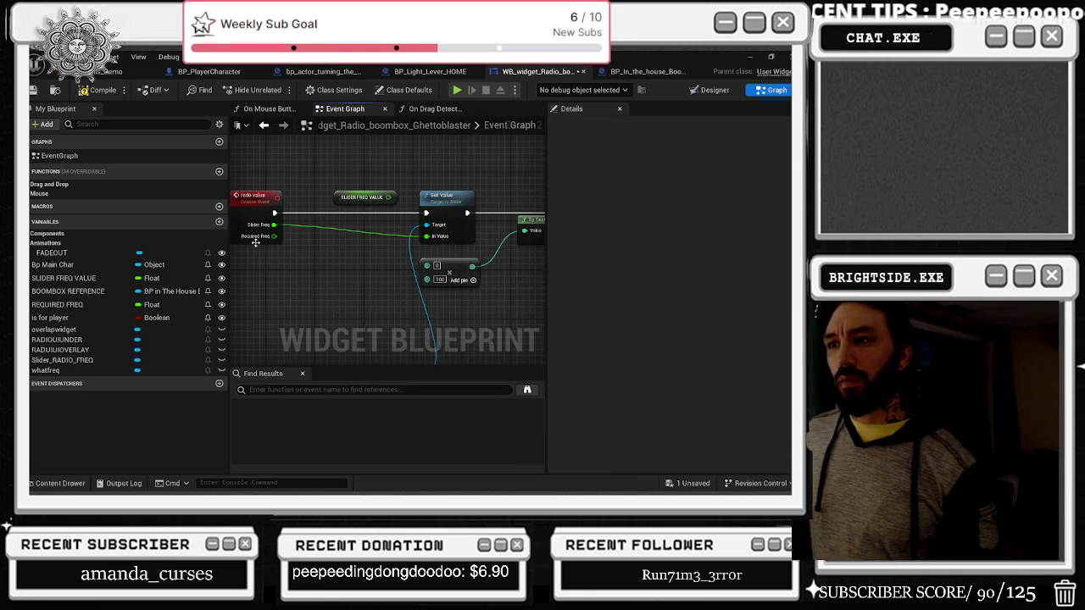
right_click(432, 268)
key("Escape")
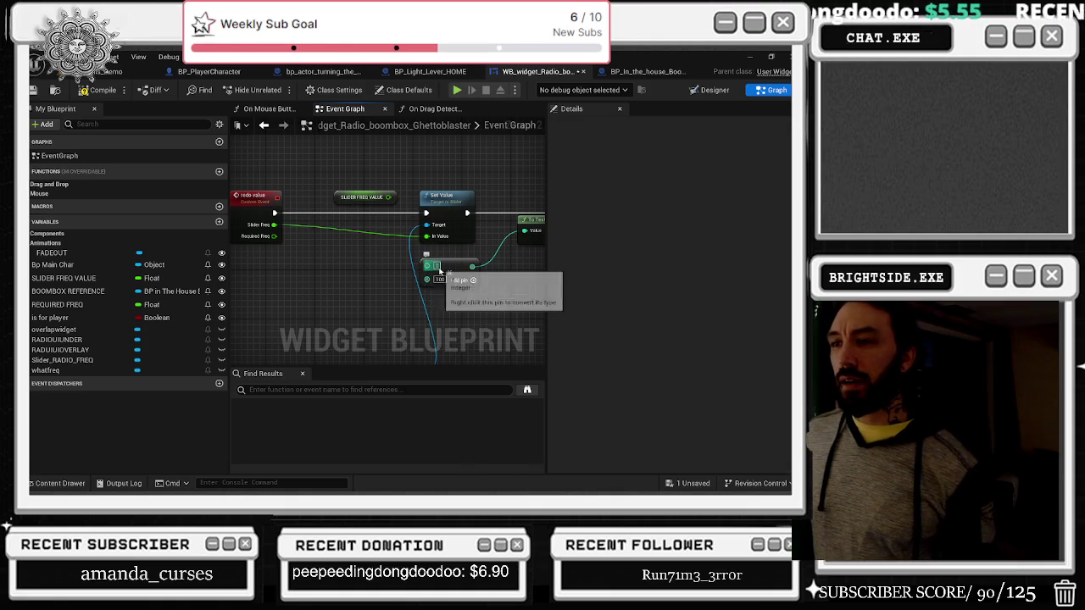
key("ctrl+z")
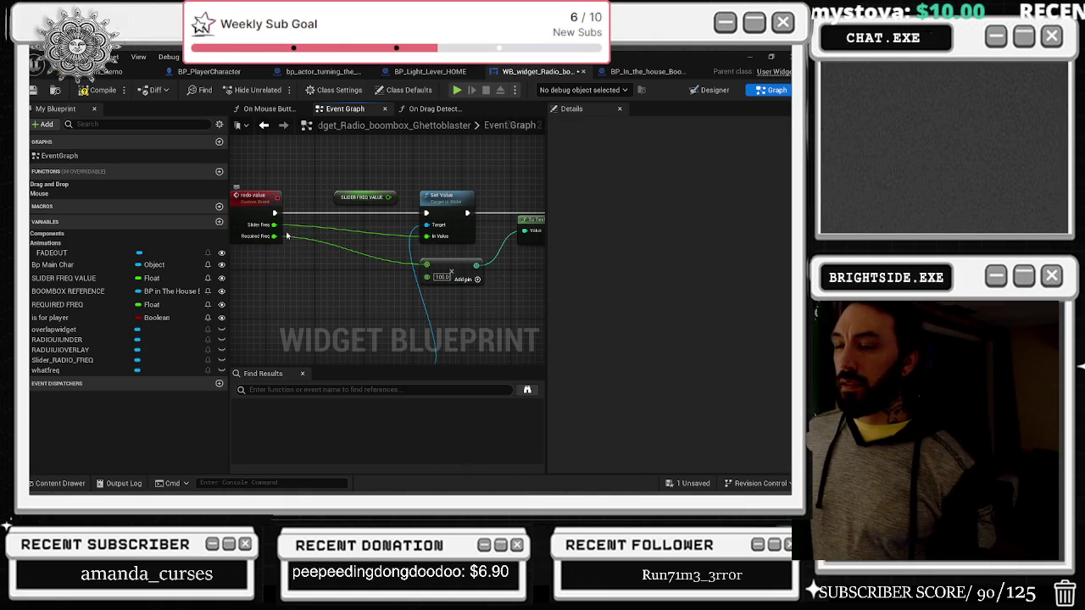
key("ctrl+z")
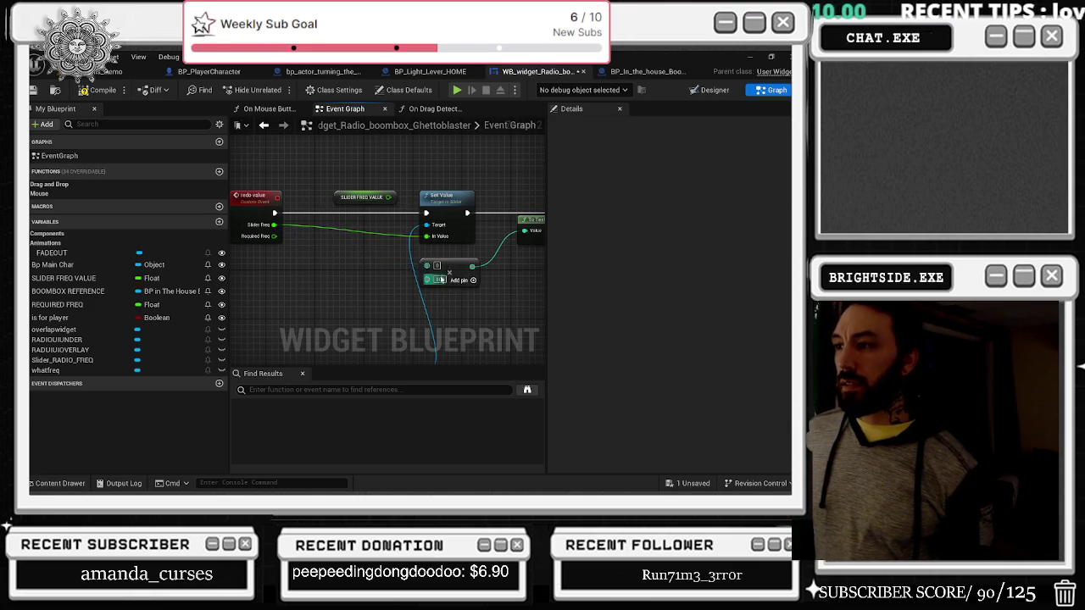
scroll(477, 258, "up", 1)
right_click(430, 266)
left_click(482, 417)
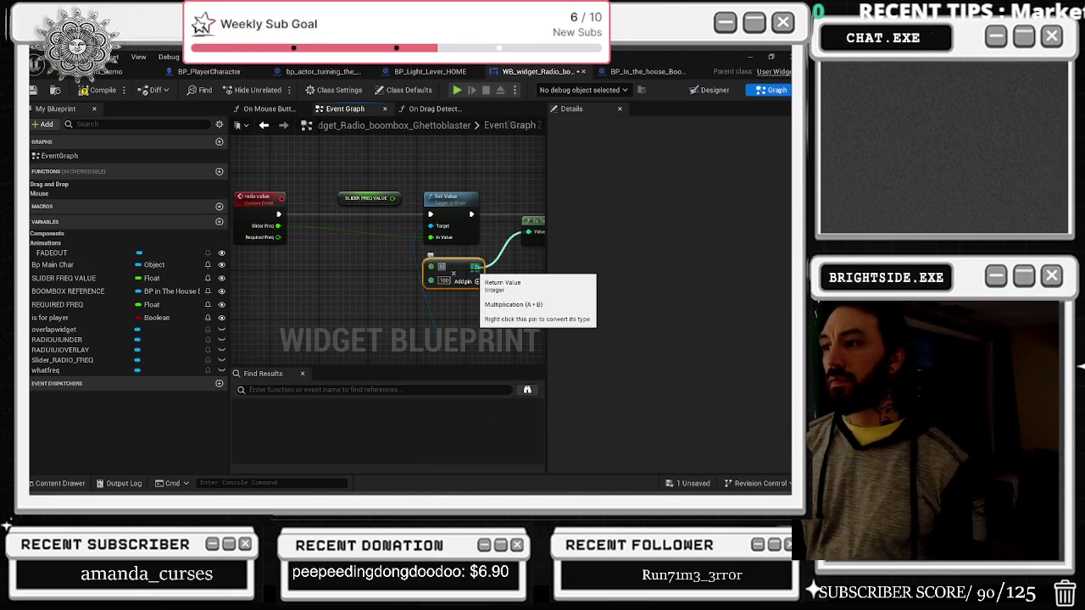
left_click(310, 241)
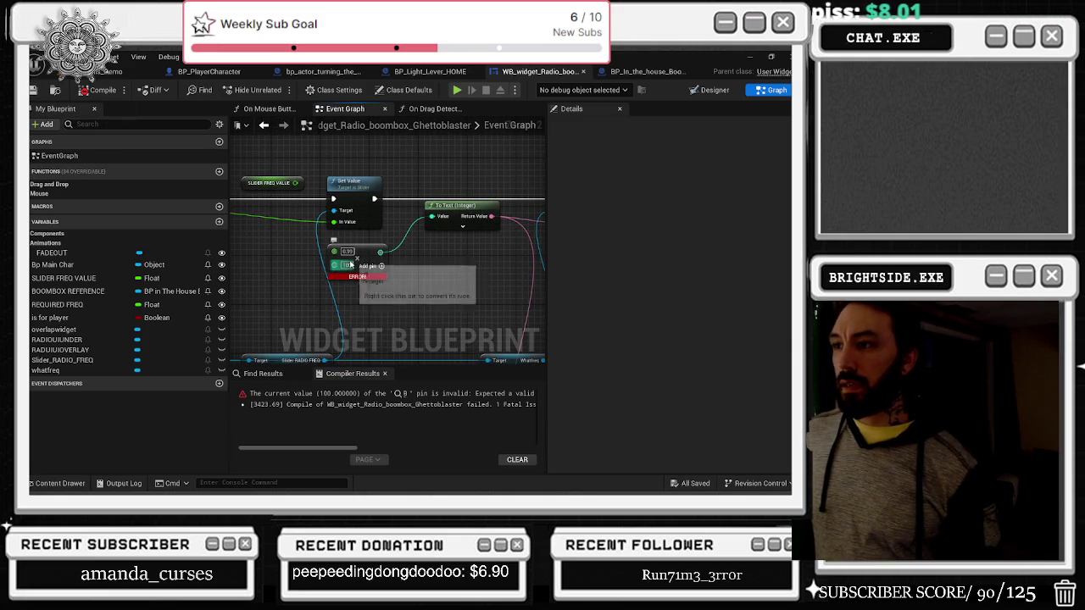
Step: Convert the Multiply node's pins to single-precision float to address the B-pin compile error
mouse_move(361, 273)
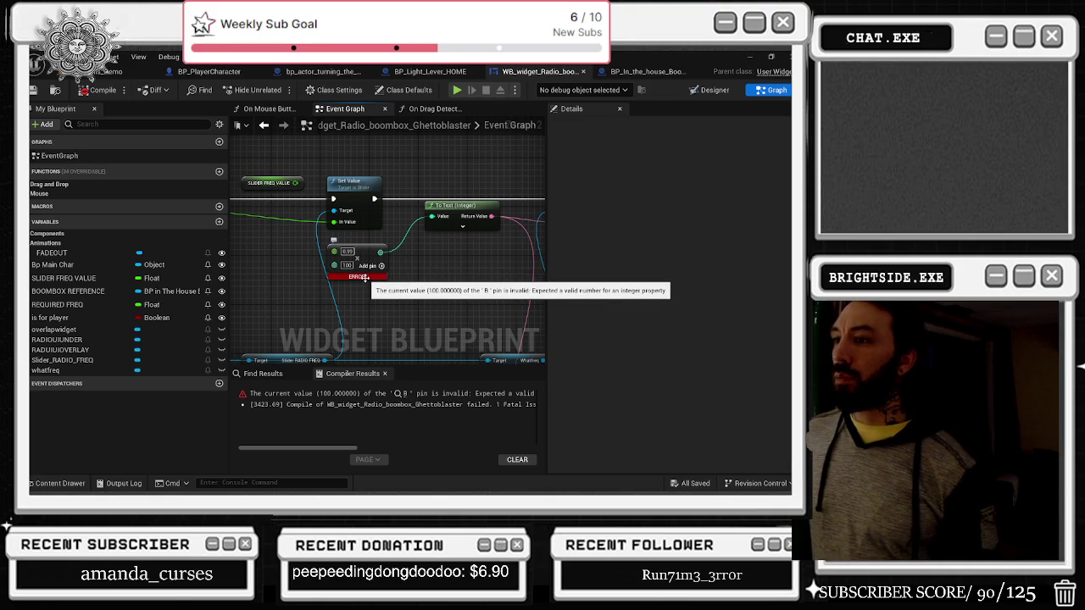
left_click(346, 266)
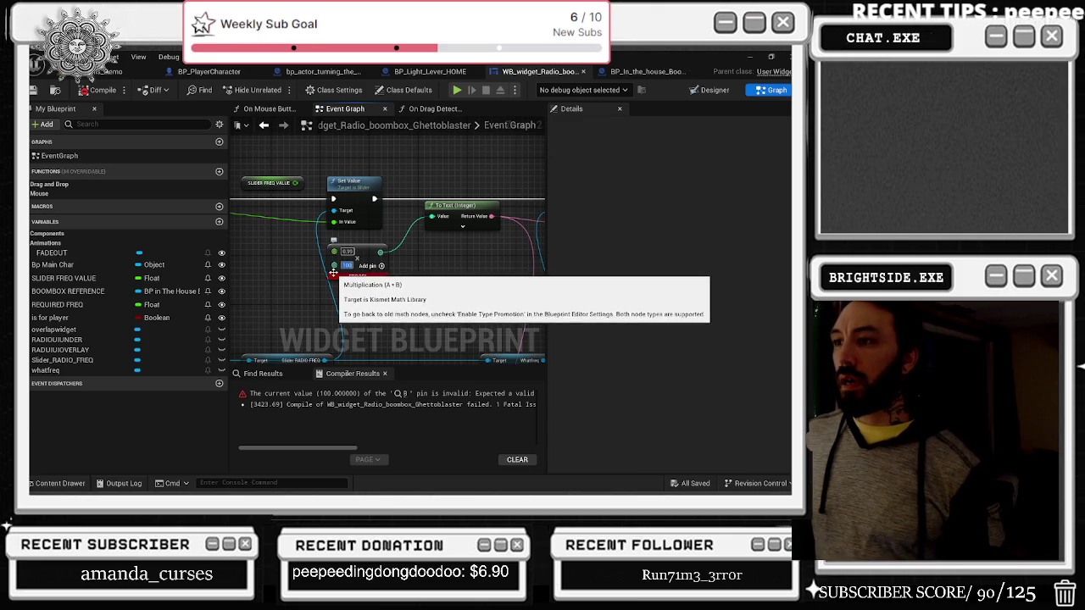
right_click(335, 268)
left_click(407, 418)
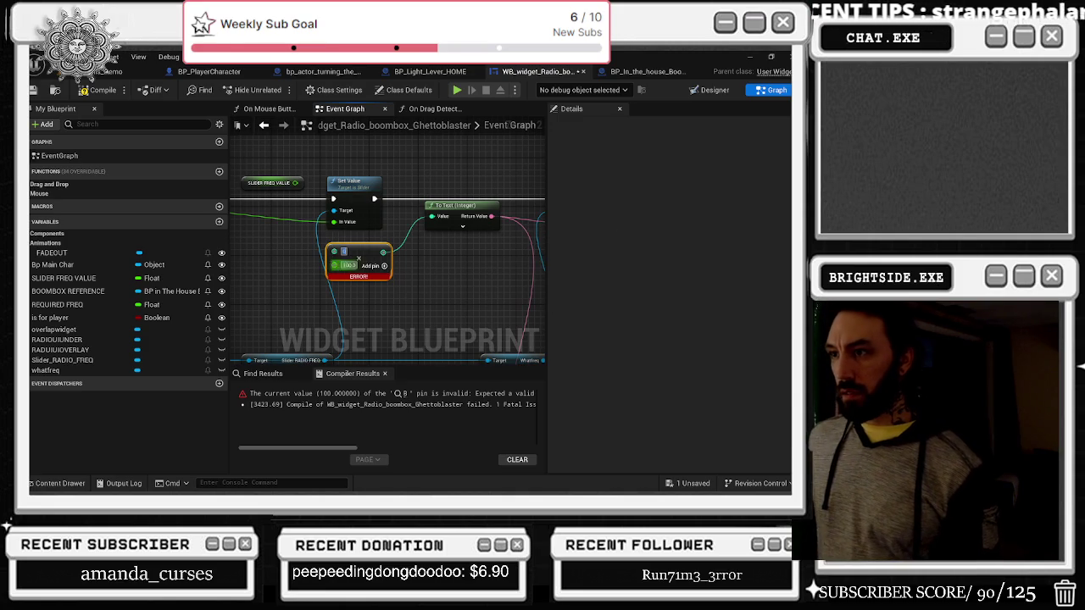
right_click(335, 252)
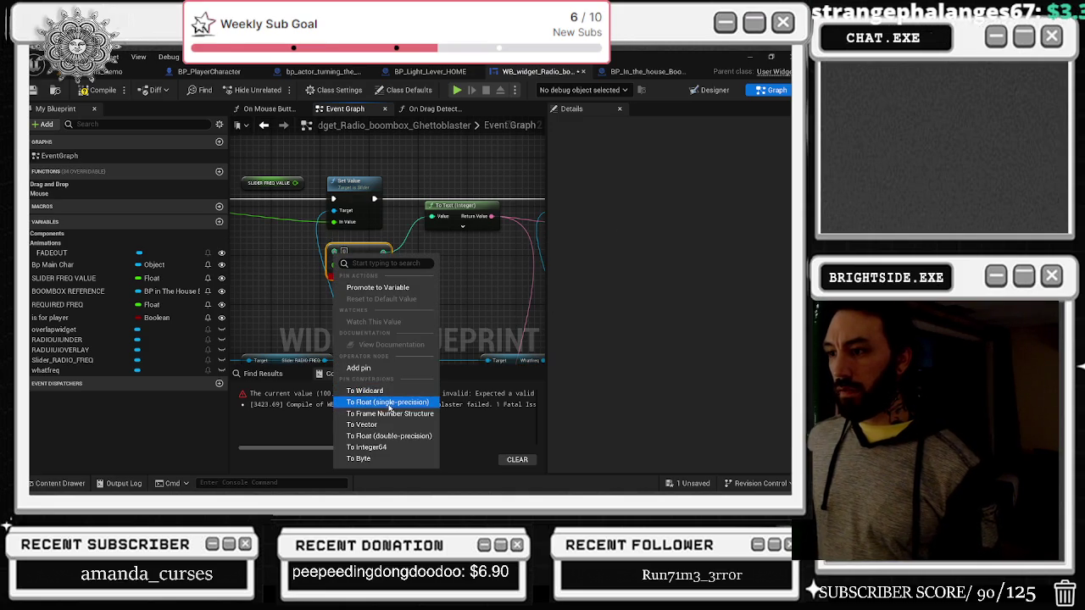
left_click(388, 403)
right_click(345, 265)
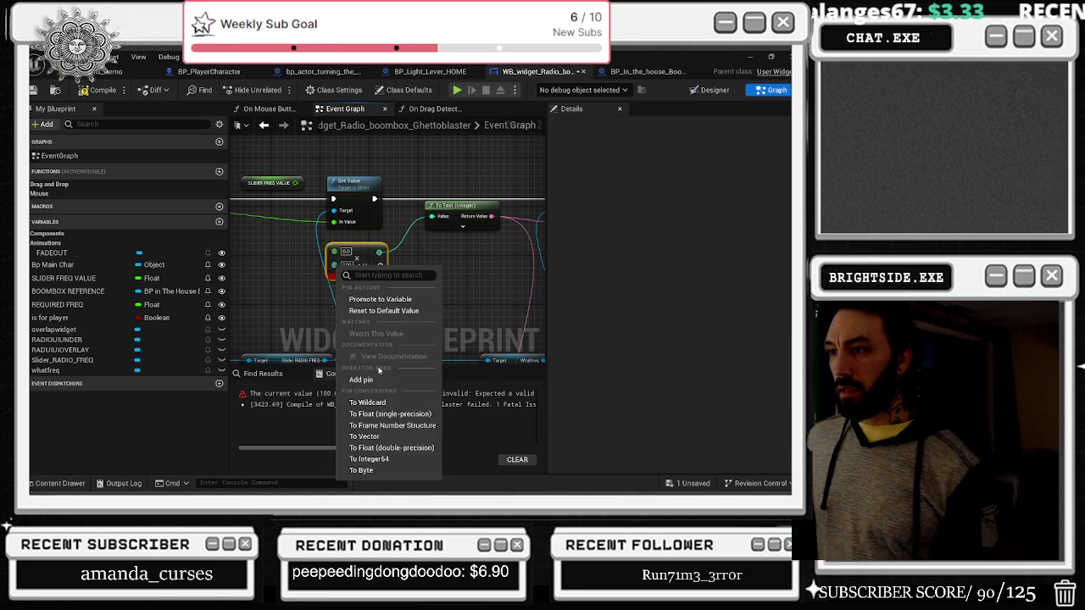
left_click(386, 413)
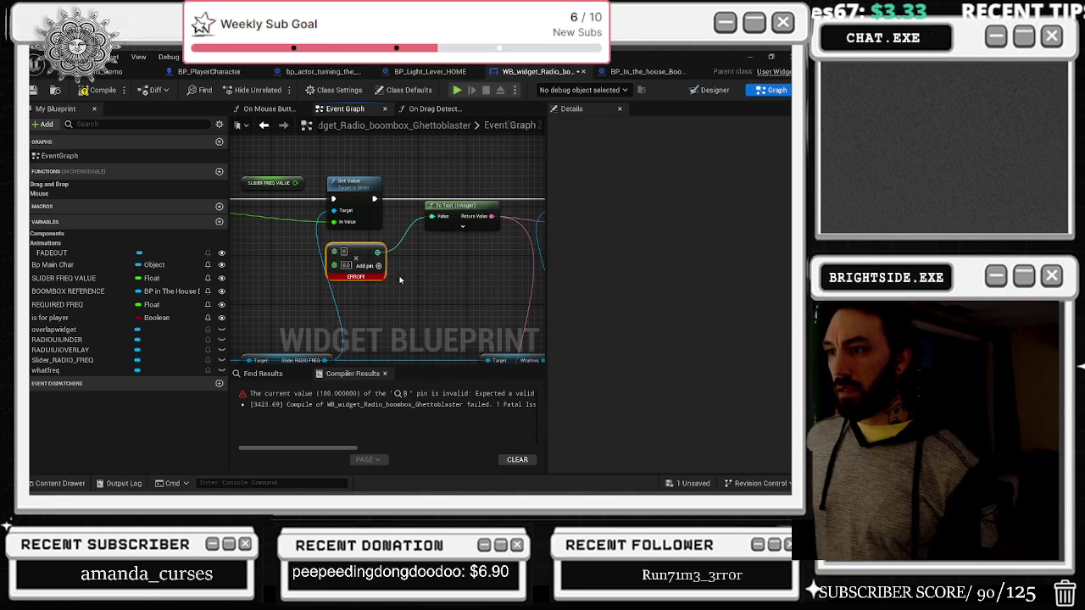
Step: Delete the erroring Multiply node and drag a new wire from To Text's Value input
left_click(360, 251)
key("Delete")
left_click_drag(432, 217, 343, 266)
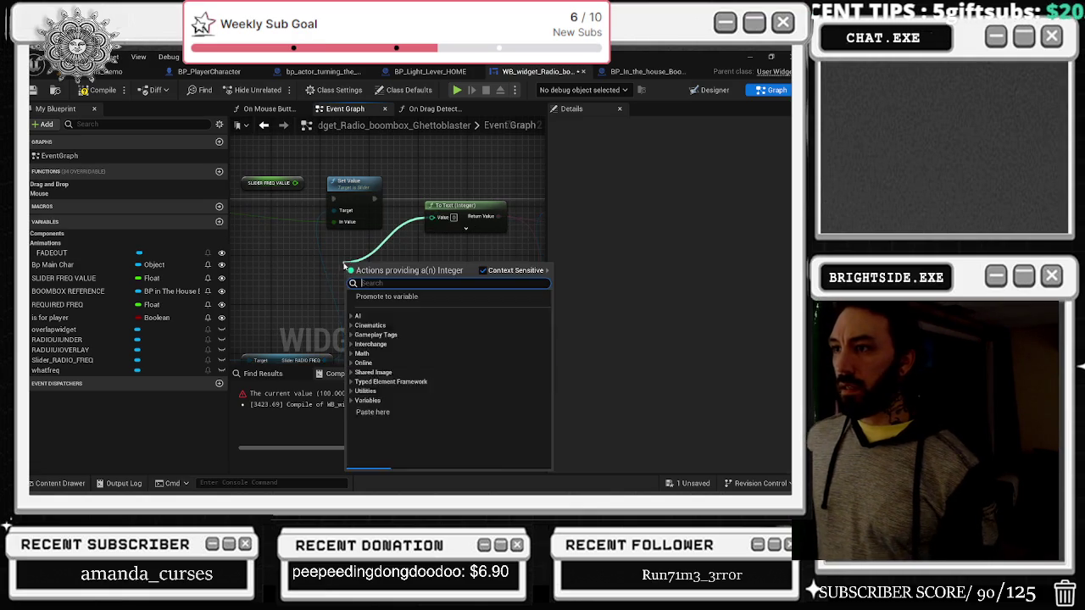
Step: Add a Multiply node for To Text's Value and convert its pins to float
type("add")
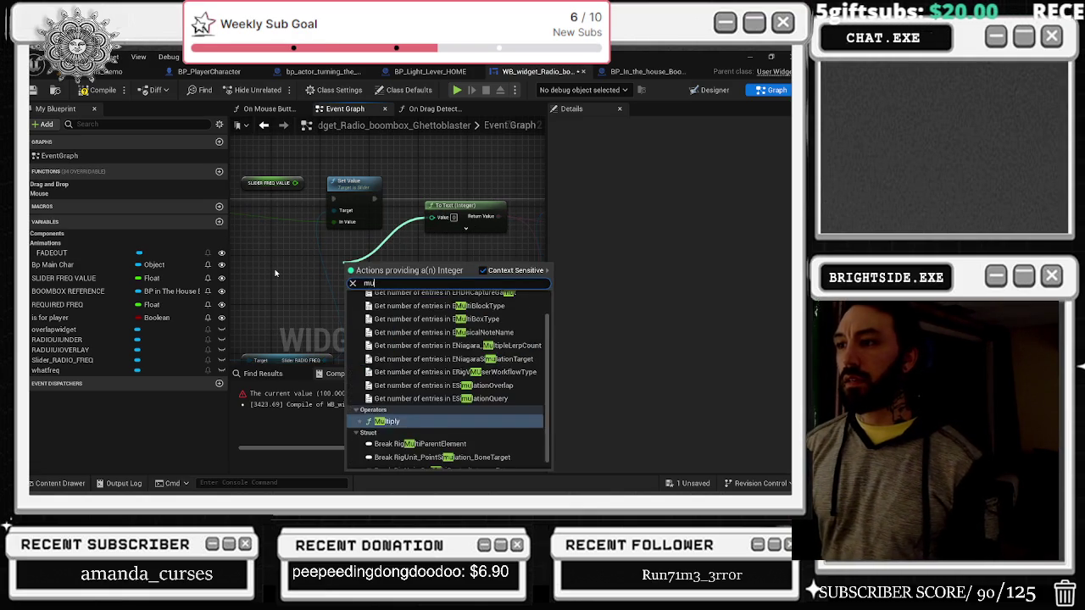
key("Return")
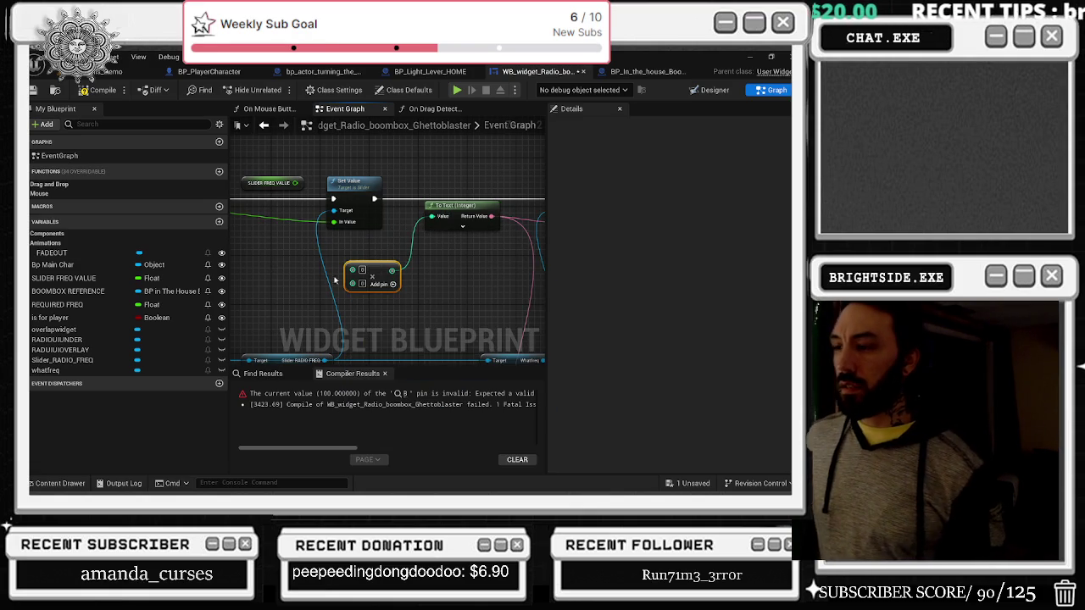
right_click(403, 264)
left_click(453, 413)
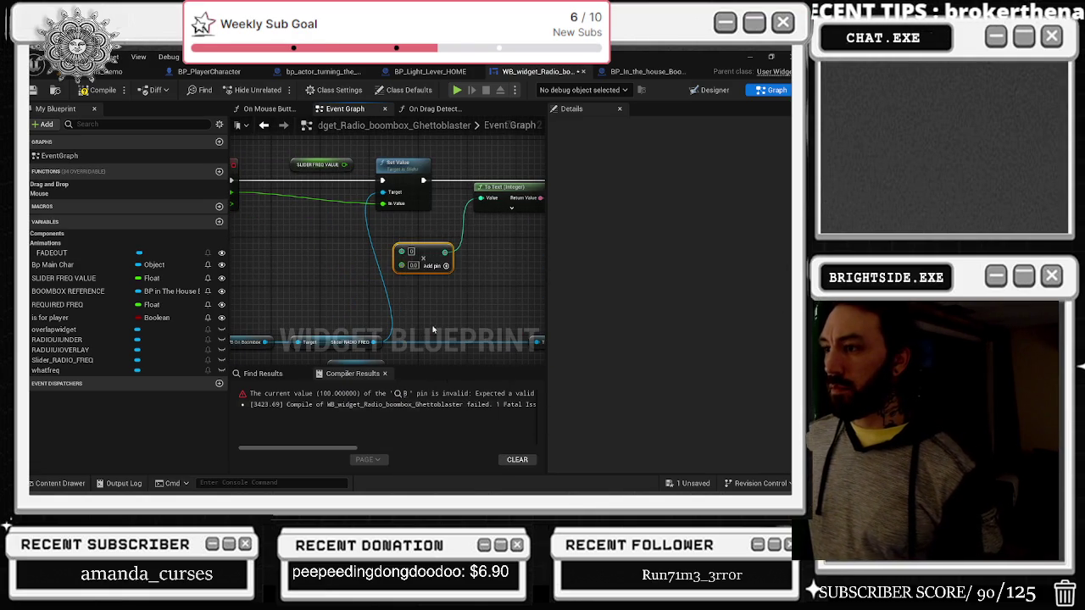
right_click(402, 254)
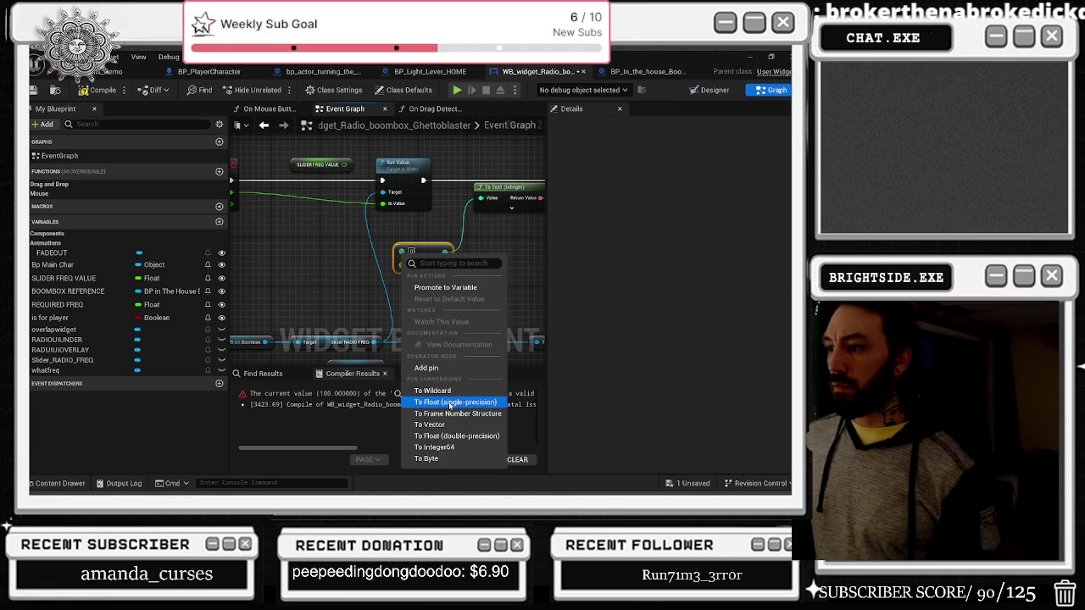
left_click(447, 403)
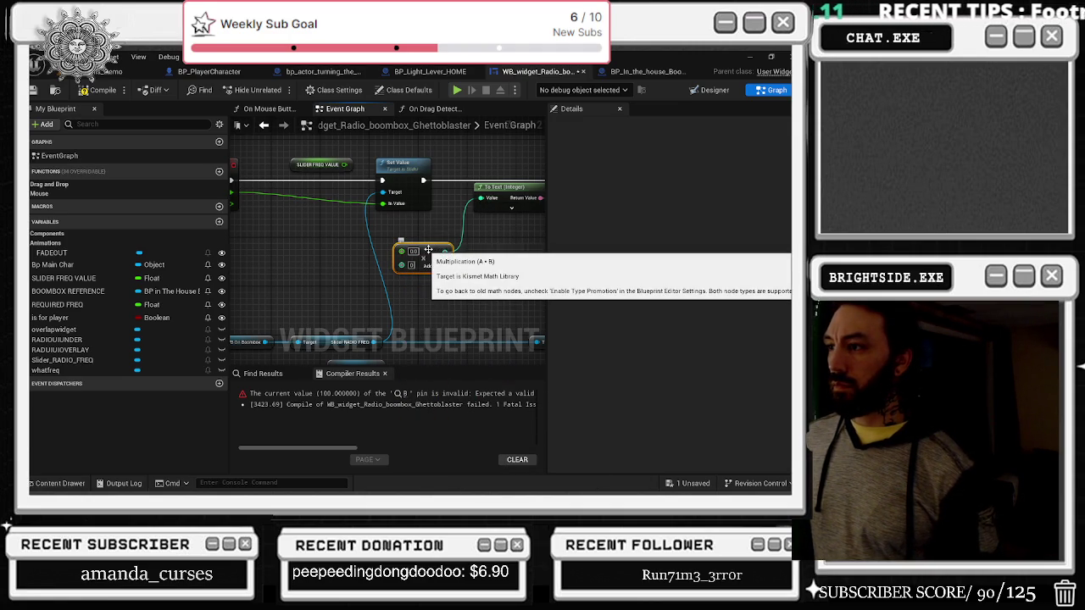
right_click(403, 266)
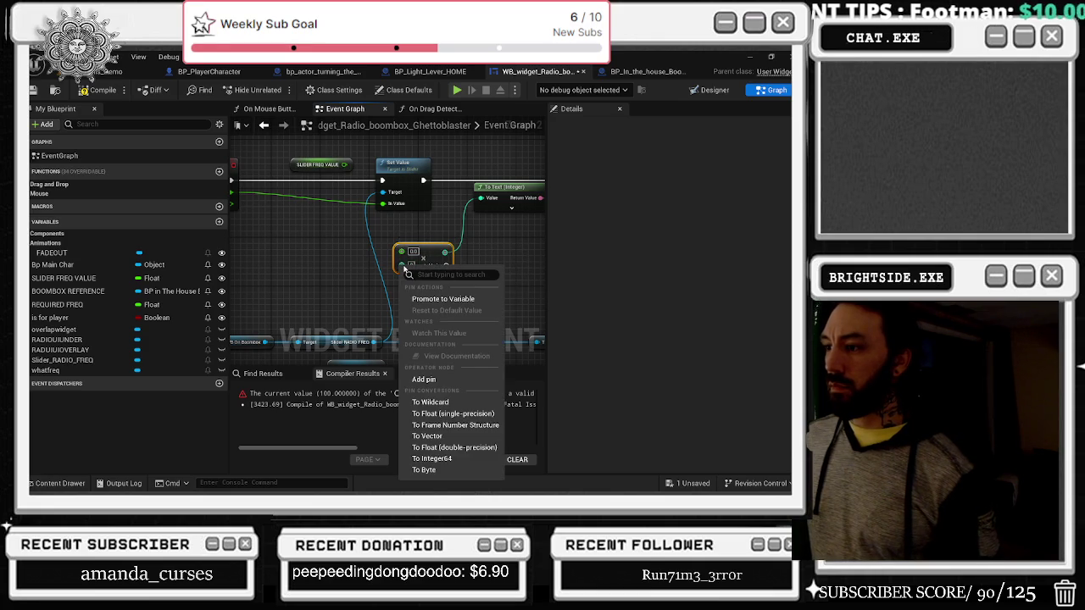
right_click(404, 263)
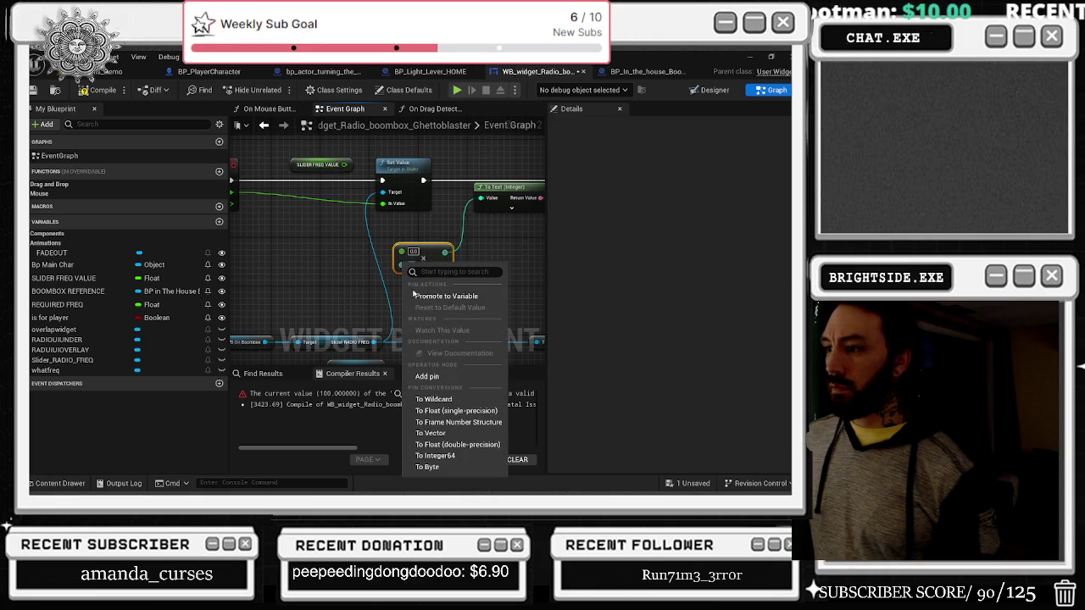
left_click(458, 410)
Step: Set the top pin to double-precision float, then delete the Multiply node and browse integer sources
right_click(406, 253)
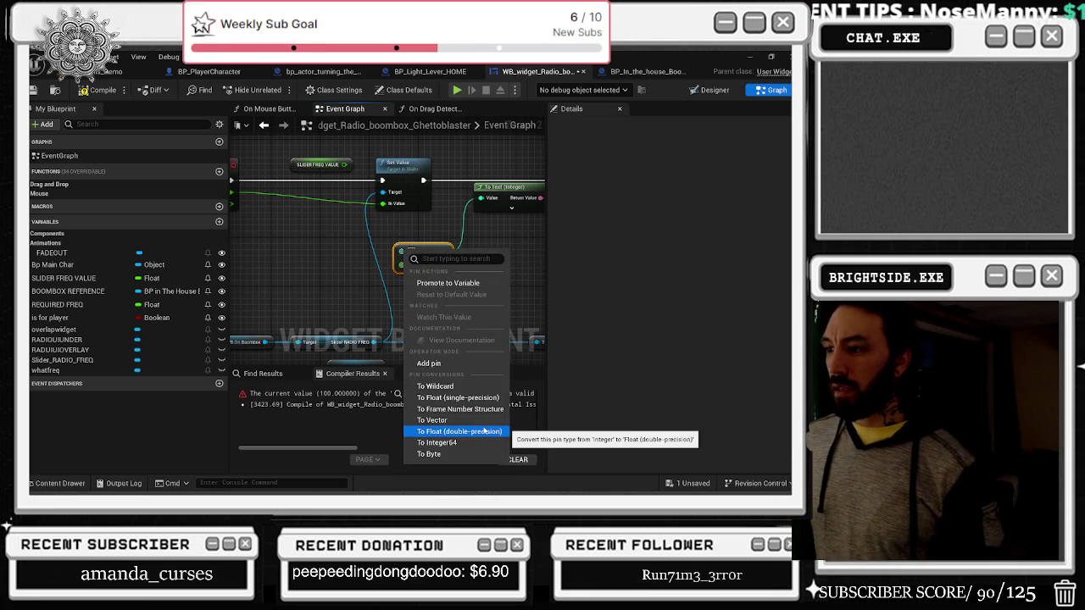
left_click(485, 431)
right_click(403, 267)
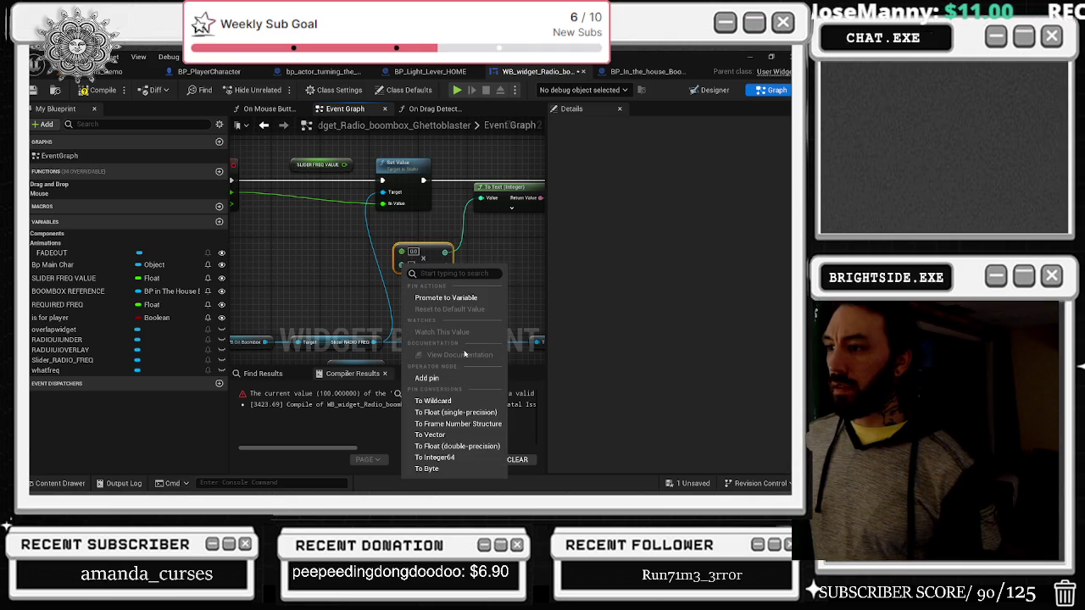
left_click(365, 239)
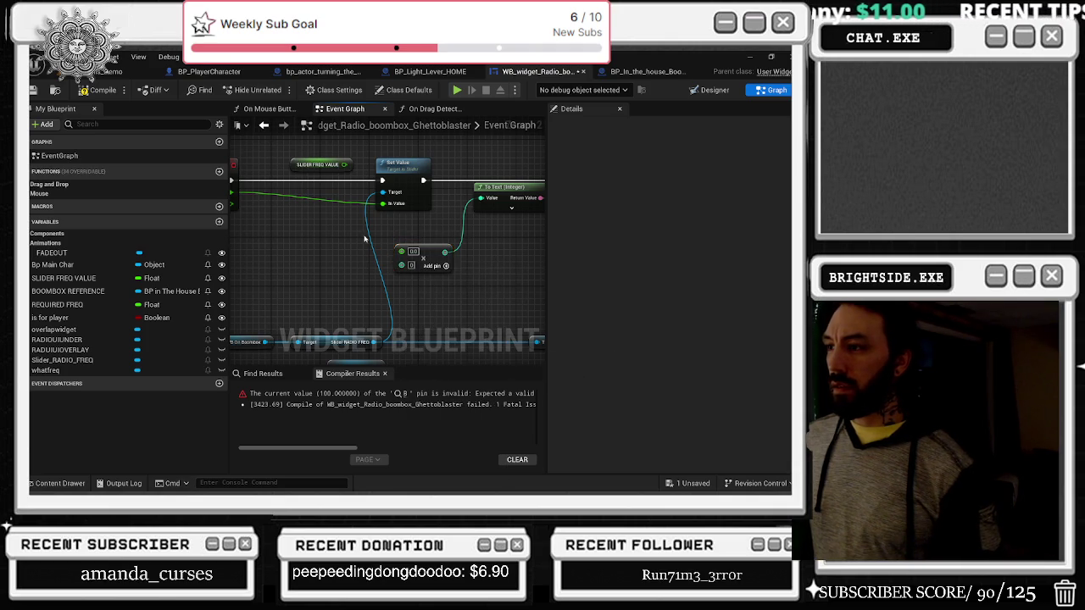
left_click(436, 248)
key("Delete")
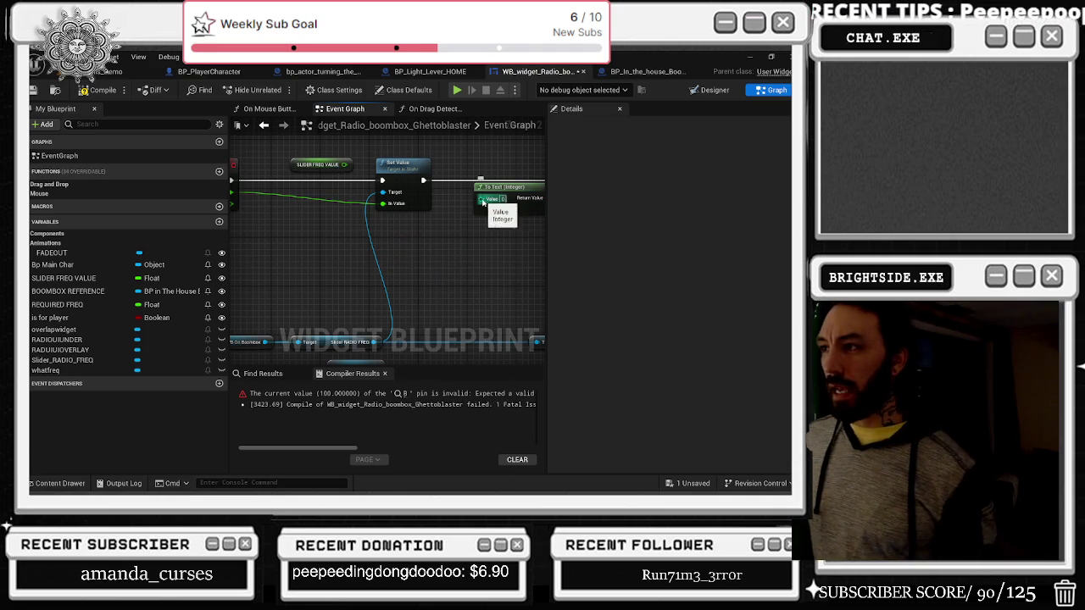
left_click_drag(481, 199, 441, 241)
left_click(429, 239)
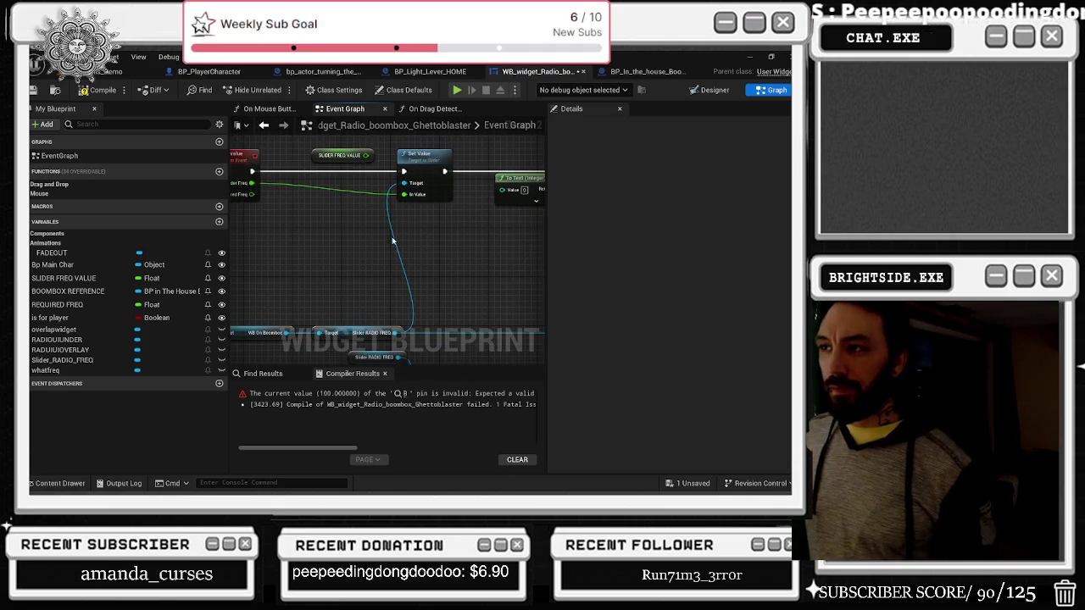
Step: Route the slider frequency through a Round to Integer64 node into To Text, then remove those nodes
left_click_drag(252, 194, 304, 234)
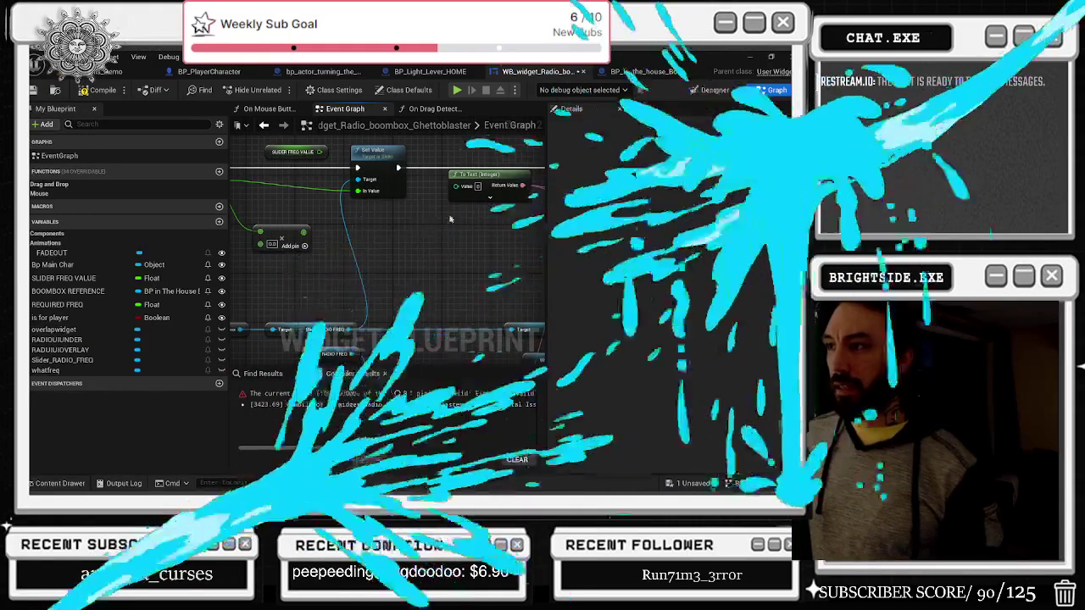
left_click_drag(303, 231, 328, 233)
type("to int")
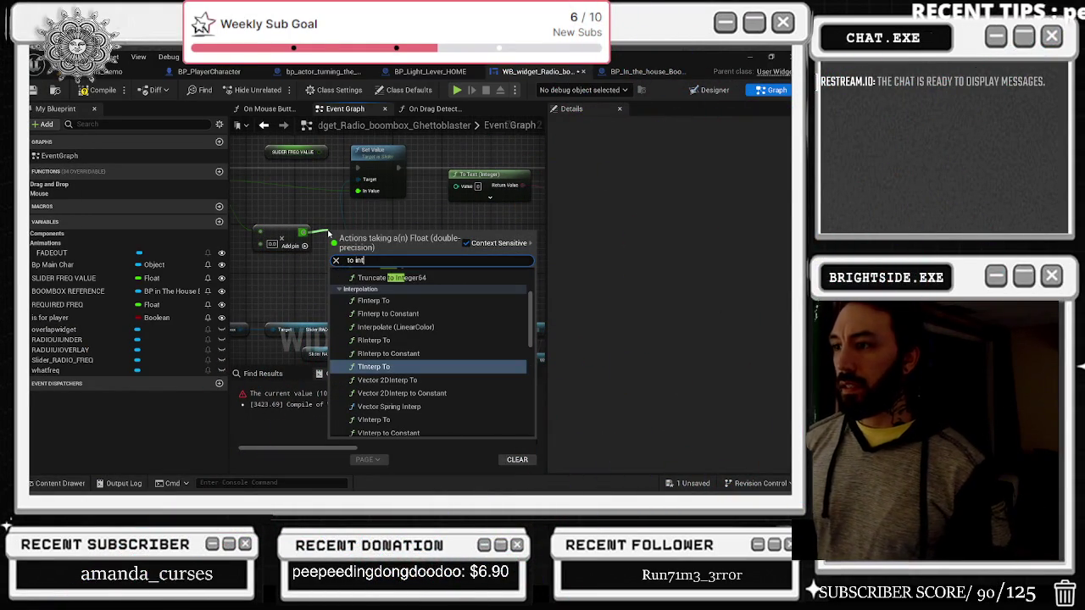
scroll(407, 297, "up", 2)
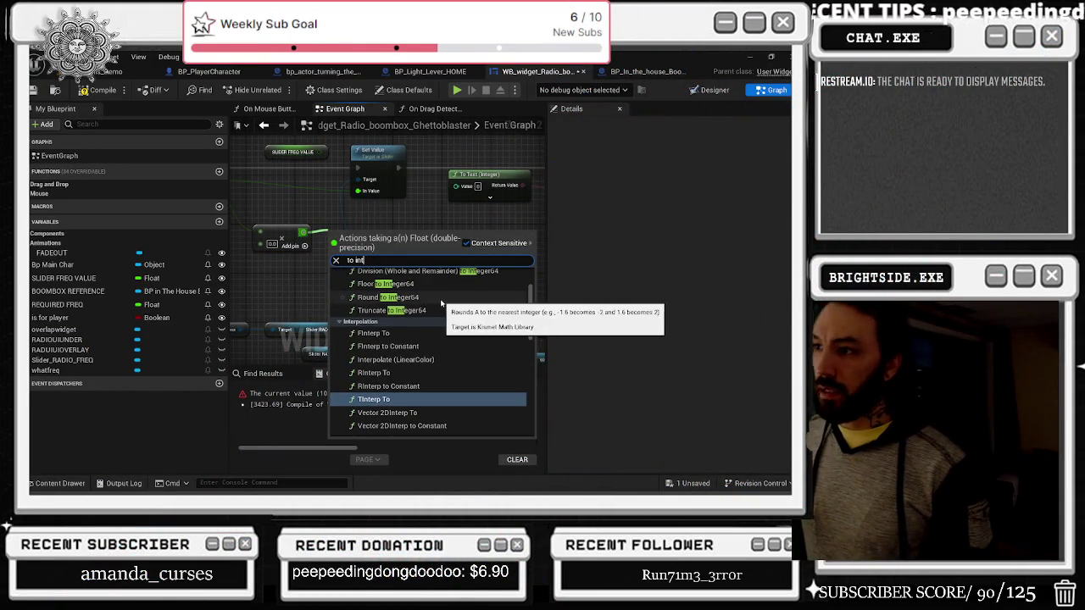
scroll(436, 310, "up", 2)
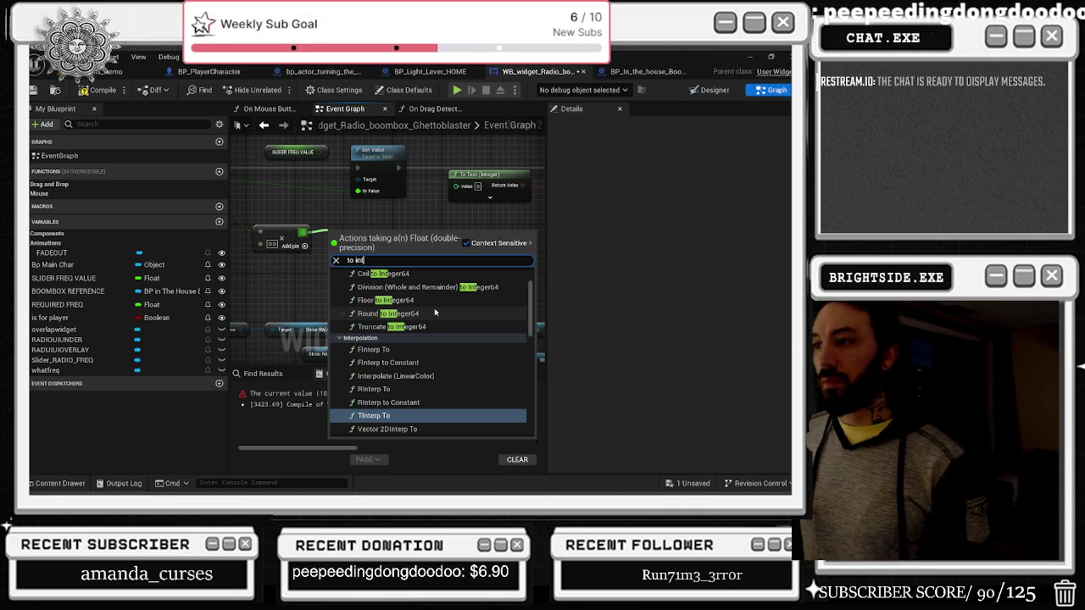
left_click(437, 313)
mouse_move(386, 240)
left_mouse_down()
mouse_move(509, 241)
mouse_move(474, 188)
mouse_move(457, 185)
mouse_move(430, 220)
left_mouse_up()
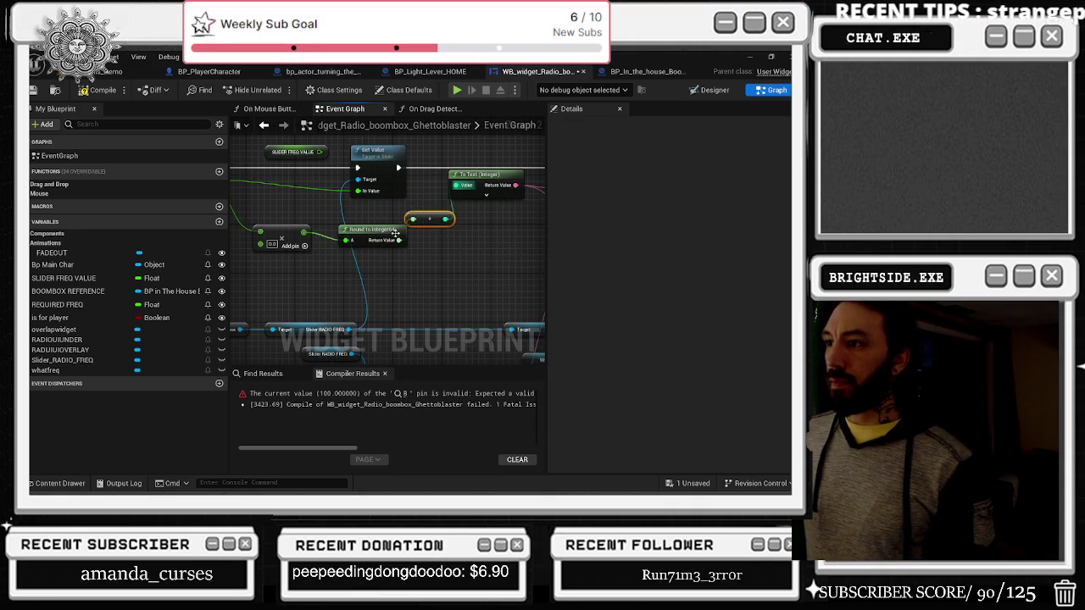
left_click_drag(389, 234, 382, 228)
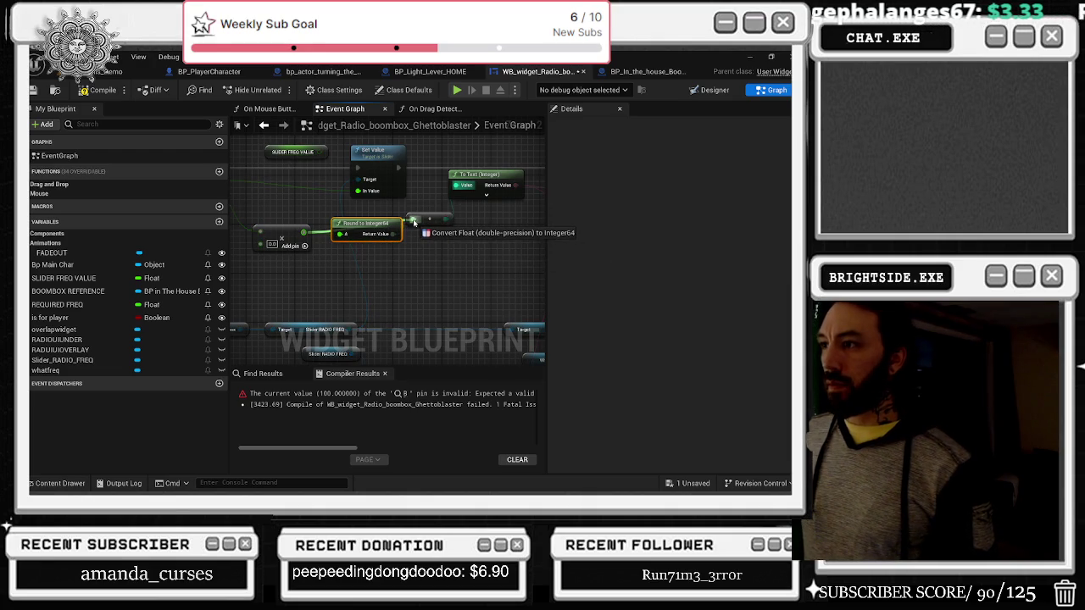
left_click_drag(413, 222, 457, 192)
mouse_move(370, 224)
left_mouse_down()
mouse_move(400, 248)
mouse_move(460, 211)
left_mouse_up()
key("Delete")
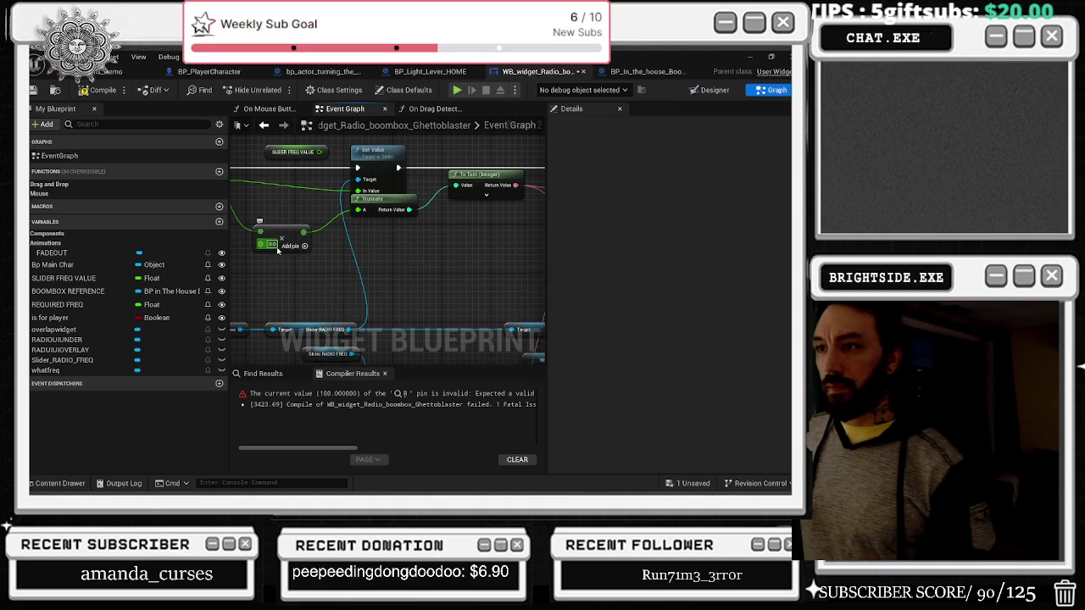
Step: Set the Multiply node's B value to 100.0
type("100")
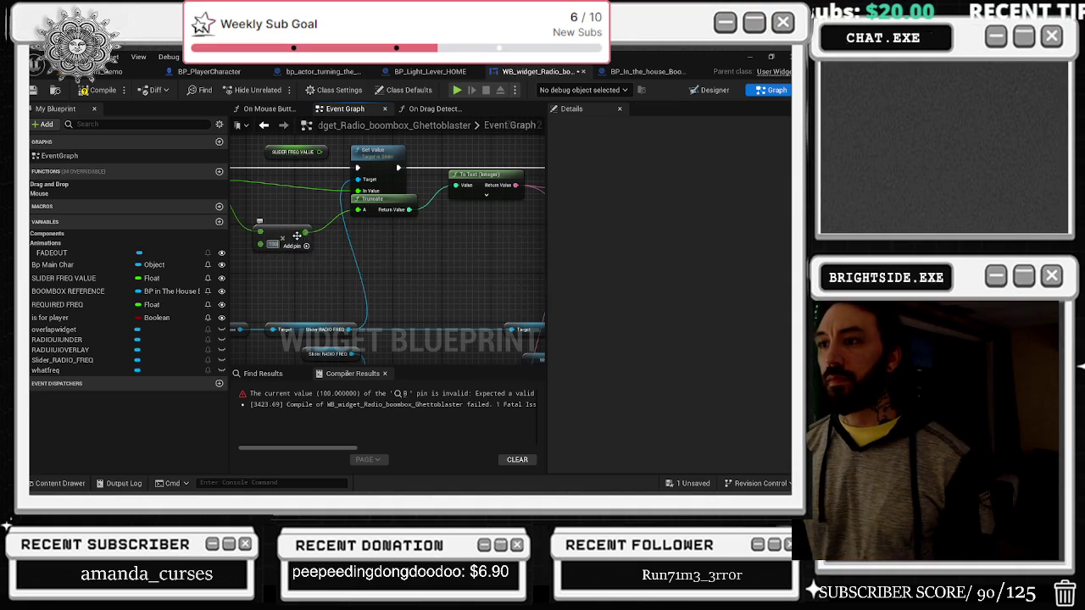
left_click(371, 229)
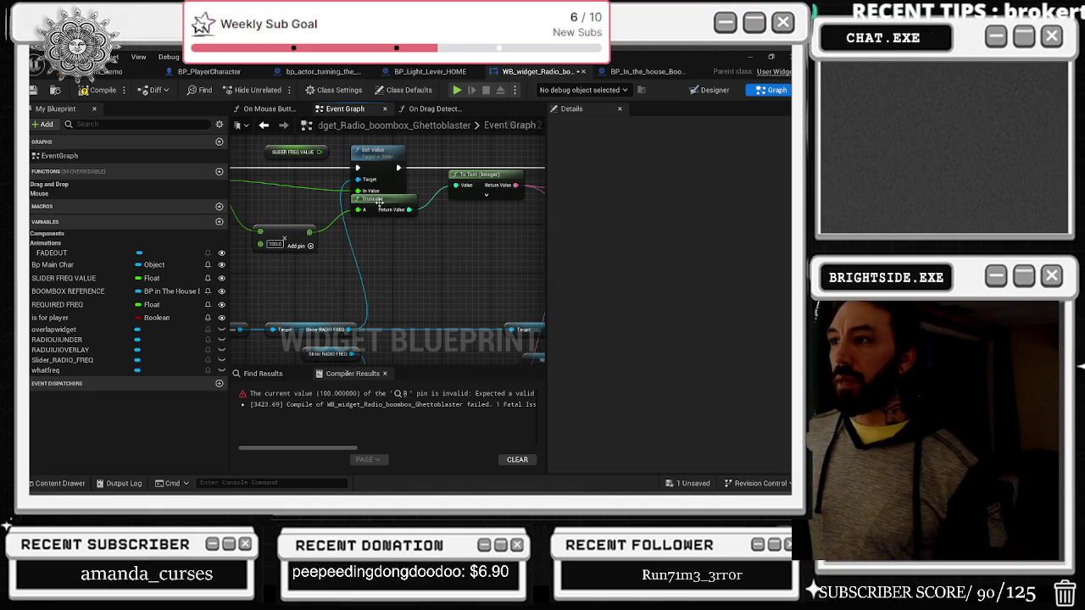
left_click_drag(379, 203, 385, 145)
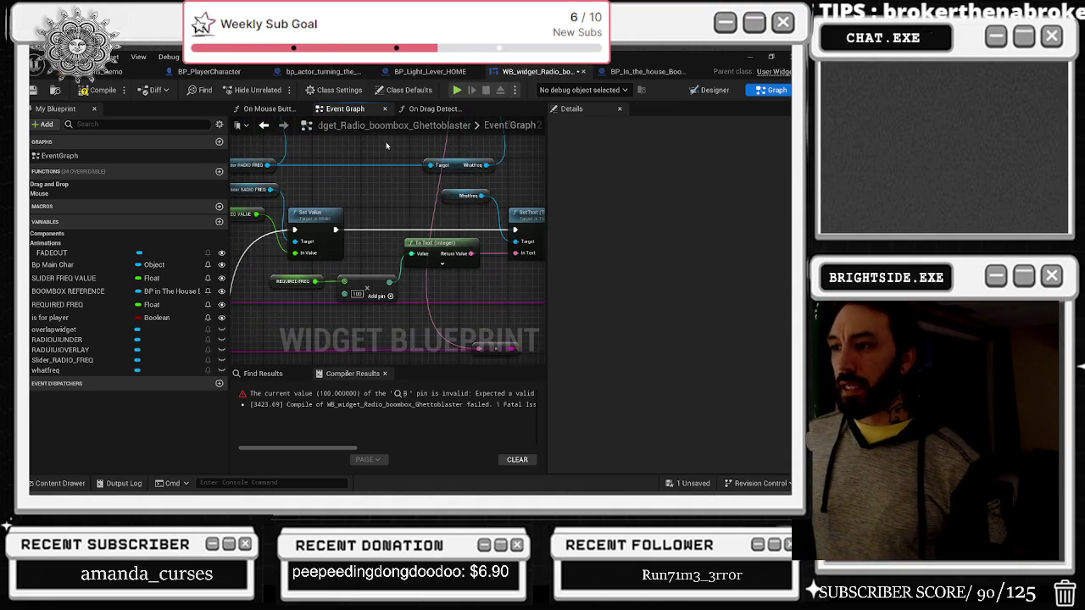
Step: Select the add and multiply nodes and connect Truncate's output to To Text's Value
scroll(368, 269, "down", 2)
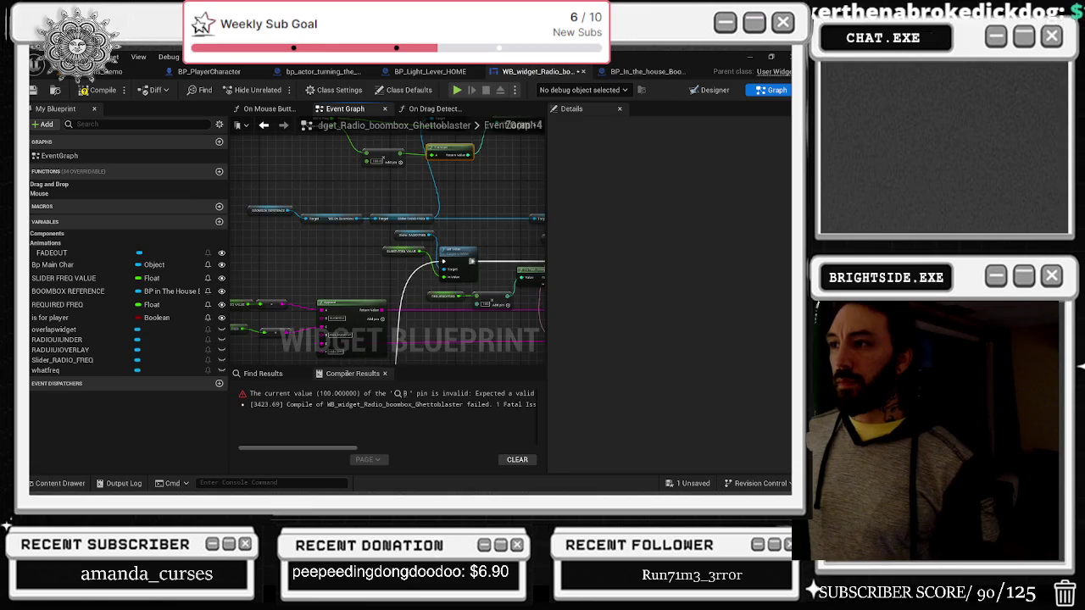
mouse_move(341, 224)
left_mouse_down()
mouse_move(433, 200)
mouse_move(401, 148)
left_mouse_up()
scroll(394, 271, "up", 2)
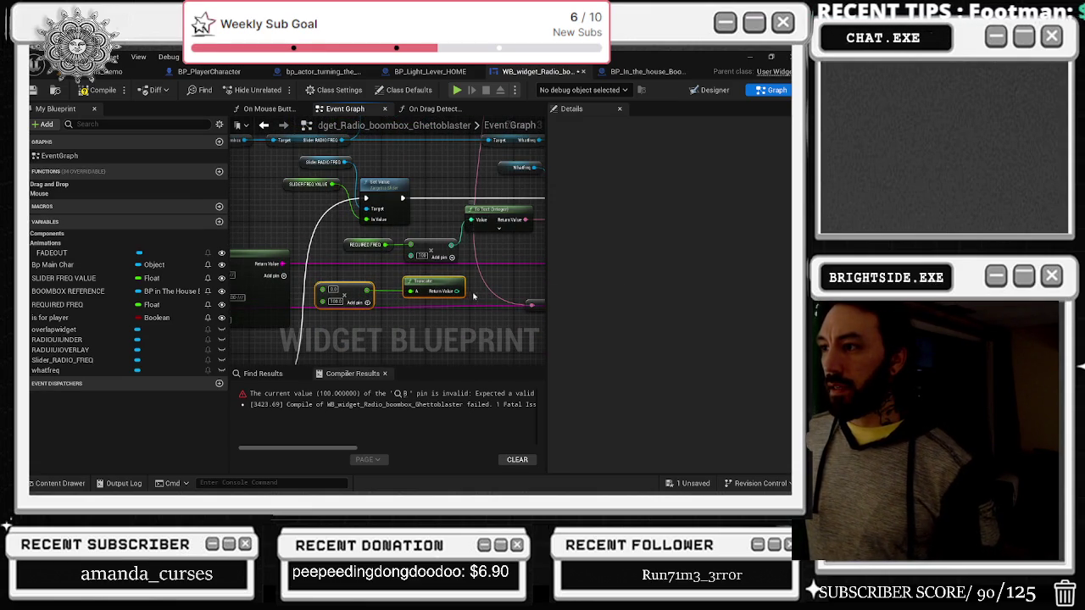
mouse_move(475, 294)
left_mouse_down()
mouse_move(406, 291)
mouse_move(408, 210)
left_mouse_up()
left_click_drag(409, 279, 484, 276)
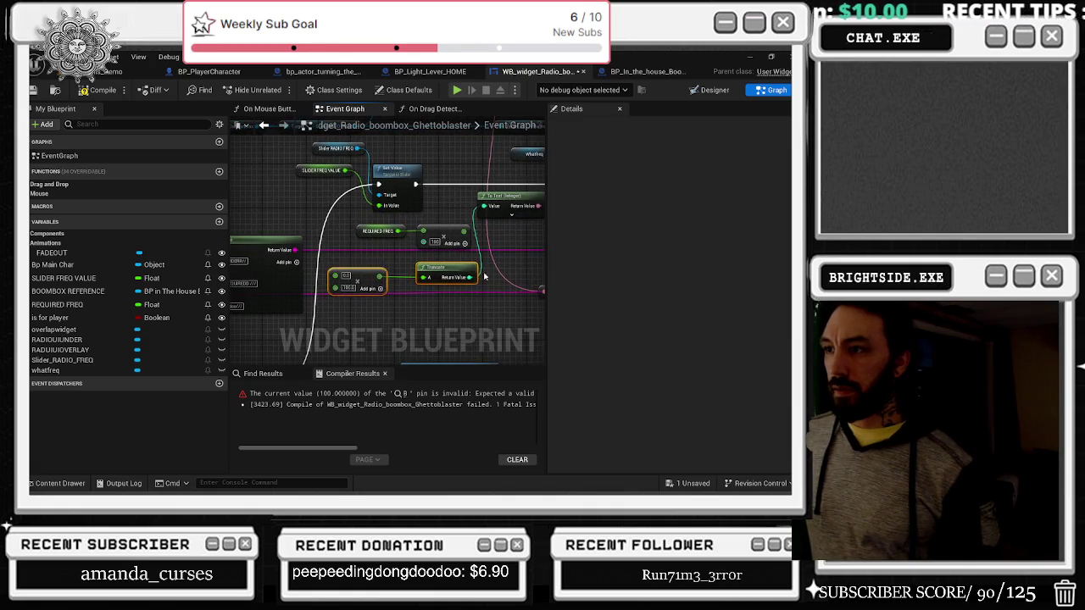
Step: Disconnect the top multiply node's input wire and delete the leftover node beside REQUIRED FREQ
mouse_move(376, 262)
left_mouse_down()
mouse_move(432, 261)
mouse_move(373, 270)
mouse_move(383, 281)
left_mouse_up()
left_click(465, 232, "alt")
key("Delete")
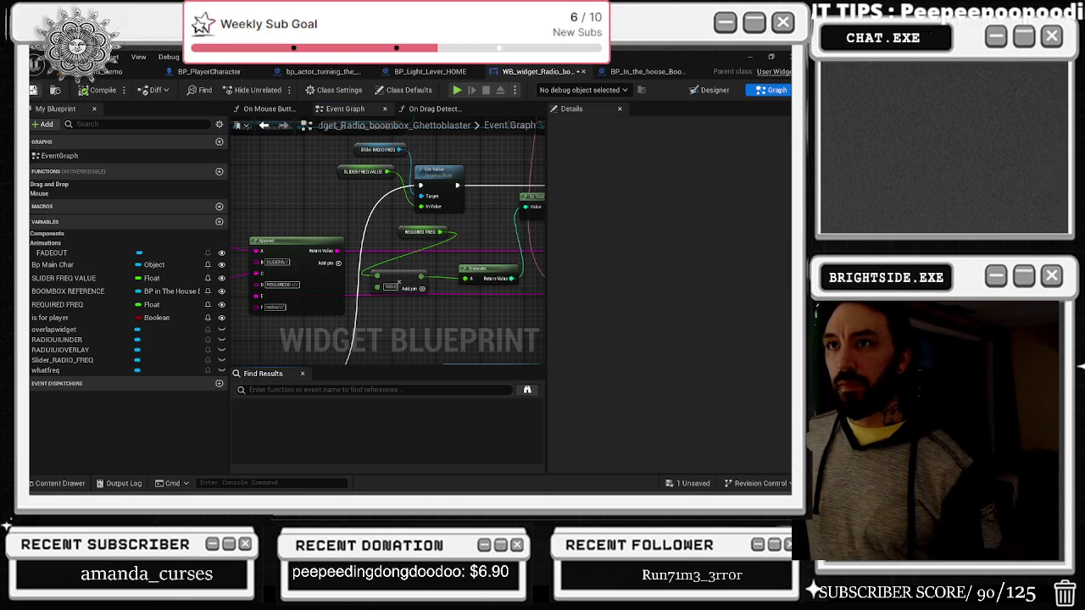
left_click(103, 72)
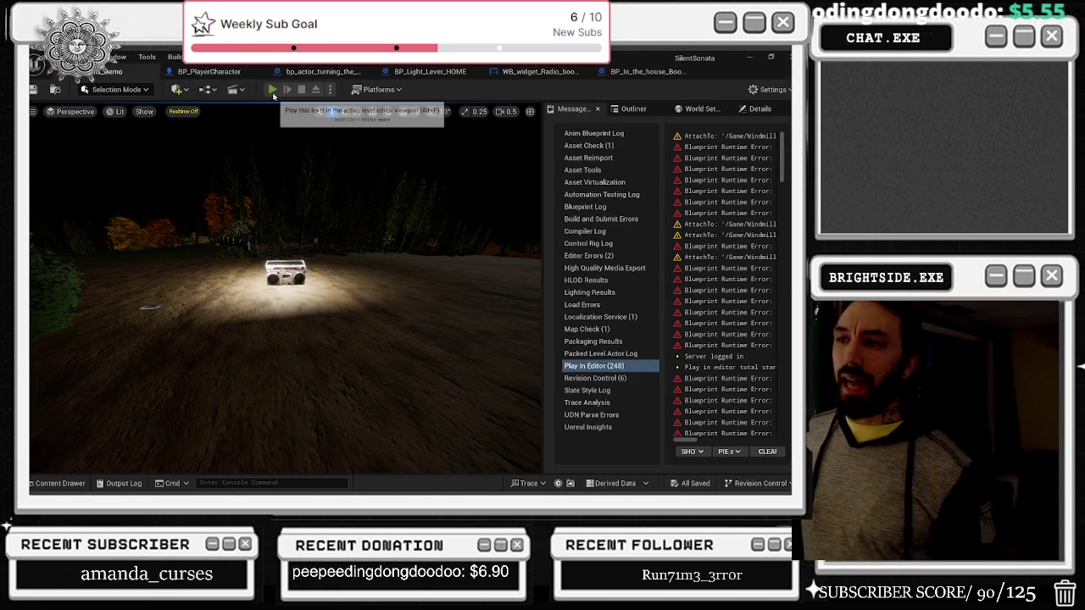
Step: Play-test the level, inspect the boombox up close, then stop and start a fresh session
left_click(273, 95)
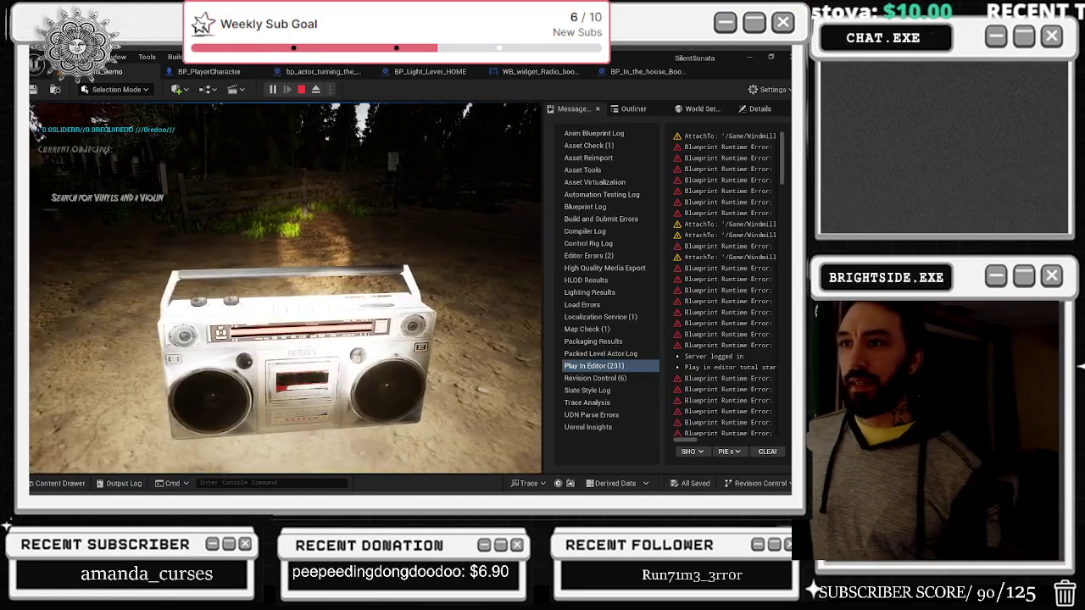
key("e")
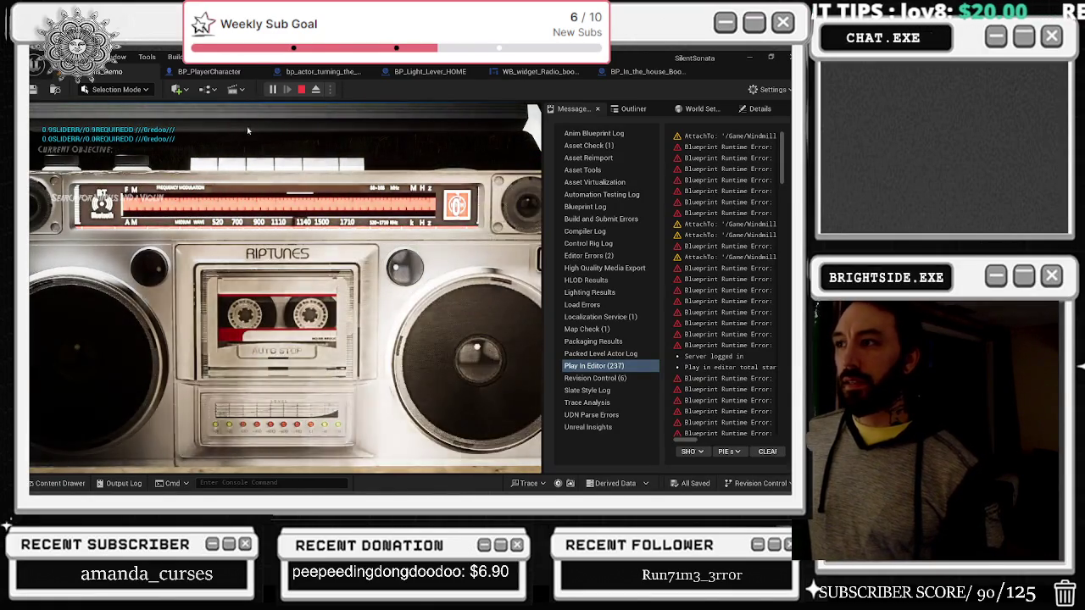
scroll(400, 270, "up", 2)
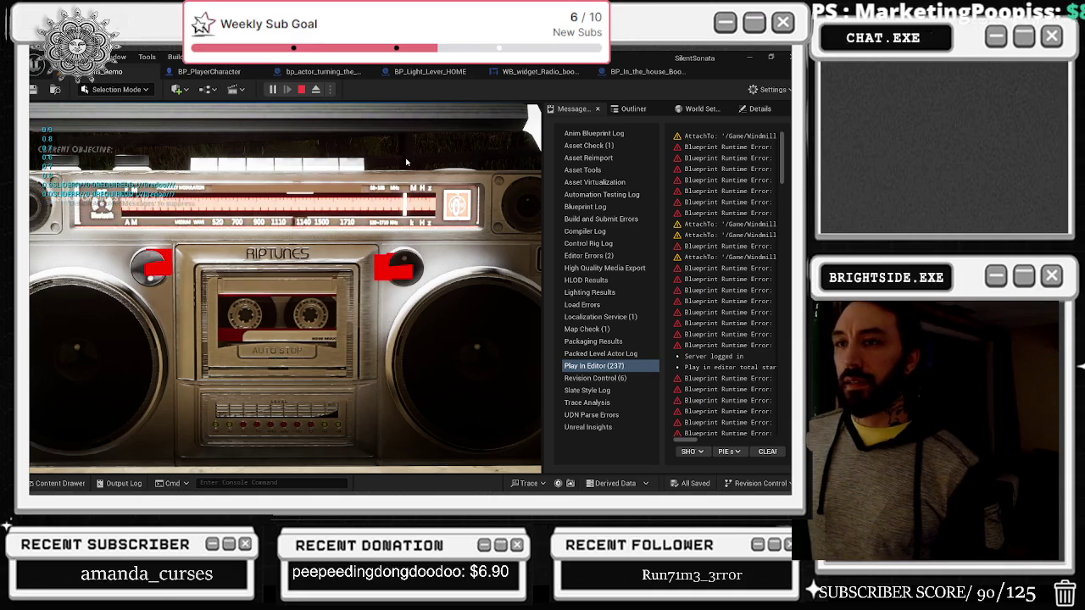
key("e")
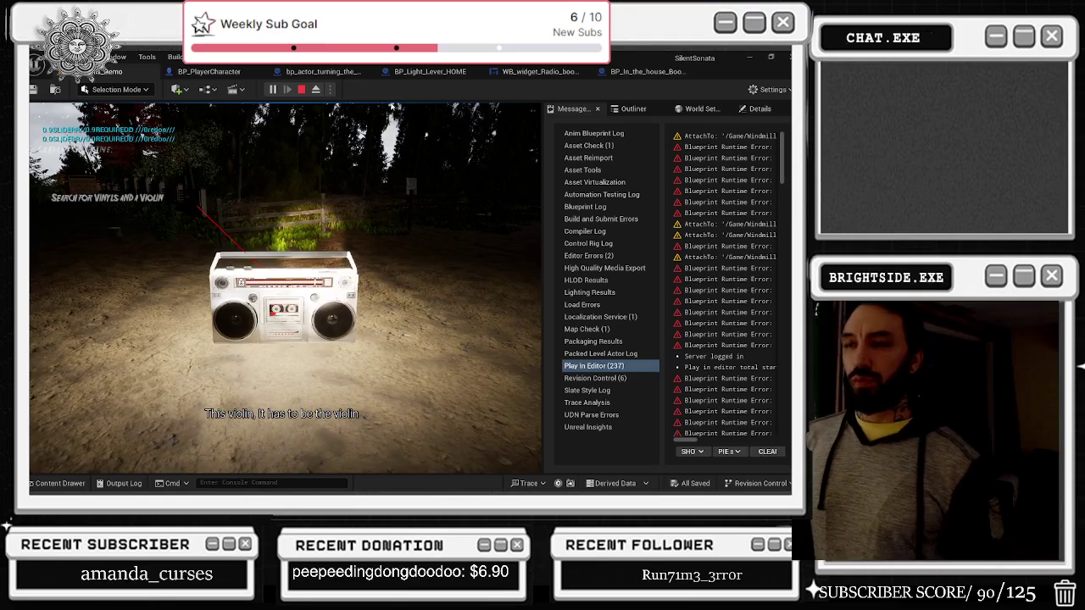
key("Escape")
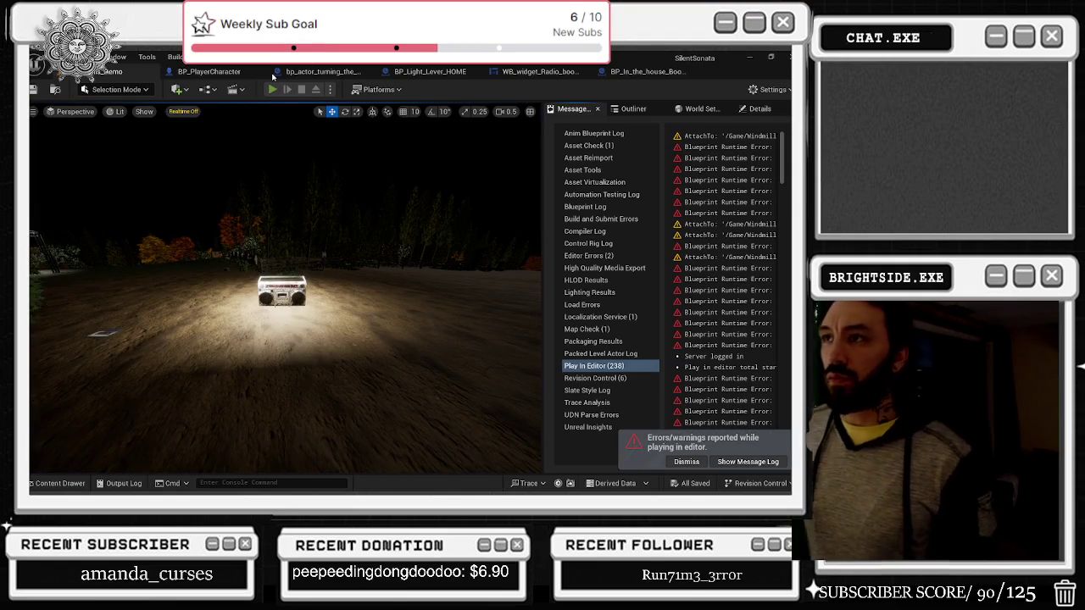
left_click(273, 89)
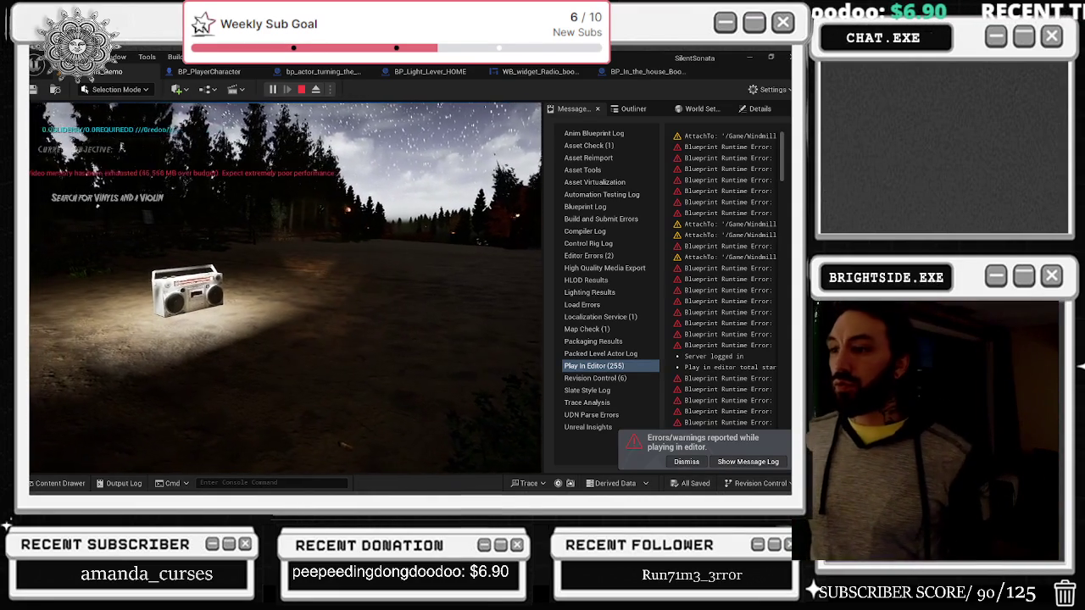
Step: Walk to the boombox, turn the tuning knob toward the target frequency, then stop playing
mouse_move(285, 288)
key("w")
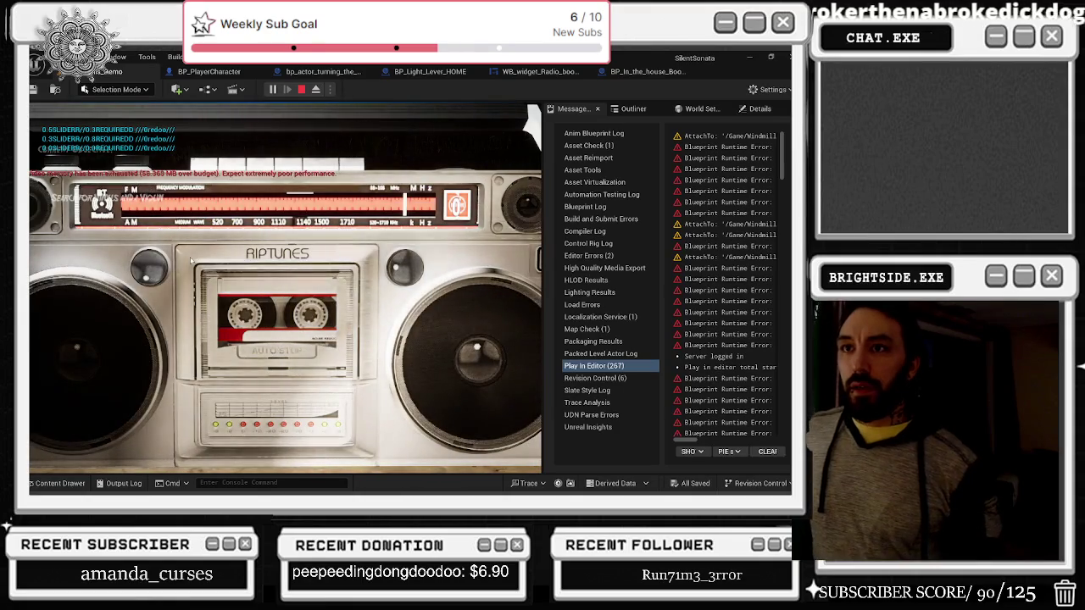
left_click(137, 266)
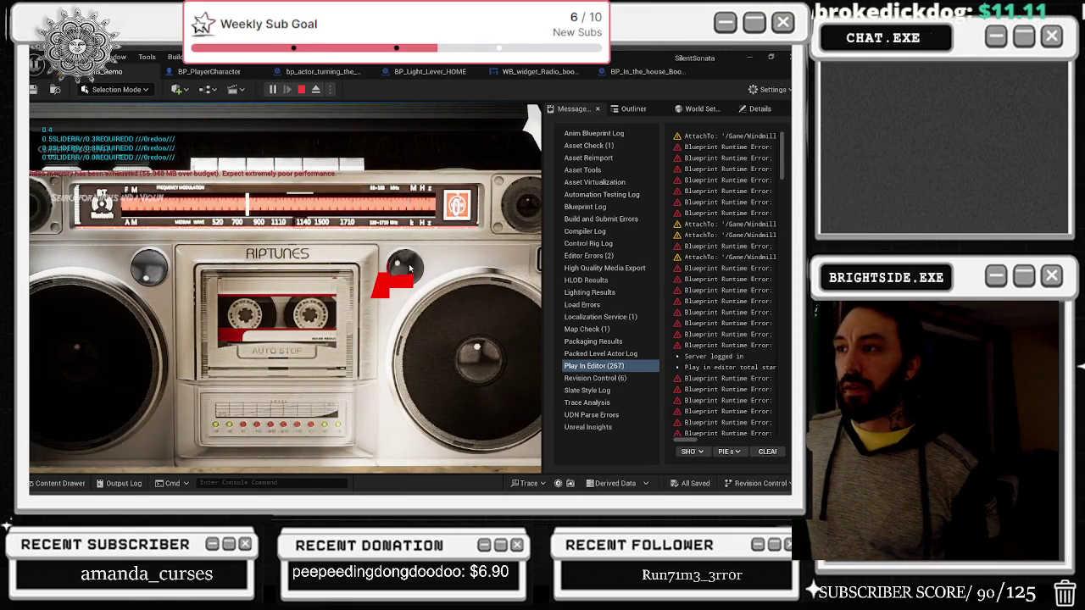
left_click(409, 268)
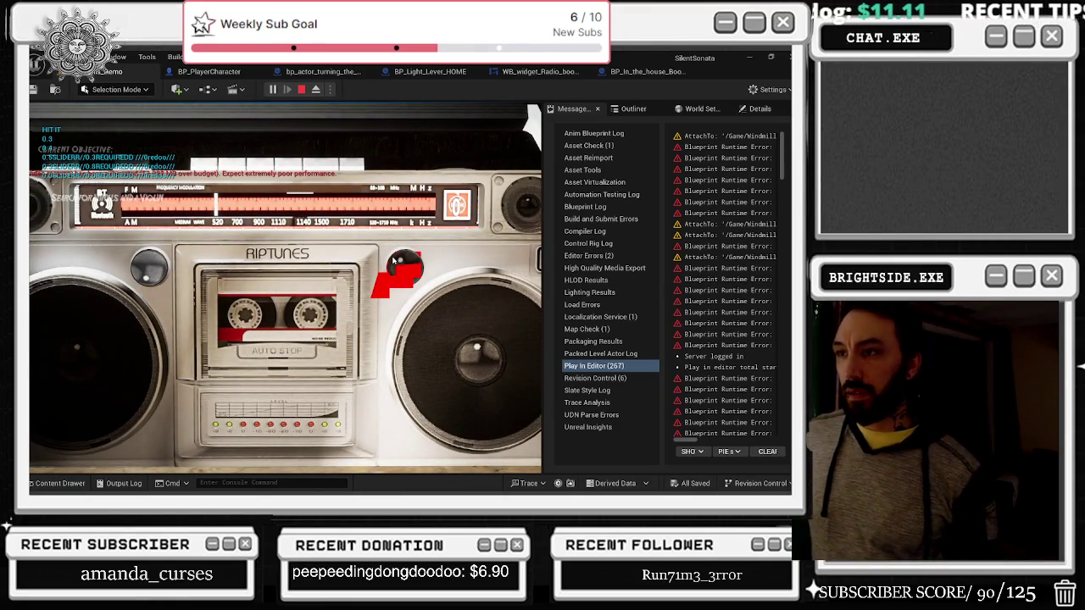
key("Escape")
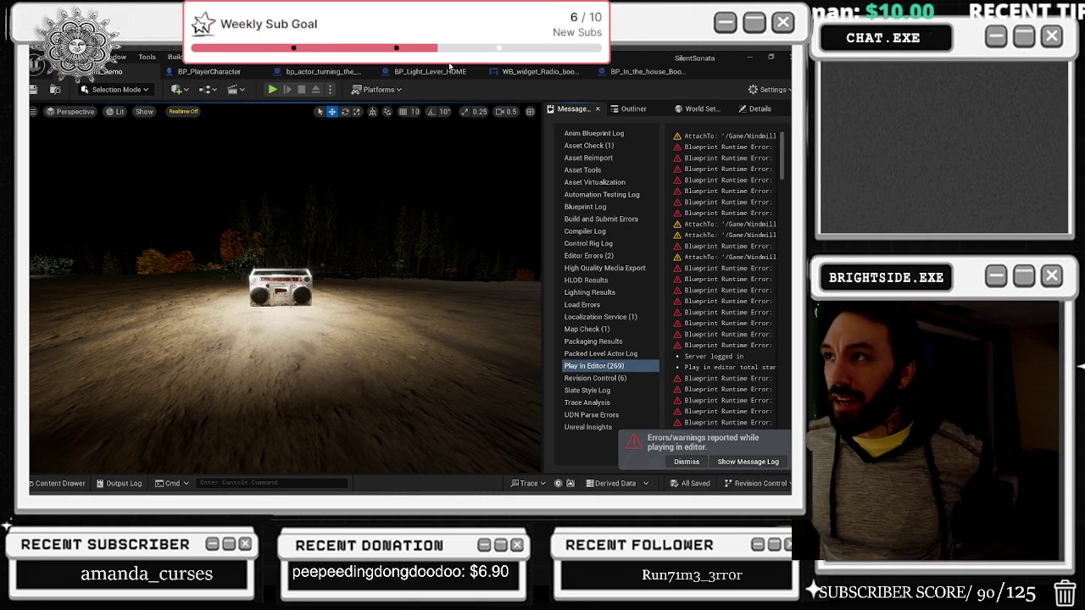
left_click(539, 71)
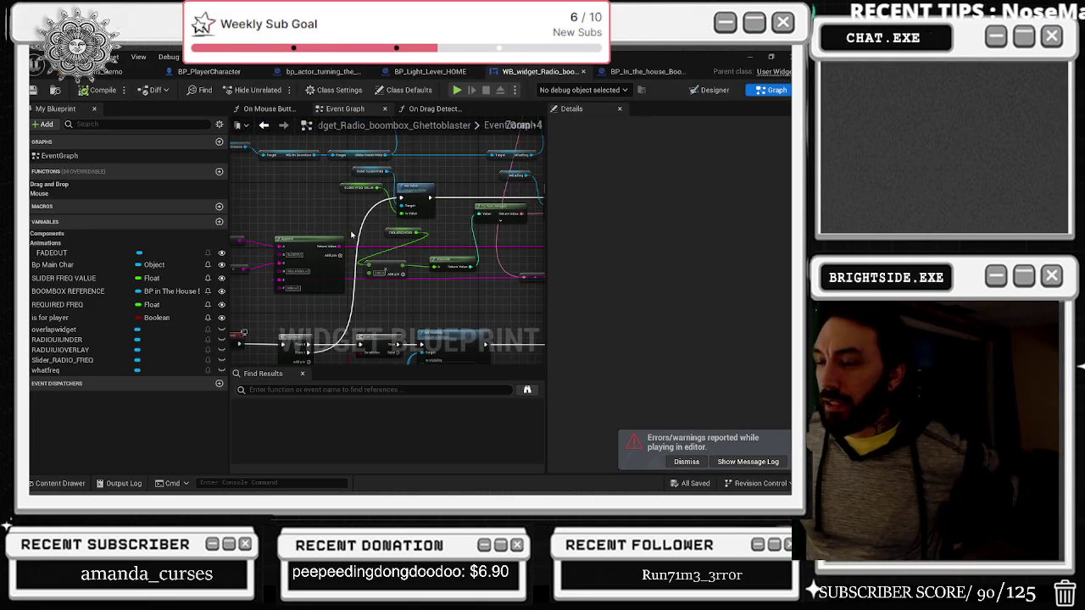
Step: Disconnect Required Freq from the Multiply node so its input uses a fixed 0.22
left_click_drag(348, 236, 450, 230)
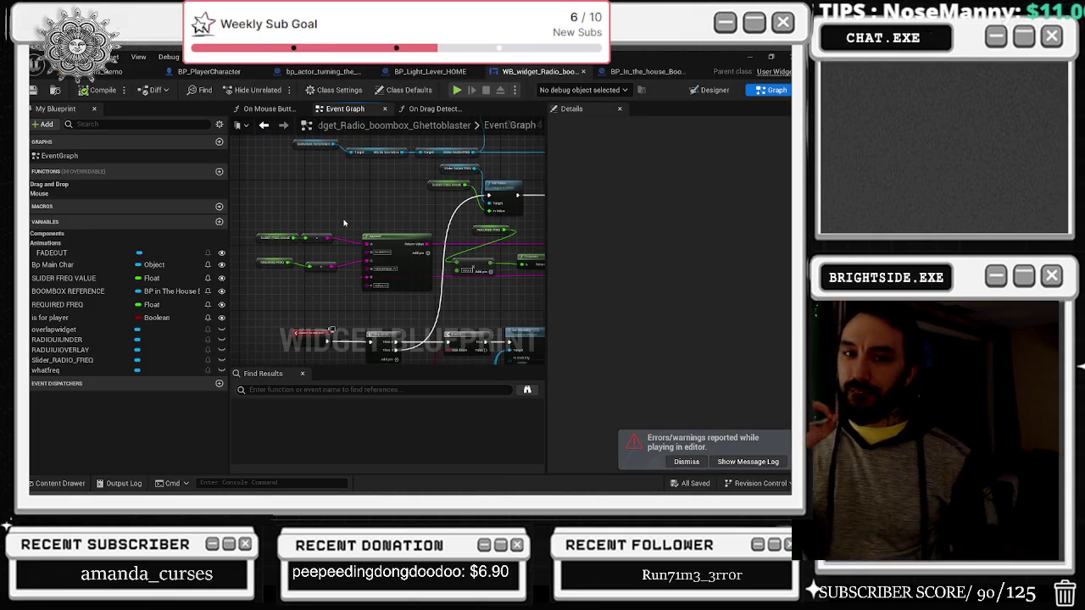
left_click_drag(407, 215, 398, 282)
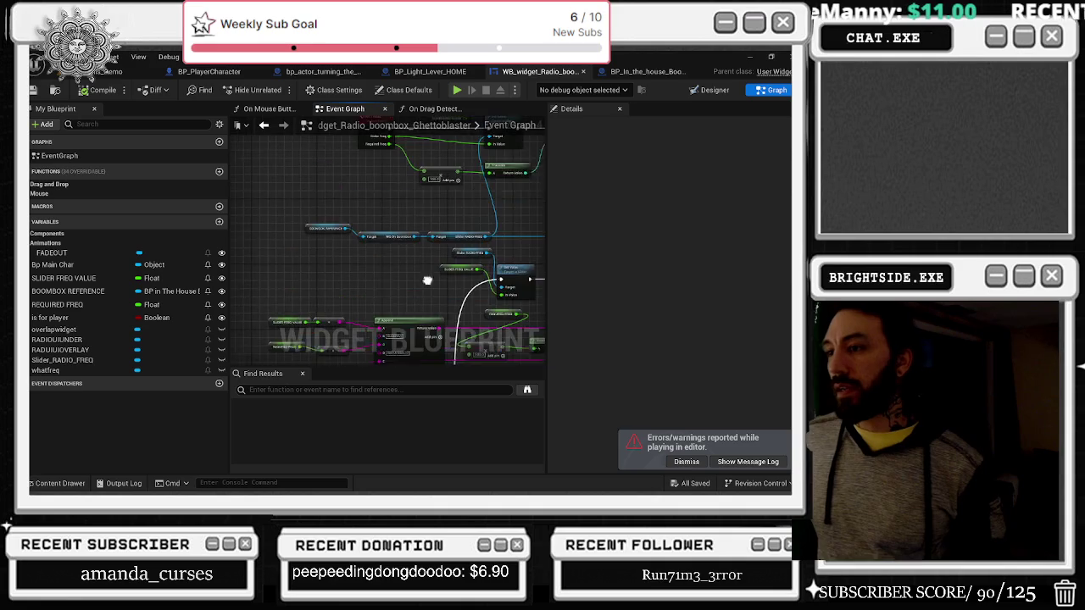
left_click_drag(365, 165, 364, 233)
scroll(389, 220, "up", 4)
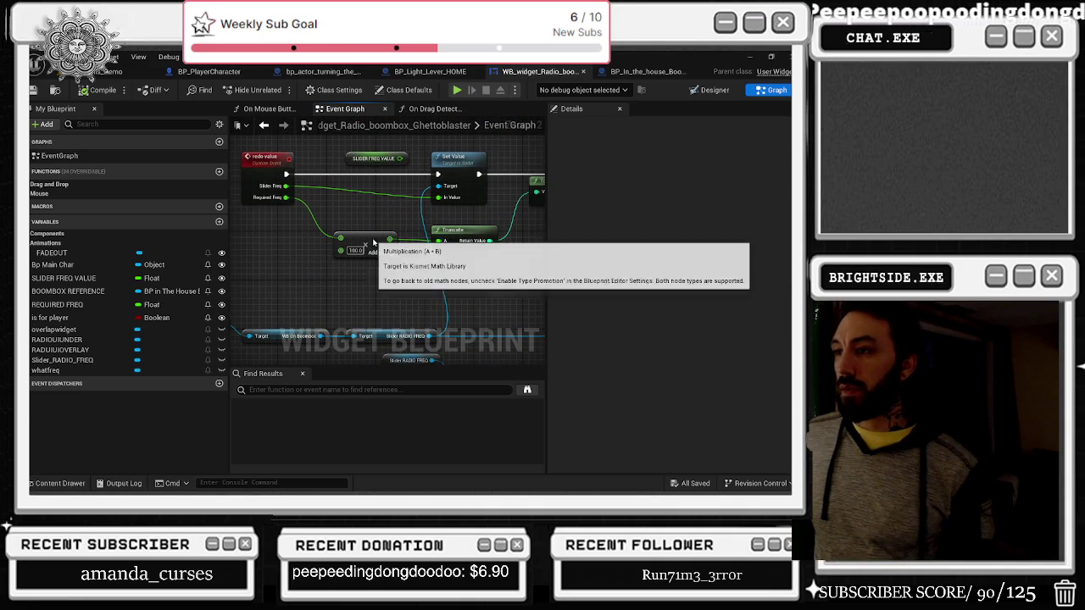
left_click(373, 242)
mouse_move(372, 243)
left_mouse_down()
mouse_move(271, 226)
mouse_move(331, 260)
left_mouse_up()
left_click(312, 260, "alt")
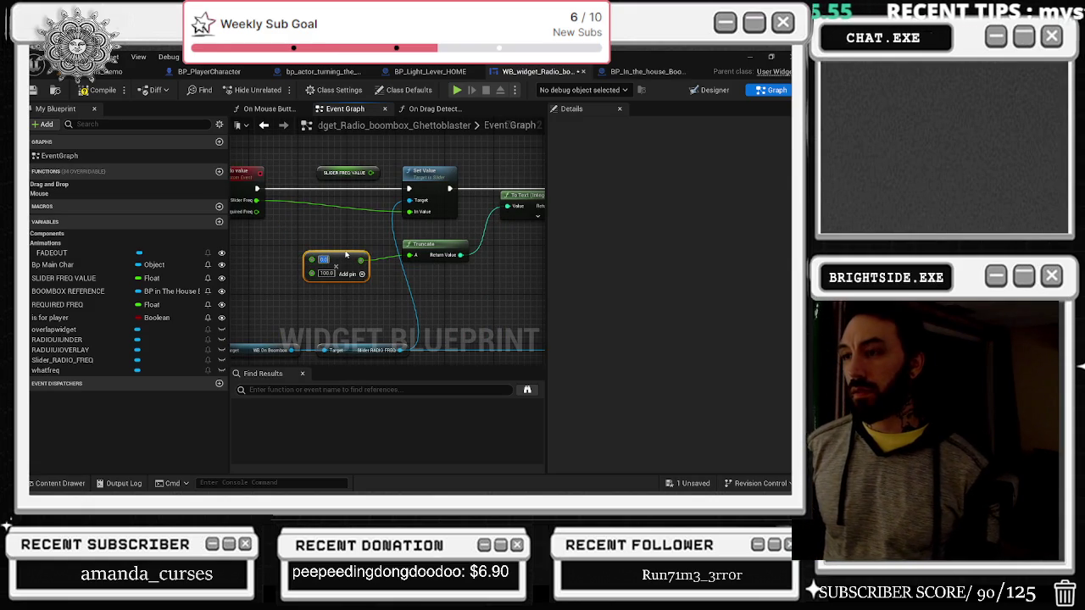
Step: Save the WB_widget_Radio_boombox blueprint and return to the level viewport
mouse_move(346, 255)
left_mouse_down()
mouse_move(363, 237)
mouse_move(384, 269)
left_mouse_up()
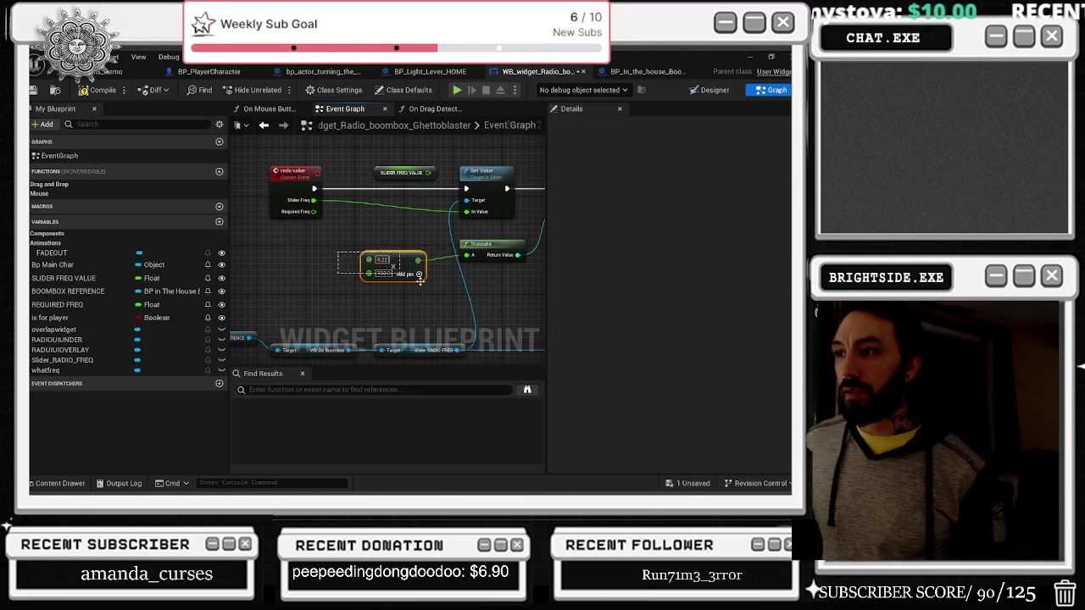
left_click(34, 90)
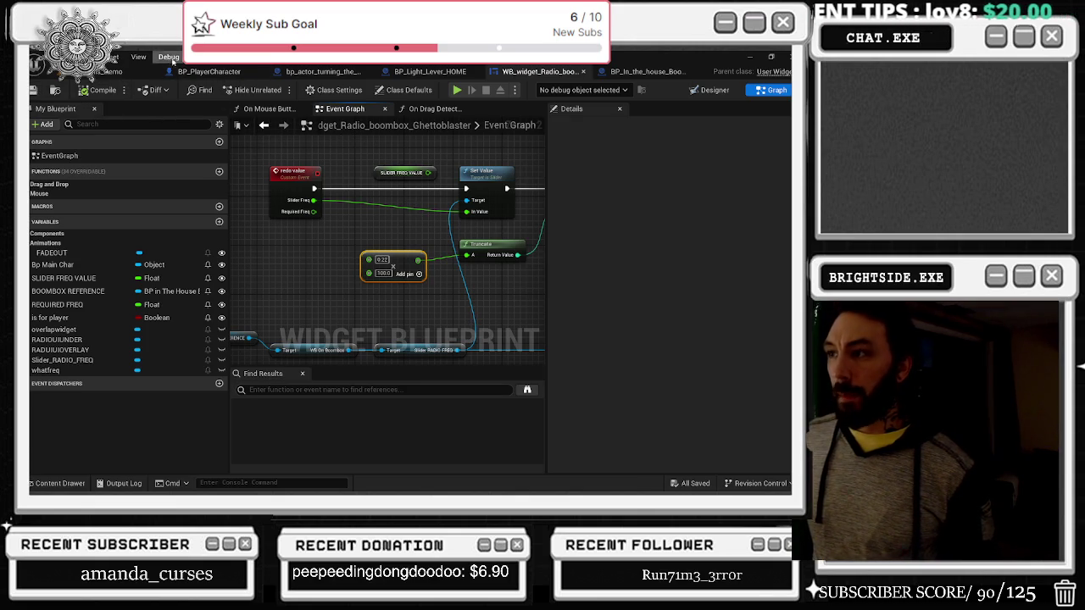
left_click(58, 75)
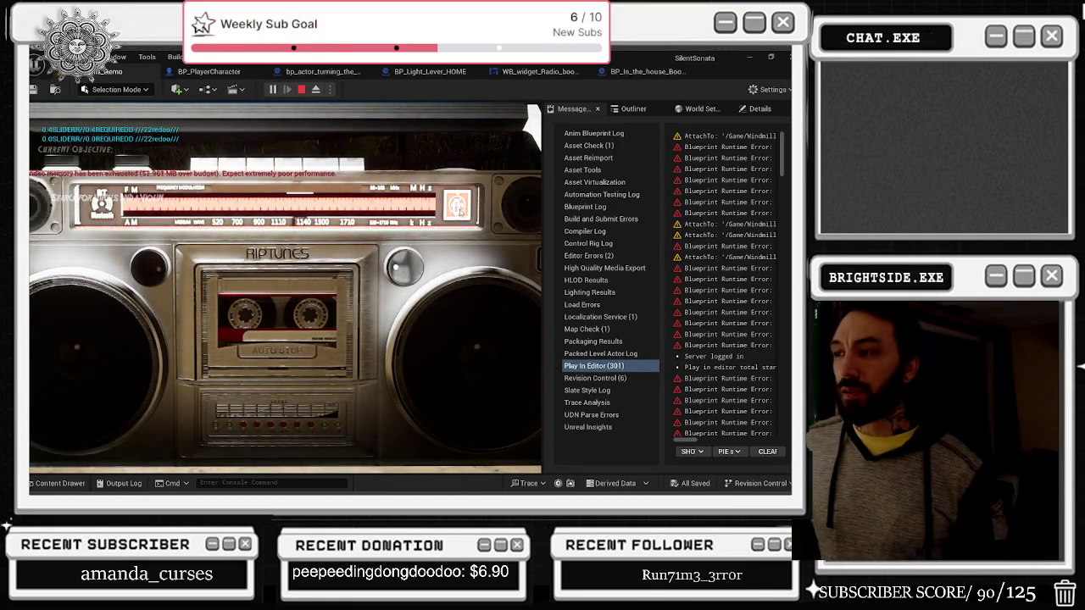
Step: Turn the radio knob until HIT IT prints, then stop the play session
left_click(401, 269)
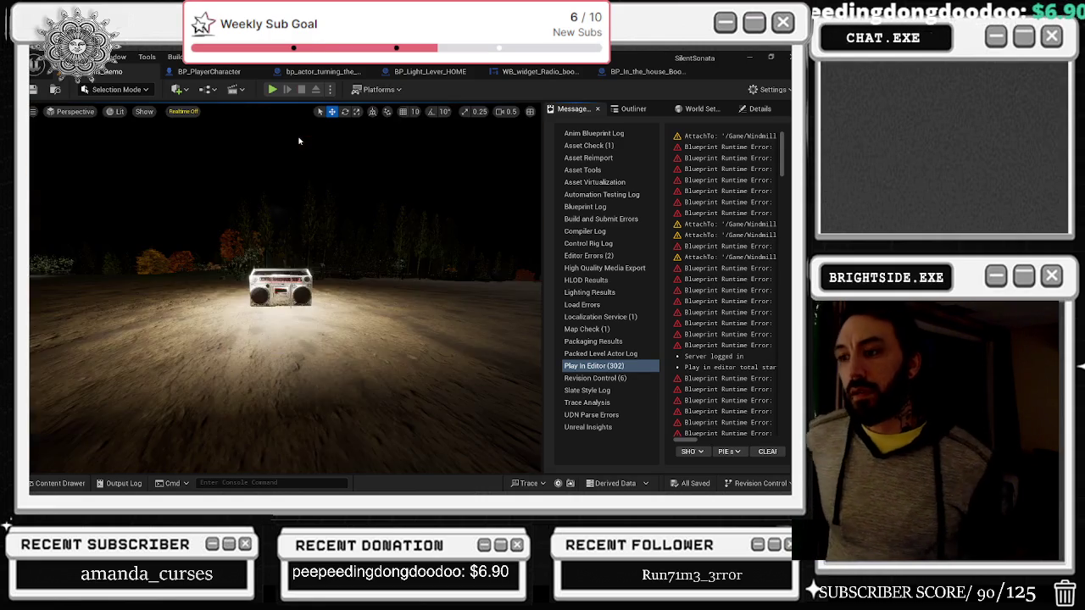
key("Escape")
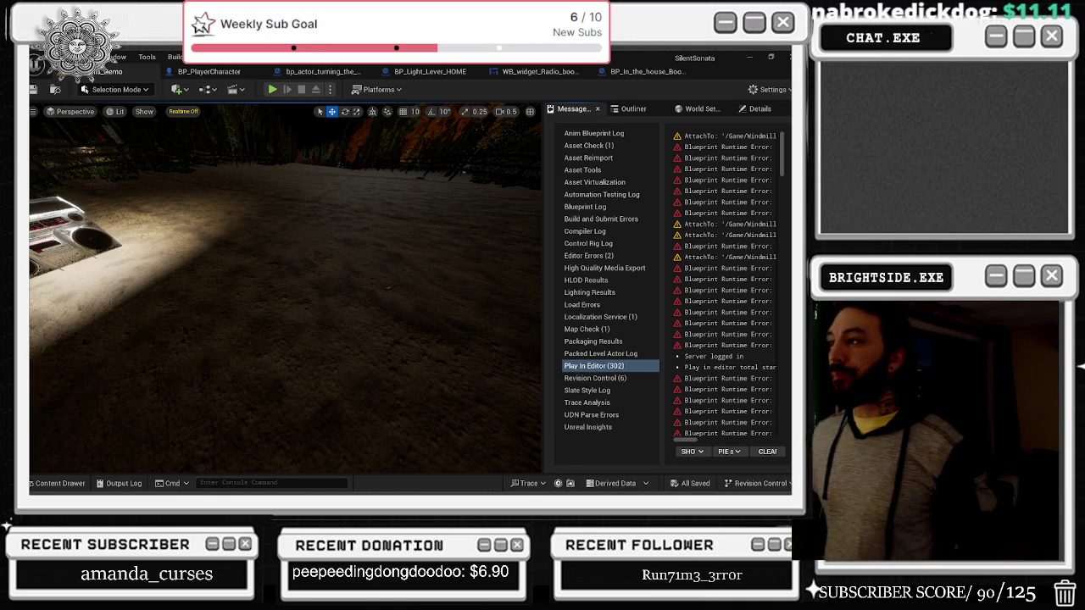
Step: Nudge the SetText node in WB_widget_Radio, then switch to the BP_In_the_house_Boombox_Different_tapes graph
left_click(540, 71)
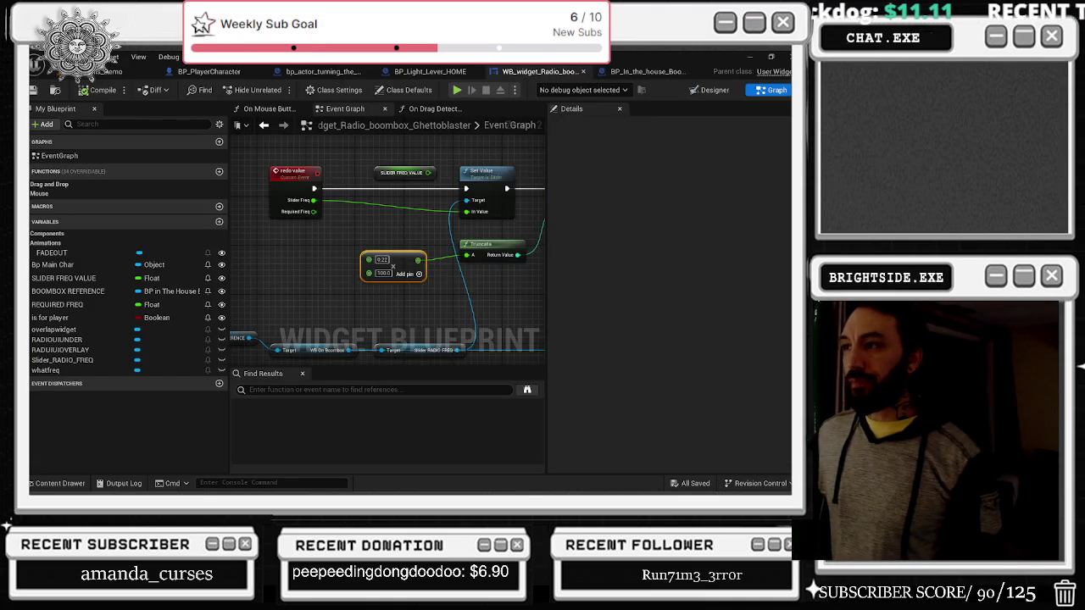
left_click_drag(458, 188, 475, 189)
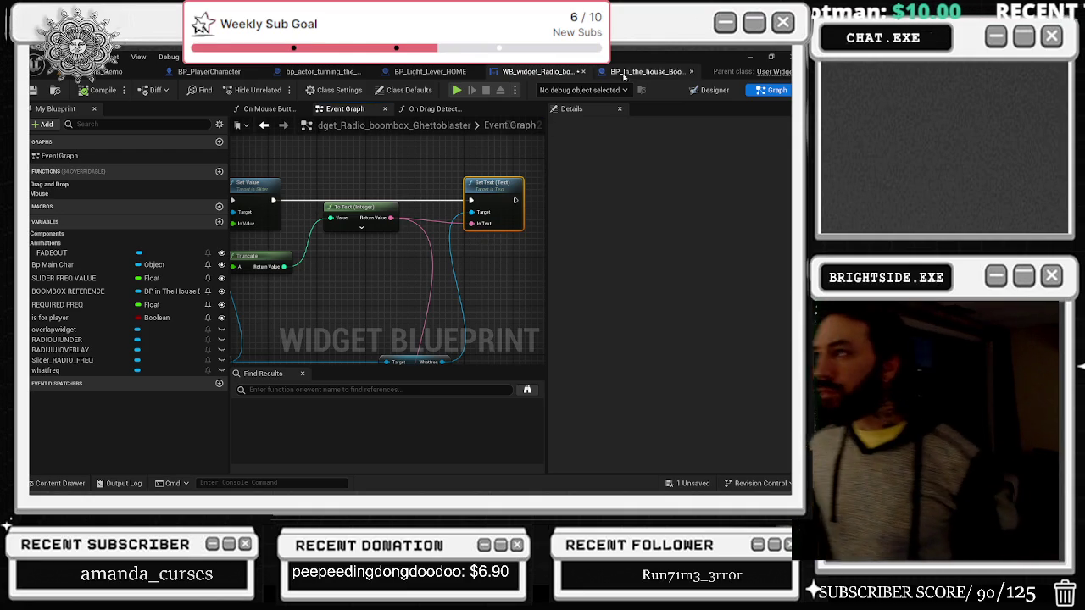
left_click(649, 71)
scroll(433, 299, "up", 3)
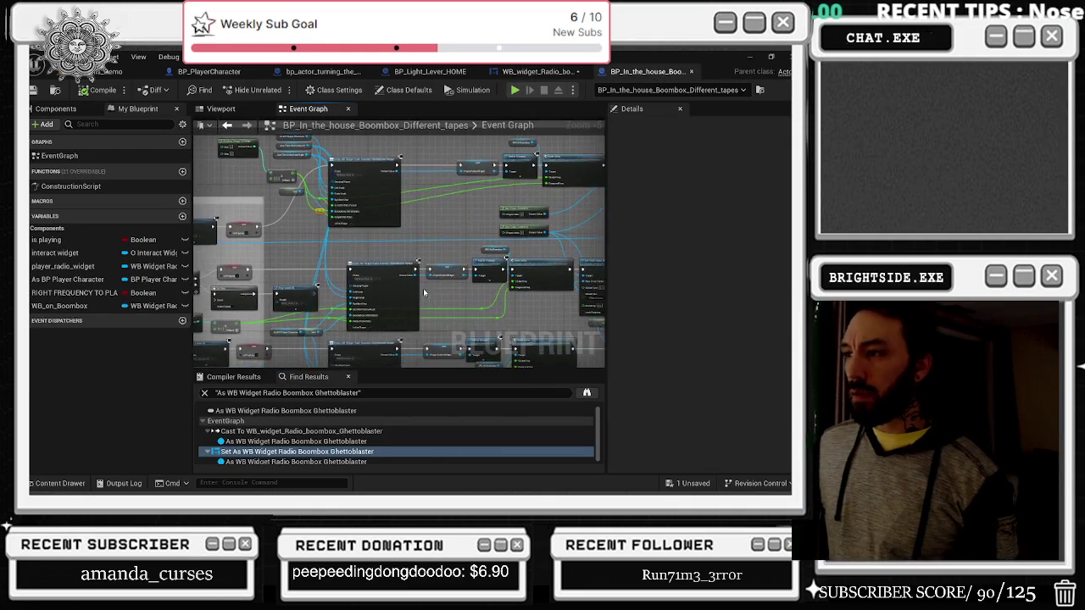
Step: Return to the WB_widget_Radio graph and zoom in on the Sequence, Branch and Set Visibility nodes
left_click(534, 71)
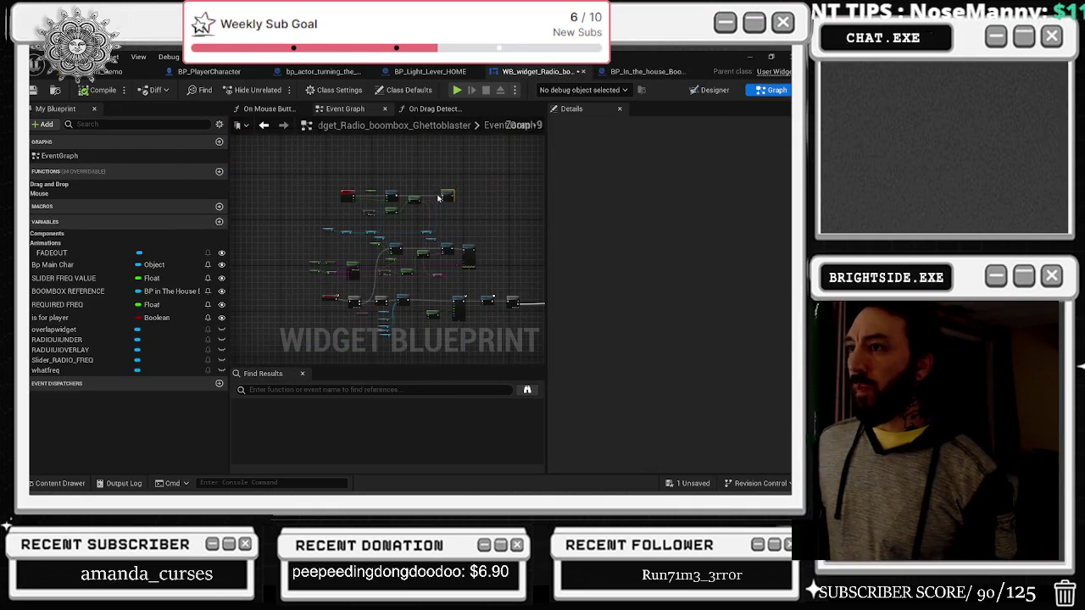
scroll(322, 290, "up", 4)
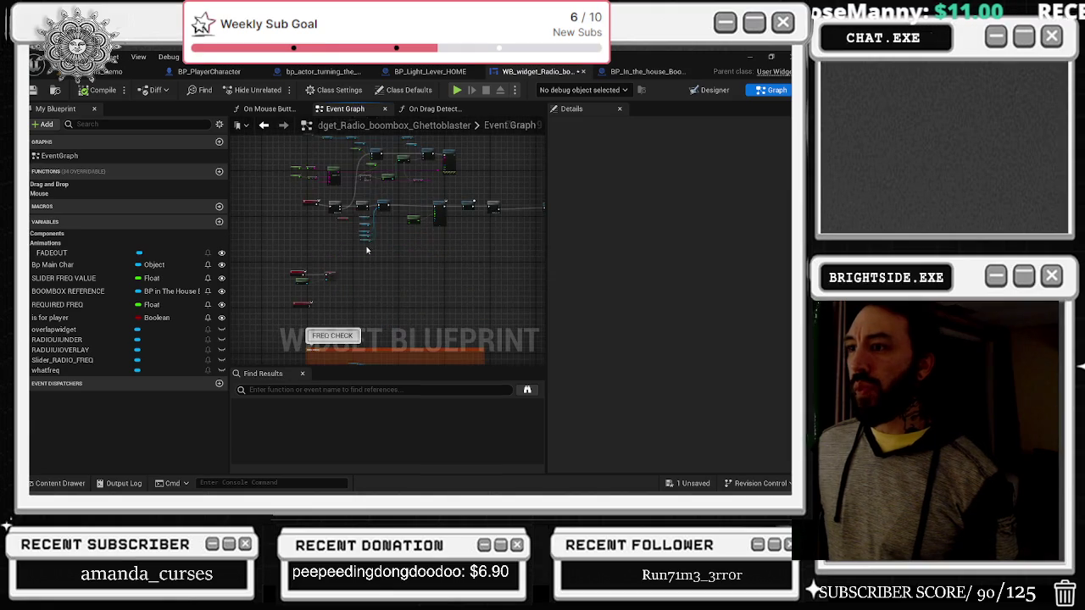
scroll(322, 290, "up", 2)
scroll(322, 255, "up", 2)
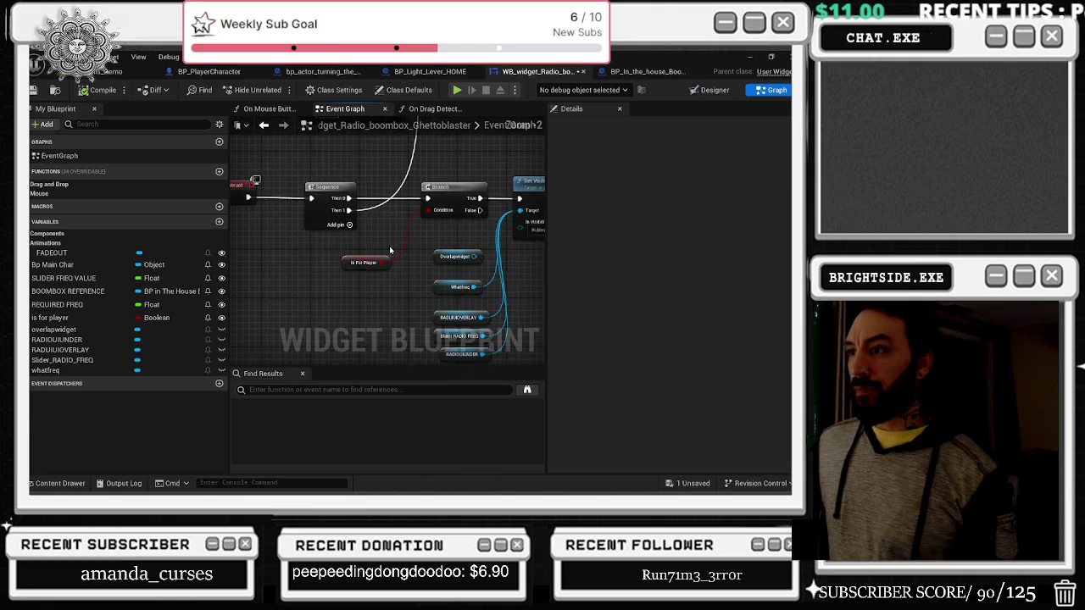
scroll(390, 231, "up", 1)
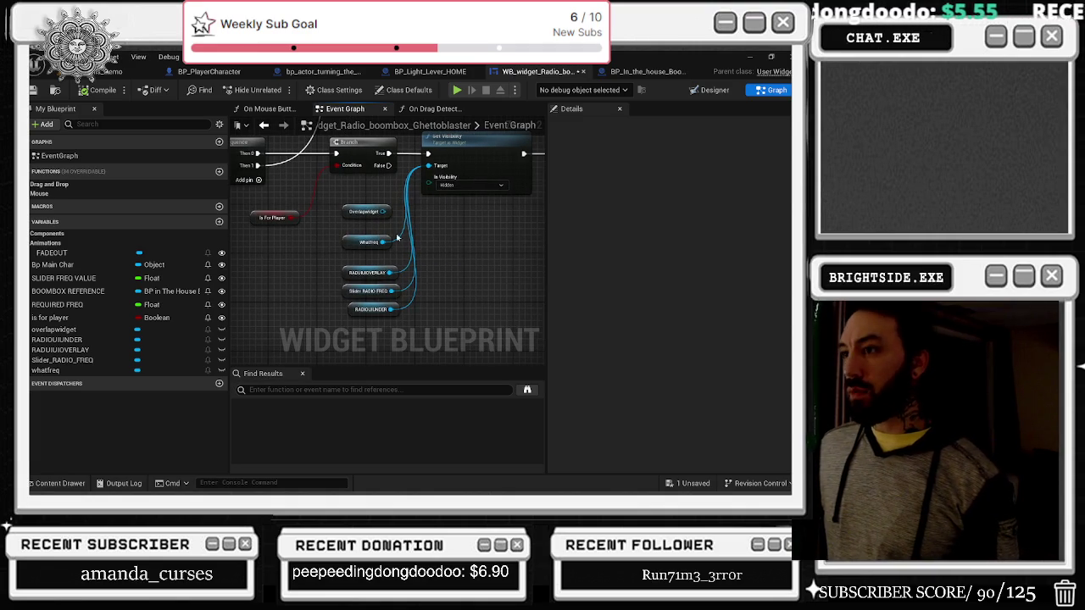
Step: Select the whatfreq variable and review the Append, multiply and Truncate nodes above the Branch
left_click_drag(364, 243, 354, 252)
left_click_drag(483, 257, 420, 332)
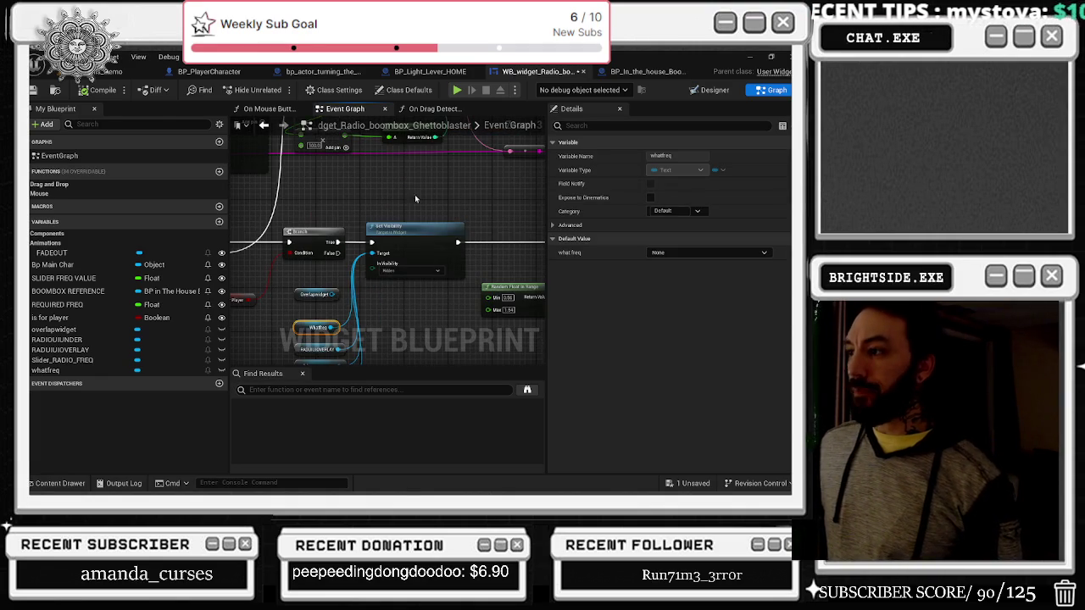
mouse_move(417, 178)
left_mouse_down()
mouse_move(360, 176)
mouse_move(475, 271)
mouse_move(524, 291)
left_mouse_up()
mouse_move(250, 328)
left_mouse_down()
mouse_move(363, 300)
mouse_move(343, 288)
mouse_move(400, 278)
mouse_move(395, 308)
mouse_move(359, 295)
mouse_move(352, 305)
mouse_move(373, 188)
mouse_move(389, 204)
left_mouse_up()
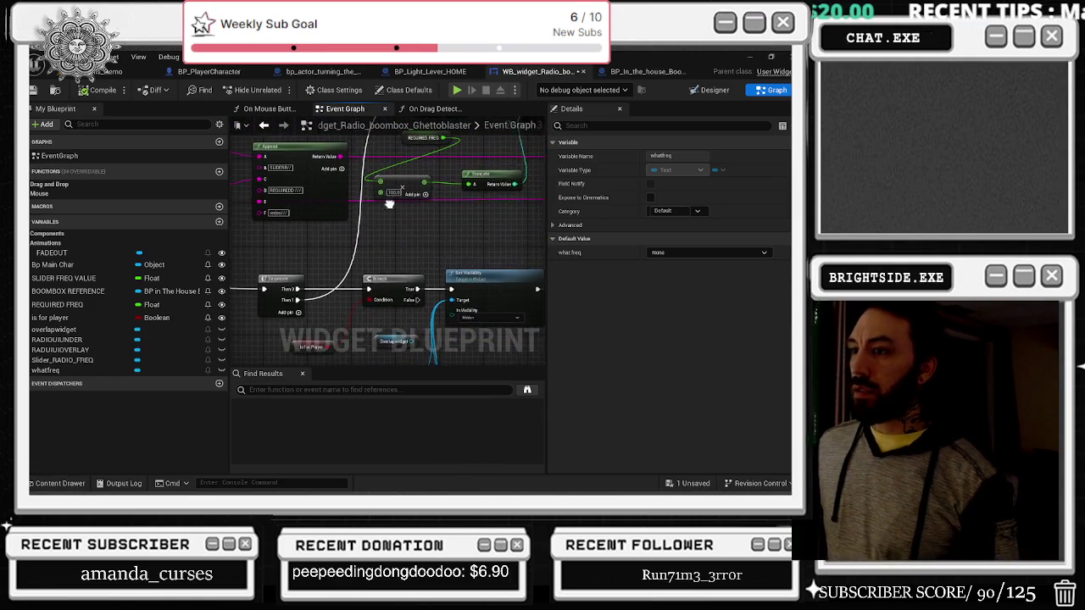
Step: Check the To Text and Set Value nodes, then move the Sequence node slightly right
left_click(395, 276)
mouse_move(395, 277)
left_mouse_down()
mouse_move(368, 293)
mouse_move(475, 295)
mouse_move(333, 363)
left_mouse_up()
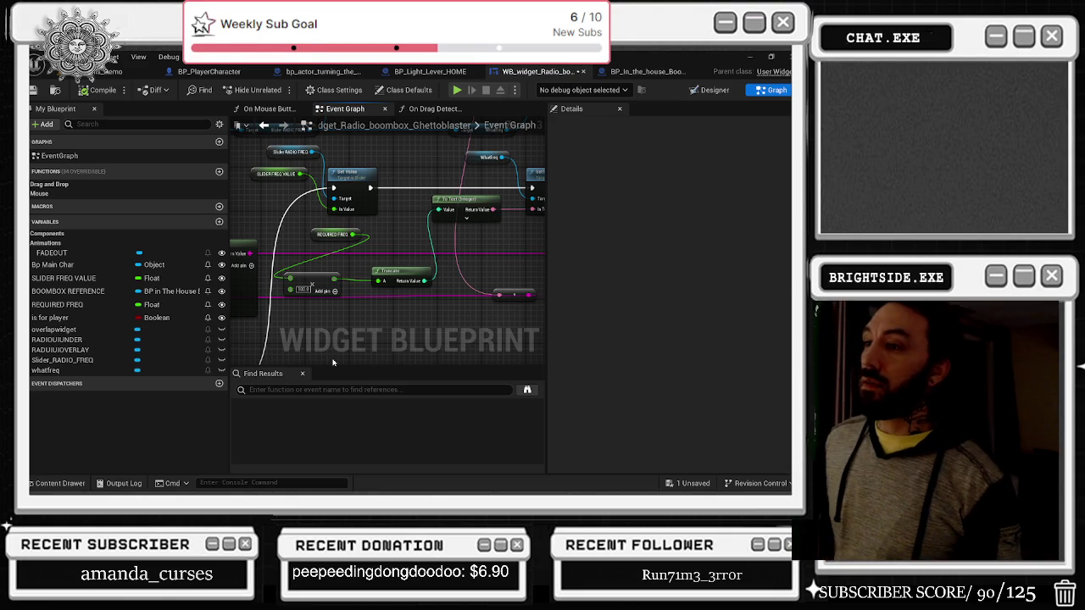
left_click_drag(323, 356, 304, 252)
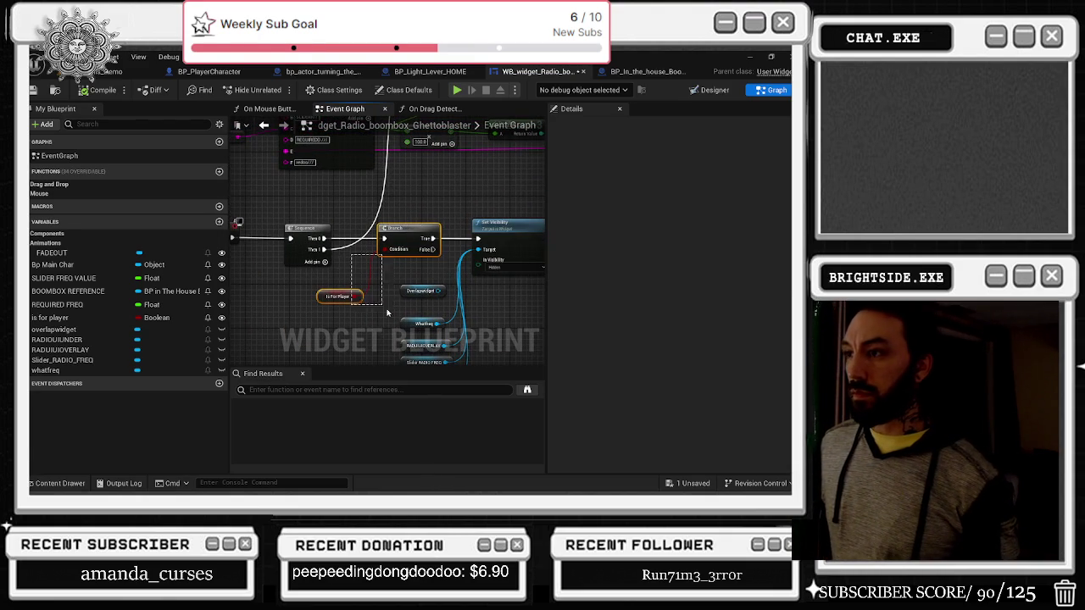
left_click_drag(293, 228, 363, 246)
mouse_move(418, 227)
left_mouse_down()
mouse_move(433, 273)
mouse_move(428, 257)
mouse_move(308, 357)
mouse_move(373, 297)
mouse_move(450, 258)
left_mouse_up()
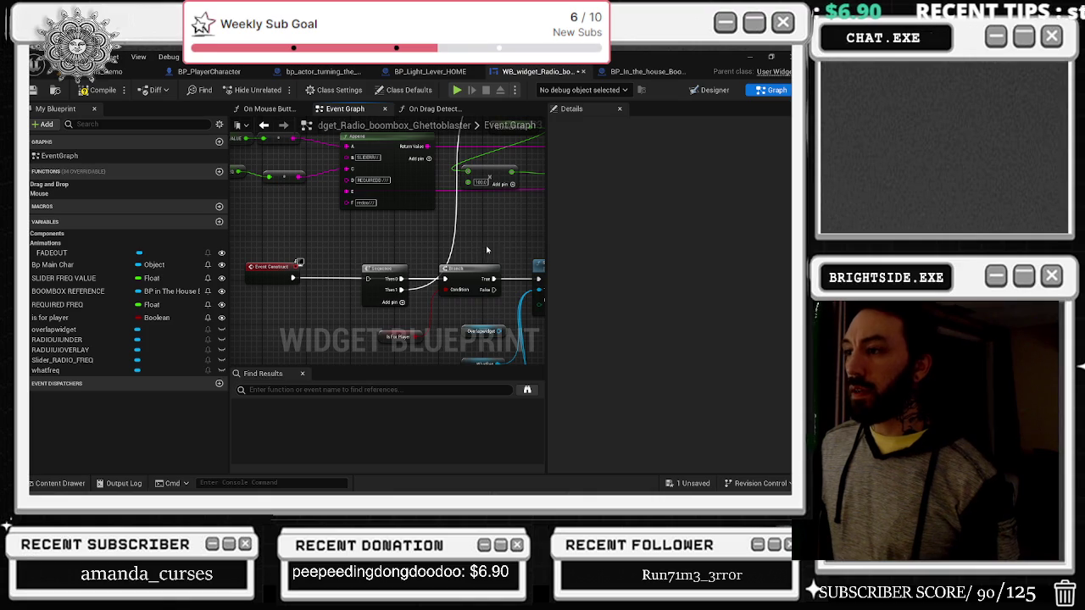
Step: Check the Print String nodes and move the Sequence node beside the Branch node
left_click_drag(492, 247, 453, 248)
left_click_drag(371, 270, 365, 269)
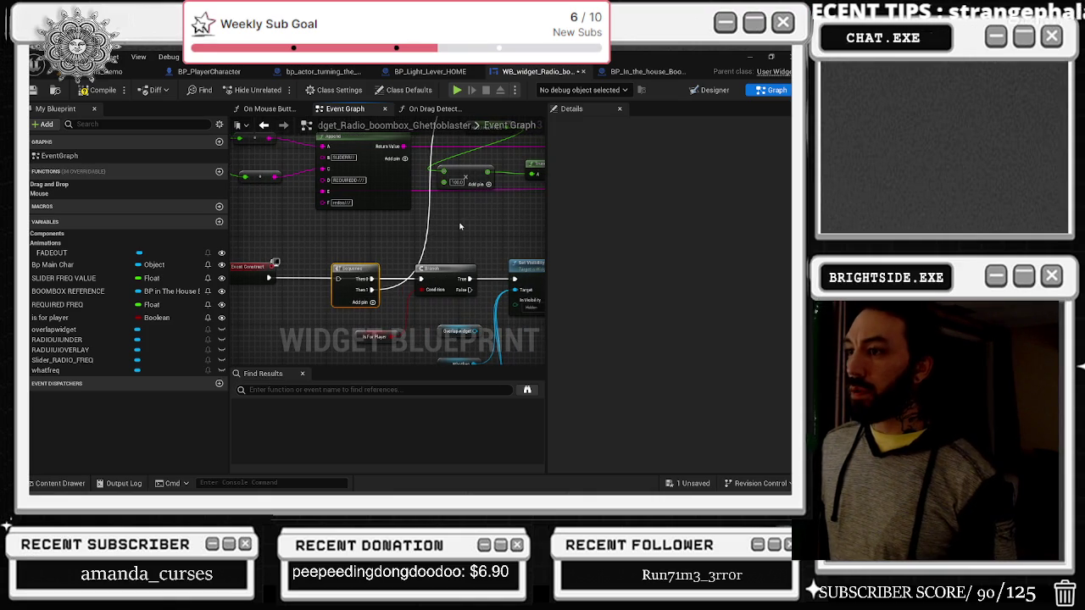
mouse_move(471, 230)
left_mouse_down()
mouse_move(453, 304)
mouse_move(314, 417)
left_mouse_up()
scroll(326, 263, "down", 5)
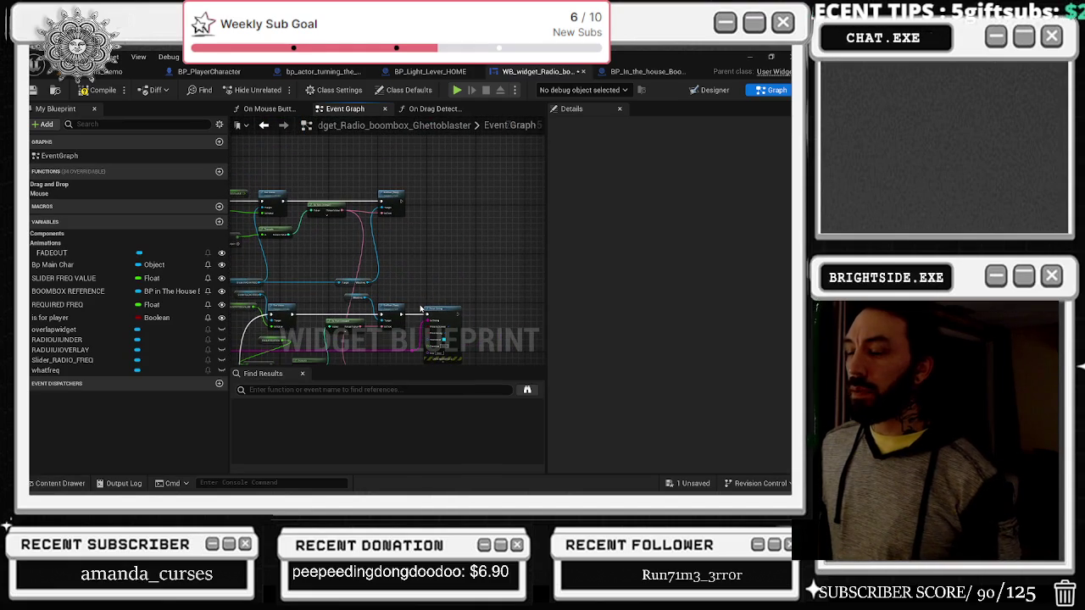
left_click_drag(421, 310, 429, 280)
scroll(429, 279, "up", 1)
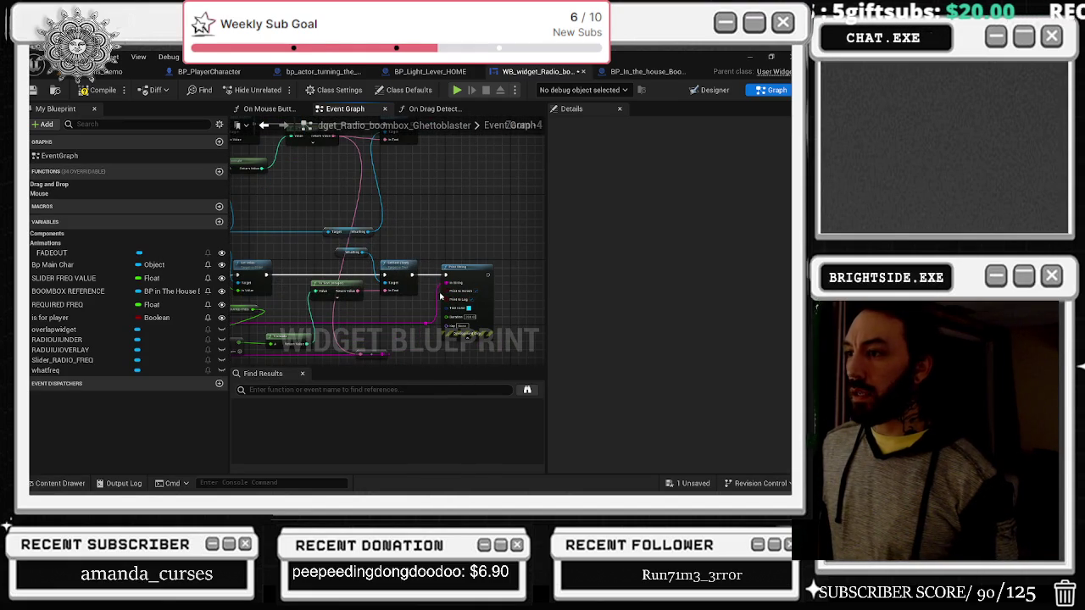
left_click_drag(378, 307, 452, 265)
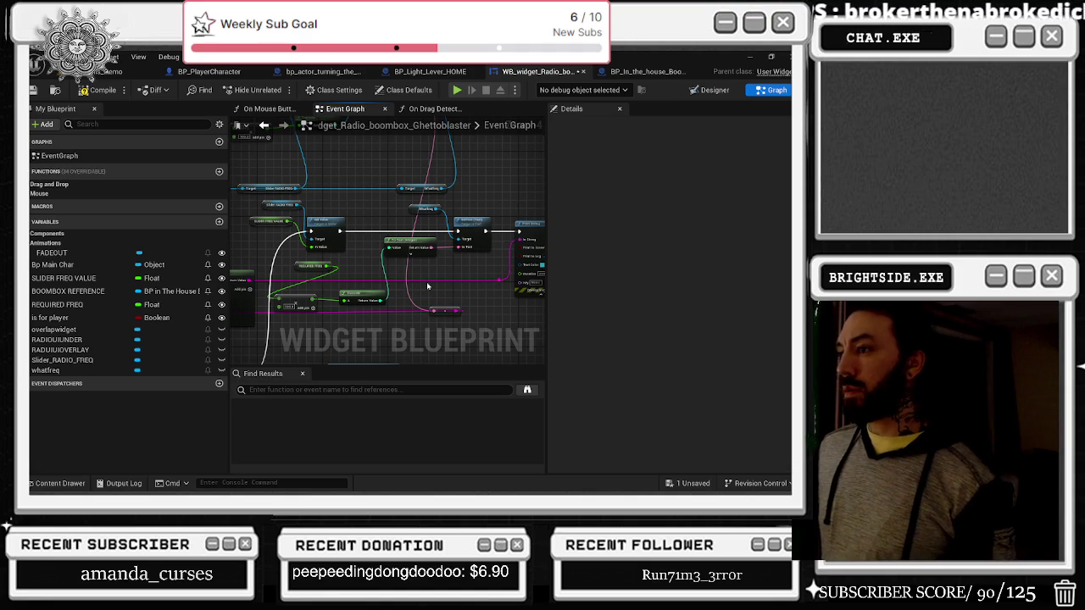
left_click_drag(426, 281, 528, 200)
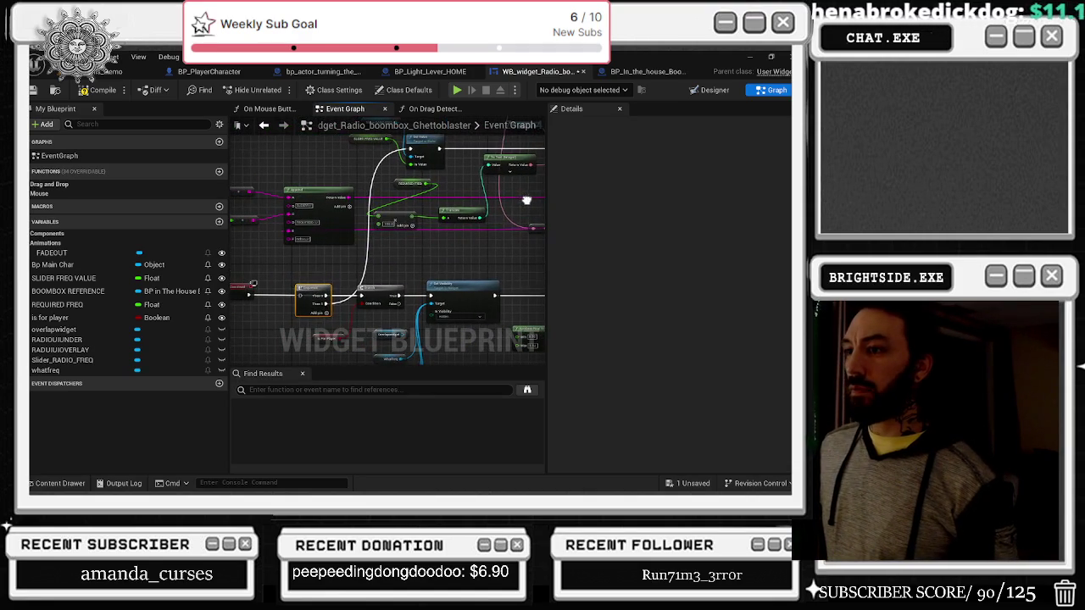
mouse_move(322, 307)
left_mouse_down()
mouse_move(336, 273)
mouse_move(368, 357)
left_mouse_up()
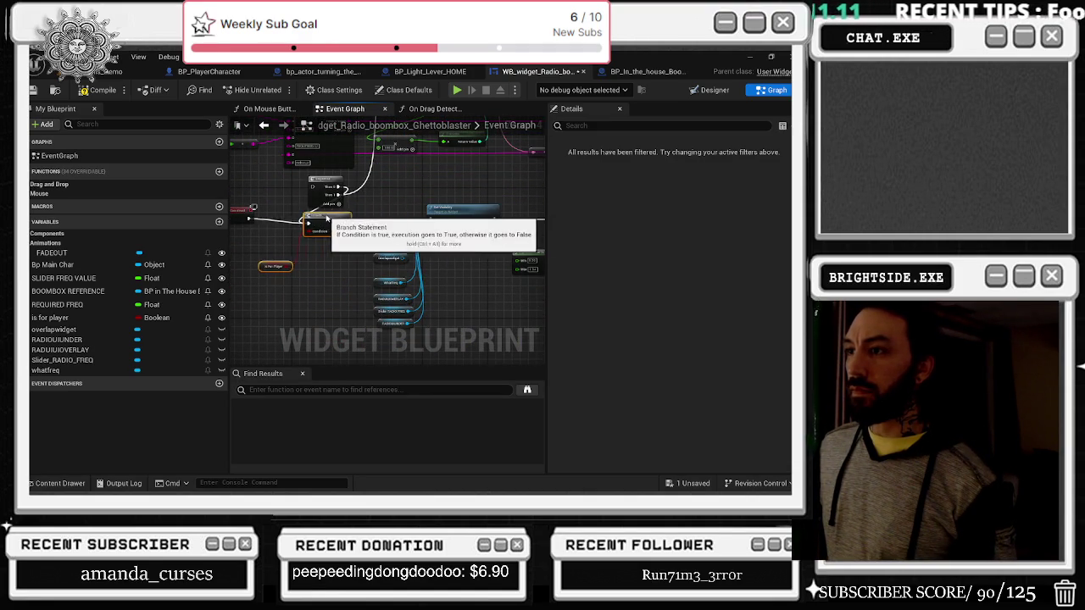
left_click_drag(325, 187, 352, 217)
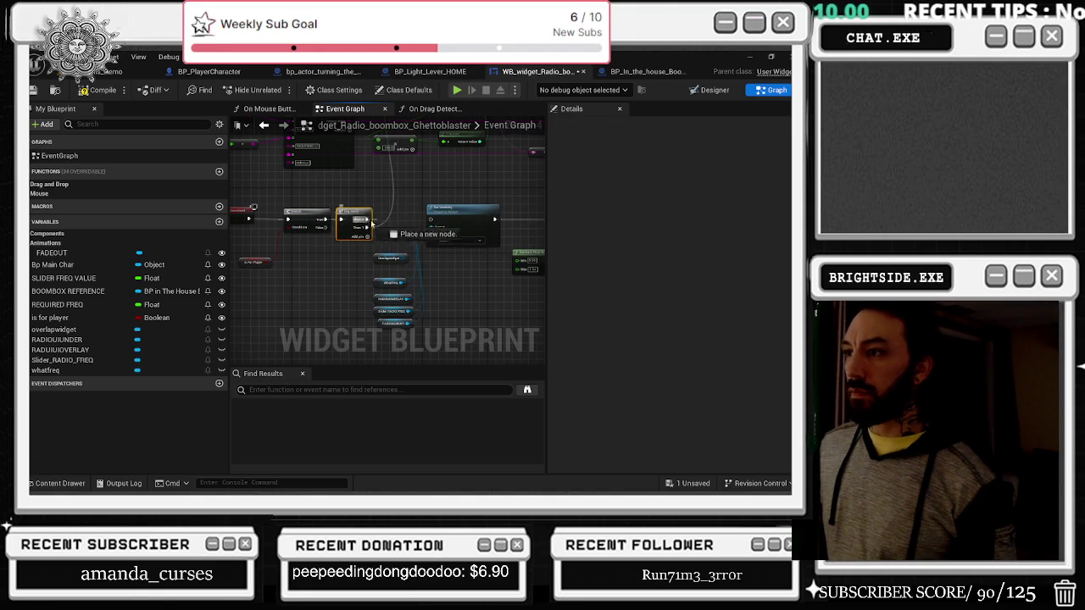
Step: Pan up to the Print String node, then switch to the YouTube browser window
left_click_drag(436, 184, 406, 222)
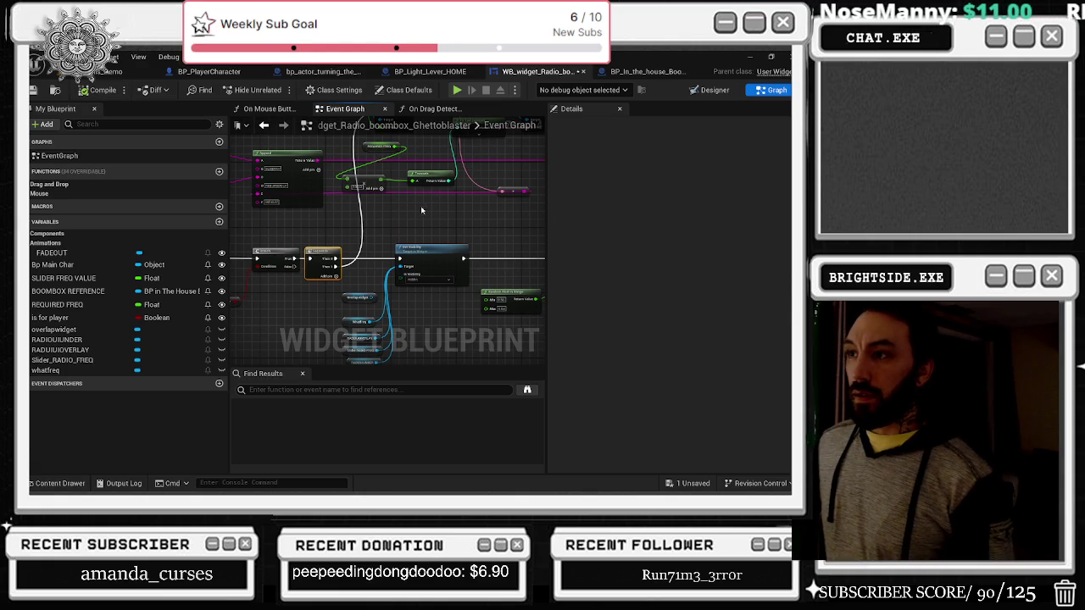
left_click_drag(328, 234, 373, 227)
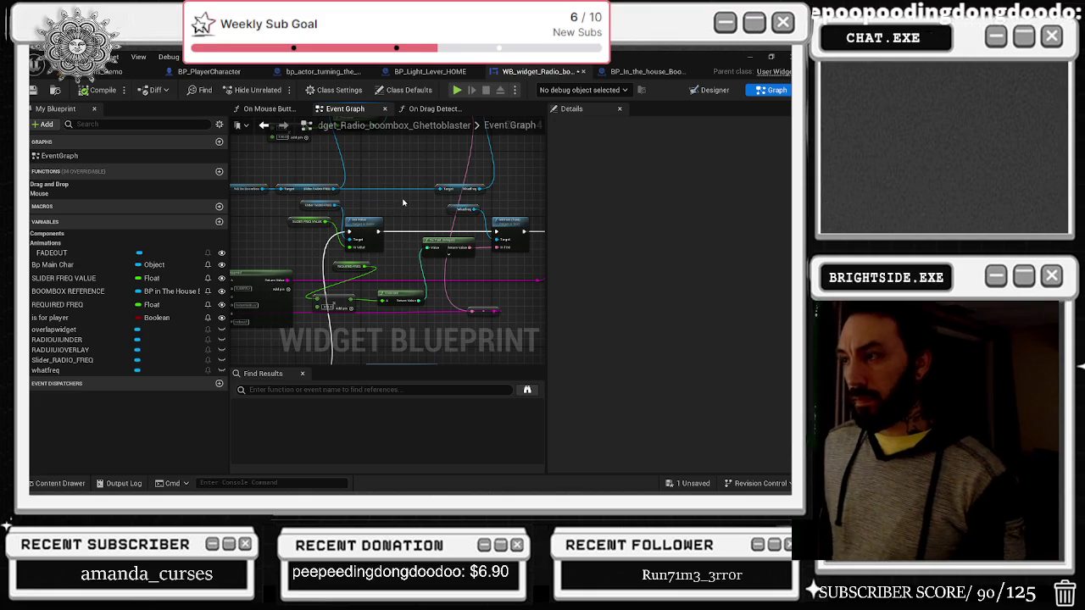
left_click_drag(404, 202, 261, 204)
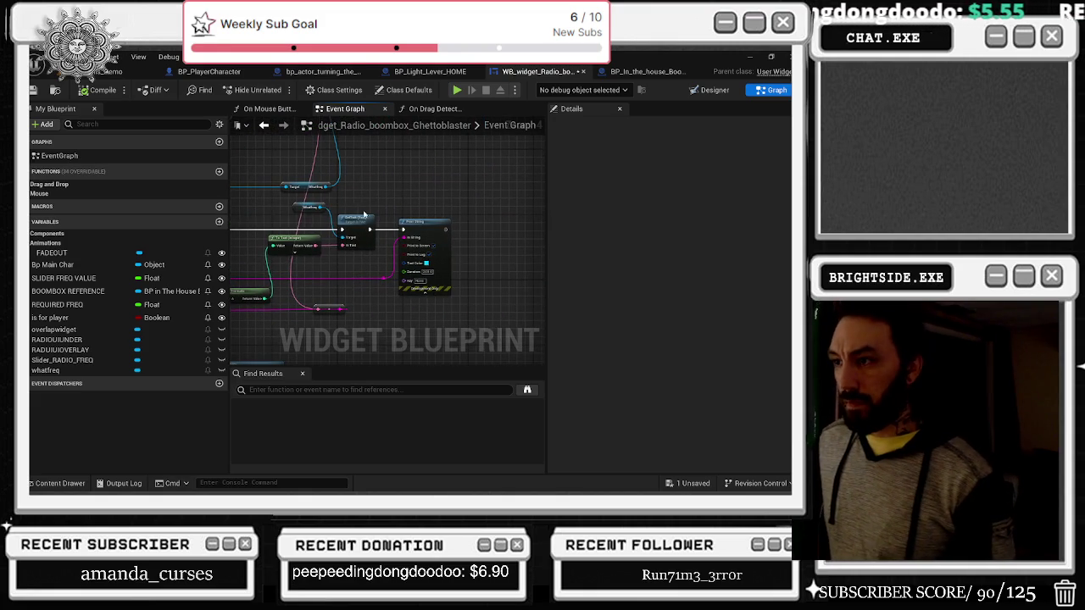
scroll(363, 214, "up", 5)
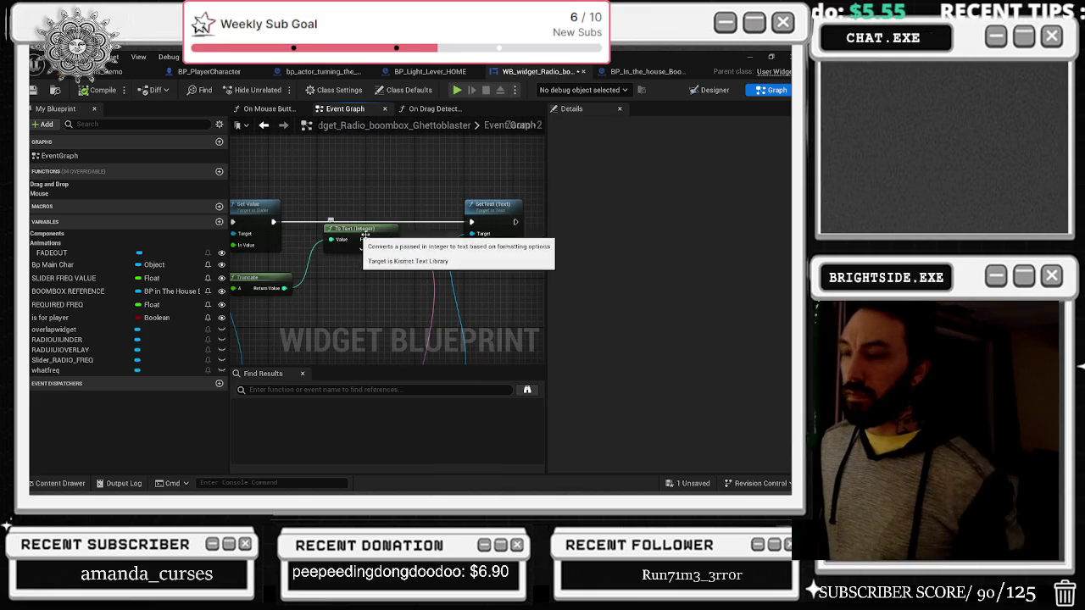
key("alt+Tab")
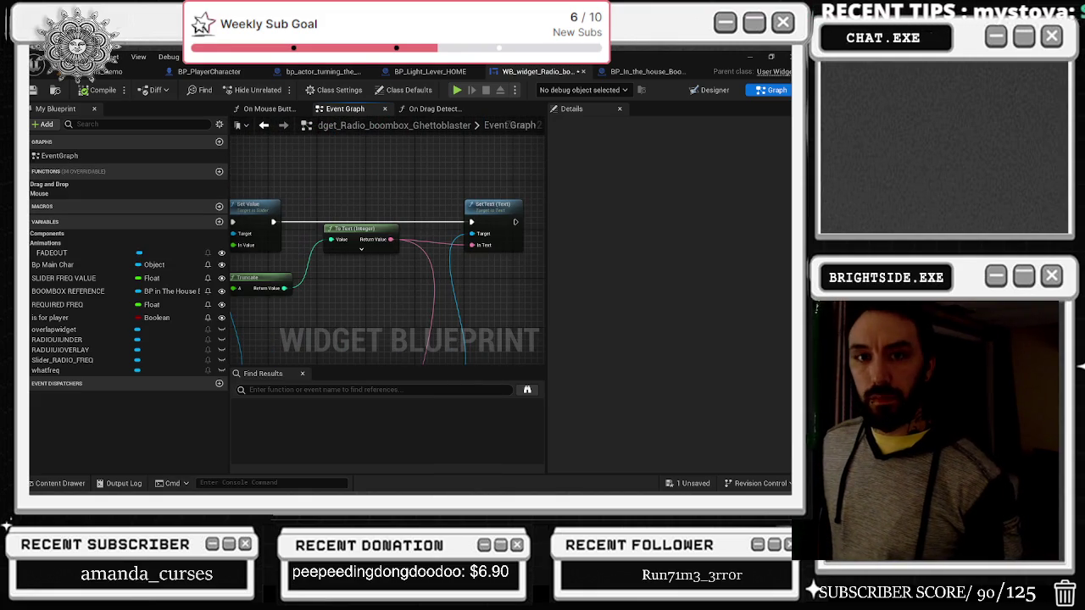
key("alt+Tab")
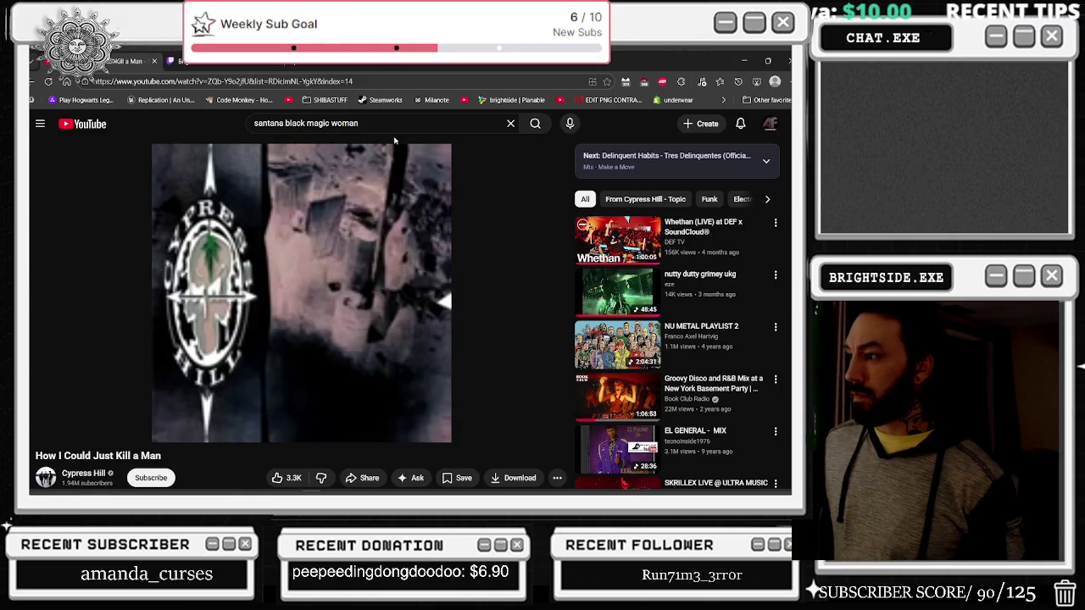
Step: Search YouTube for 'sounds like beastie boys', then minimize the browser
triple_click(356, 123)
type("sounds like beastie boys")
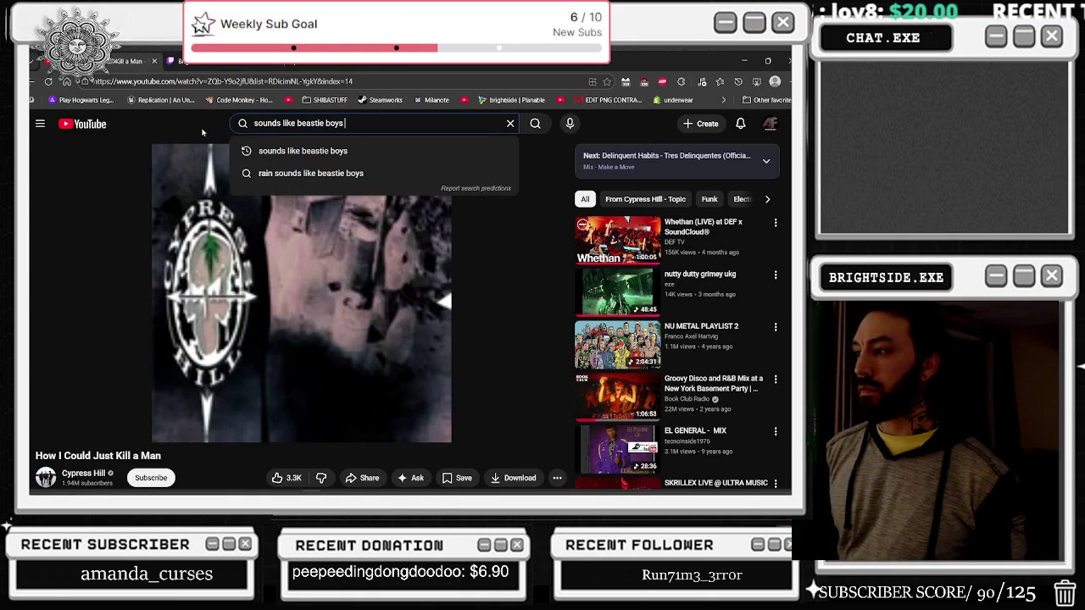
key("Return")
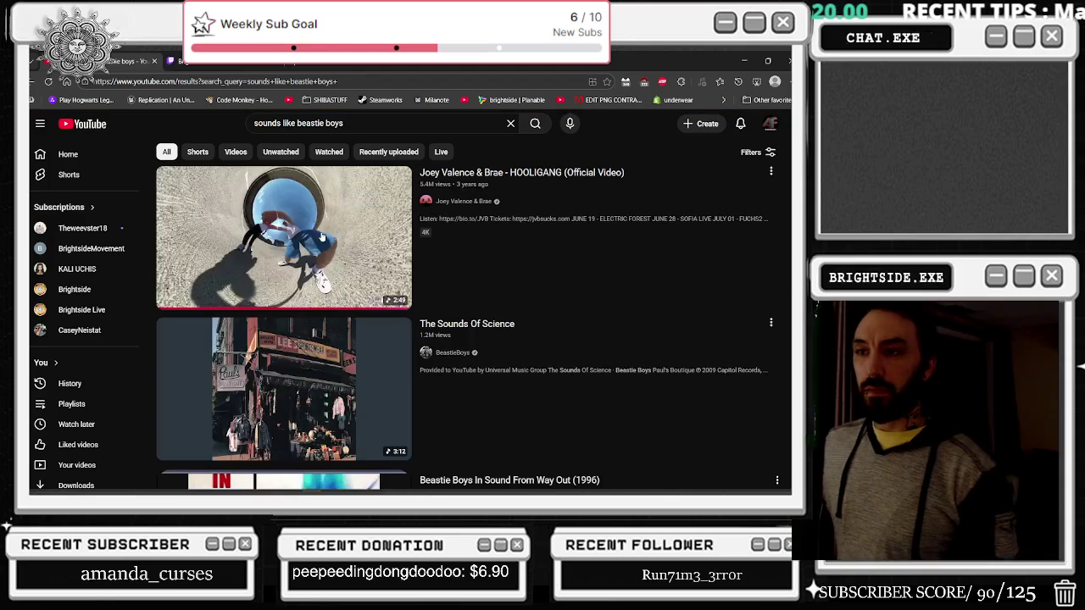
left_click(743, 60)
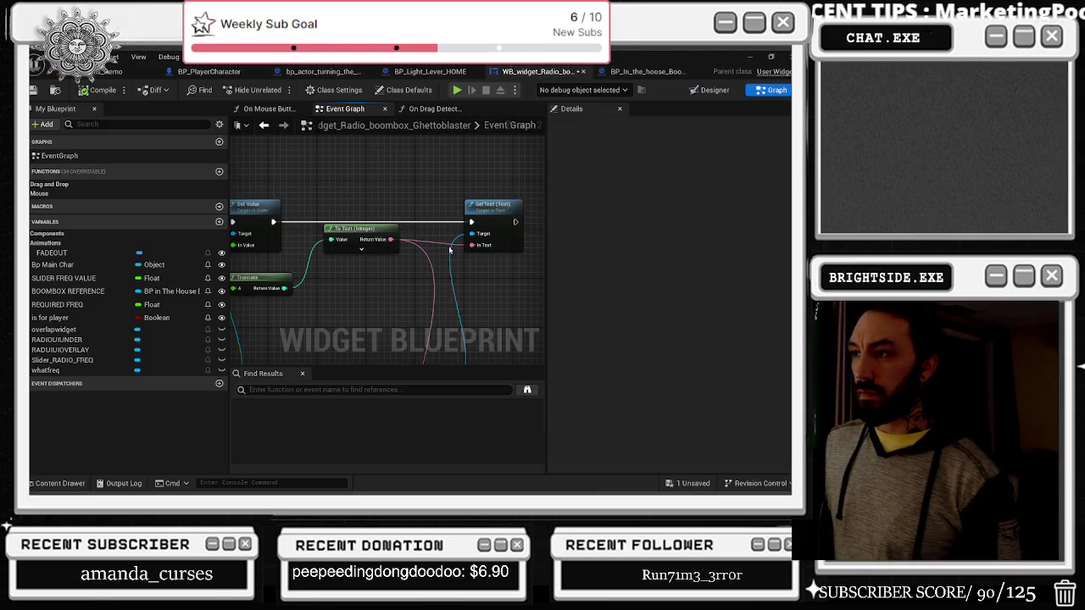
Step: Select the redo value event node and save the radio widget blueprint
scroll(452, 246, "down", 3)
left_click(265, 237)
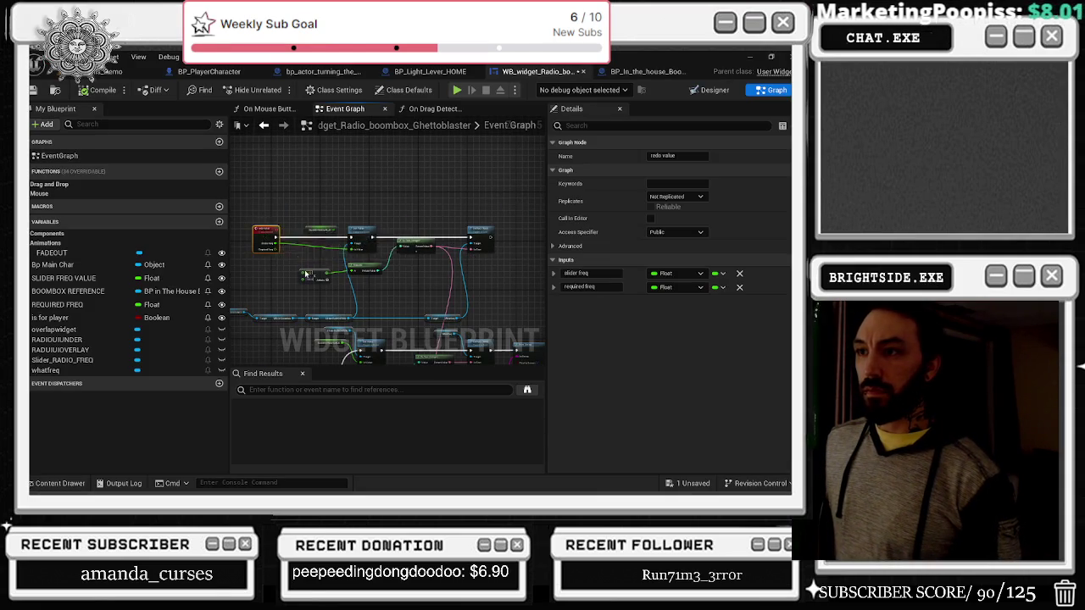
scroll(299, 259, "up", 3)
key("ctrl+s")
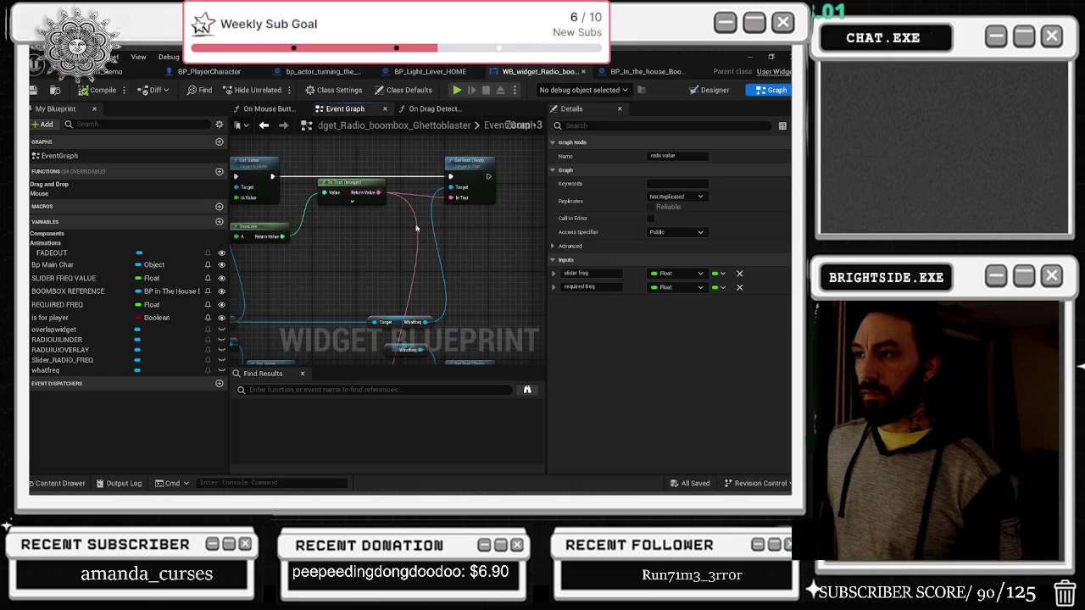
Step: Inspect the REQUIRED FREQ variable and Print String node, then return to the Windmills_Demo level
scroll(507, 217, "down", 2)
scroll(508, 217, "down", 3)
left_click_drag(508, 218, 513, 182)
left_click(298, 256)
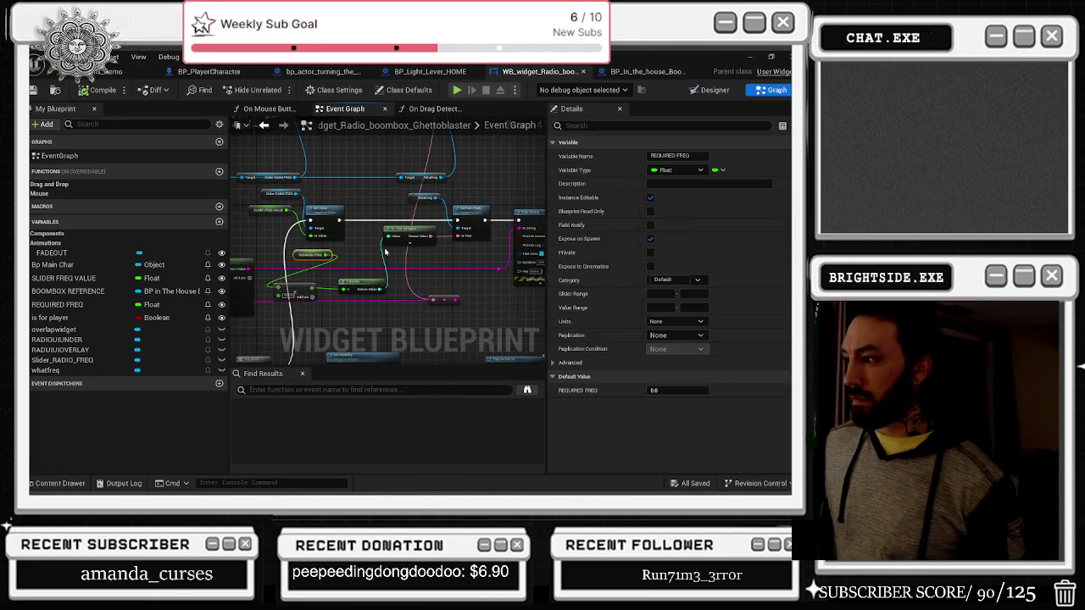
mouse_move(317, 256)
left_mouse_down()
mouse_move(385, 269)
mouse_move(281, 243)
mouse_move(223, 260)
left_mouse_up()
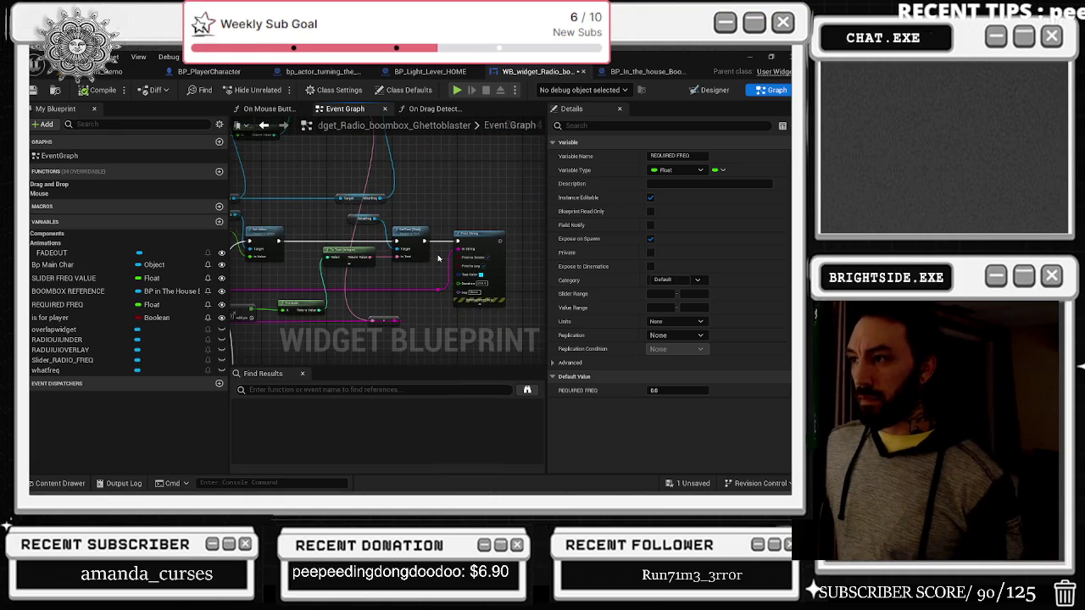
mouse_move(483, 229)
left_mouse_down()
mouse_move(485, 278)
mouse_move(462, 254)
mouse_move(479, 252)
mouse_move(482, 145)
left_mouse_up()
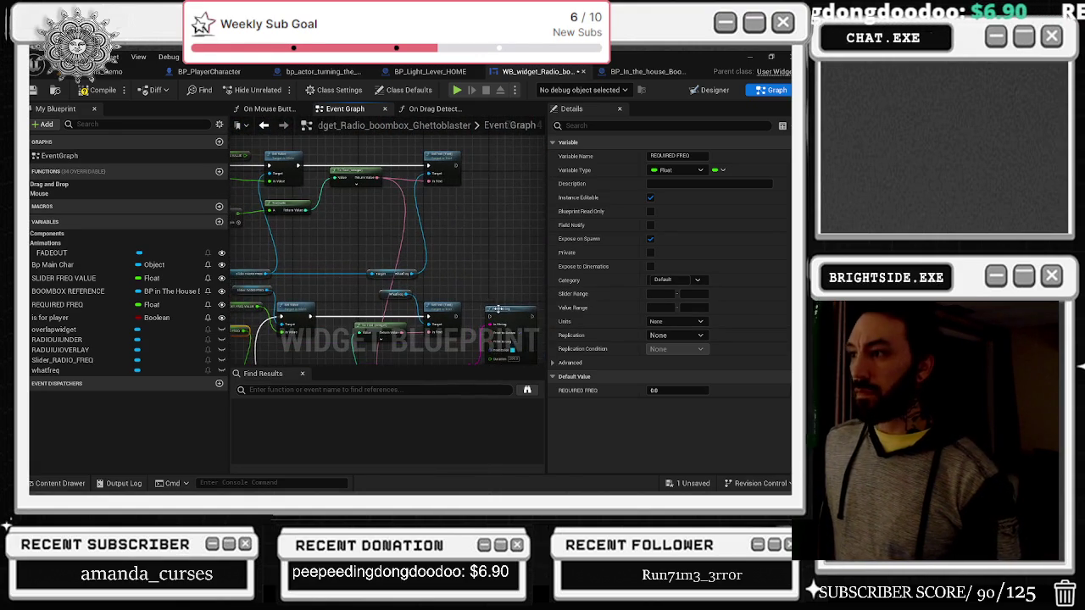
left_click(483, 166)
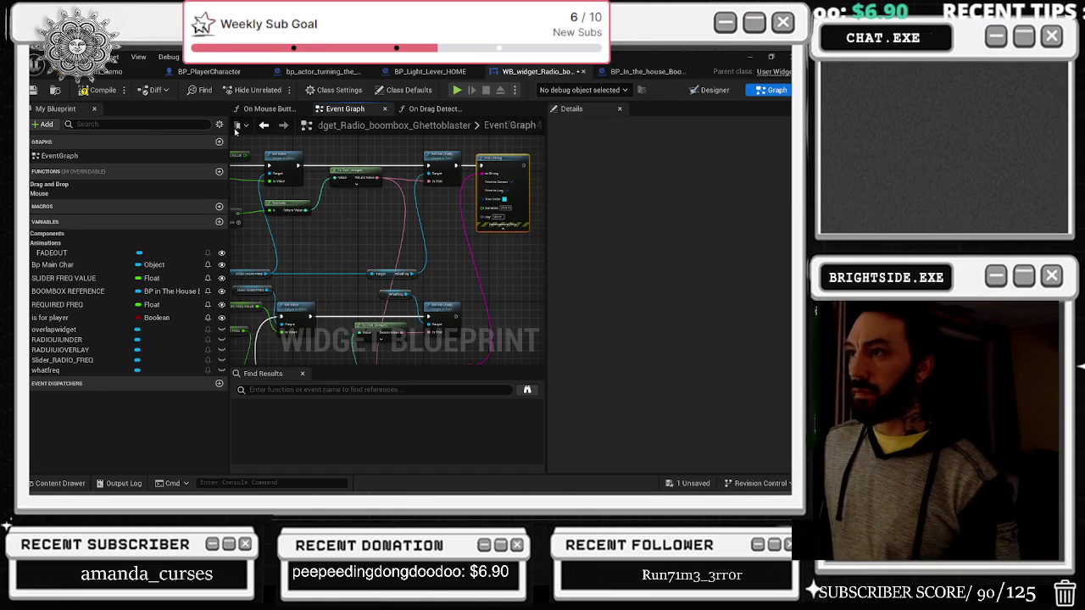
left_click(110, 71)
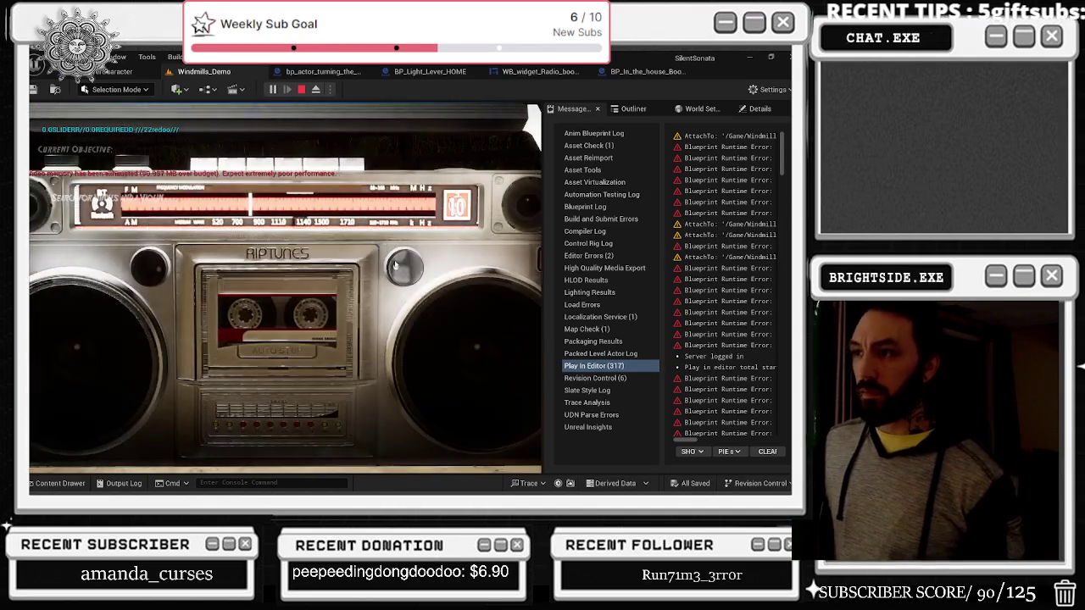
Step: In Play-In-Editor, turn the boombox's left and right knobs in close-up to test tuning
left_click(404, 266)
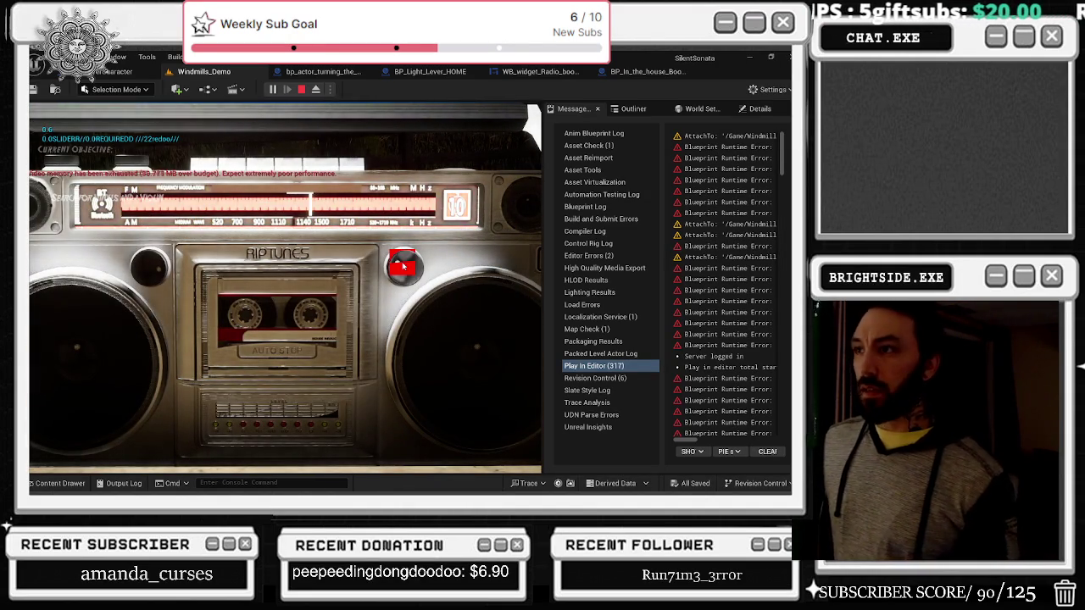
left_click(152, 260)
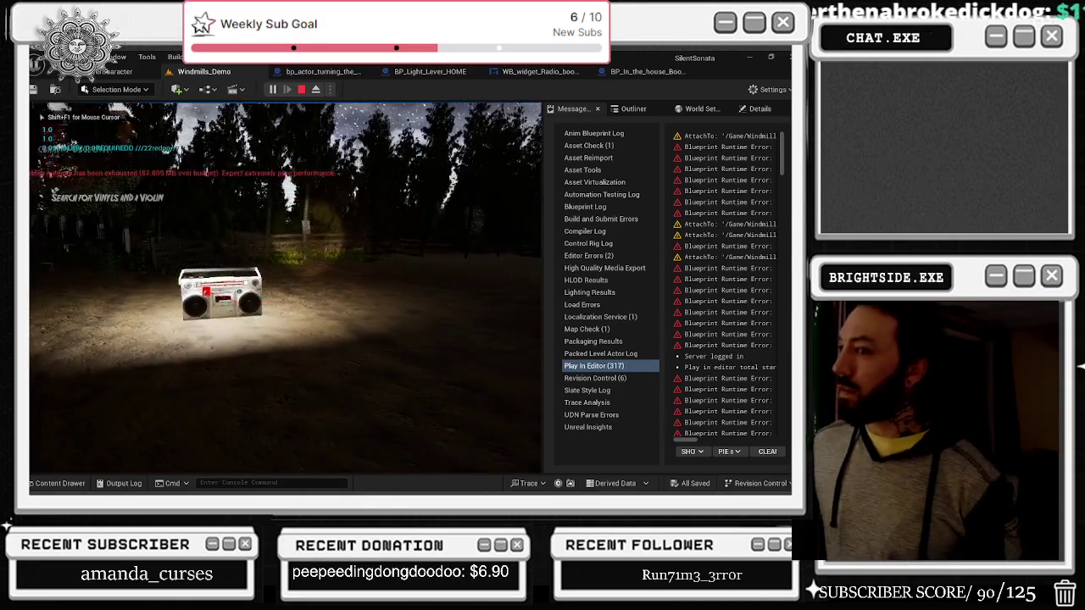
key("e")
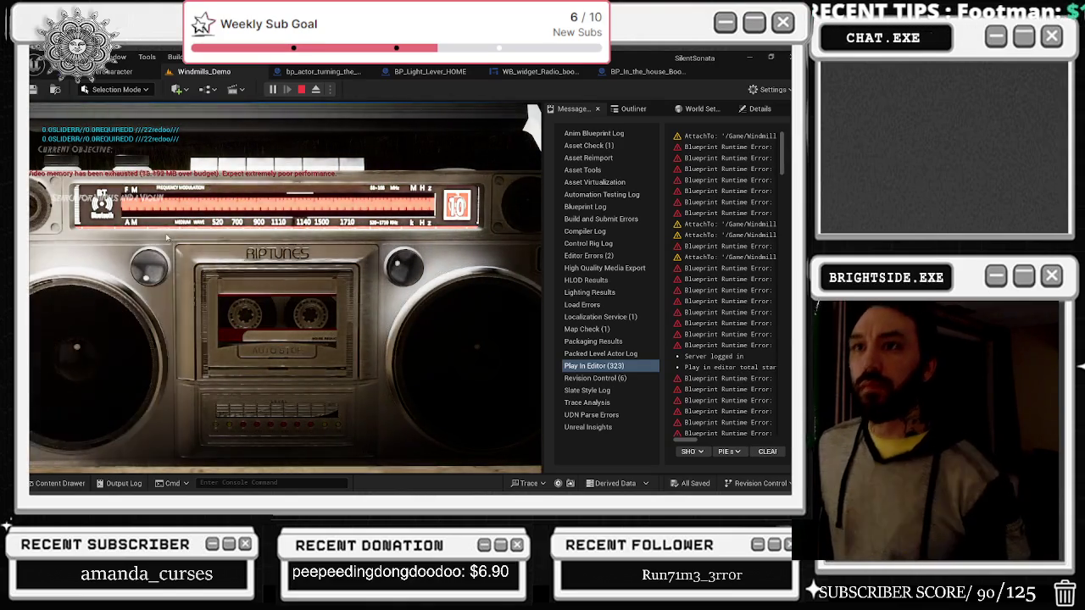
left_click(140, 274)
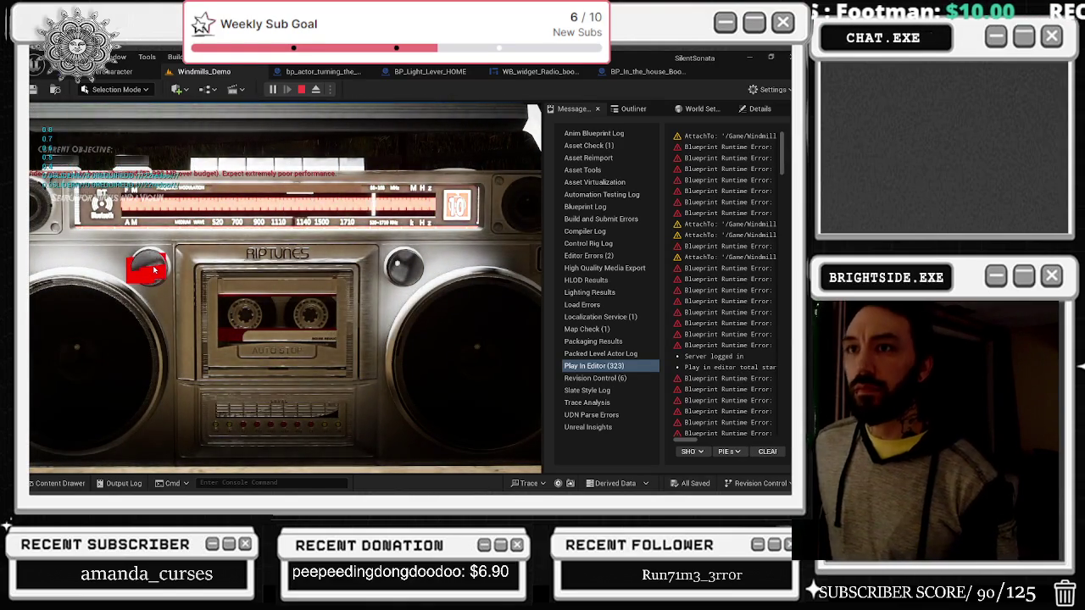
left_click(406, 276)
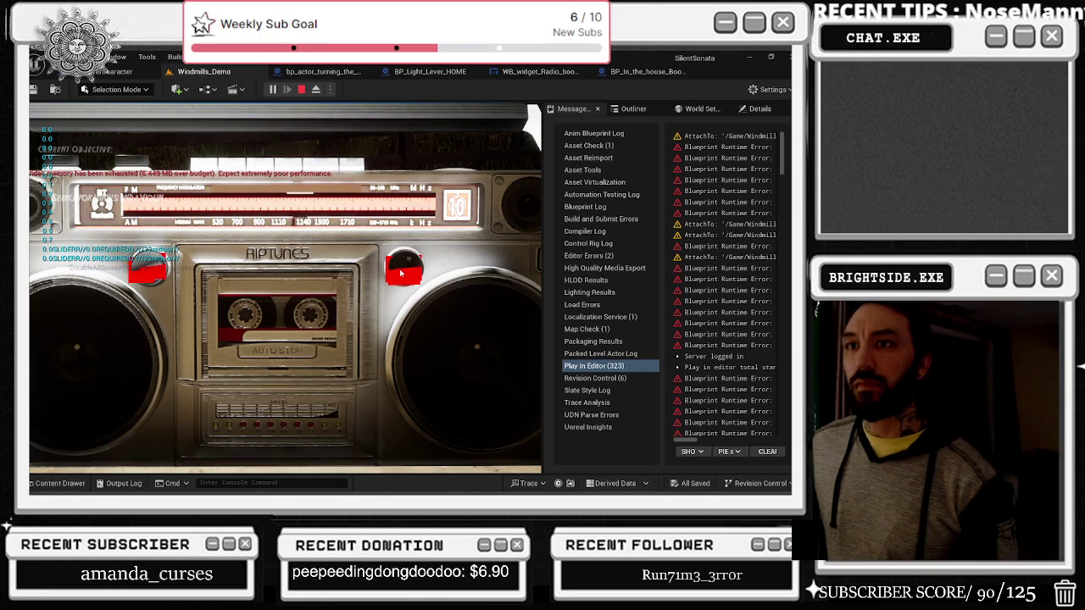
key("e")
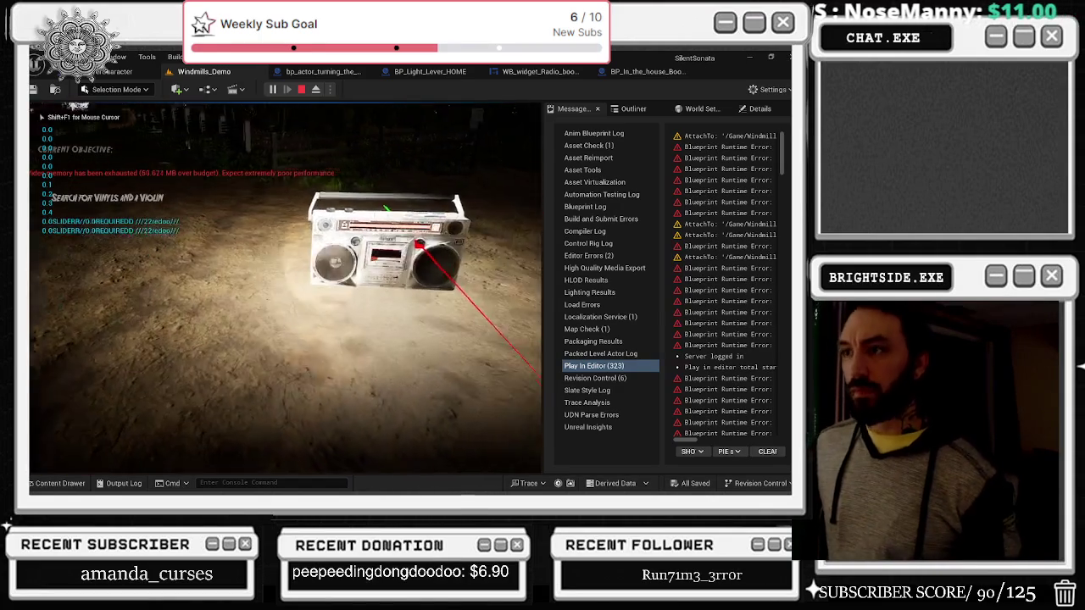
key("e")
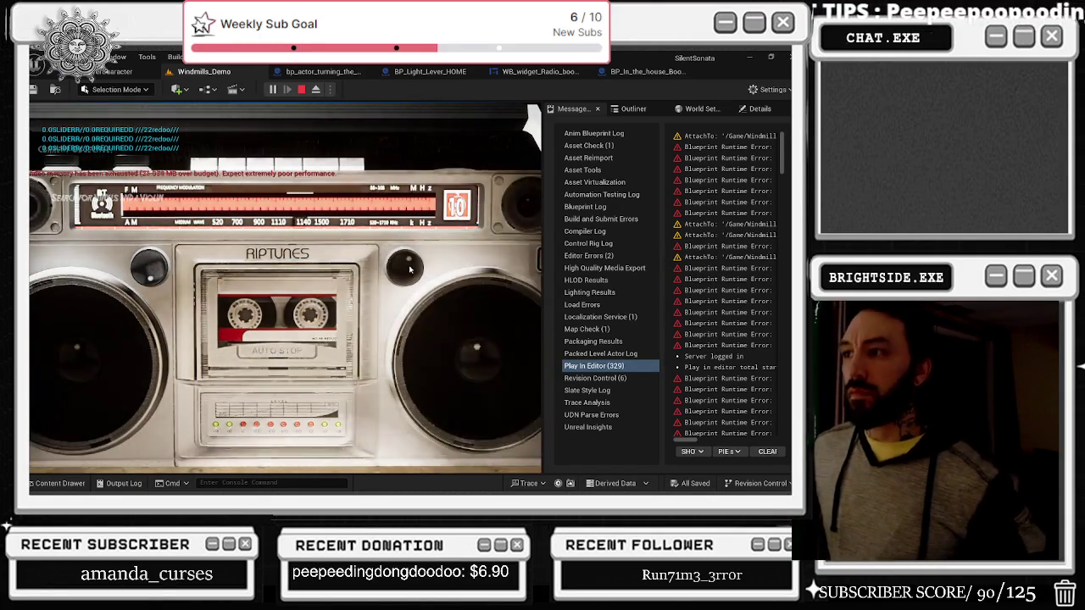
left_click(153, 264)
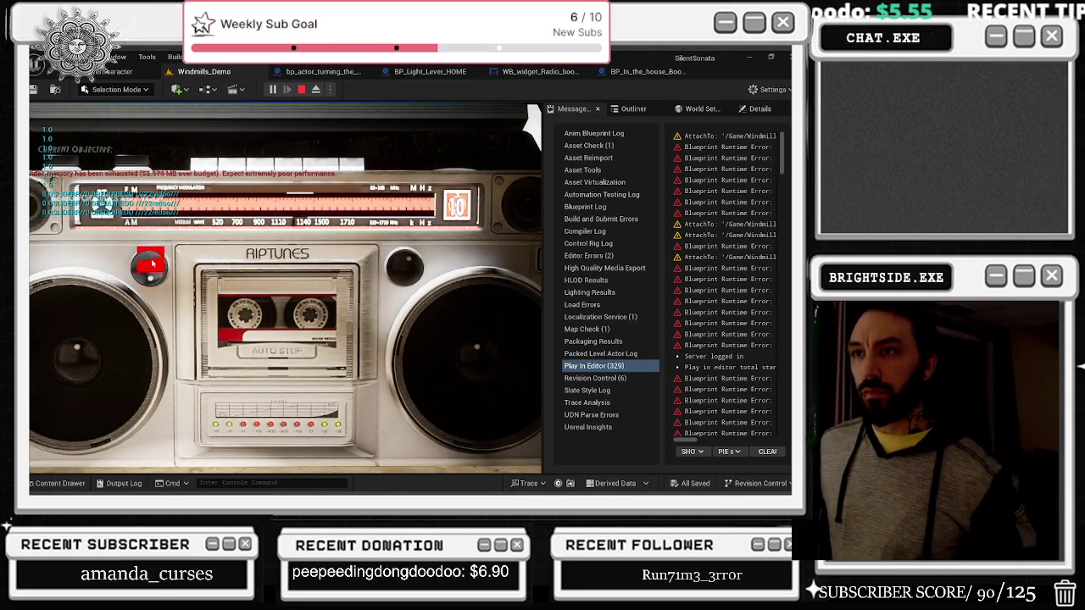
left_click(152, 265)
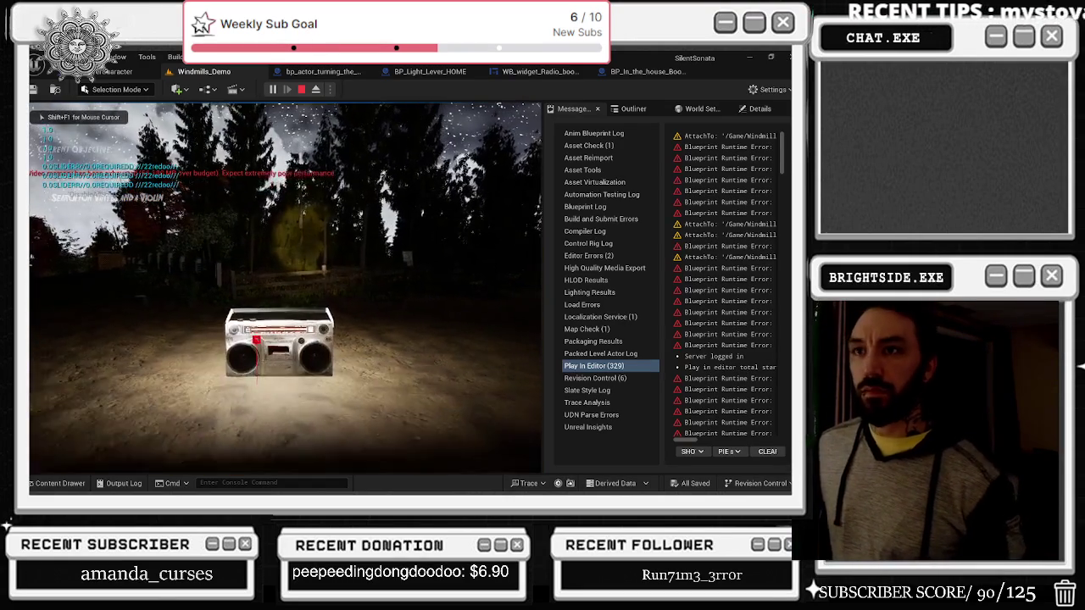
Step: Walk back to the boombox, inspect it again, and stop the play session
key("w")
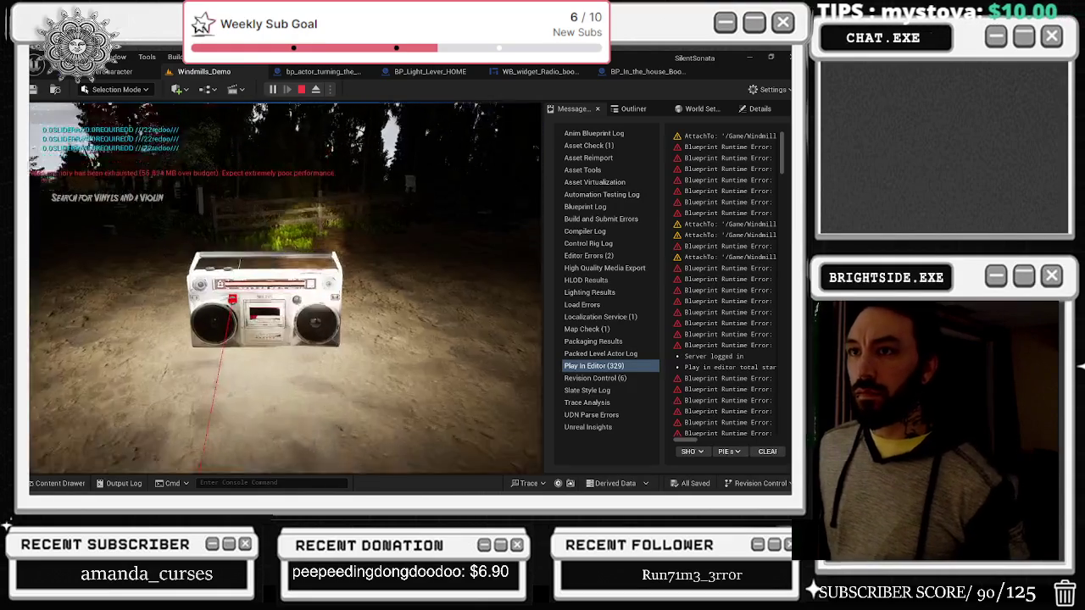
key("w")
key("e")
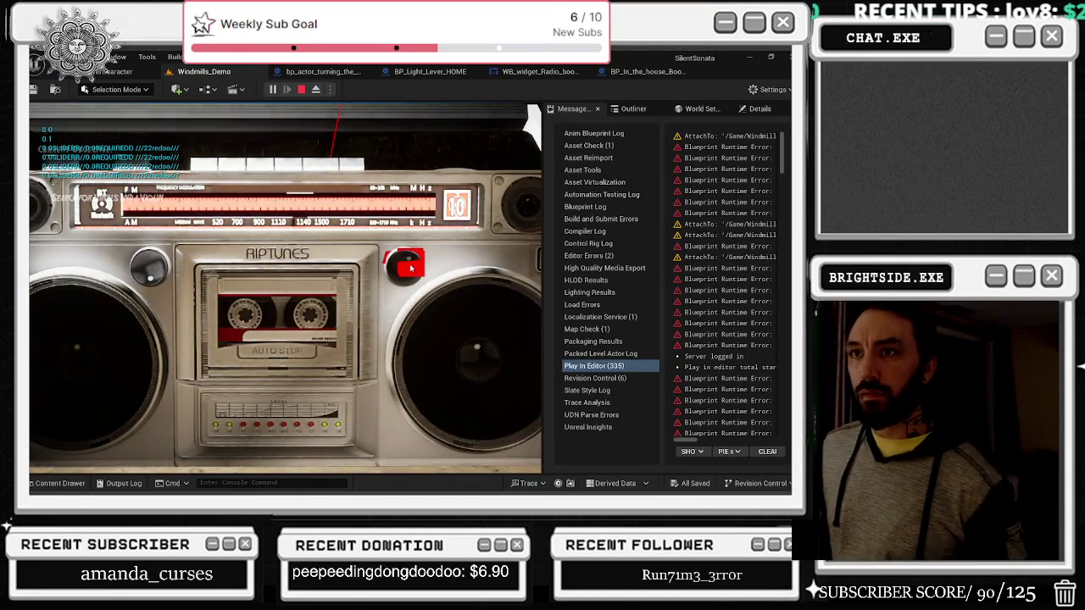
key("Escape")
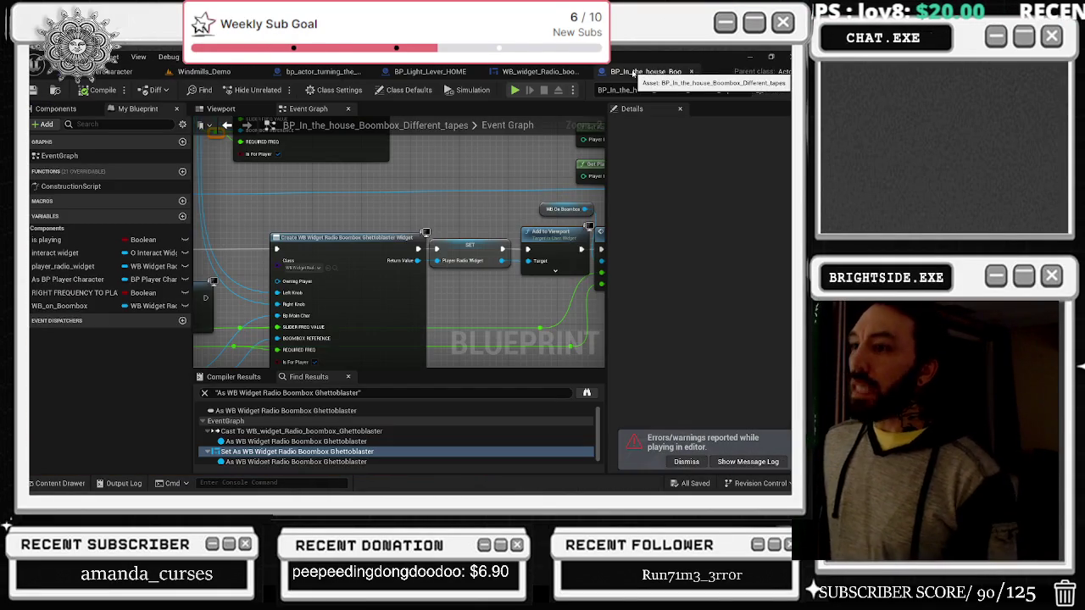
left_click(644, 71)
Step: Shift the SET player radio widget and Add to Viewport nodes left beside Create WB Widget
scroll(464, 232, "down", 2)
scroll(464, 233, "up", 4)
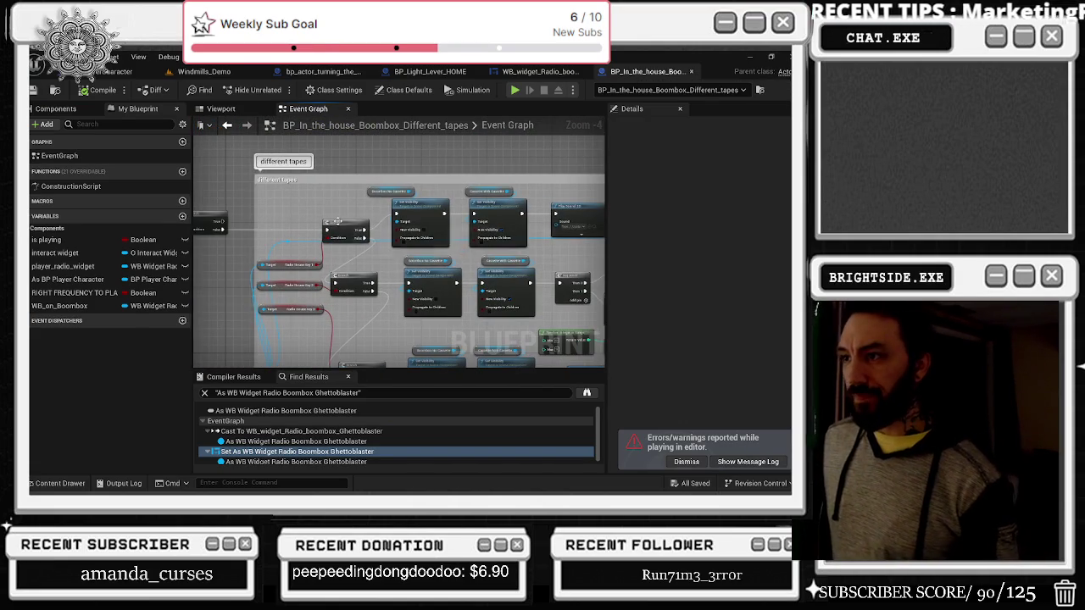
left_click_drag(442, 250, 194, 245)
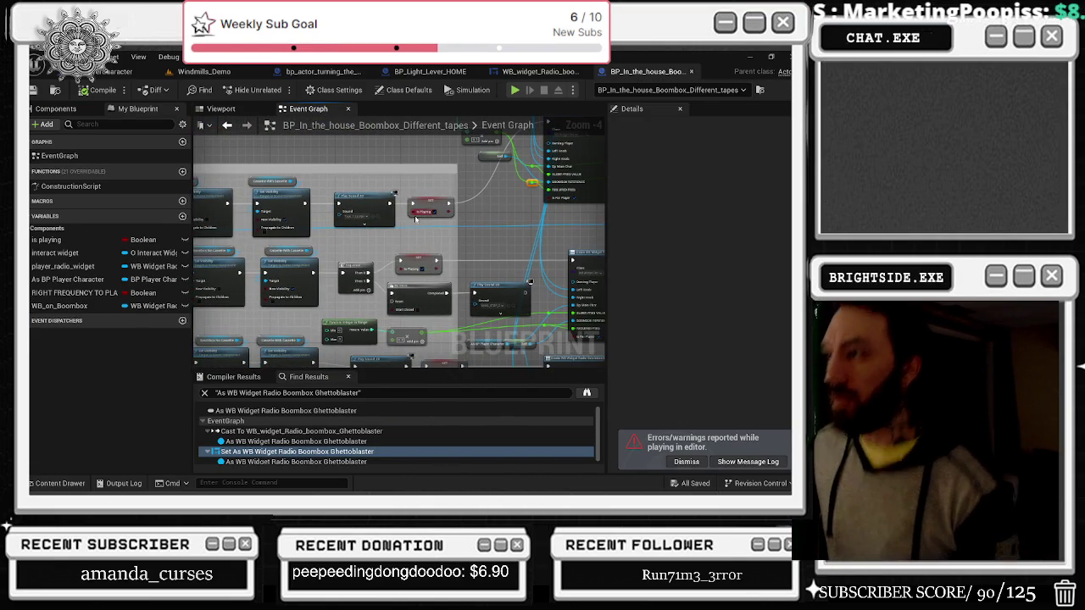
mouse_move(455, 235)
left_mouse_down()
mouse_move(389, 280)
mouse_move(447, 196)
left_mouse_up()
left_click(447, 195)
scroll(424, 208, "up", 2)
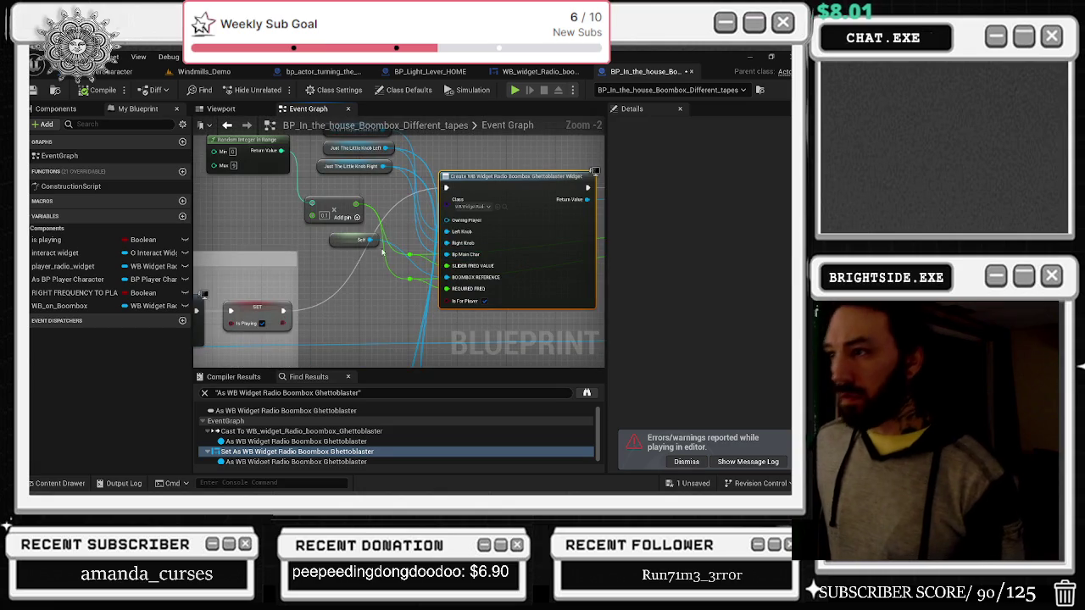
left_click_drag(374, 280, 306, 298)
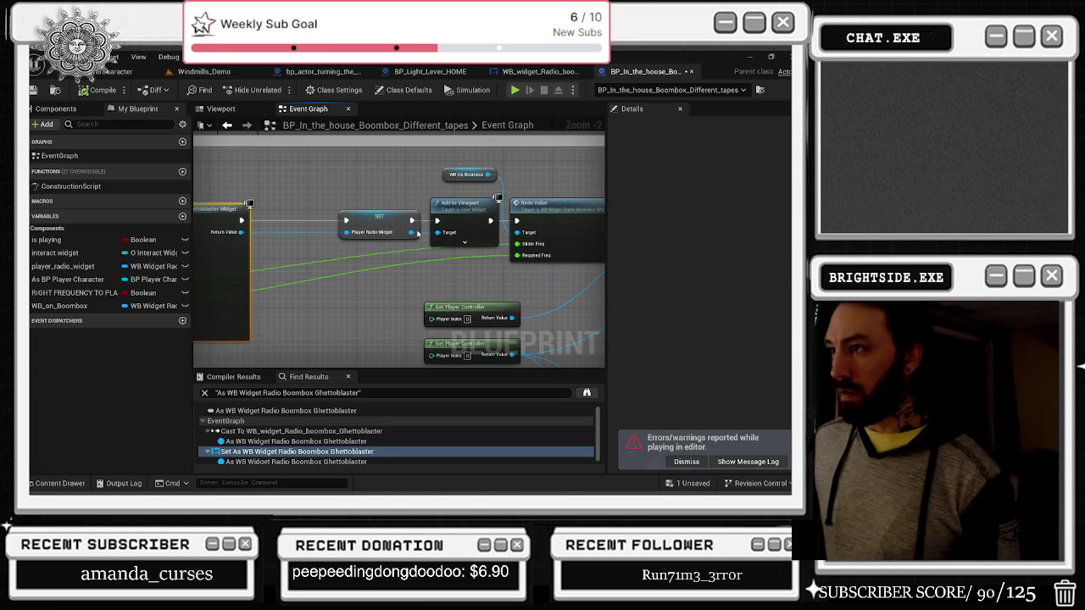
left_click_drag(429, 220, 414, 239)
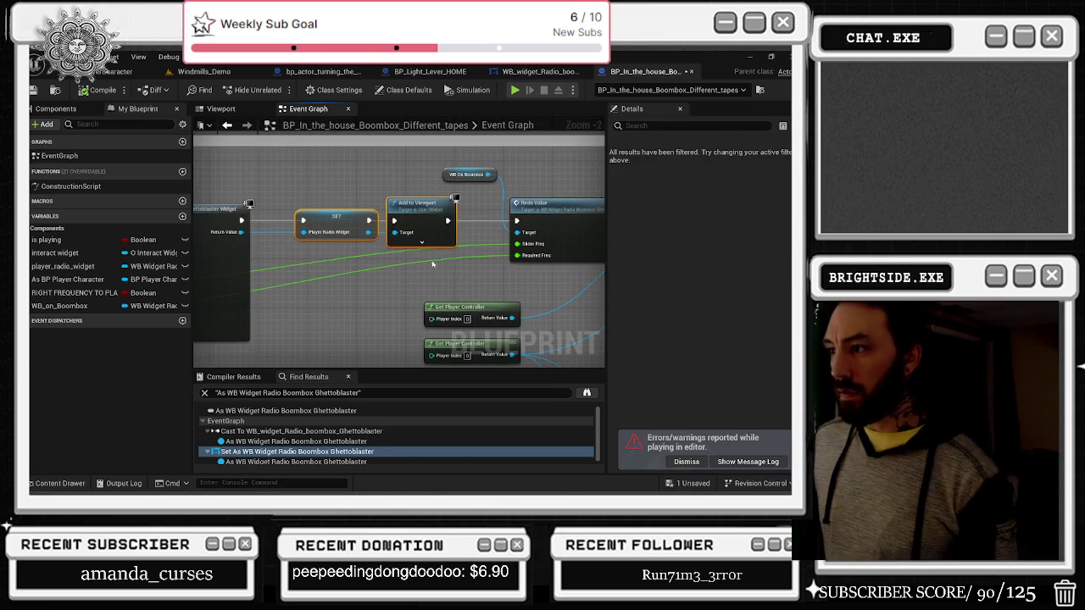
left_click_drag(502, 246, 526, 268)
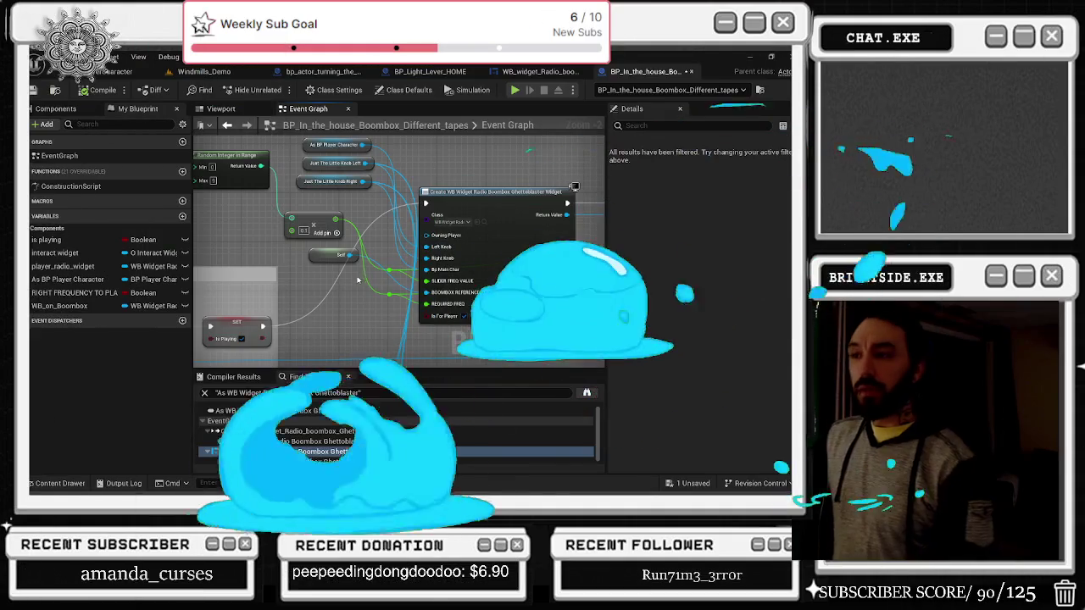
Step: Place the Self node beside the knob nodes and move the multiplication node lower
left_click_drag(338, 335, 344, 341)
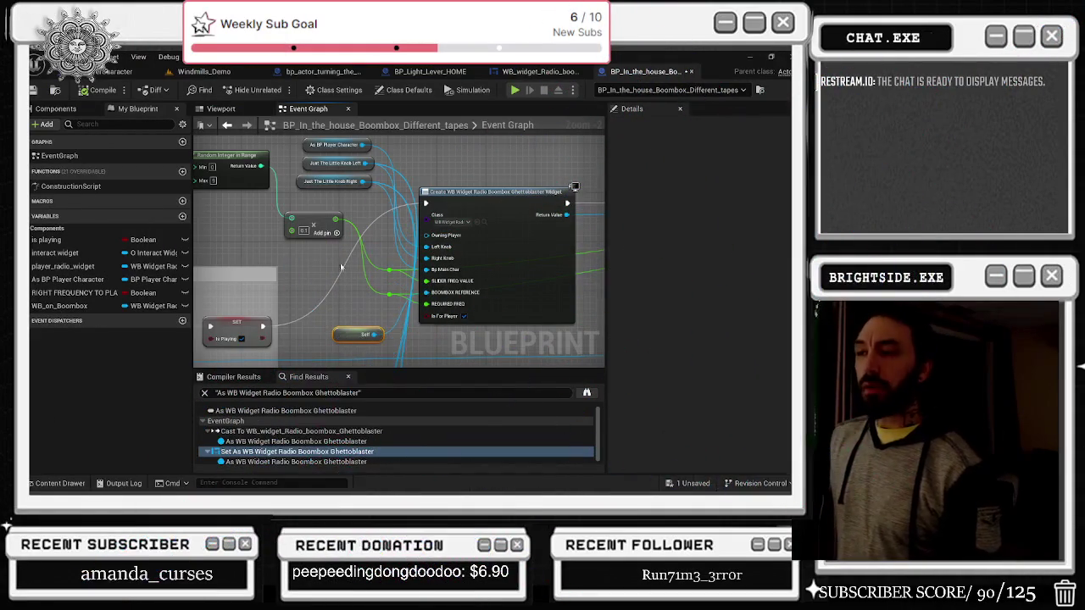
left_click_drag(317, 219, 315, 273)
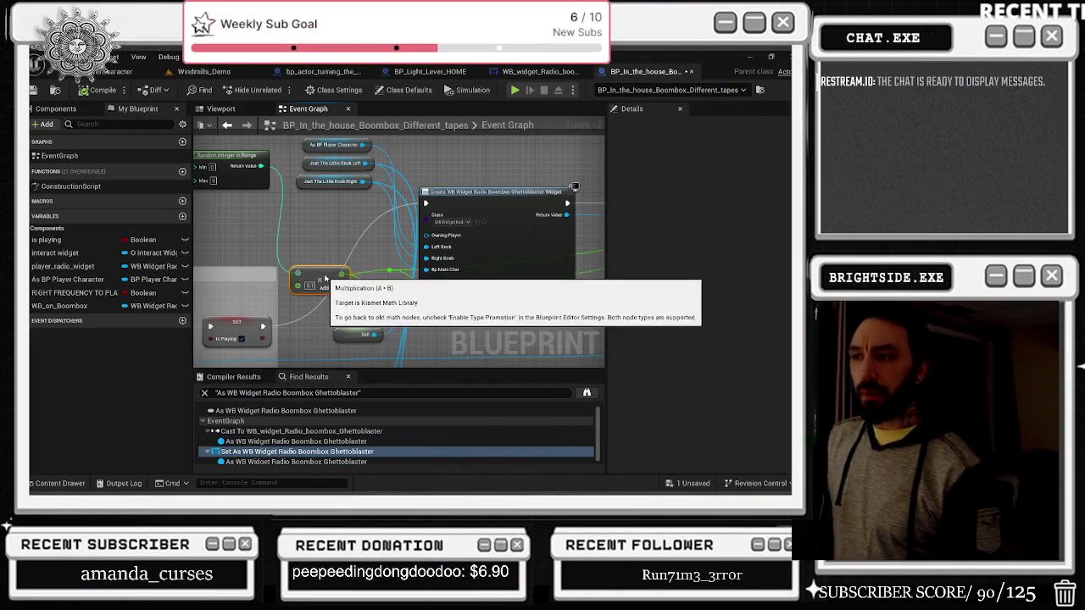
mouse_move(336, 339)
left_mouse_down()
mouse_move(334, 206)
mouse_move(448, 169)
mouse_move(316, 277)
left_mouse_up()
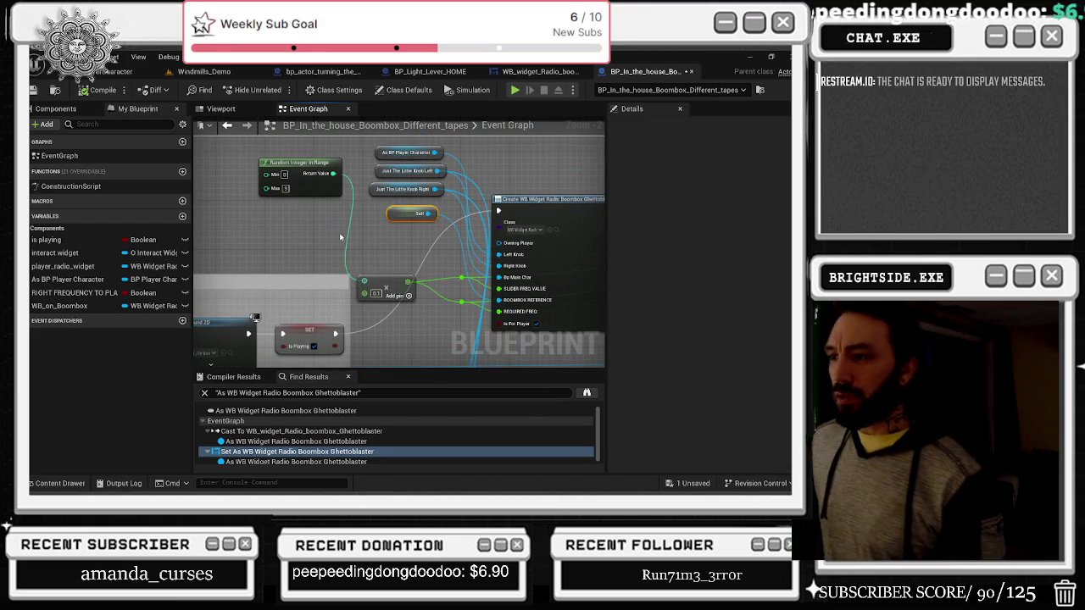
left_click_drag(568, 213, 362, 203)
scroll(374, 201, "down", 1)
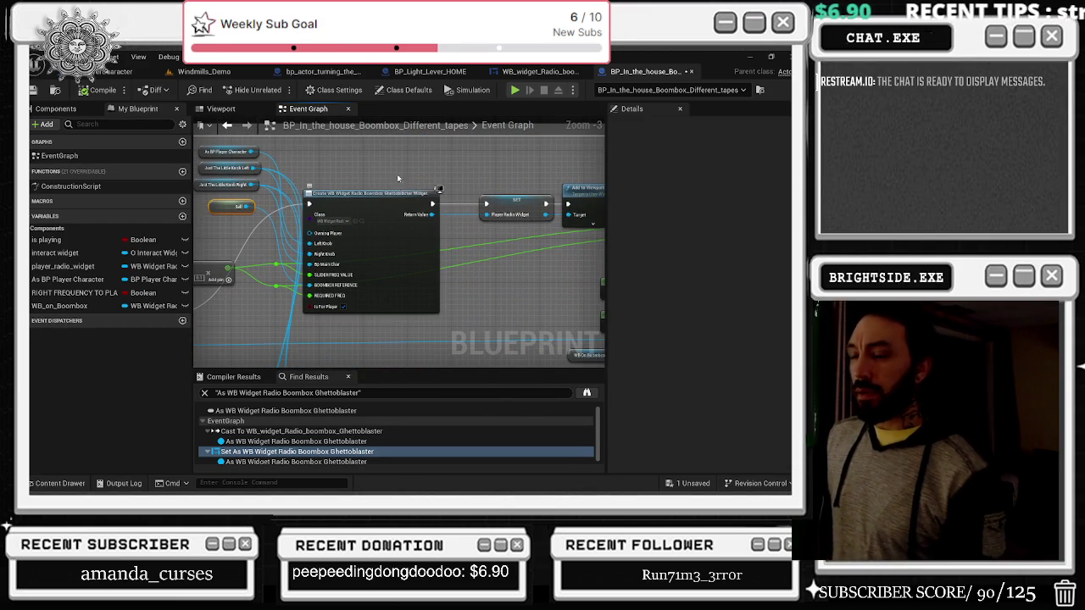
scroll(374, 201, "down", 1)
left_click_drag(377, 180, 452, 191)
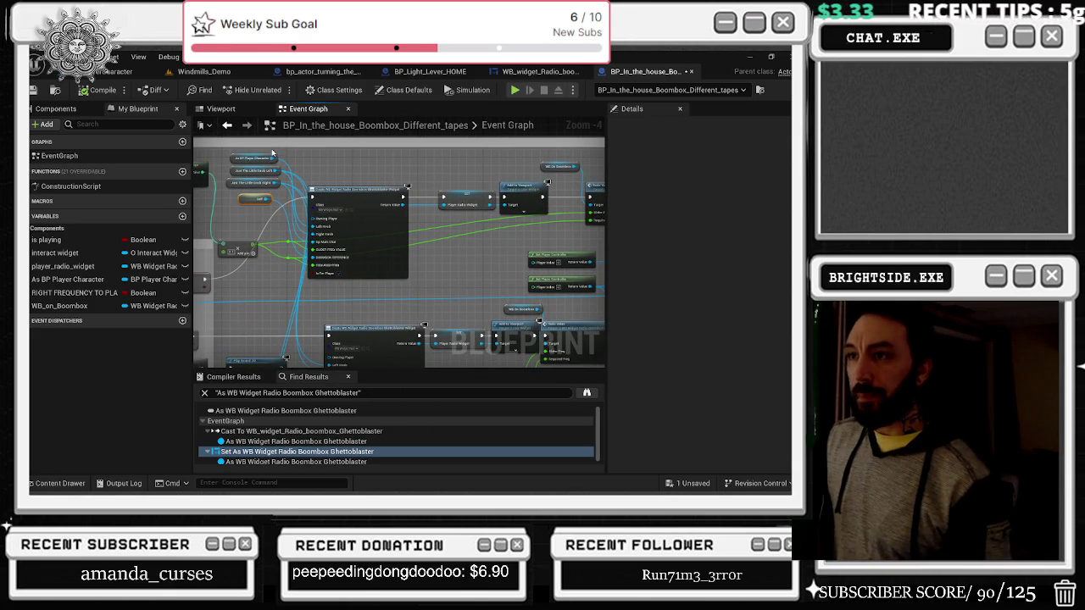
Step: Select the Create Widget, SET, Add to Viewport and Radio Value nodes and bring up their context menu
mouse_move(272, 152)
left_mouse_down()
mouse_move(407, 251)
mouse_move(520, 270)
left_mouse_up()
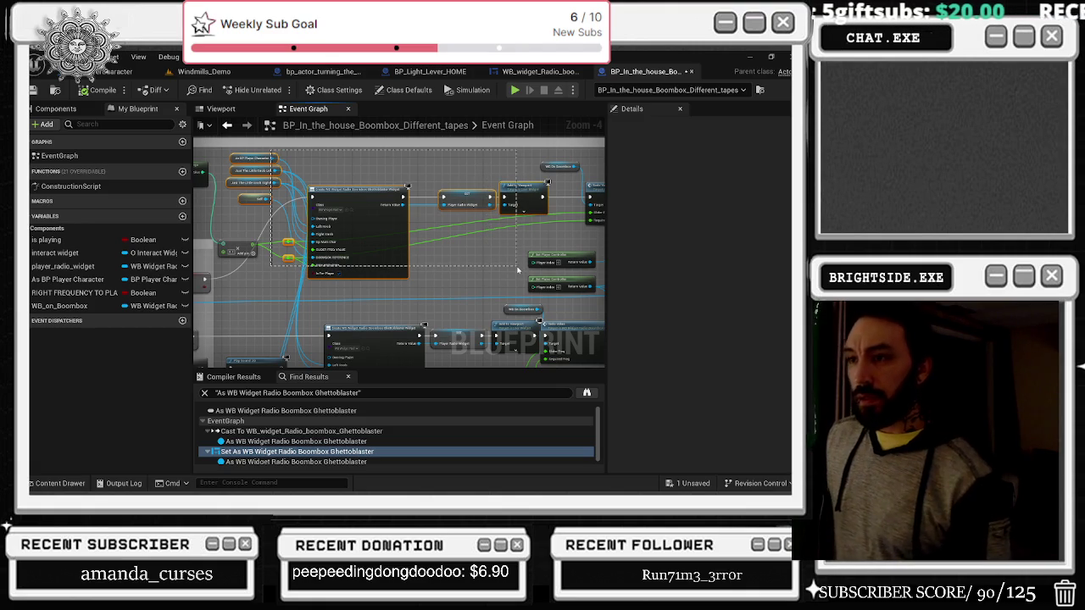
mouse_move(519, 270)
left_mouse_down()
mouse_move(546, 232)
mouse_move(504, 227)
mouse_move(499, 241)
mouse_move(547, 231)
left_mouse_up()
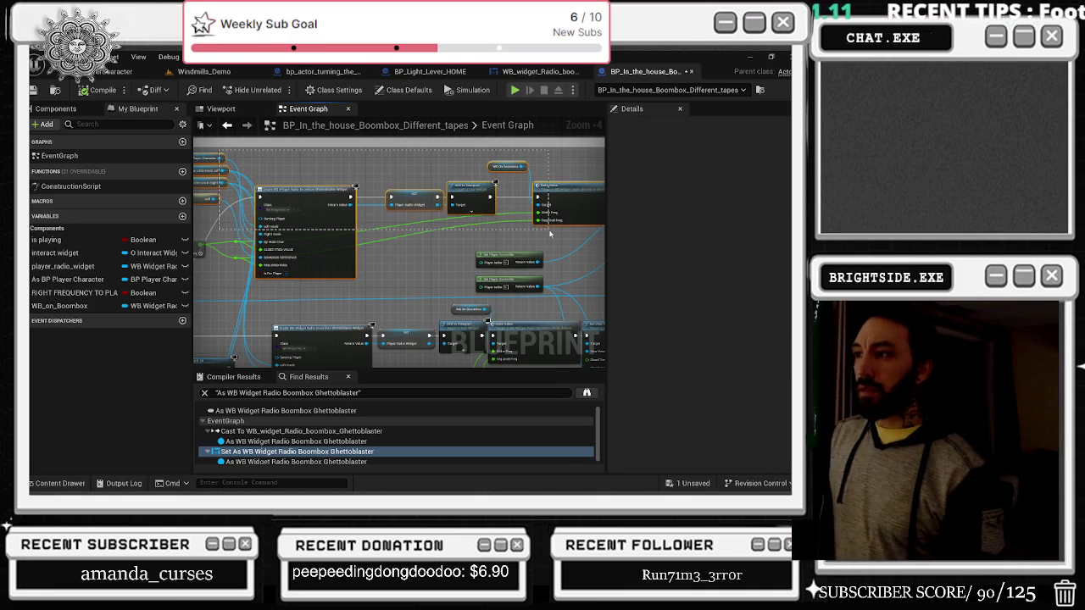
left_click_drag(549, 234, 549, 233)
key("f")
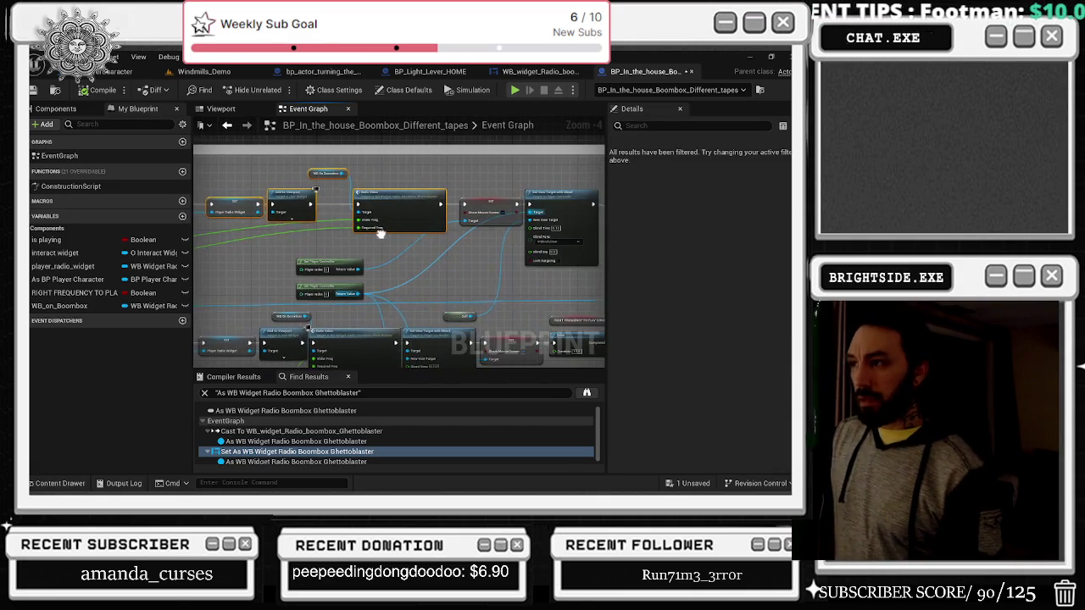
right_click(389, 204)
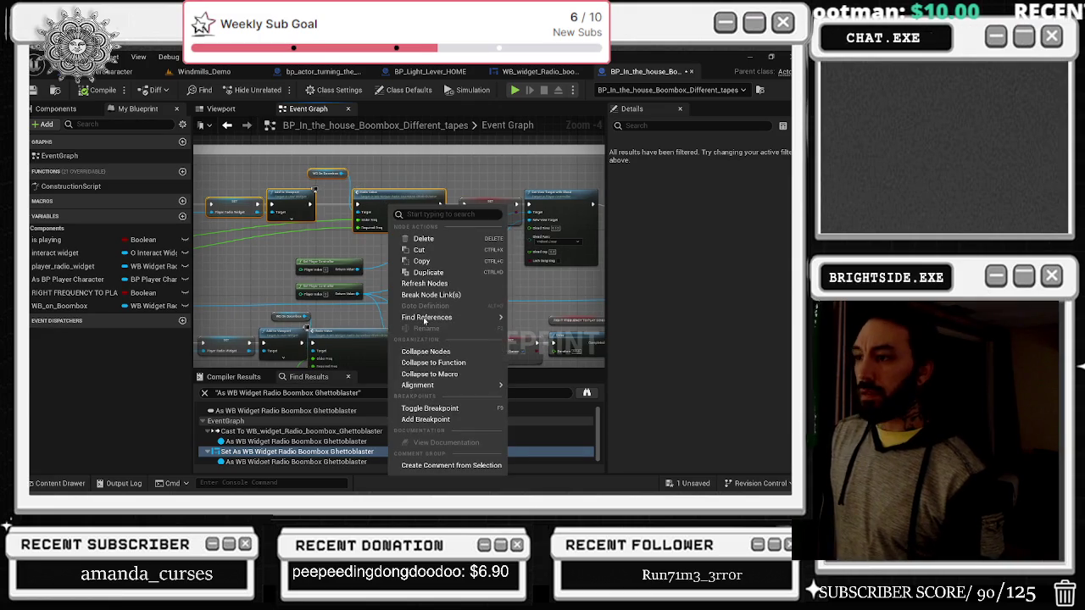
Step: Collapse the selected nodes into a graph named 'what mixer', then select its two reroute inputs
left_click(428, 349)
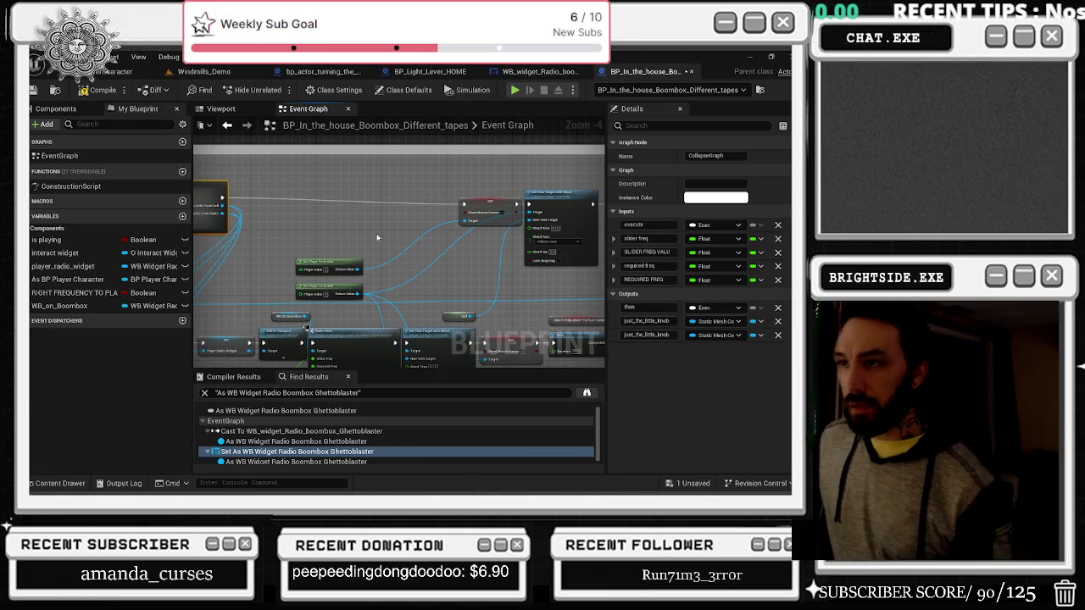
left_click_drag(367, 239, 558, 225)
left_click(445, 179)
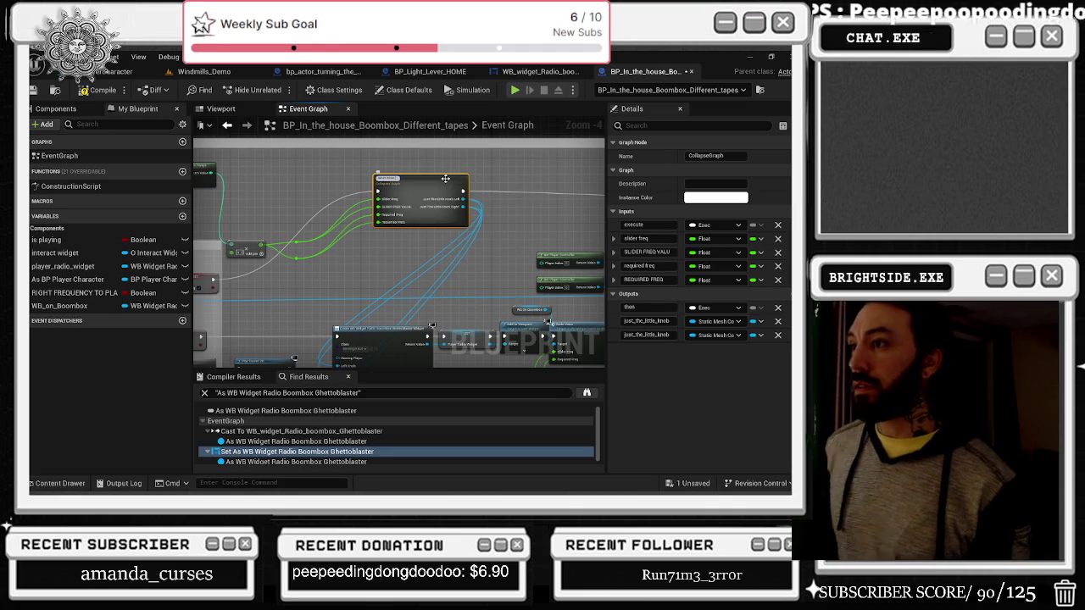
key("Return")
scroll(397, 235, "up", 2)
mouse_move(356, 278)
left_mouse_down()
mouse_move(333, 314)
mouse_move(320, 250)
mouse_move(408, 292)
left_mouse_up()
right_click(439, 265)
Step: Reposition the what mixer node and pull the Multiply node up beside it
left_click(407, 170)
mouse_move(526, 199)
left_mouse_down()
mouse_move(452, 203)
mouse_move(527, 167)
left_mouse_up()
left_click_drag(364, 271, 353, 200)
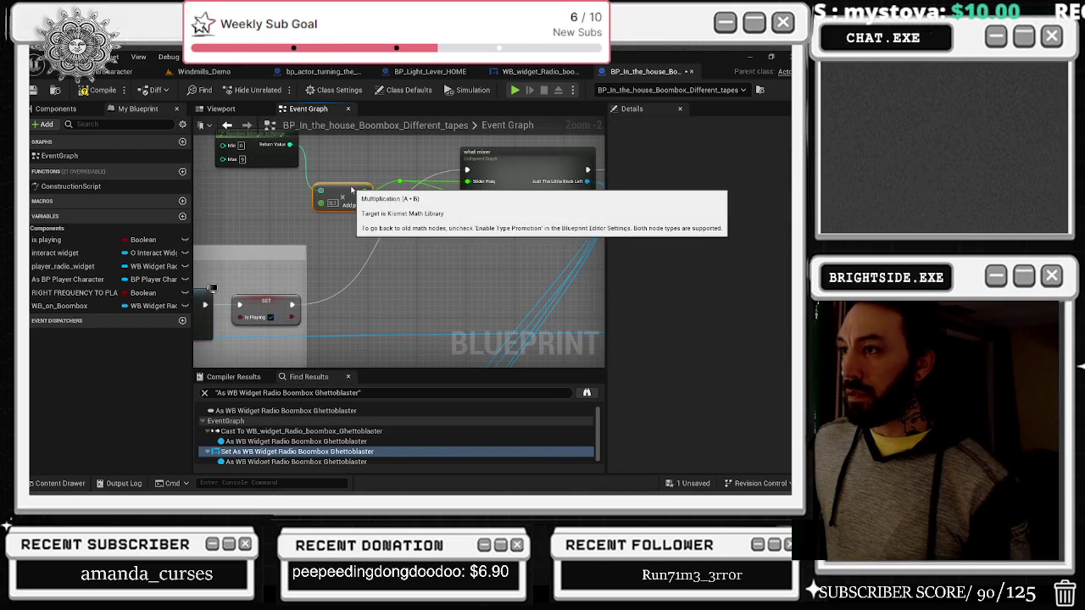
left_click_drag(285, 134, 278, 162)
left_click(278, 162)
left_click_drag(389, 164, 309, 164)
scroll(424, 211, "down", 2)
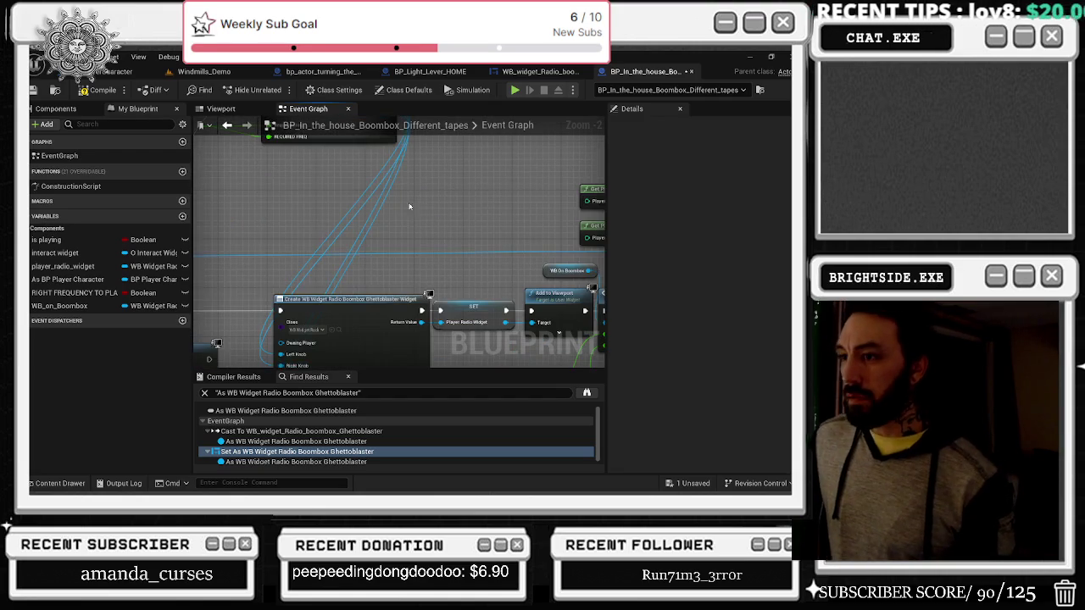
scroll(417, 235, "up", 1)
mouse_move(450, 249)
left_mouse_down()
mouse_move(426, 186)
mouse_move(431, 194)
left_mouse_up()
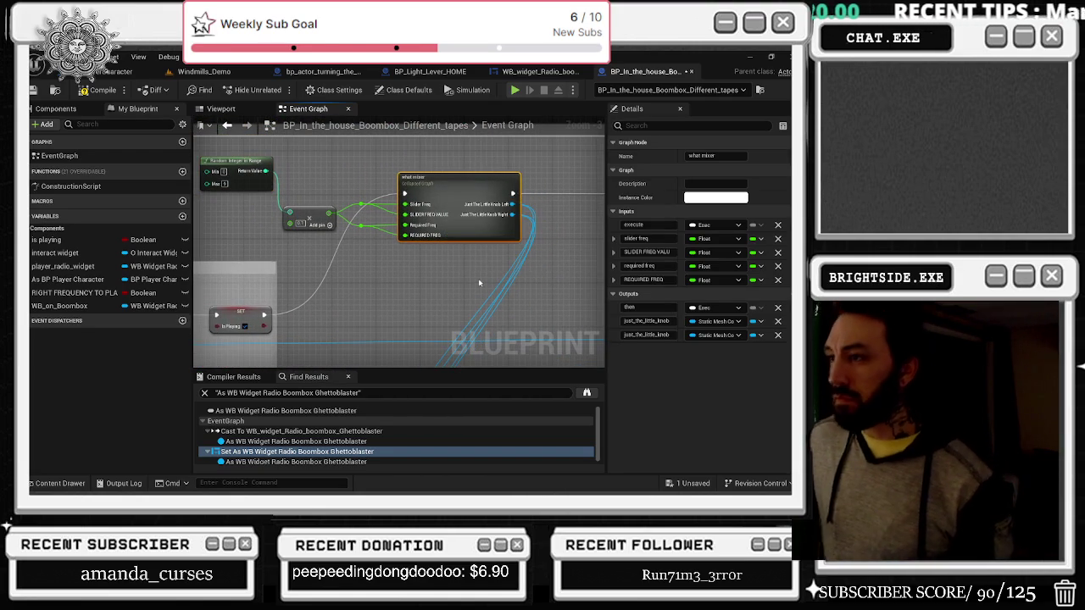
left_click_drag(457, 193, 530, 199)
left_click_drag(353, 237, 417, 253)
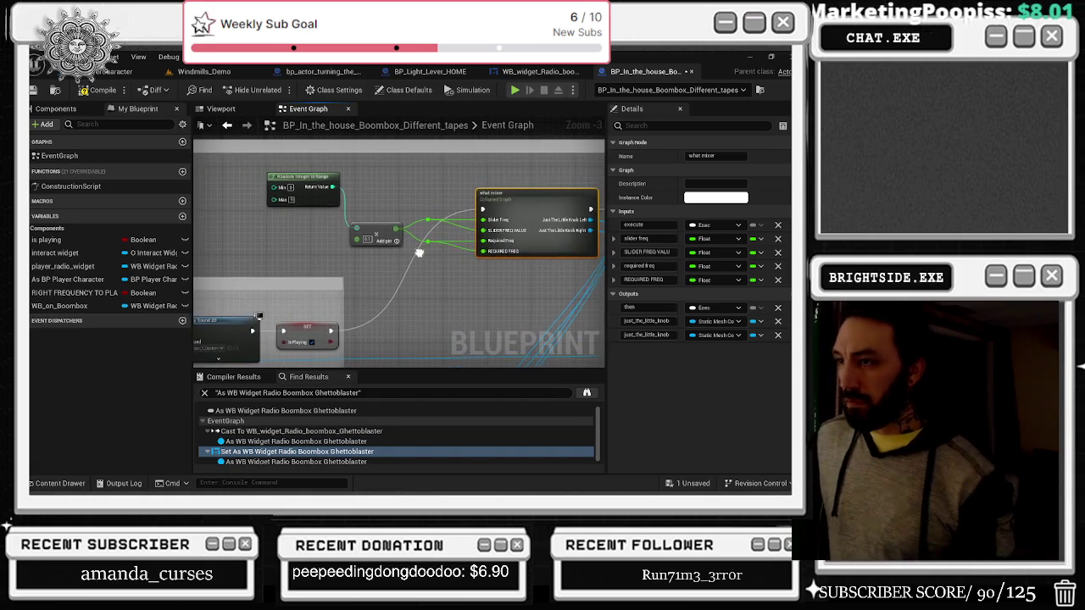
Step: Shift the Random Integer, Multiply and reroute nodes left and promote the reroute value to a Float variable
mouse_move(252, 161)
left_mouse_down()
mouse_move(390, 246)
mouse_move(441, 254)
left_mouse_up()
mouse_move(370, 239)
left_mouse_down()
mouse_move(366, 225)
mouse_move(314, 227)
mouse_move(323, 225)
left_mouse_up()
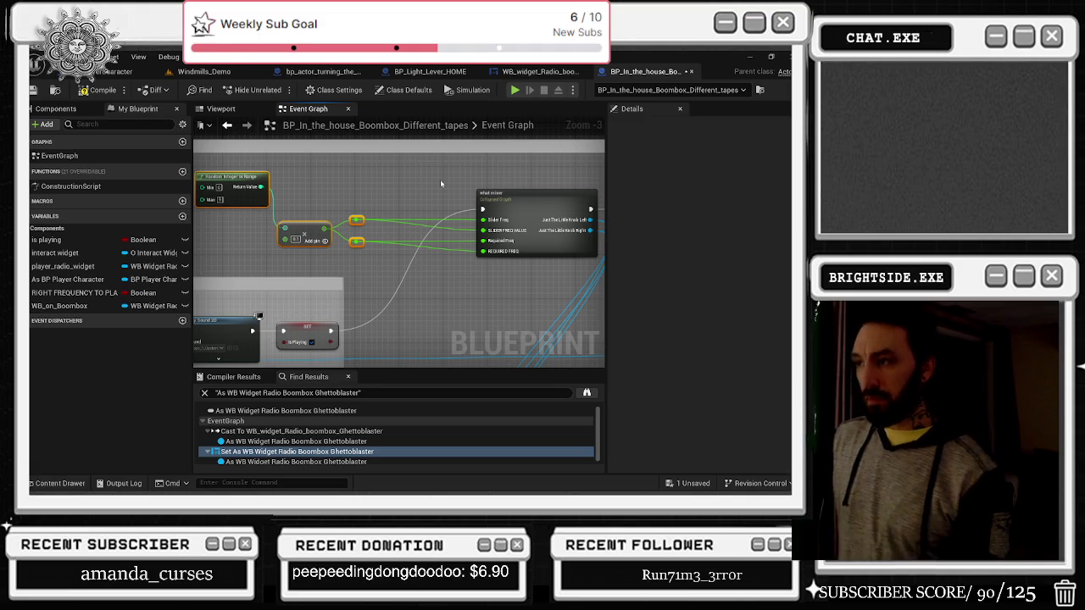
mouse_move(440, 179)
left_mouse_down()
mouse_move(414, 194)
mouse_move(443, 199)
left_mouse_up()
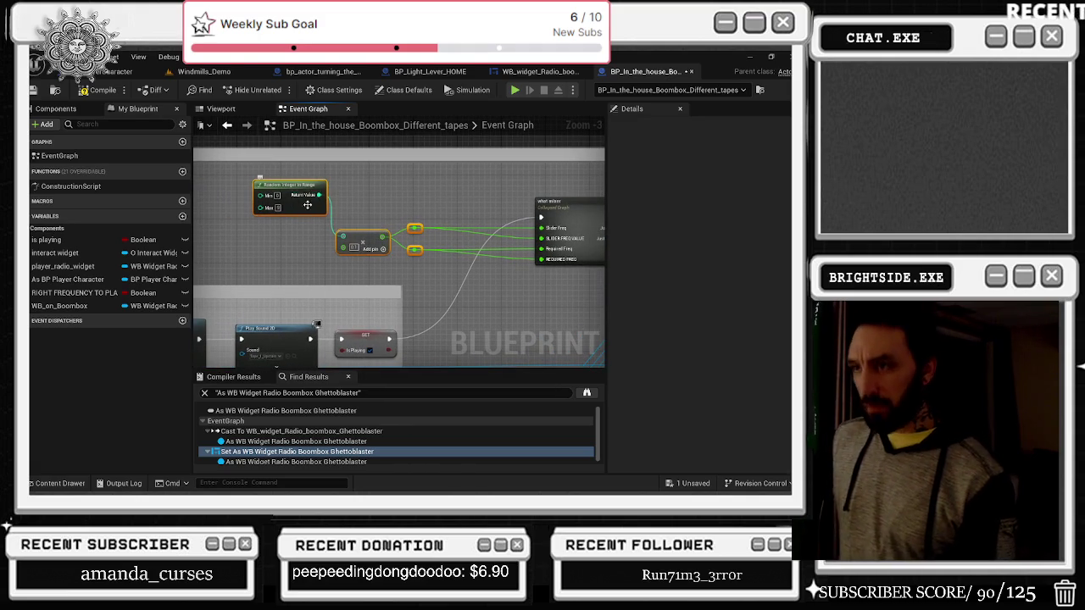
left_click_drag(310, 186, 255, 187)
left_click(352, 203)
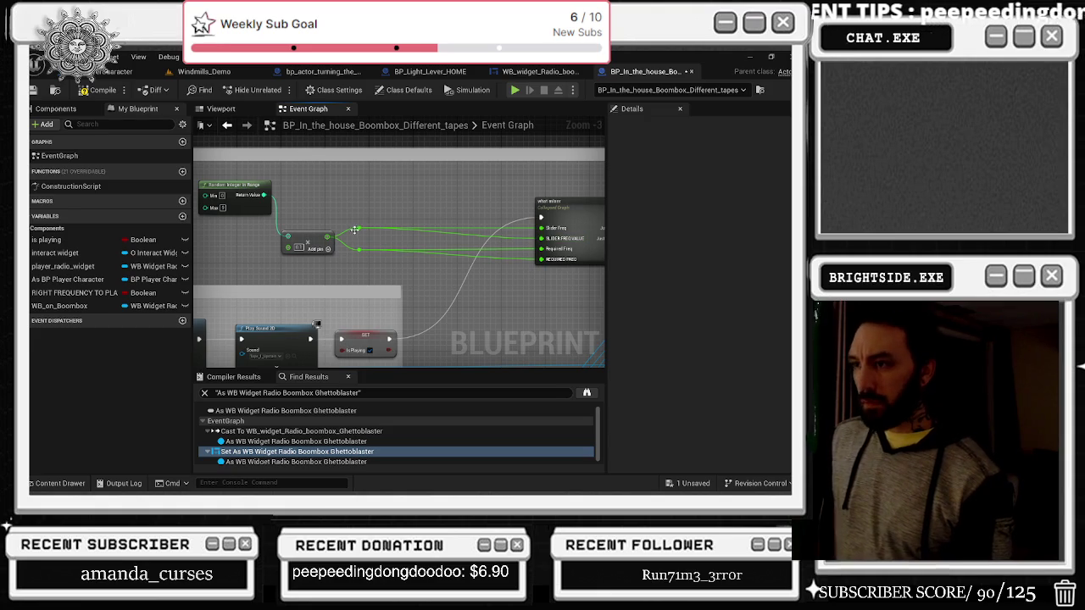
right_click(357, 229)
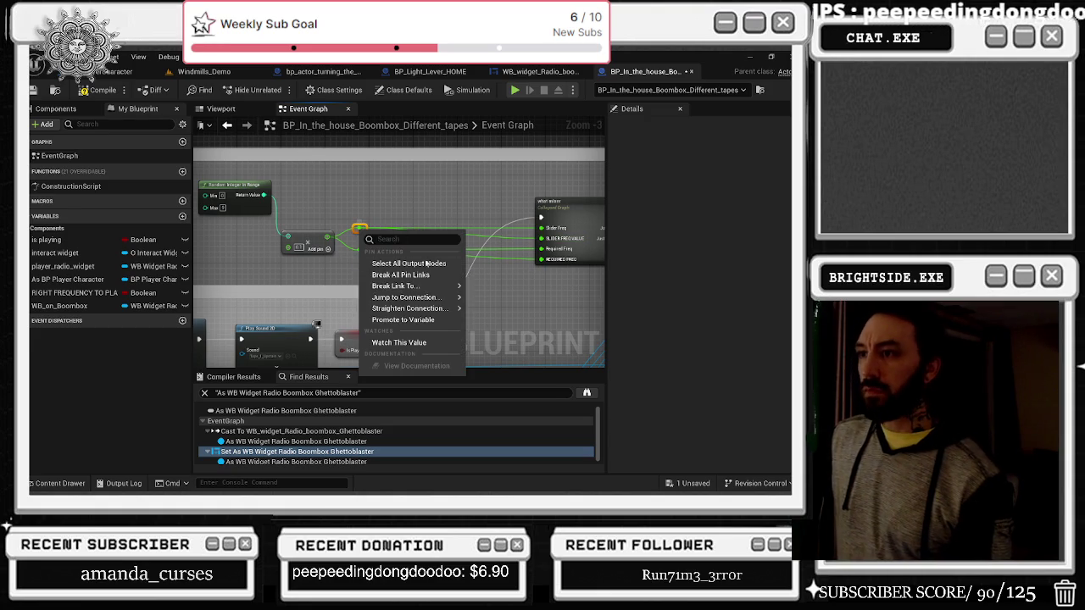
left_click(415, 321)
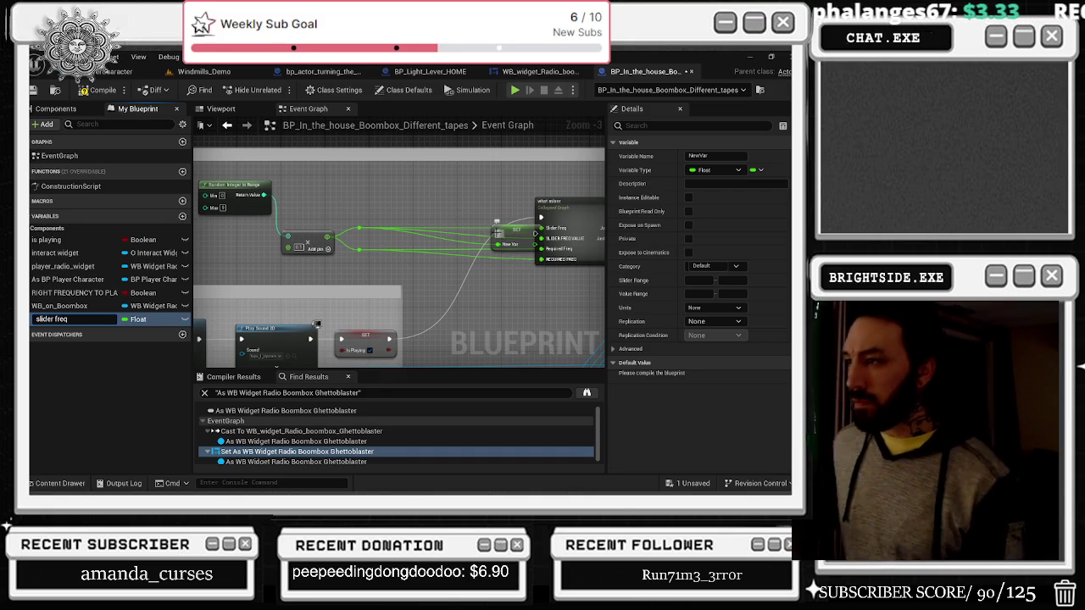
Step: Wire the SET Slider Freq node's execution and value into what select, then nudge it right
key("Return")
mouse_move(521, 231)
left_mouse_down()
mouse_move(447, 229)
mouse_move(436, 217)
left_mouse_up()
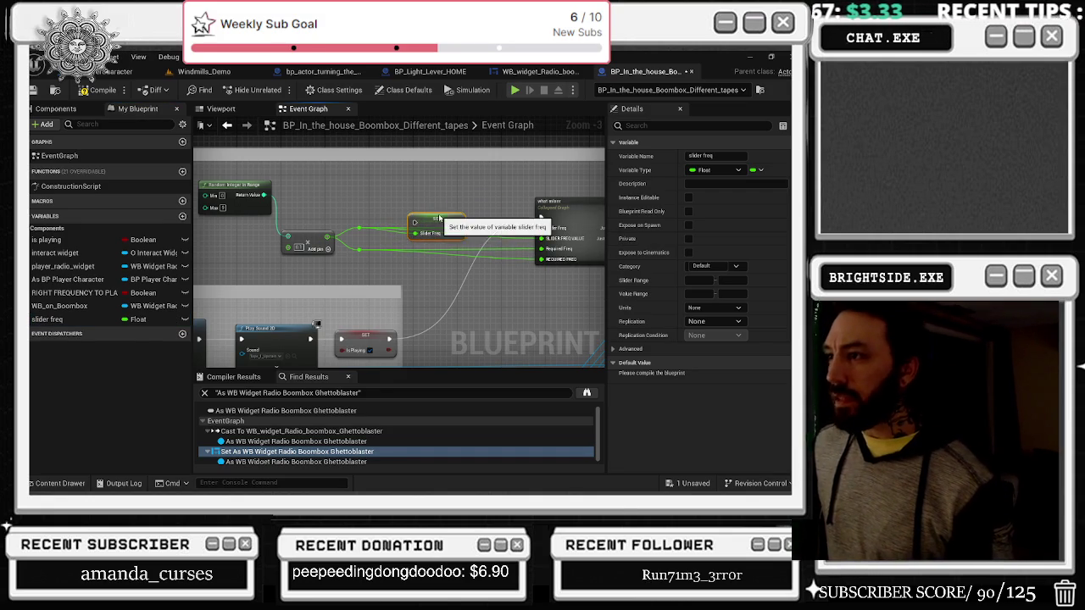
mouse_move(551, 219)
left_mouse_down()
mouse_move(414, 222)
mouse_move(541, 219)
left_mouse_up()
left_click(582, 269)
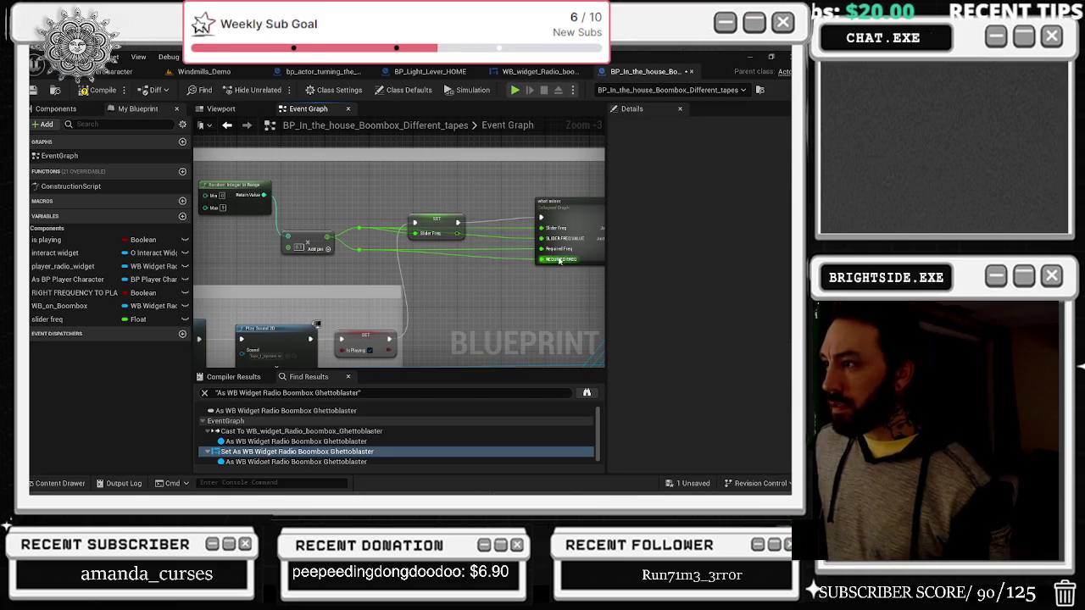
mouse_move(489, 265)
left_mouse_down()
mouse_move(450, 265)
mouse_move(502, 239)
mouse_move(493, 246)
left_mouse_up()
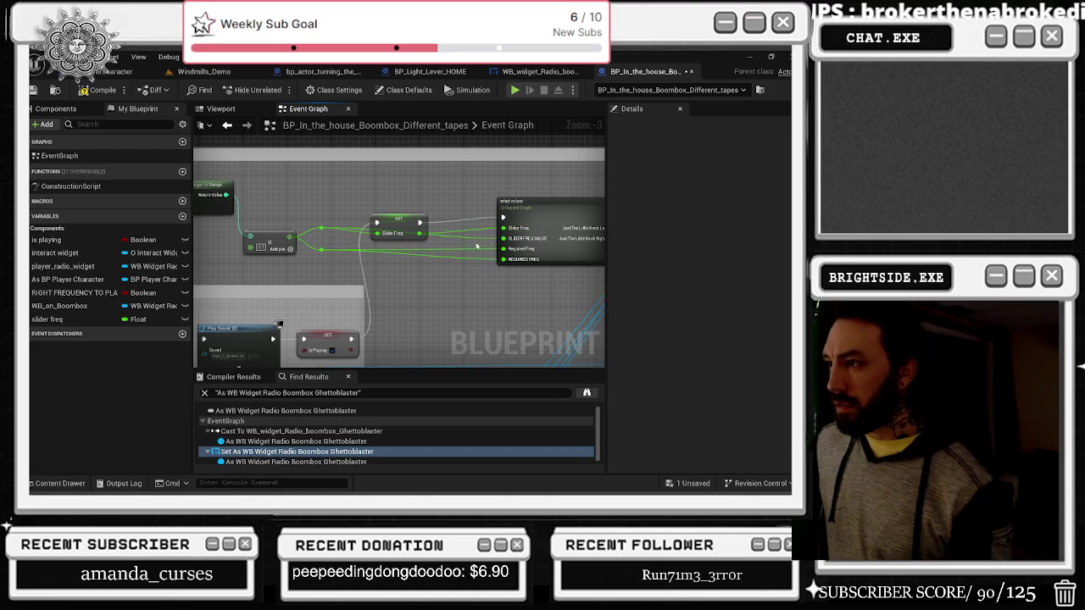
left_click_drag(422, 240, 504, 249)
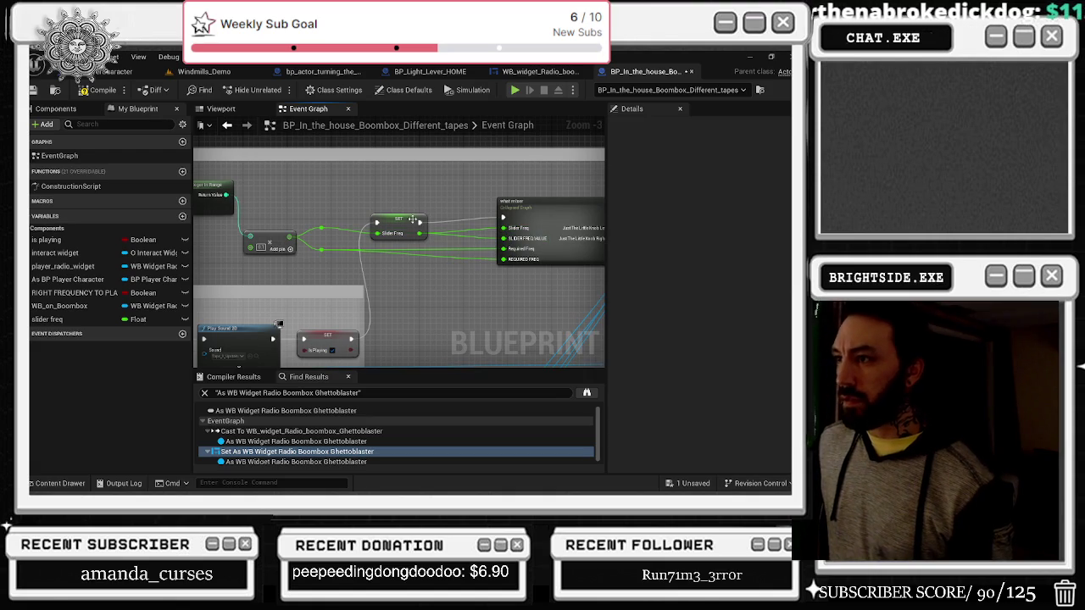
left_click_drag(414, 221, 441, 220)
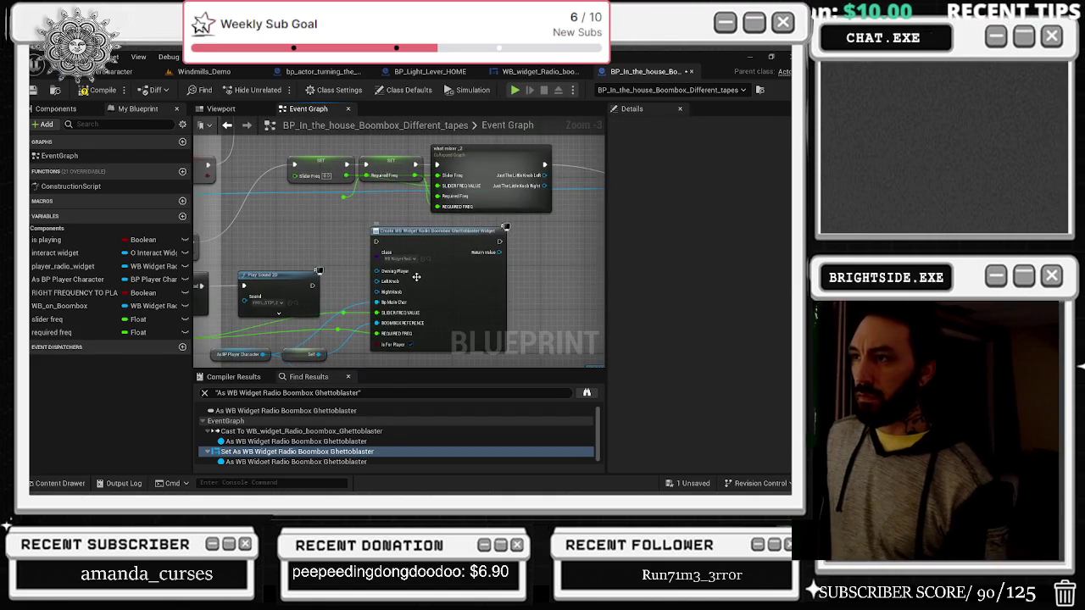
Step: Move the setter and mixer nodes down-right and drop Create Widget lower in the graph
left_click_drag(297, 153, 542, 204)
left_click_drag(467, 164, 566, 240)
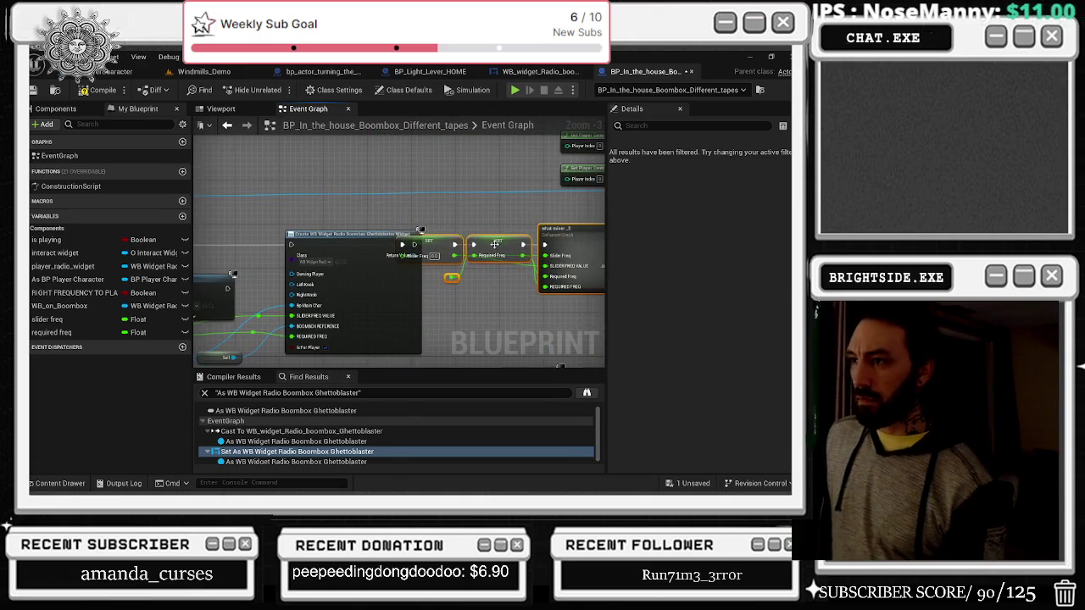
mouse_move(450, 234)
left_mouse_down()
mouse_move(428, 195)
mouse_move(439, 207)
left_mouse_up()
mouse_move(429, 291)
left_mouse_down()
mouse_move(365, 301)
mouse_move(458, 263)
mouse_move(422, 293)
left_mouse_up()
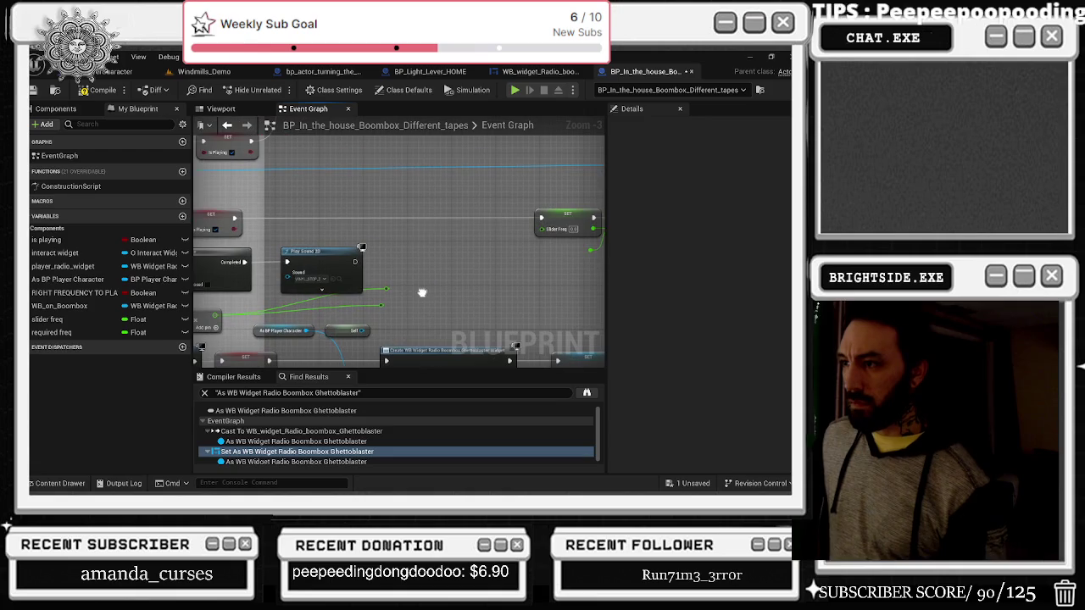
mouse_move(570, 216)
left_mouse_down()
mouse_move(511, 263)
mouse_move(577, 258)
mouse_move(323, 301)
mouse_move(464, 248)
left_mouse_up()
Step: Wire a value into the Required Freq reroute and line the setters up with what mixer_2
mouse_move(308, 322)
left_mouse_down()
mouse_move(497, 315)
mouse_move(516, 275)
mouse_move(518, 258)
mouse_move(494, 237)
mouse_move(362, 238)
left_mouse_up()
left_click(517, 263)
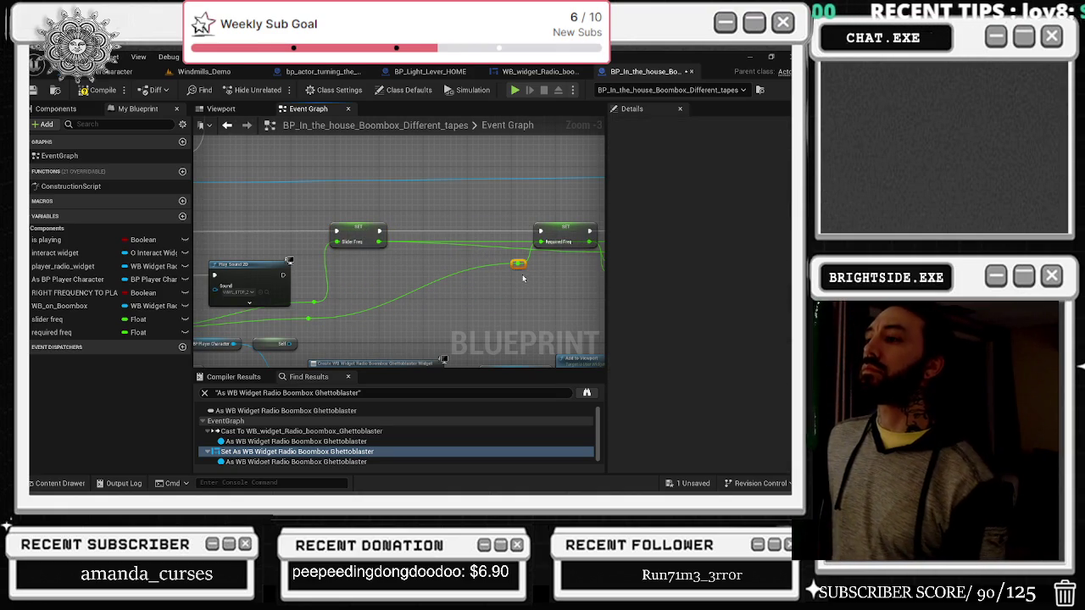
left_click_drag(514, 264, 416, 317)
left_click_drag(554, 229, 372, 245)
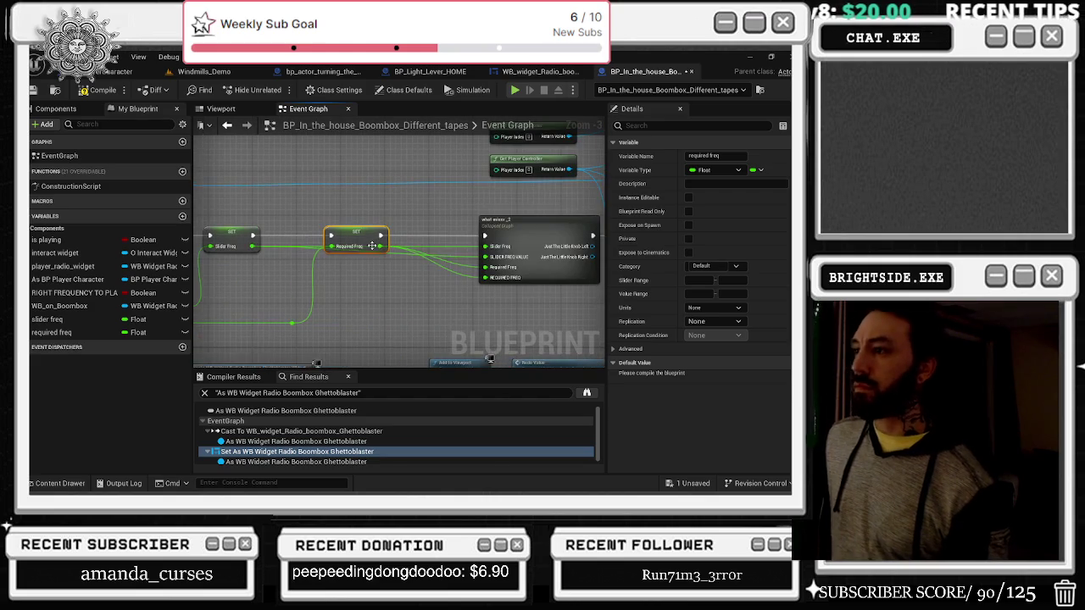
mouse_move(497, 220)
left_mouse_down()
mouse_move(380, 222)
mouse_move(456, 222)
left_mouse_up()
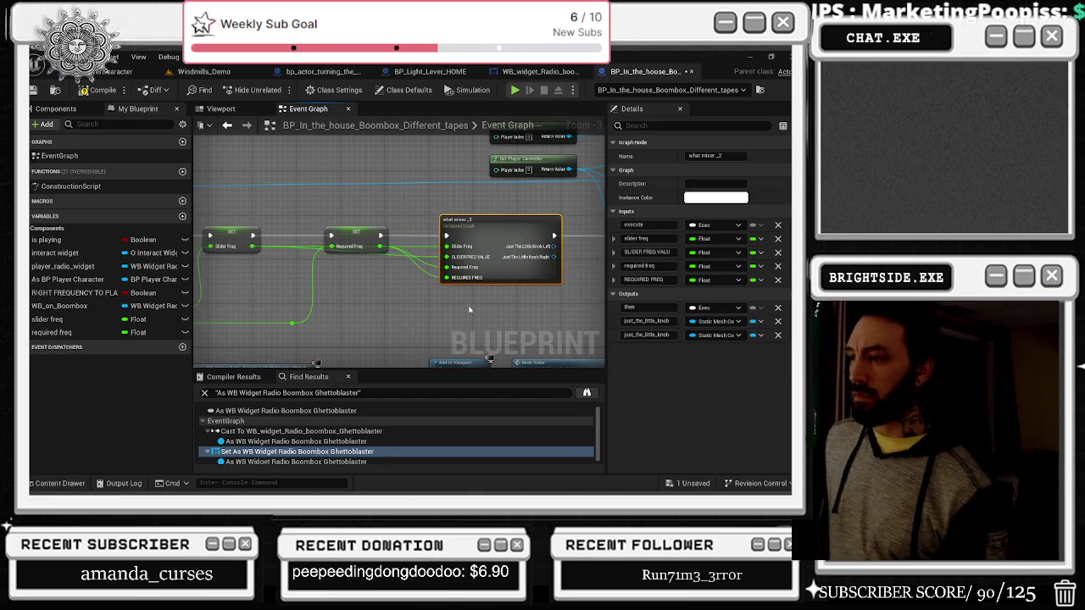
scroll(428, 305, "up", 1)
left_click_drag(502, 222, 498, 218)
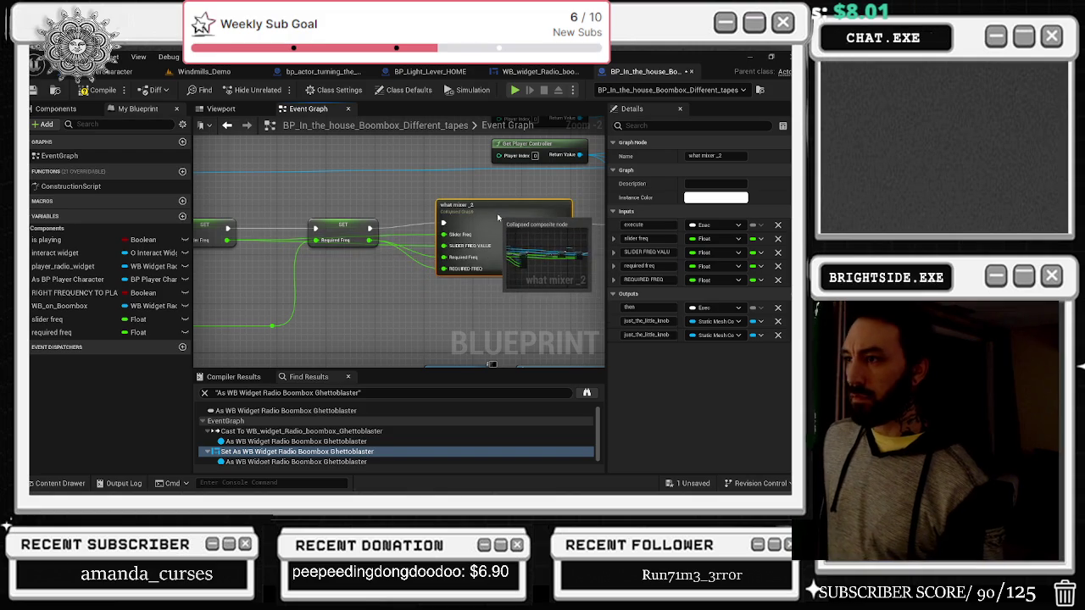
scroll(273, 363, "down", 1)
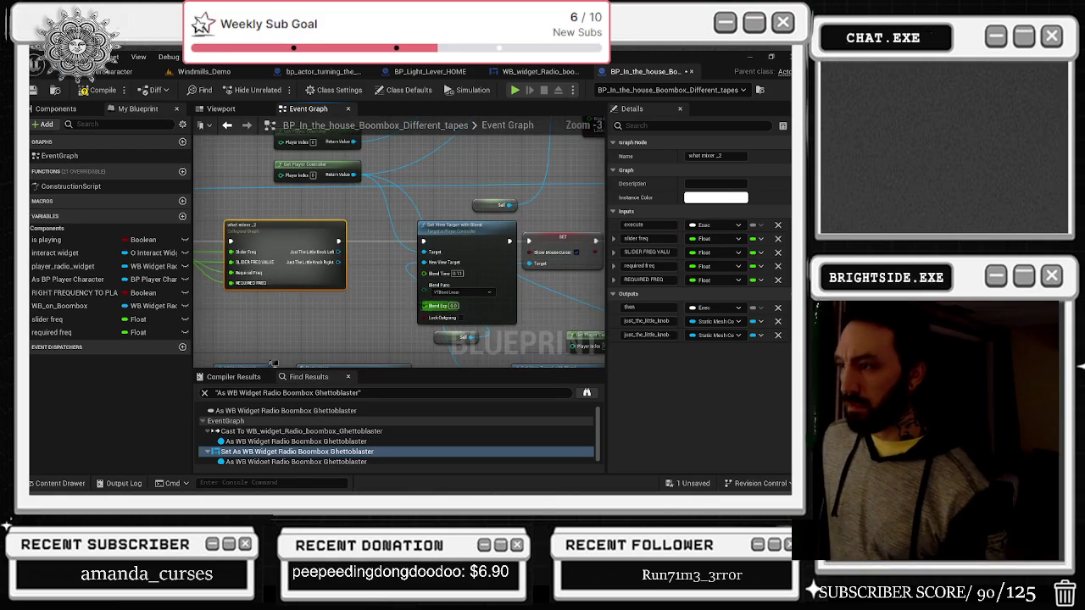
scroll(382, 313, "down", 1)
left_click_drag(382, 313, 475, 206)
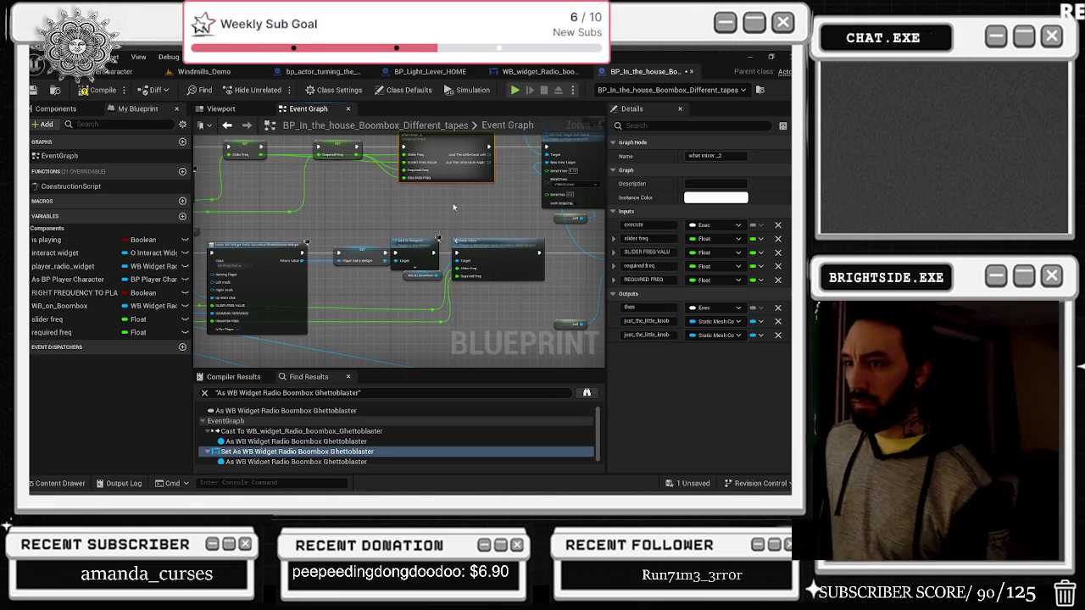
left_click_drag(453, 206, 526, 259)
scroll(523, 264, "down", 1)
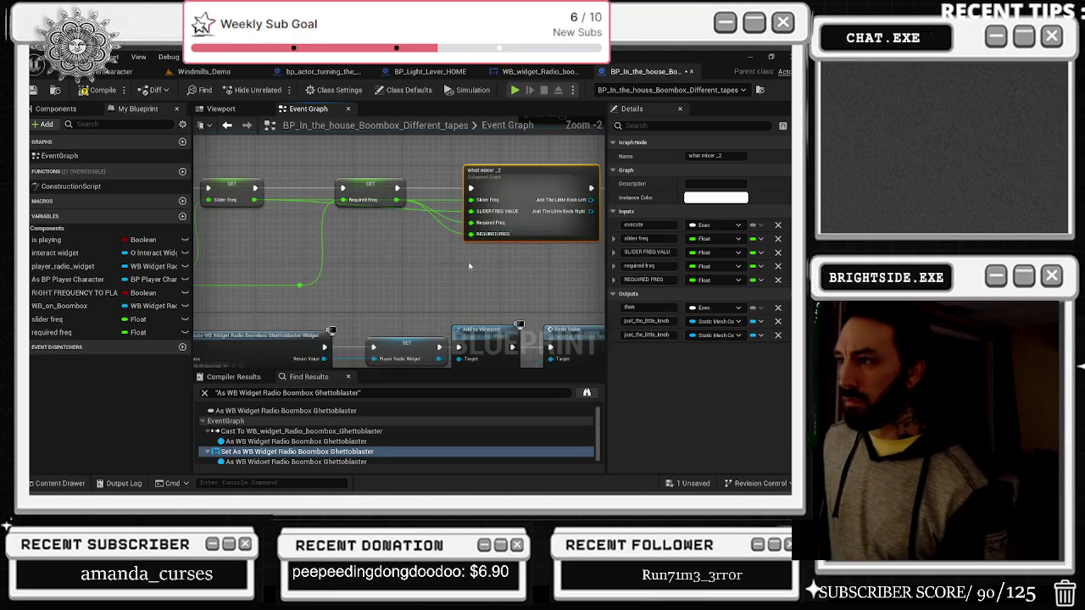
scroll(488, 252, "up", 1)
scroll(485, 263, "down", 1)
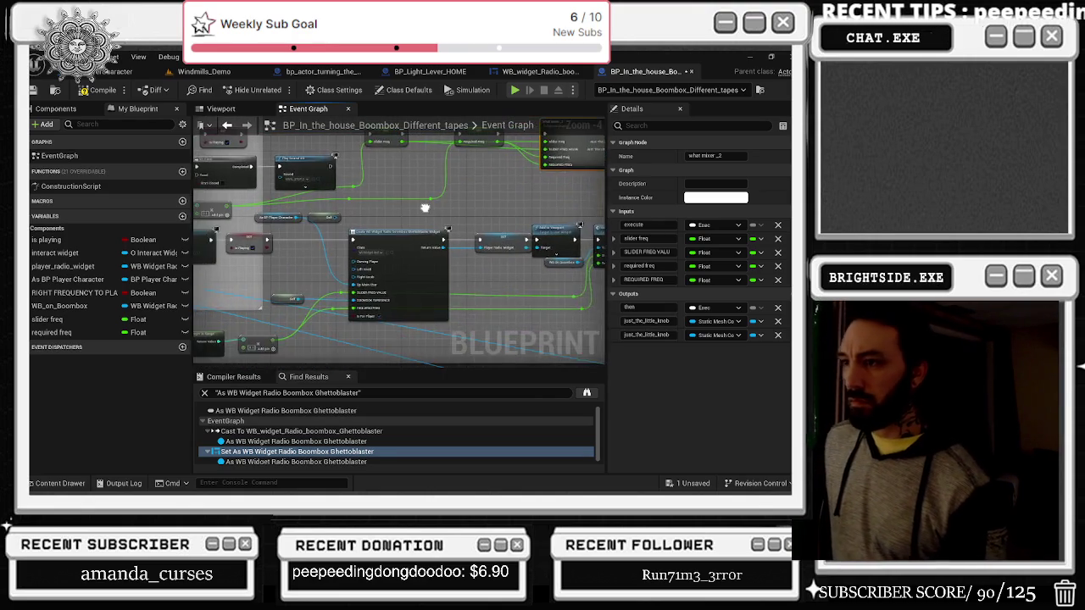
scroll(490, 212, "up", 1)
double_click(490, 210)
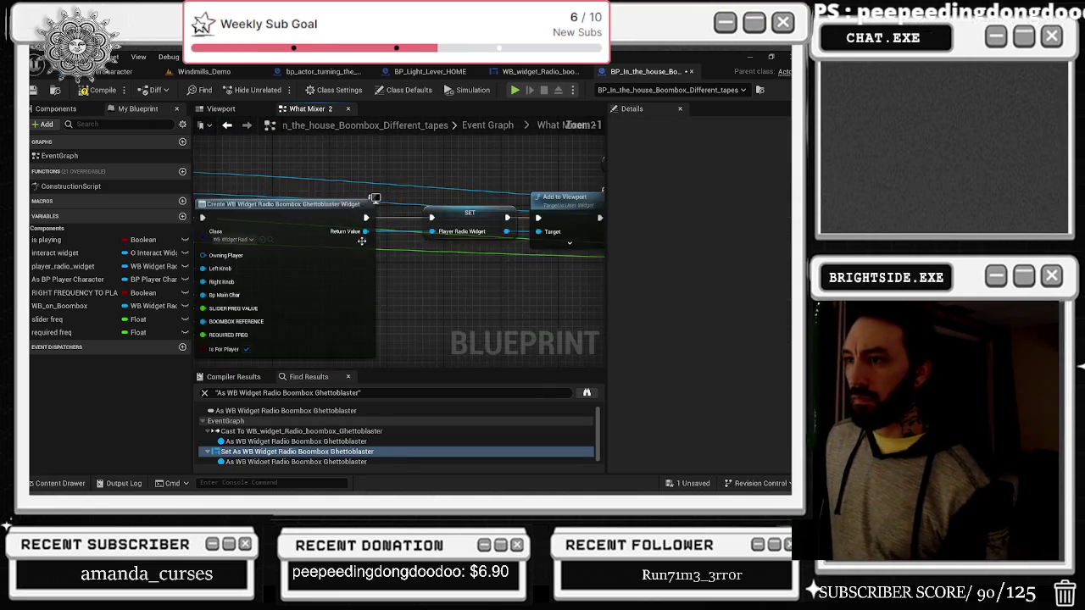
left_click(227, 125)
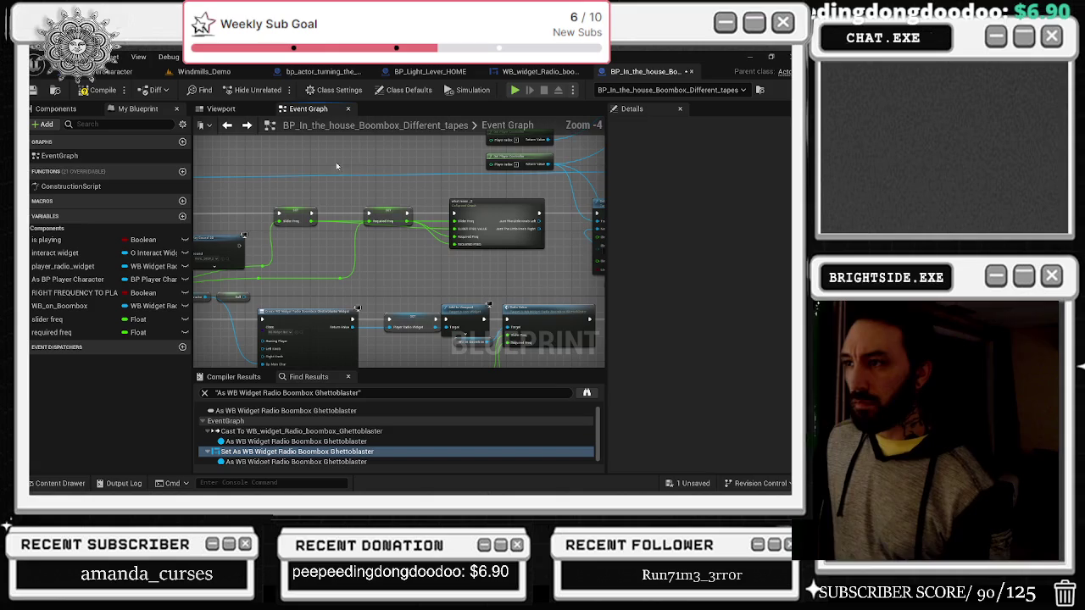
left_click(523, 208)
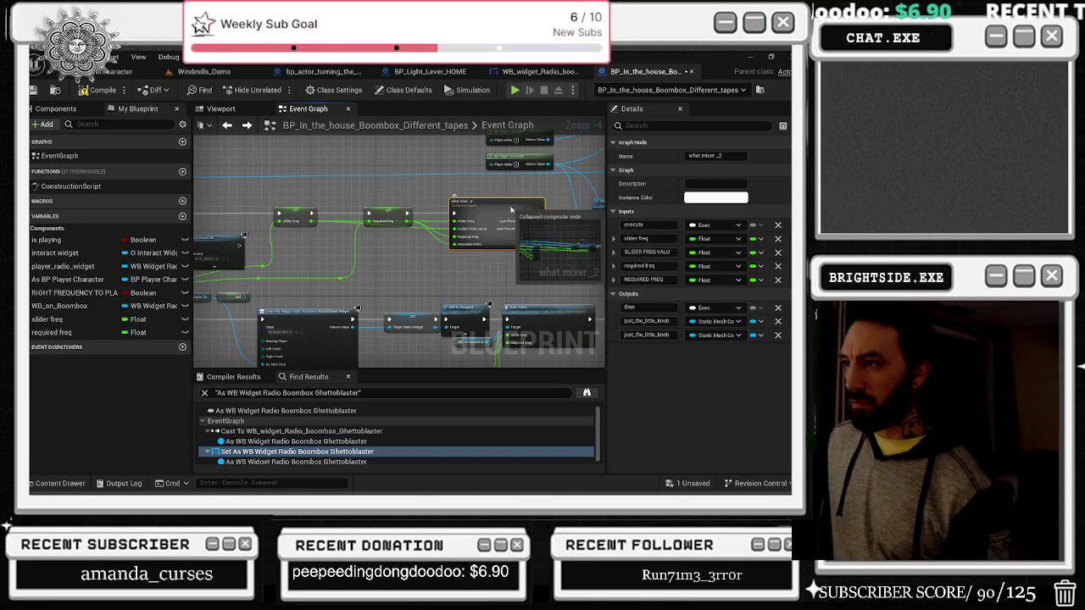
double_click(511, 212)
scroll(511, 214, "up", 4)
left_click(428, 239)
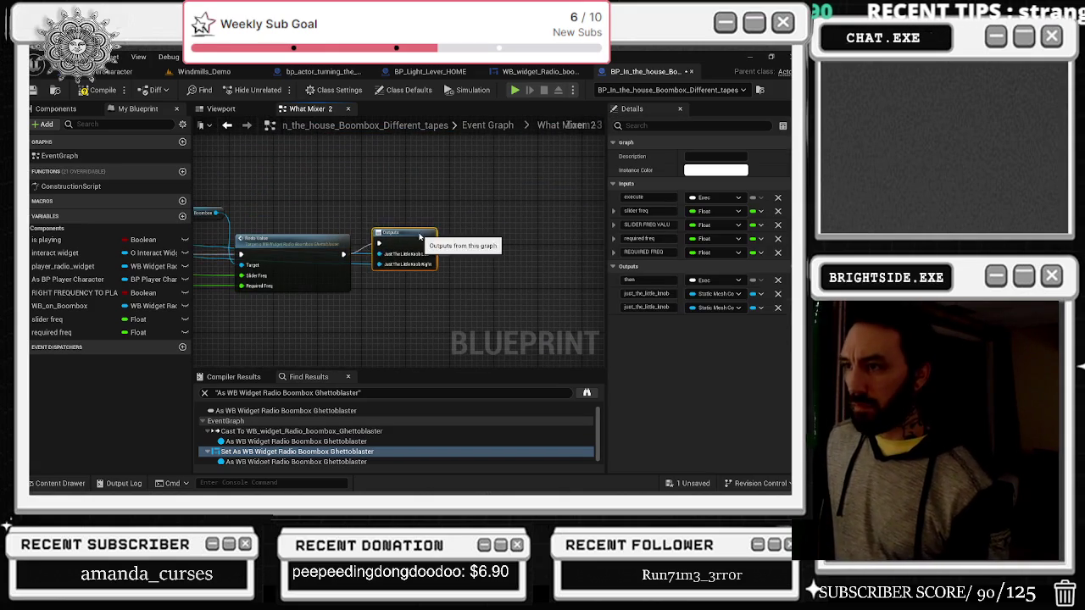
left_click(227, 125)
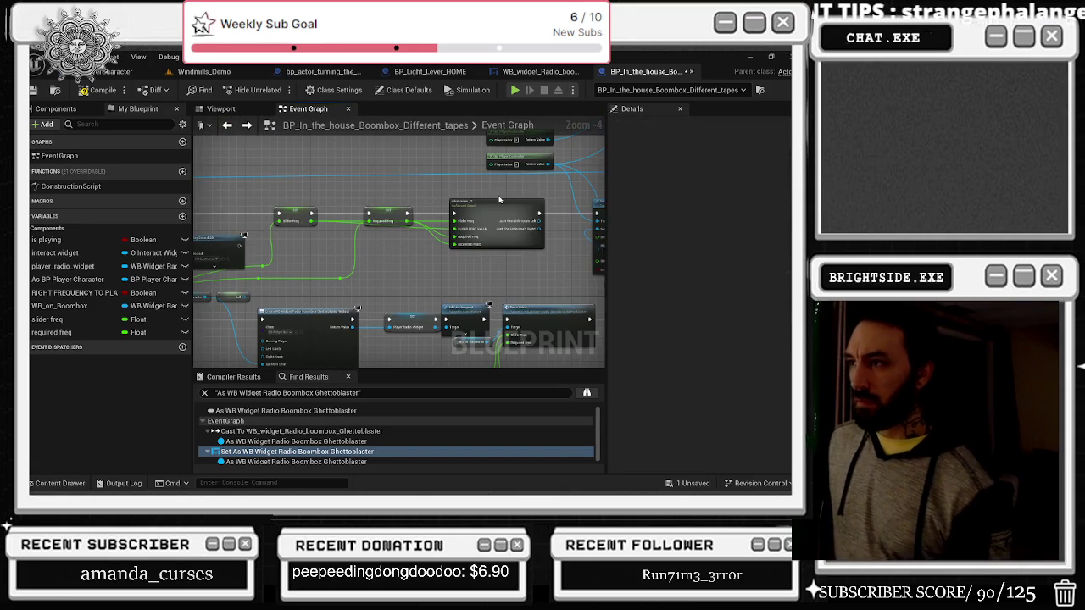
scroll(412, 212, "down", 1)
Step: Select the setter and mixer node chain and cut and paste it as copies
right_click(412, 210)
left_click(382, 193)
mouse_move(362, 197)
left_mouse_down()
mouse_move(542, 246)
mouse_move(523, 266)
left_mouse_up()
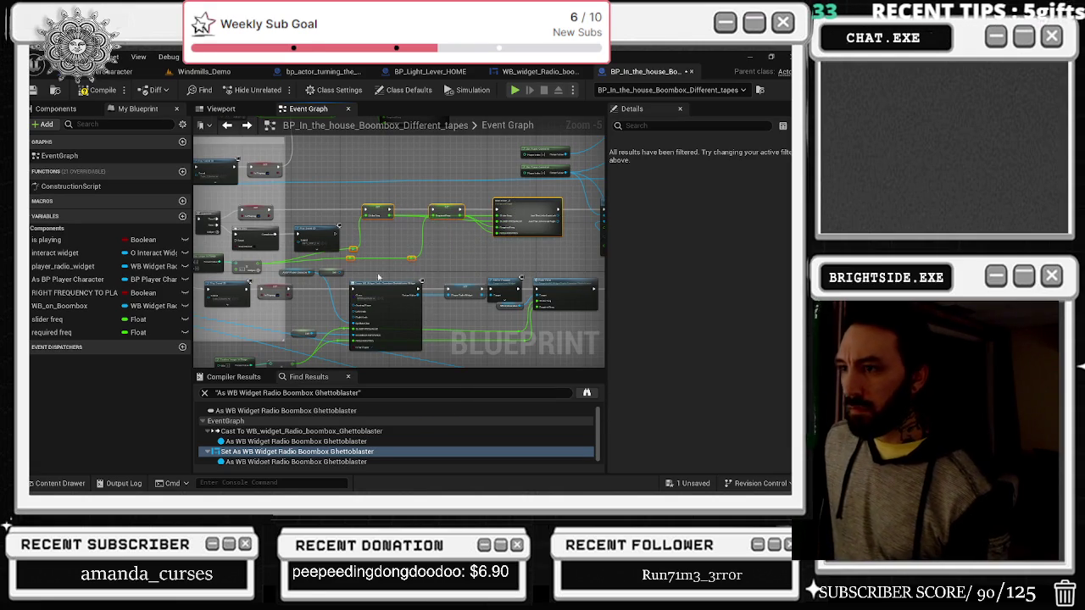
mouse_move(305, 271)
left_mouse_down()
mouse_move(420, 339)
mouse_move(428, 326)
mouse_move(505, 309)
mouse_move(581, 326)
left_mouse_up()
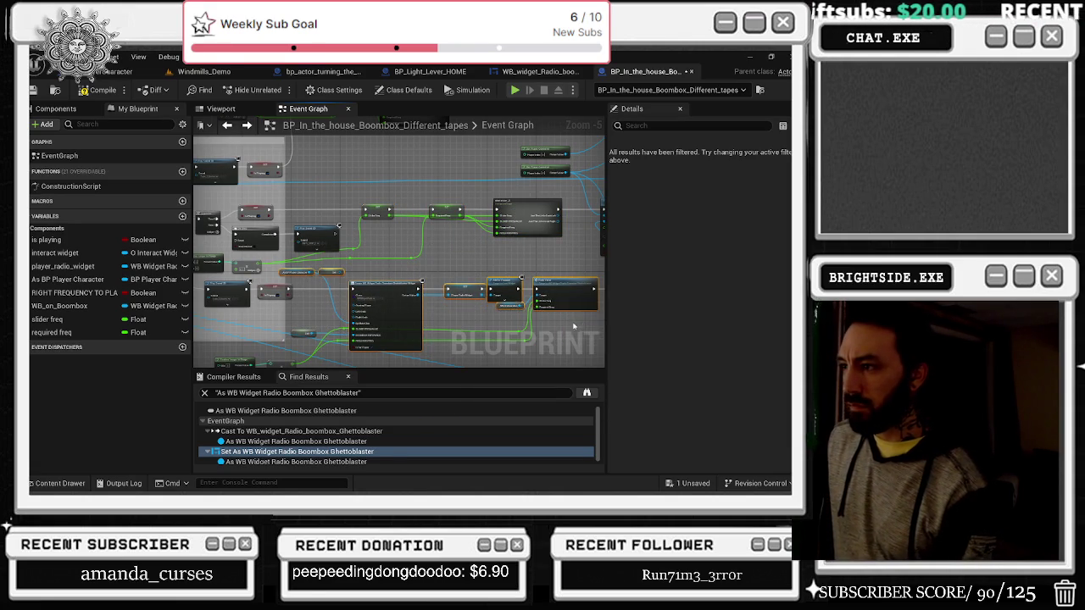
key("Delete")
key("ctrl+z")
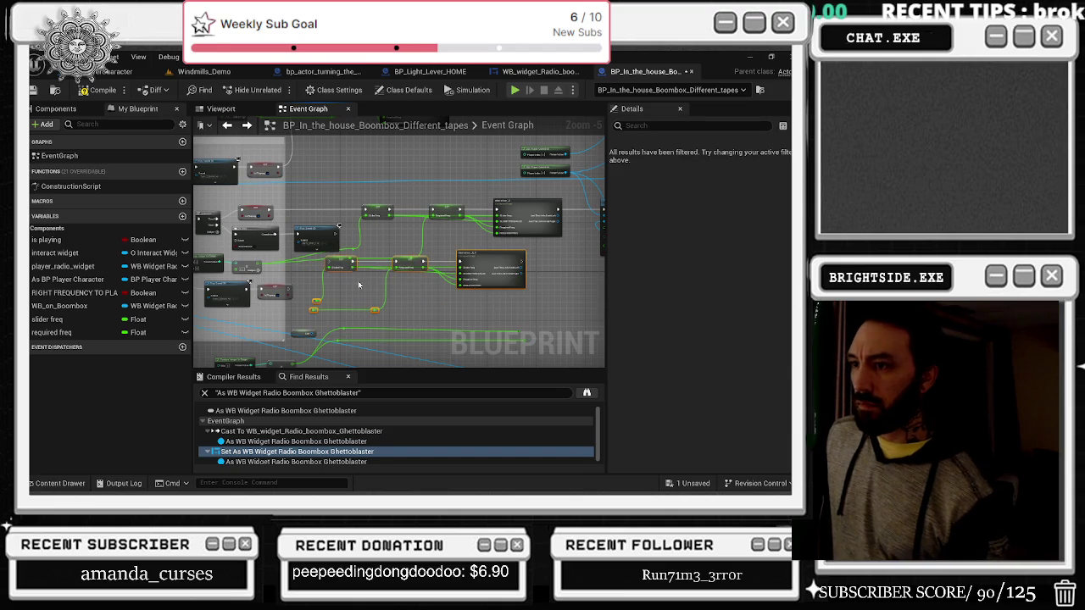
Step: Wire the copied setter's pin and shift the copied row down-right beneath the originals
scroll(280, 289, "up", 1)
mouse_move(277, 285)
left_mouse_down()
mouse_move(367, 293)
mouse_move(370, 282)
left_mouse_up()
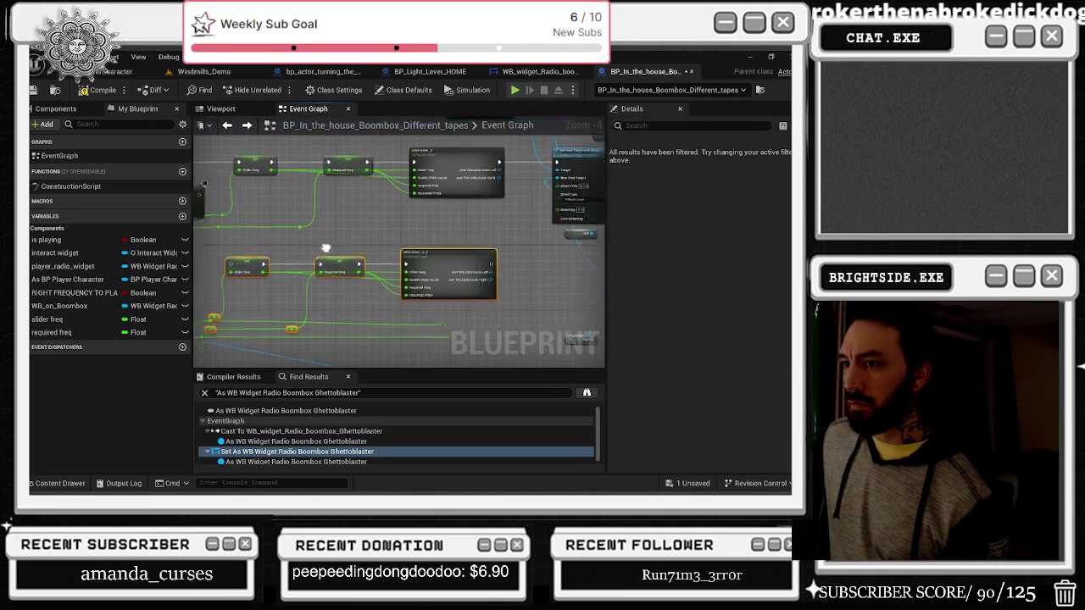
scroll(404, 259, "up", 1)
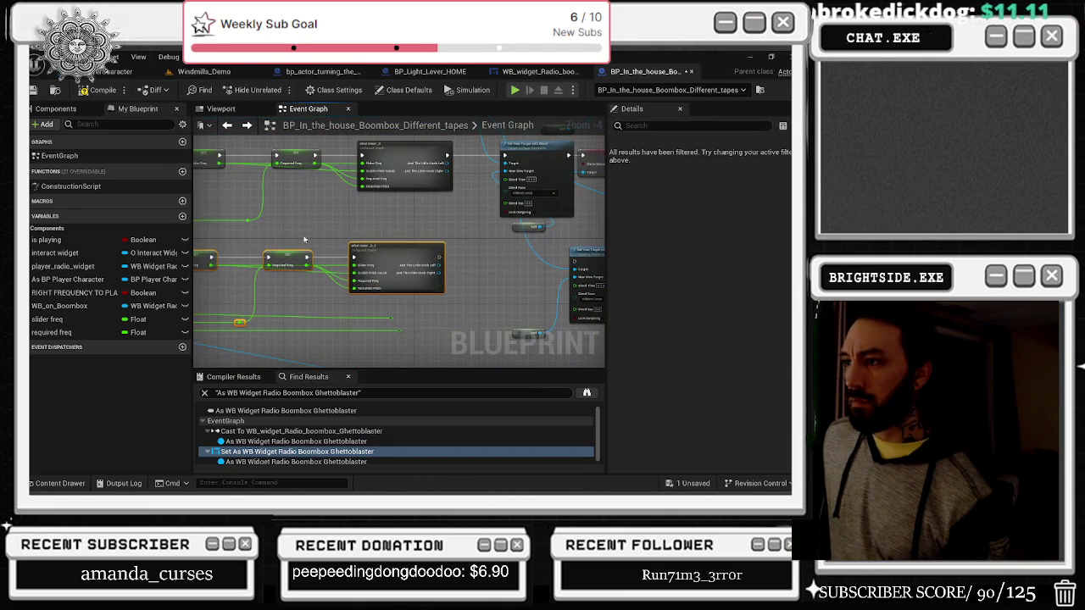
mouse_move(404, 258)
left_mouse_down()
mouse_move(576, 272)
mouse_move(446, 281)
left_mouse_up()
scroll(446, 280, "up", 1)
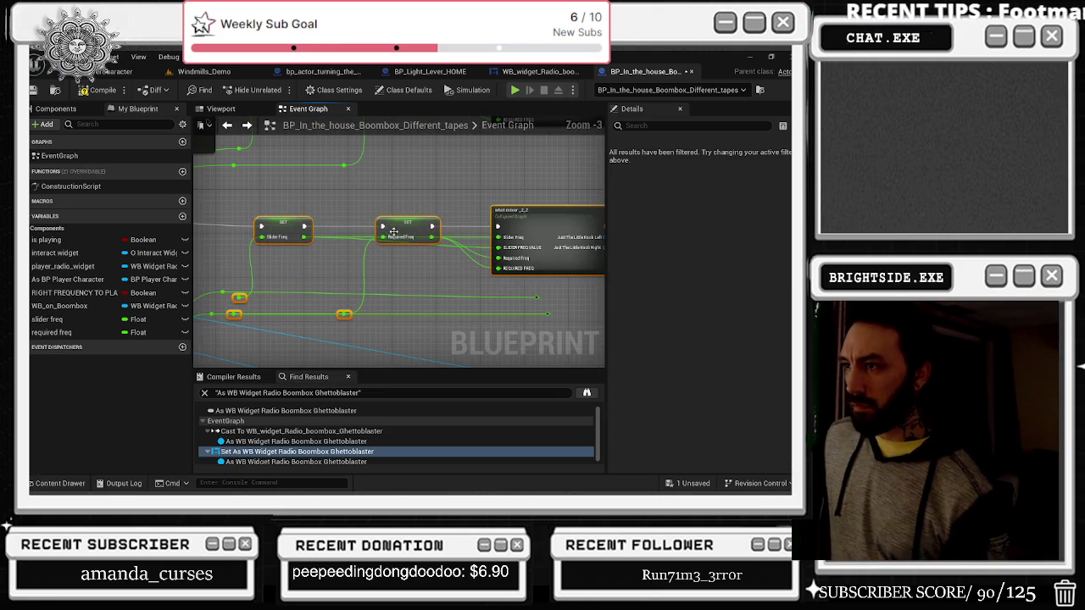
Step: Align the copied mixer, Slider Freq setter and reroute knots, adding a reroute on the lower wire
mouse_move(509, 228)
left_mouse_down()
mouse_move(593, 227)
mouse_move(415, 227)
mouse_move(469, 221)
left_mouse_up()
mouse_move(398, 307)
left_mouse_down()
mouse_move(421, 291)
mouse_move(407, 281)
mouse_move(485, 275)
left_mouse_up()
left_click_drag(362, 259, 470, 246)
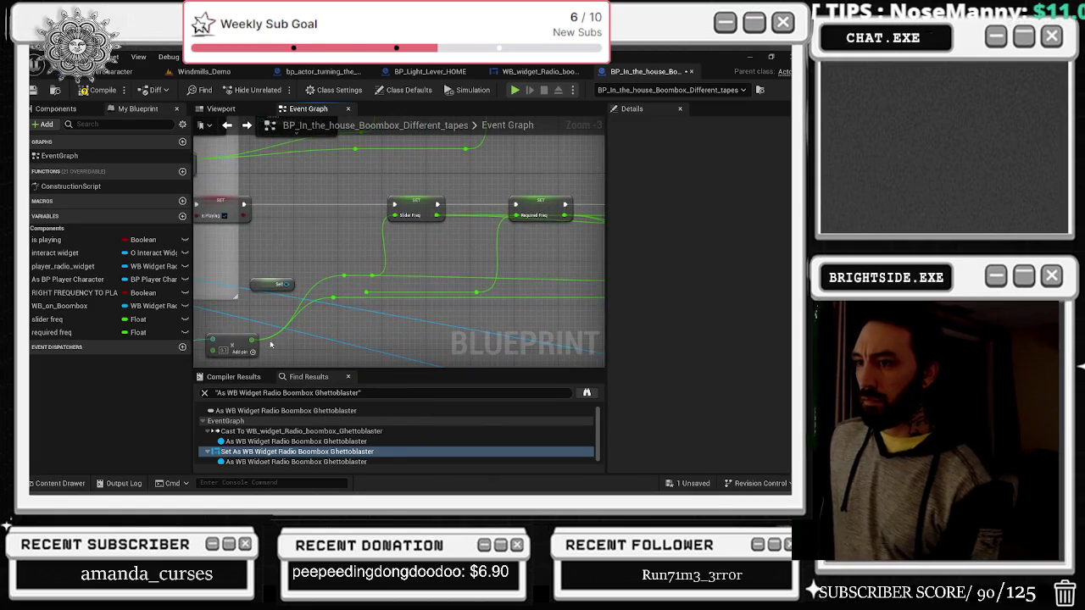
left_click_drag(395, 222, 412, 221)
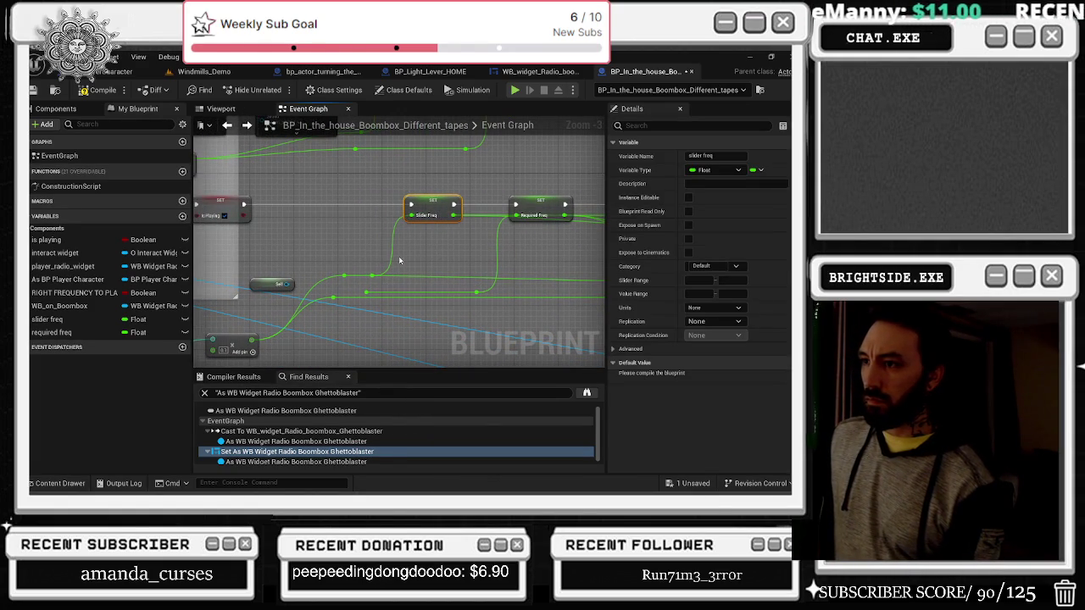
left_click(344, 276)
left_click_drag(344, 279, 334, 271)
double_click(366, 292)
mouse_move(404, 296)
left_mouse_down()
mouse_move(310, 238)
mouse_move(335, 253)
left_mouse_up()
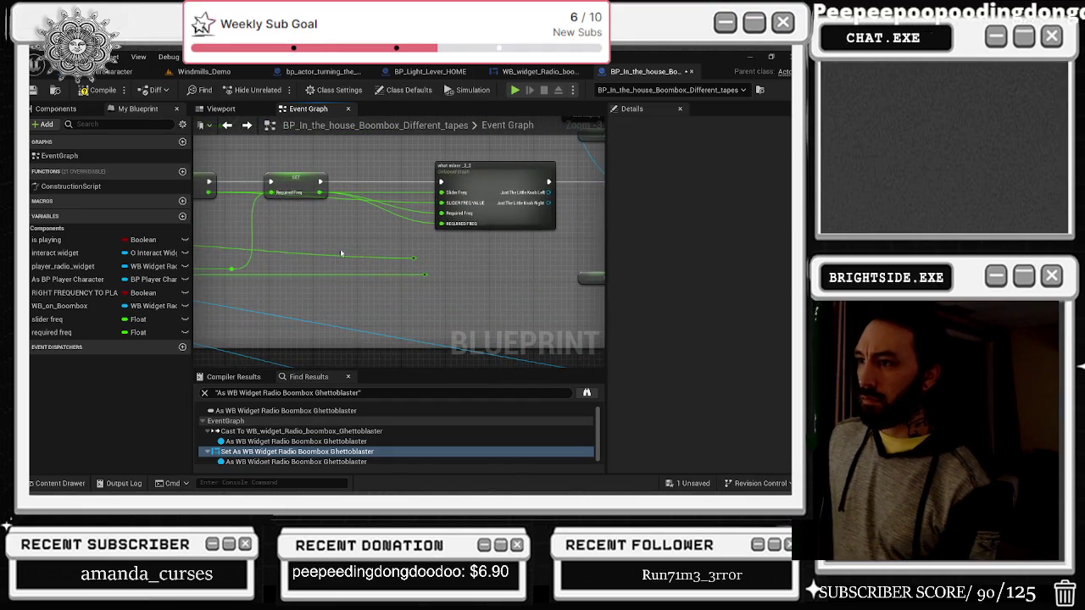
Step: Undo the last change and review both setter-to-mixer chains through to Set View Target
key("ctrl+z")
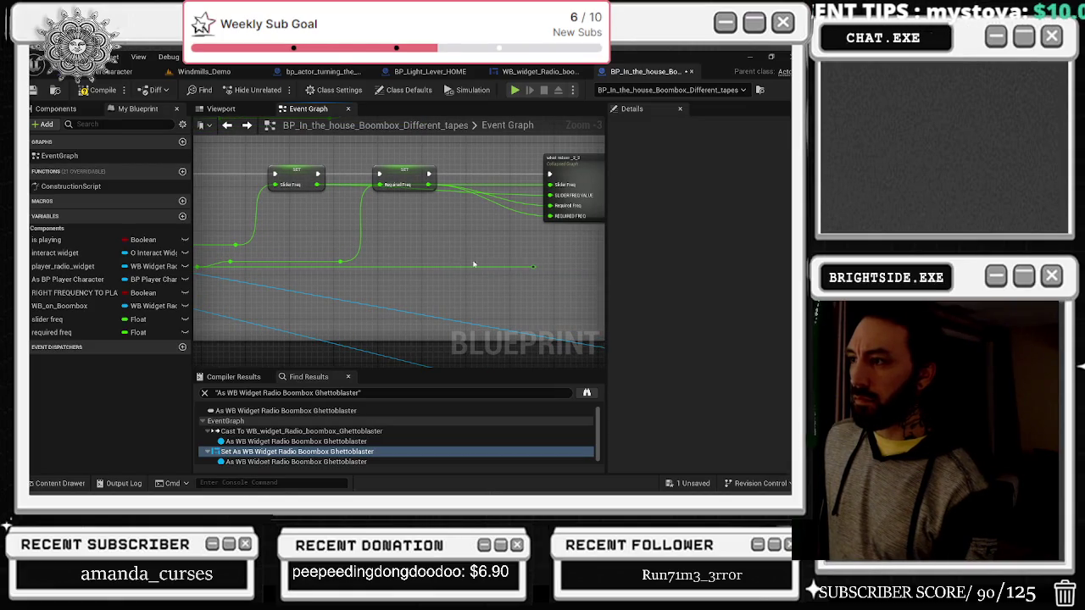
left_click_drag(561, 294, 580, 292)
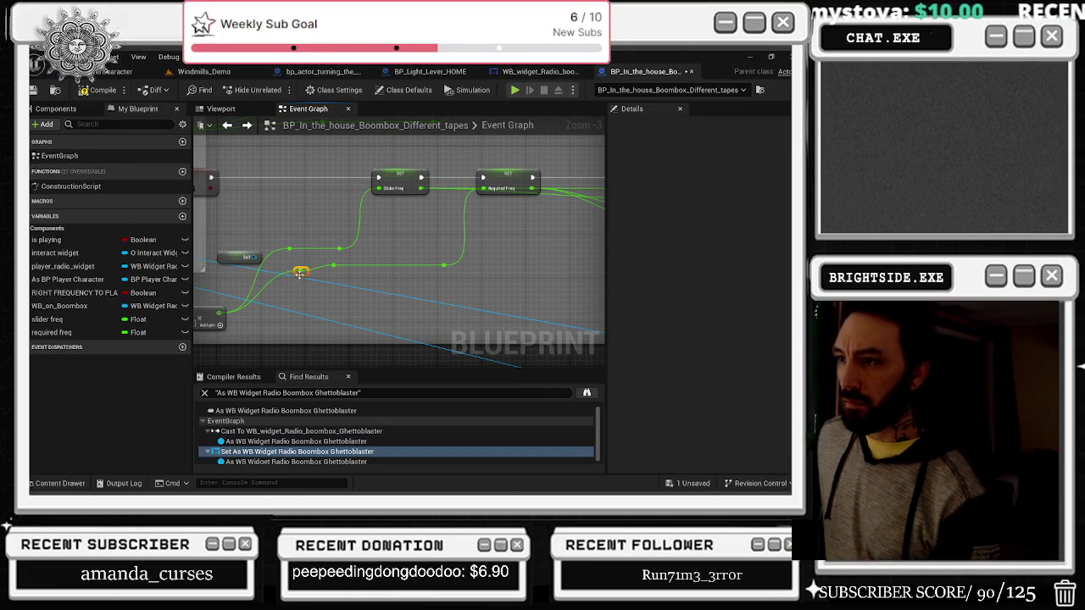
left_click_drag(254, 231, 311, 239)
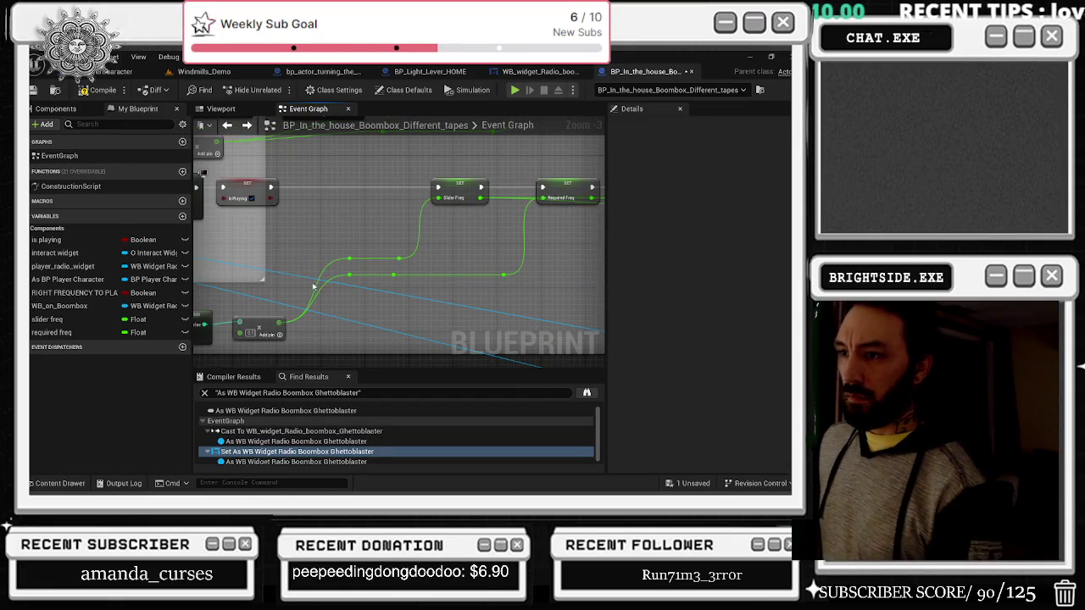
left_click_drag(298, 315, 376, 261)
left_click_drag(509, 203, 344, 254)
left_click_drag(413, 279, 207, 285)
mouse_move(336, 306)
left_mouse_down()
mouse_move(484, 298)
mouse_move(335, 314)
mouse_move(213, 308)
mouse_move(485, 307)
left_mouse_up()
scroll(354, 161, "down", 2)
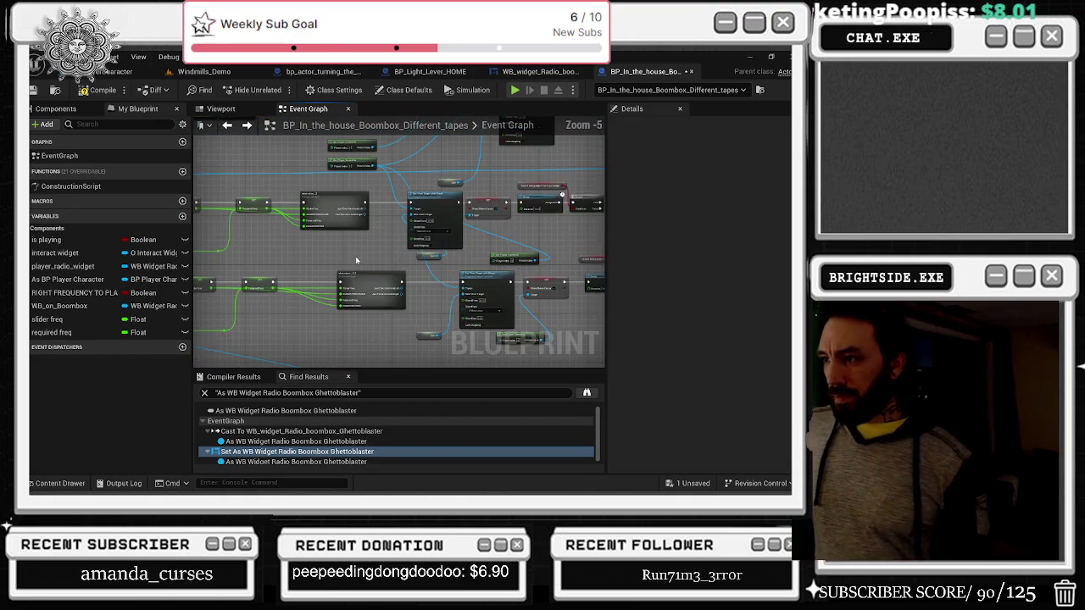
left_click(343, 281)
left_click_drag(488, 275, 453, 276)
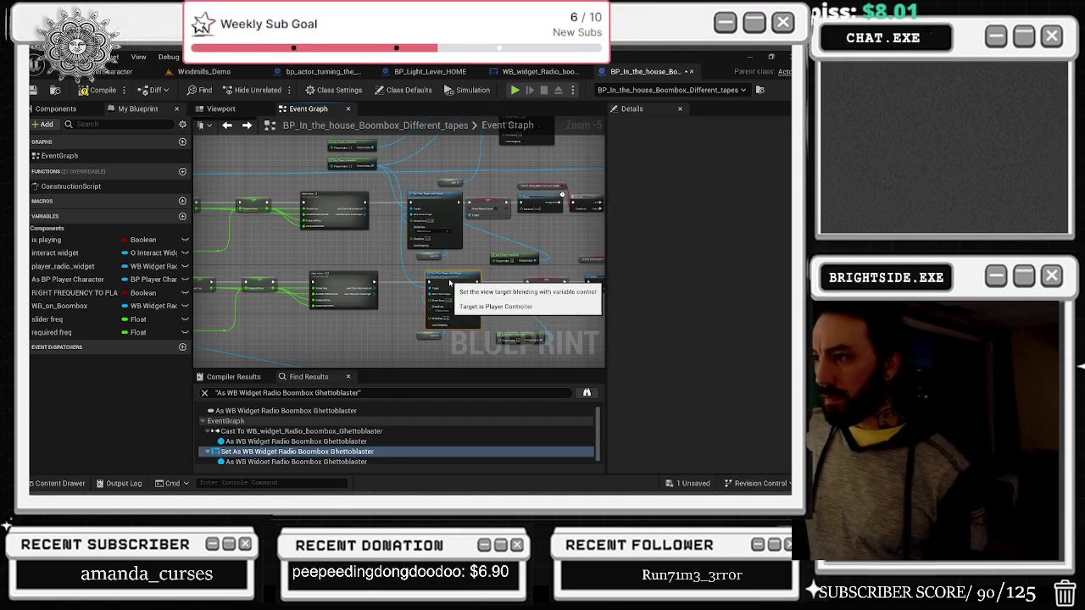
left_click_drag(423, 339, 385, 339)
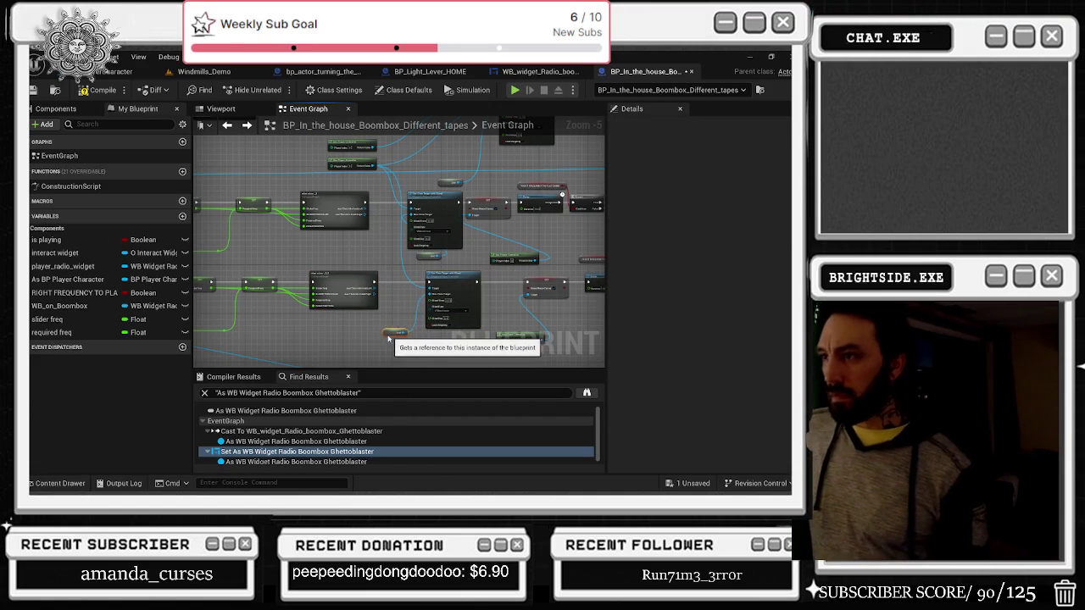
key("ctrl+c")
key("ctrl+v")
mouse_move(515, 261)
left_mouse_down()
mouse_move(312, 232)
mouse_move(335, 179)
mouse_move(352, 187)
mouse_move(279, 145)
left_mouse_up()
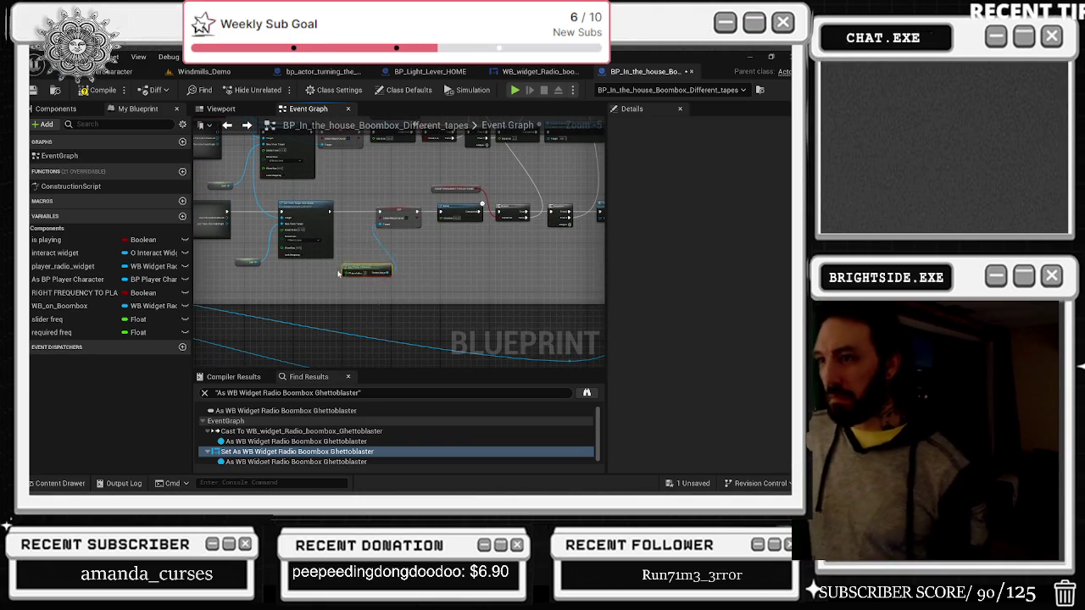
scroll(335, 235, "down", 2)
mouse_move(346, 230)
left_mouse_down()
mouse_move(396, 305)
mouse_move(394, 254)
mouse_move(419, 208)
mouse_move(449, 203)
mouse_move(513, 254)
mouse_move(431, 298)
left_mouse_up()
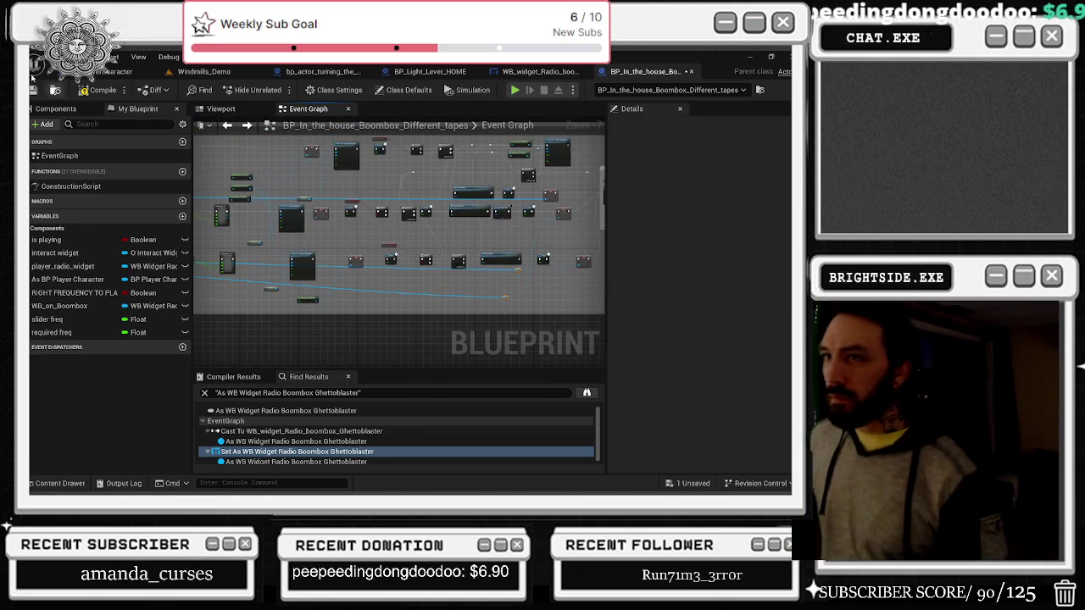
scroll(404, 294, "up", 3)
mouse_move(465, 285)
left_mouse_down()
mouse_move(542, 292)
mouse_move(397, 272)
mouse_move(423, 294)
mouse_move(252, 298)
left_mouse_up()
mouse_move(363, 256)
left_mouse_down()
mouse_move(505, 251)
mouse_move(449, 237)
mouse_move(306, 277)
left_mouse_up()
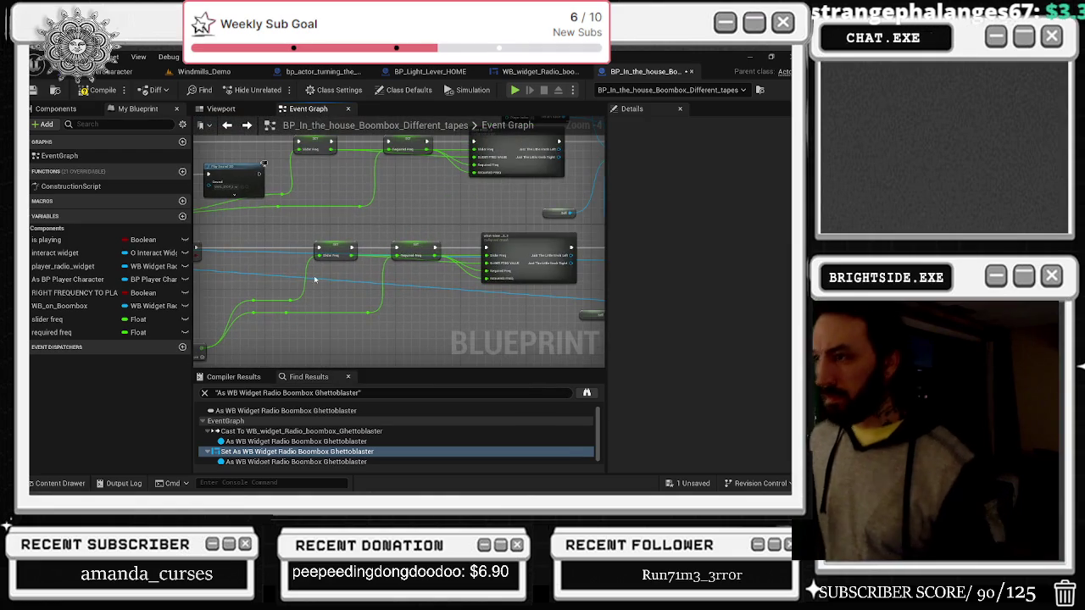
left_click_drag(488, 276, 257, 281)
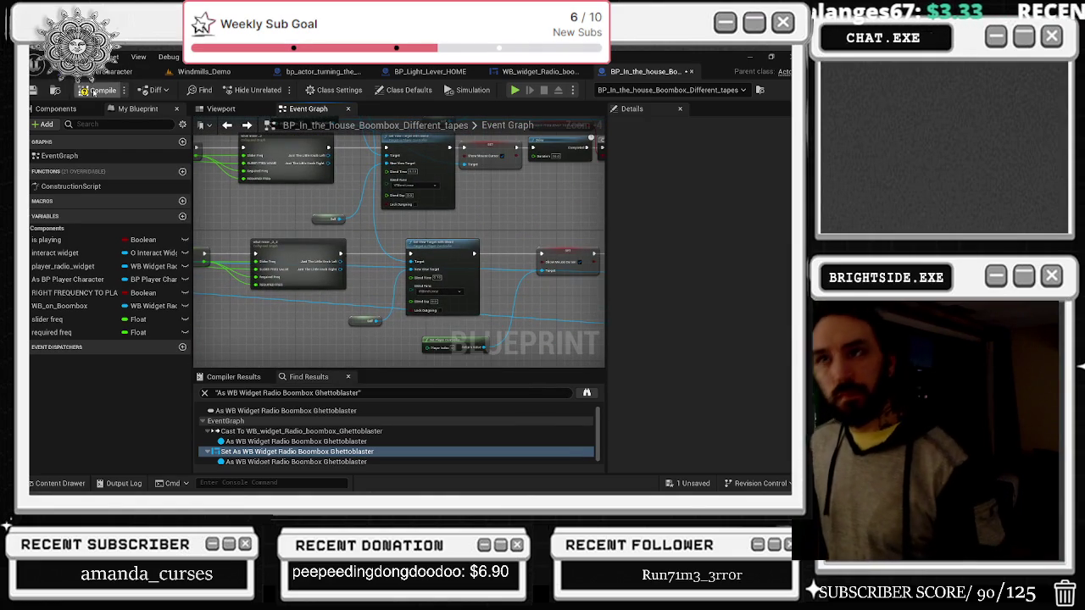
Step: Save the boombox blueprint and open the collapsed What Mixer 2_2 node
left_click(34, 90)
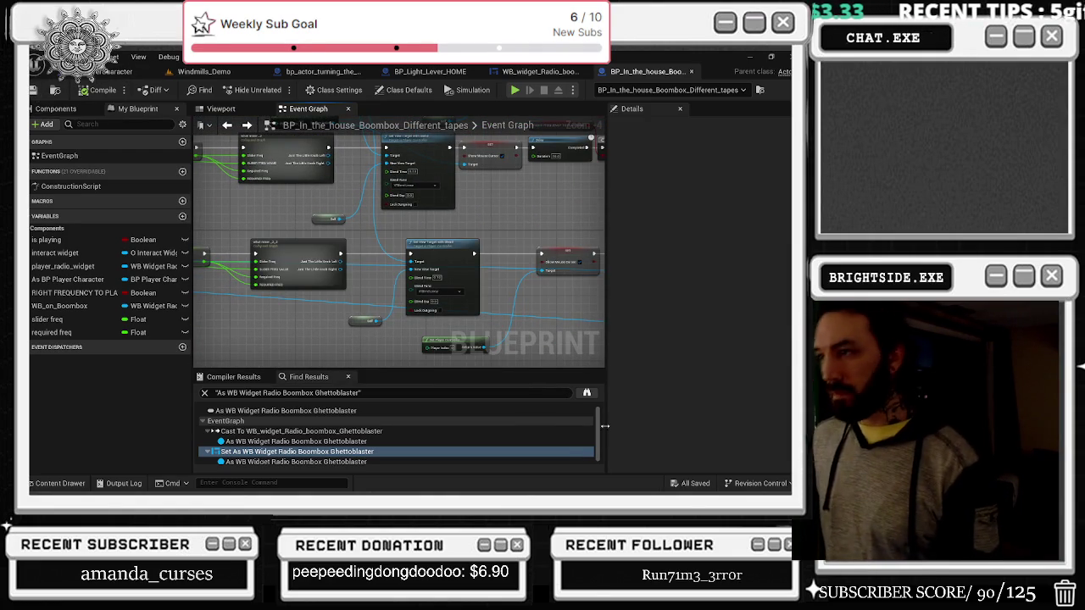
double_click(292, 248)
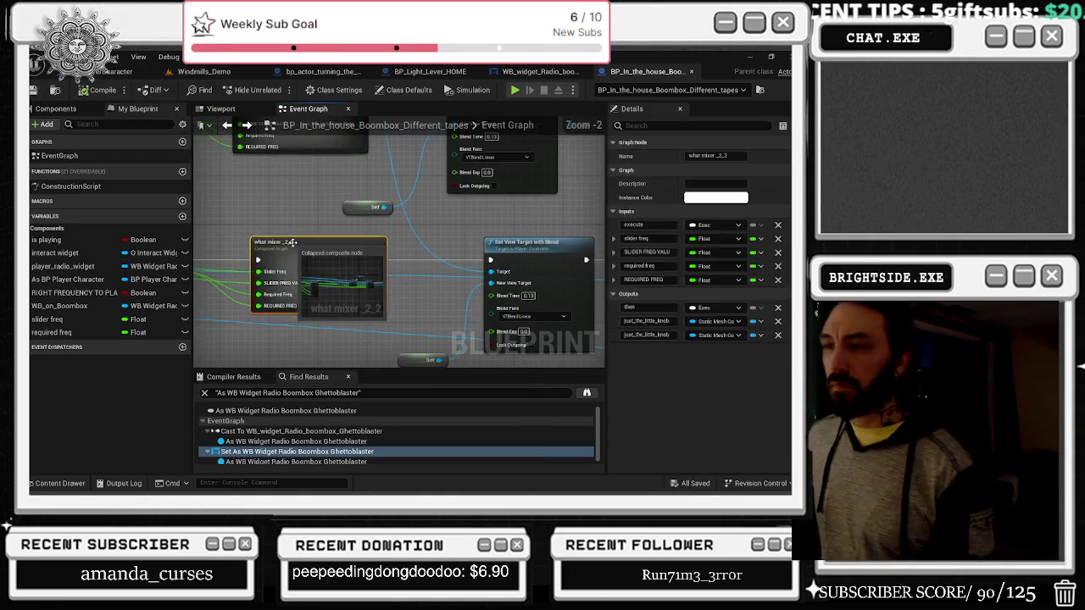
scroll(308, 219, "up", 6)
Step: Inspect its Inputs node, then locate and open the WB_widget_Radio_boombox_Ghettoblaster widget blueprint
left_click(260, 258)
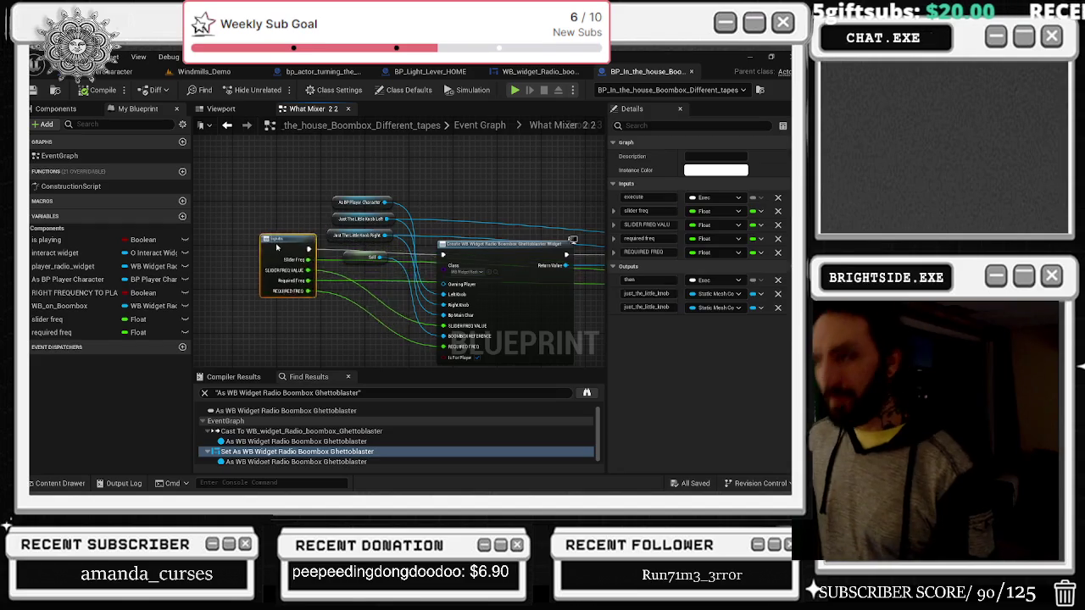
left_click_drag(261, 264, 248, 253)
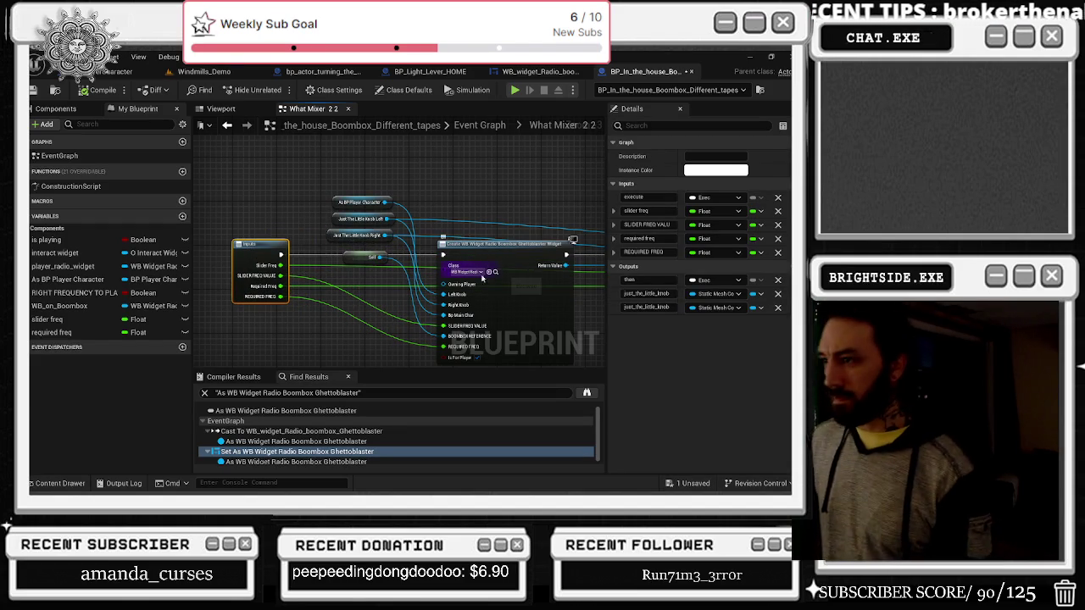
left_click(495, 271)
double_click(487, 339)
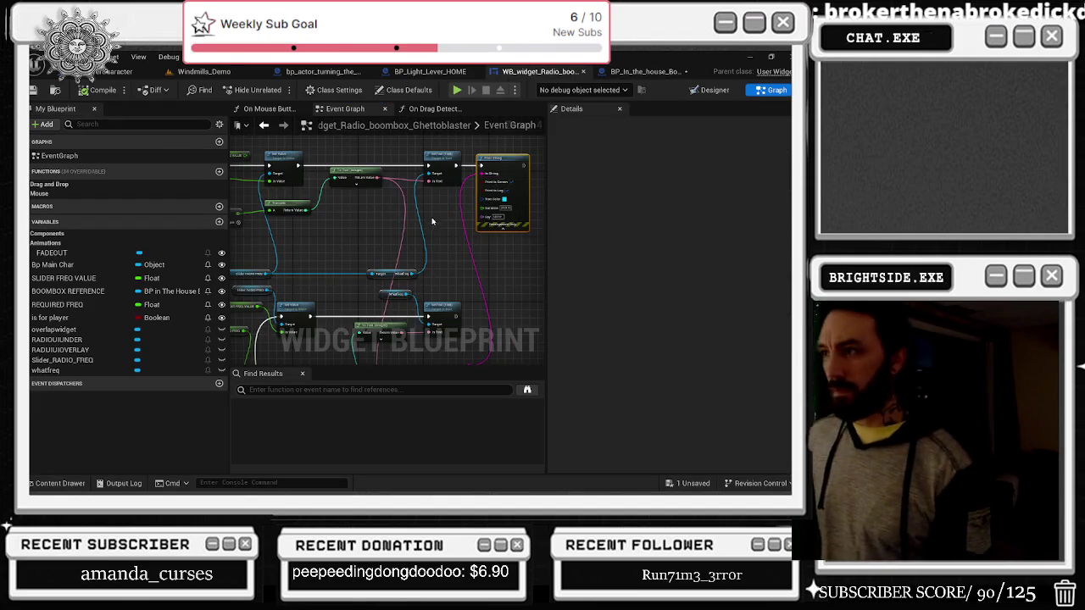
Step: Survey the widget graph's RequiredFreq, Set Value, Append, Event Construct and Sequence logic
scroll(434, 259, "down", 5)
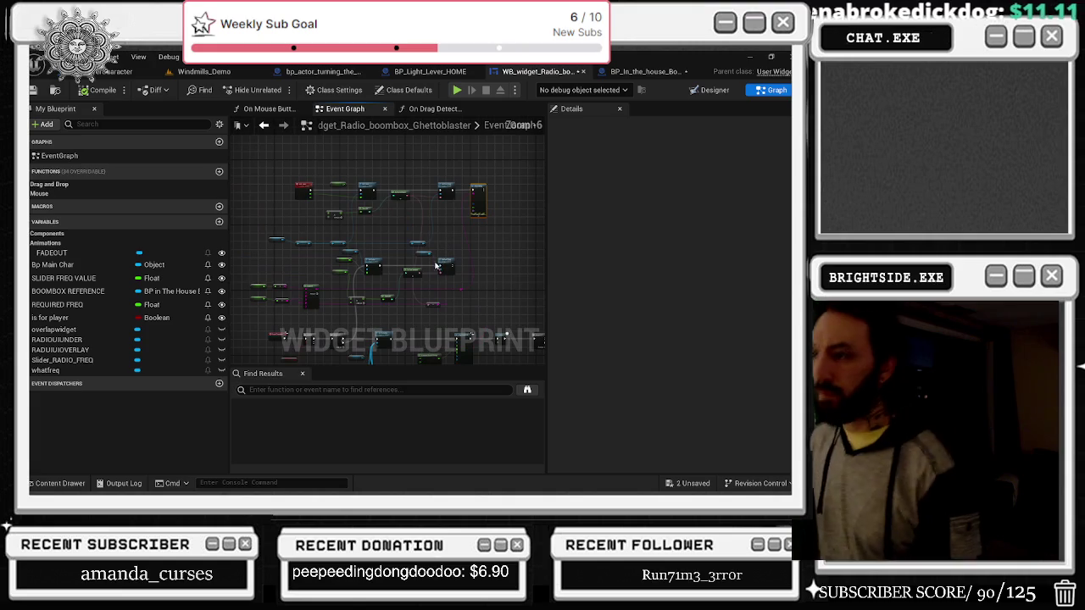
scroll(323, 250, "up", 2)
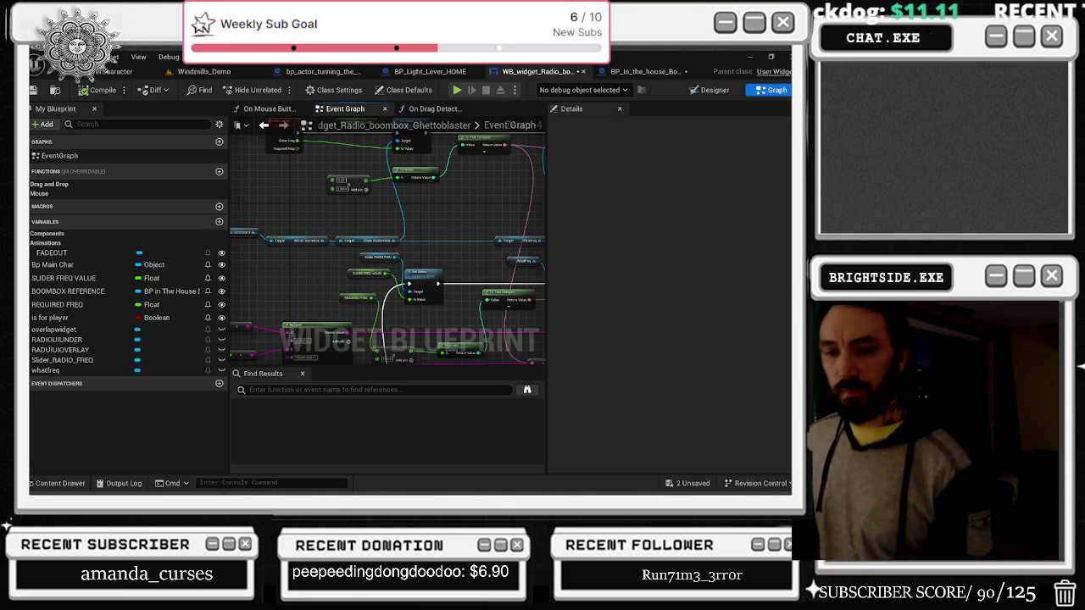
left_click_drag(366, 204, 409, 295)
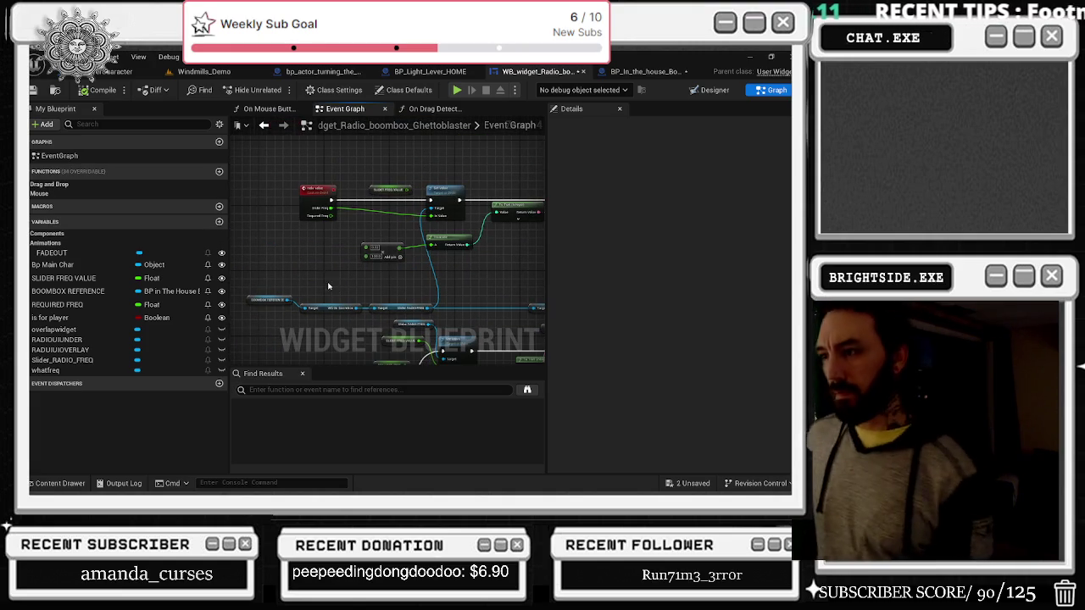
scroll(354, 244, "up", 1)
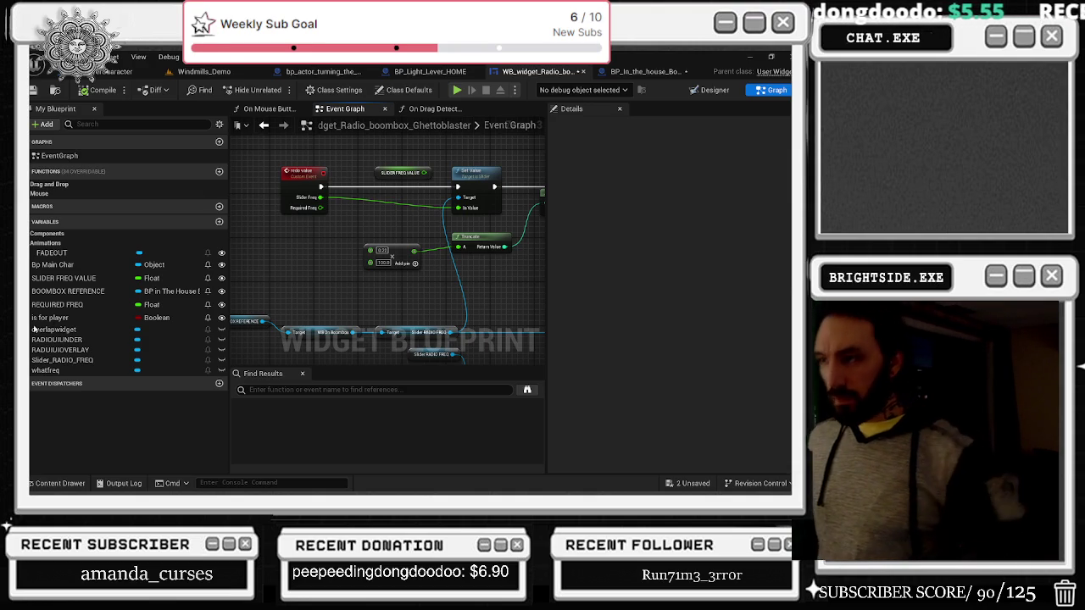
mouse_move(331, 301)
left_mouse_down()
mouse_move(344, 174)
mouse_move(371, 315)
left_mouse_up()
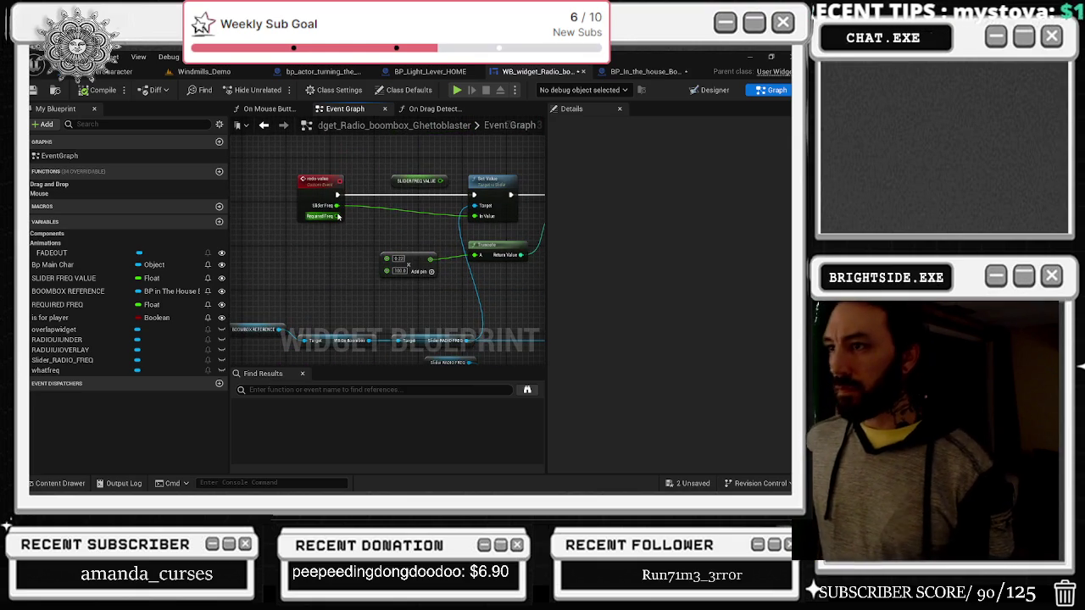
left_click_drag(337, 216, 407, 250)
left_click(407, 250)
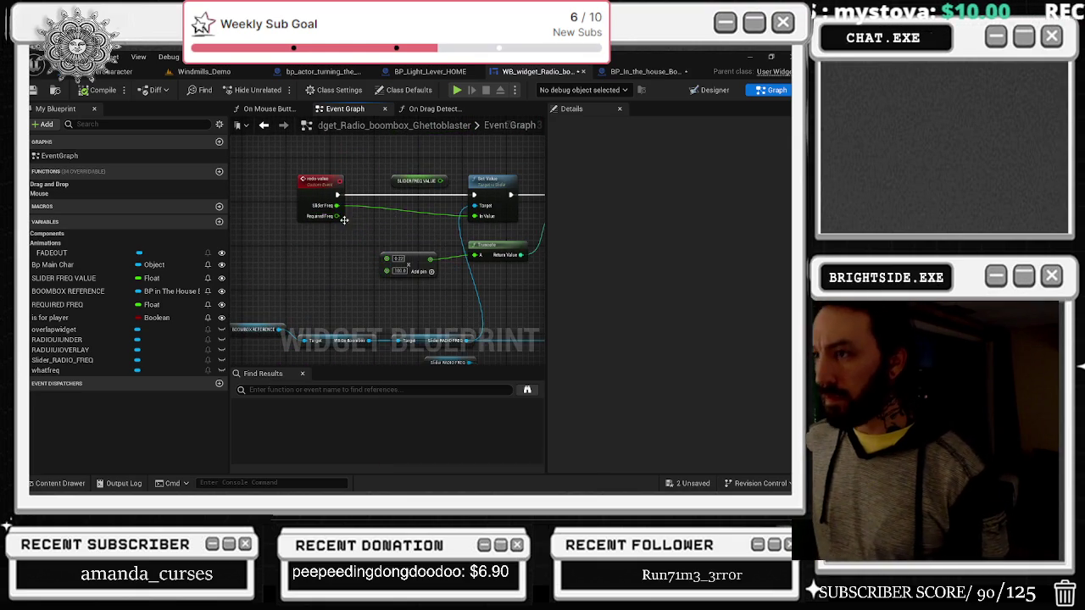
scroll(401, 248, "down", 5)
scroll(395, 280, "up", 2)
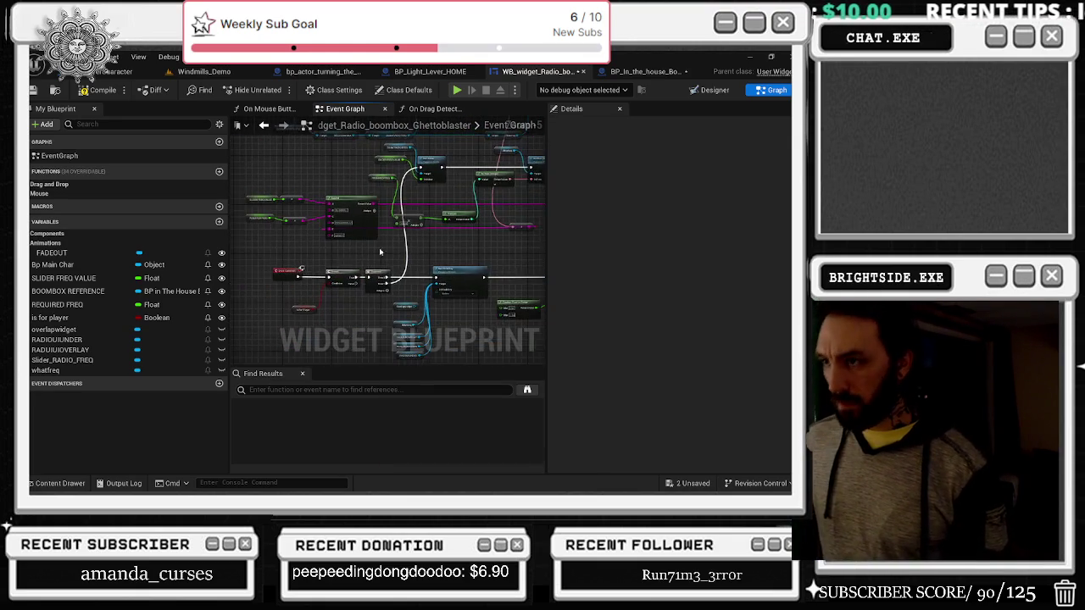
left_click_drag(451, 257, 403, 410)
mouse_move(402, 373)
left_mouse_down()
mouse_move(386, 356)
mouse_move(354, 226)
left_mouse_up()
scroll(270, 250, "up", 2)
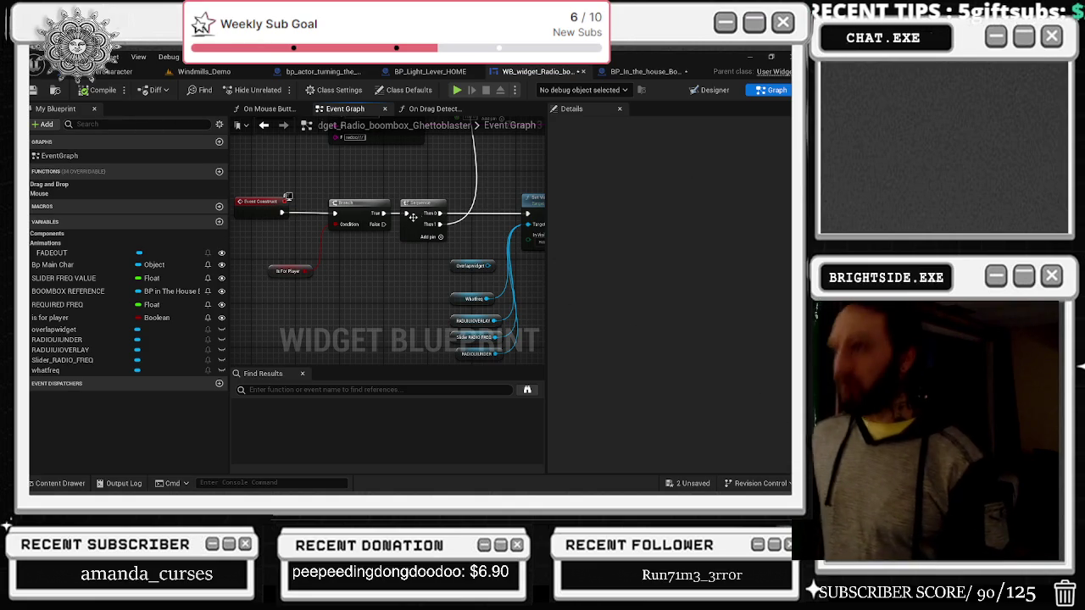
Step: Delete the Overlaywidget node from the construct logic
left_click(475, 263)
key("Delete")
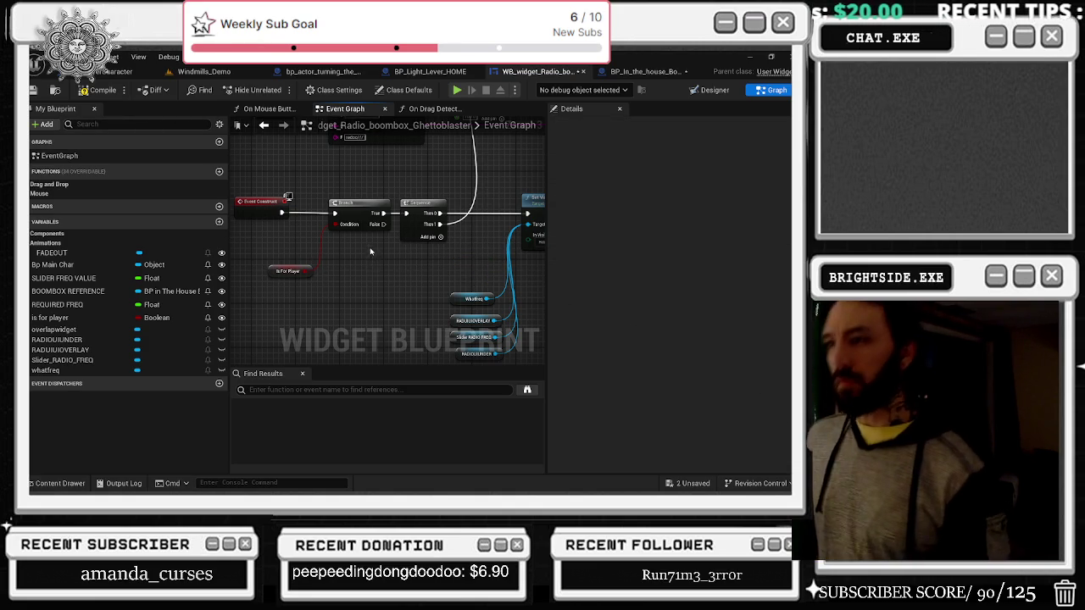
left_click_drag(414, 251, 399, 339)
scroll(398, 339, "down", 1)
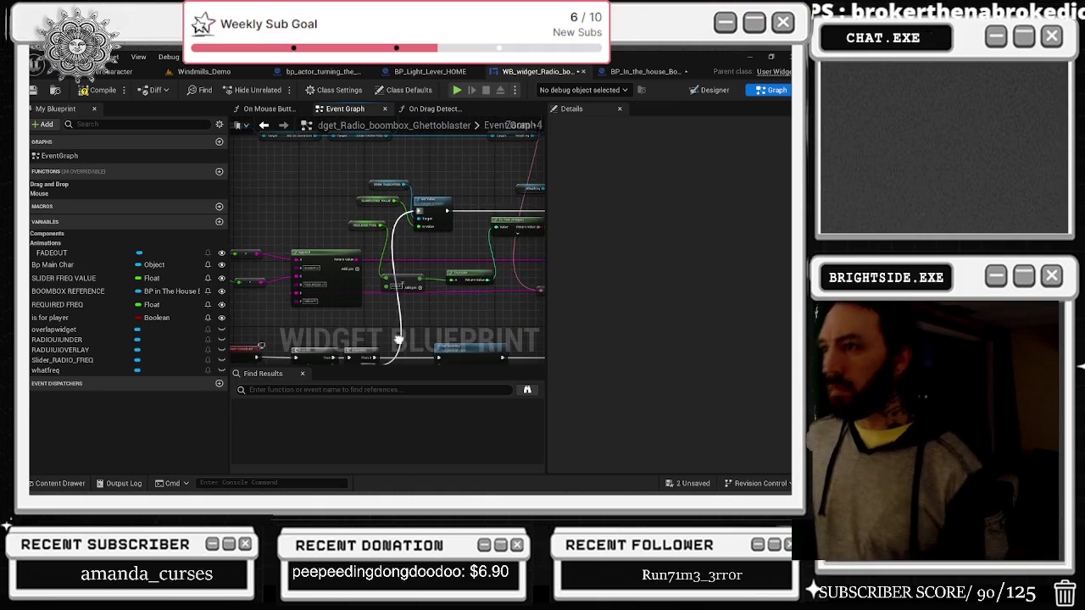
scroll(437, 209, "up", 1)
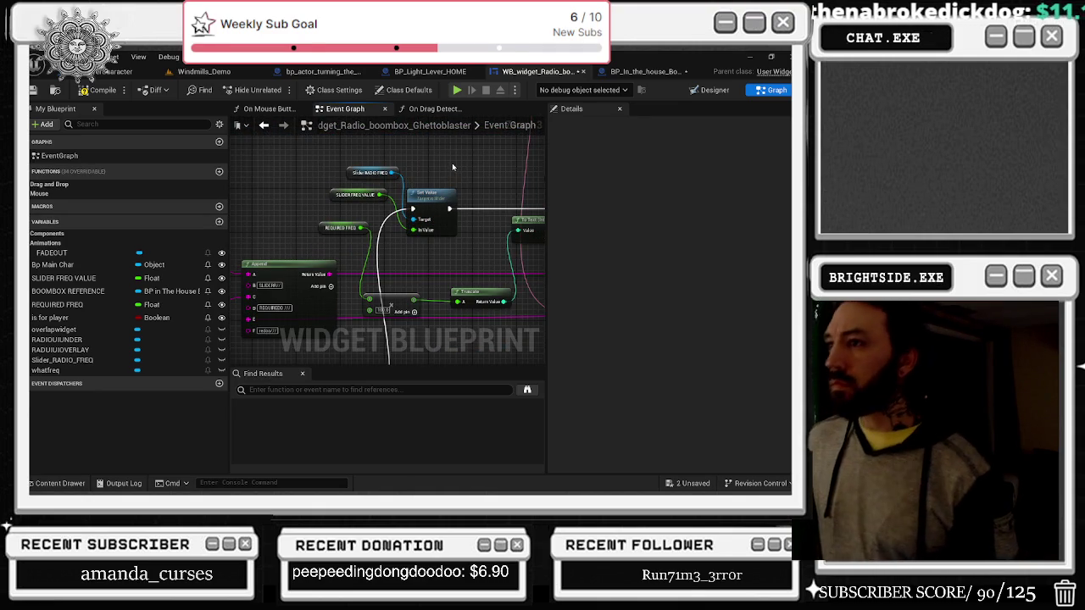
Step: Check the To Text, SetText and Print String nodes, then save the two unsaved assets
left_click_drag(455, 185, 422, 216)
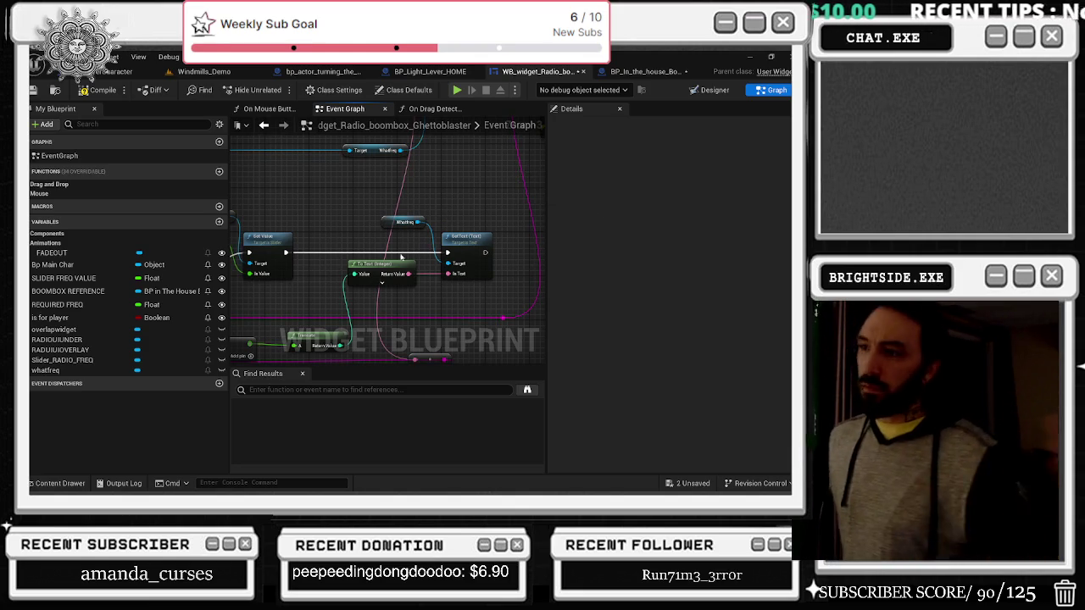
scroll(411, 296, "down", 3)
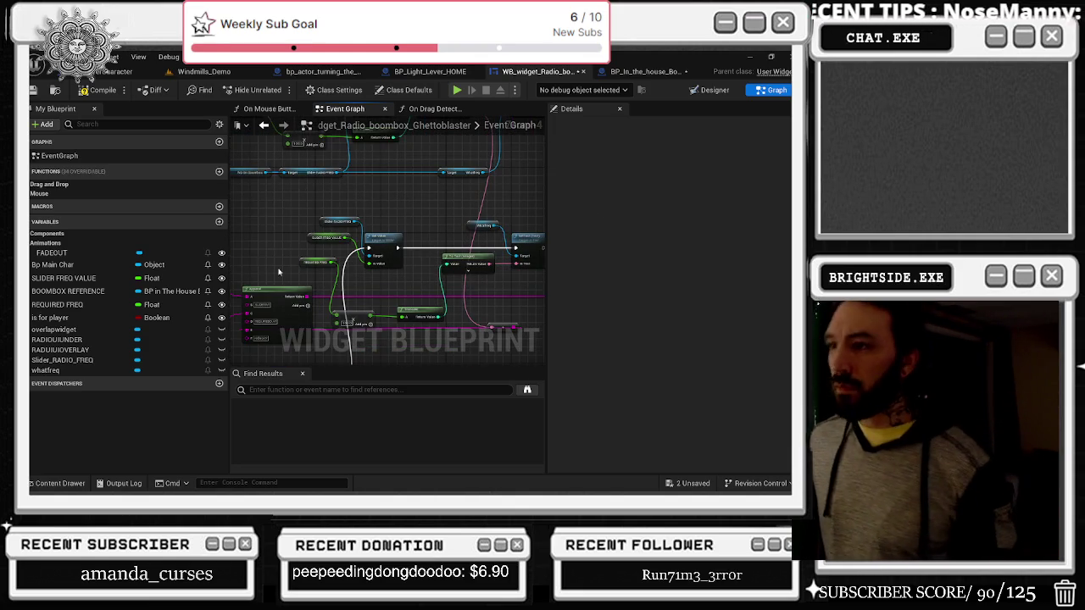
left_click_drag(375, 273, 381, 256)
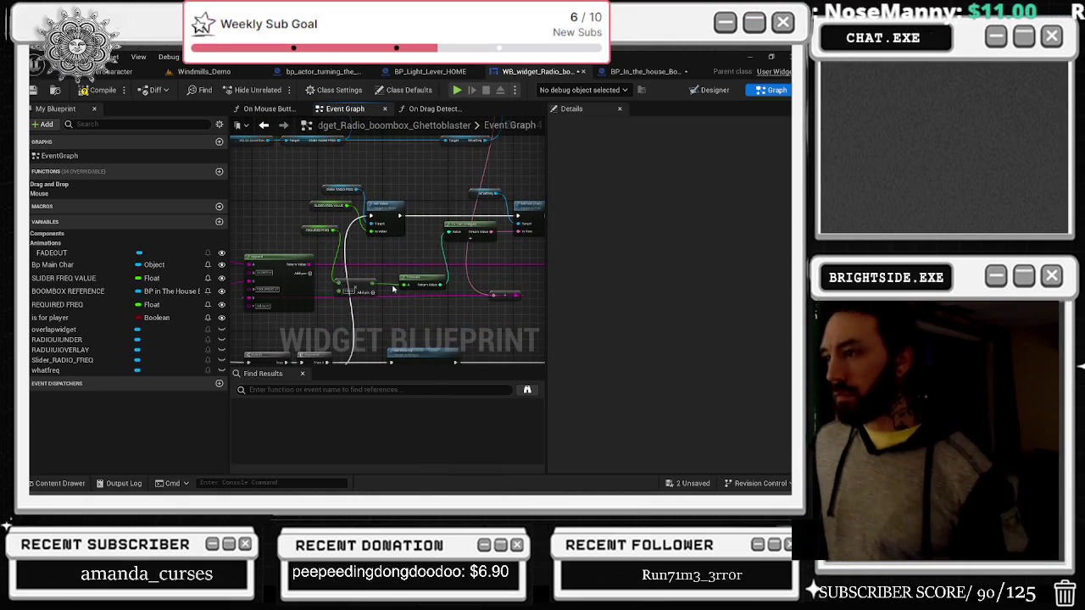
mouse_move(388, 144)
left_mouse_down()
mouse_move(390, 265)
mouse_move(390, 227)
mouse_move(449, 234)
mouse_move(455, 252)
left_mouse_up()
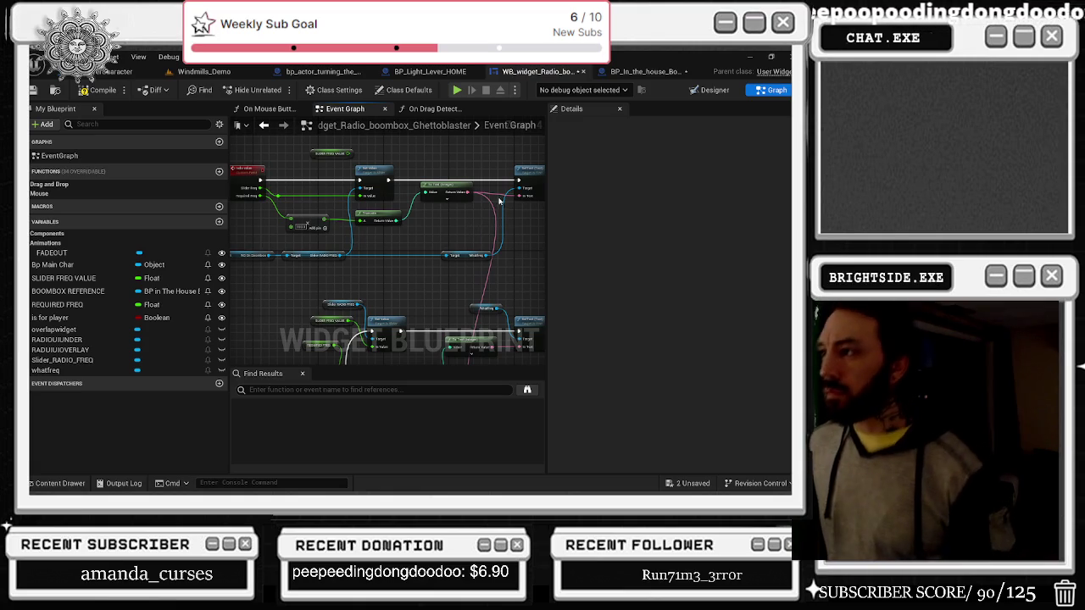
scroll(508, 186, "up", 3)
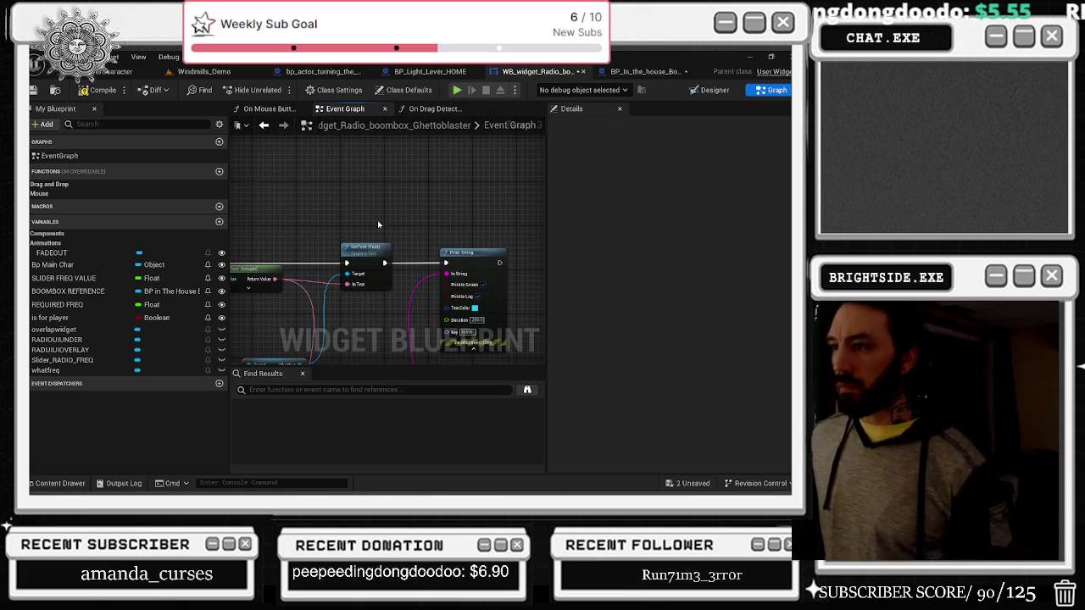
mouse_move(389, 224)
left_mouse_down()
mouse_move(424, 212)
mouse_move(431, 193)
left_mouse_up()
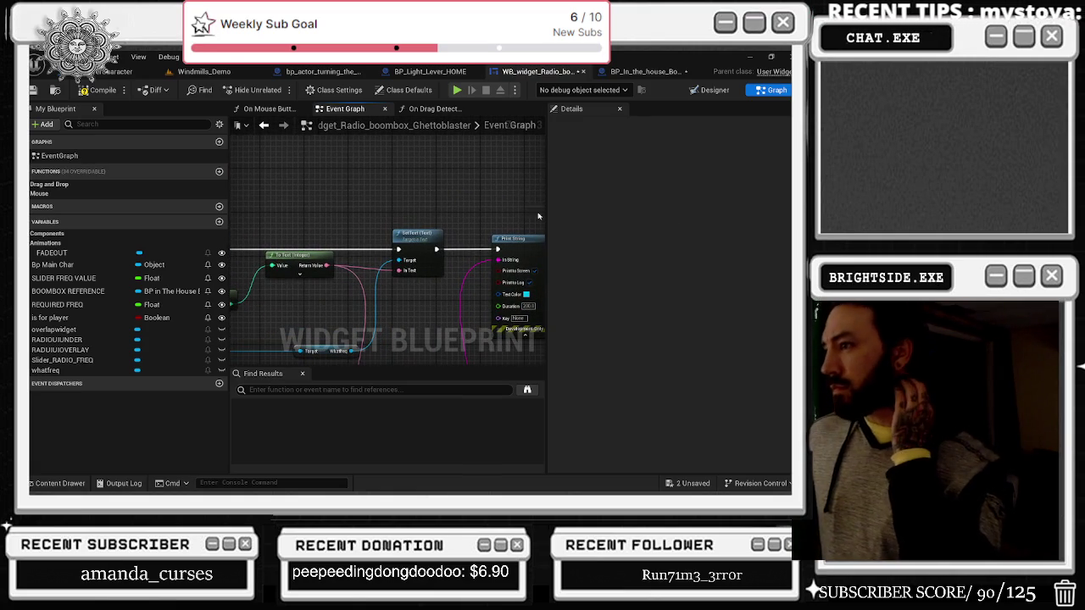
left_click(691, 483)
left_click(492, 390)
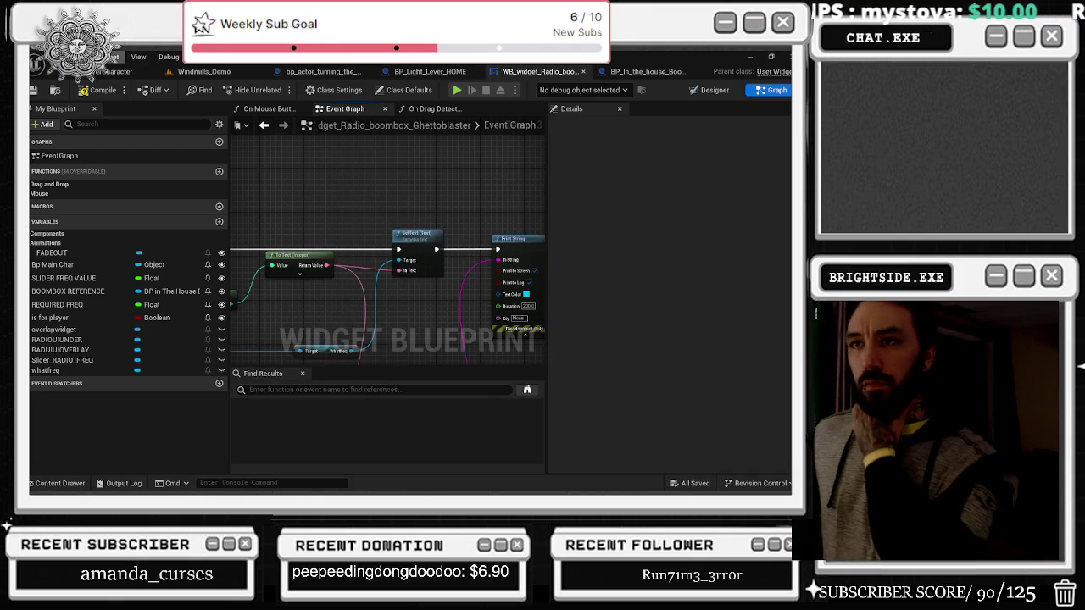
Step: Compile the radio widget blueprint and switch to its On Mouse Button Down graph
left_click(94, 89)
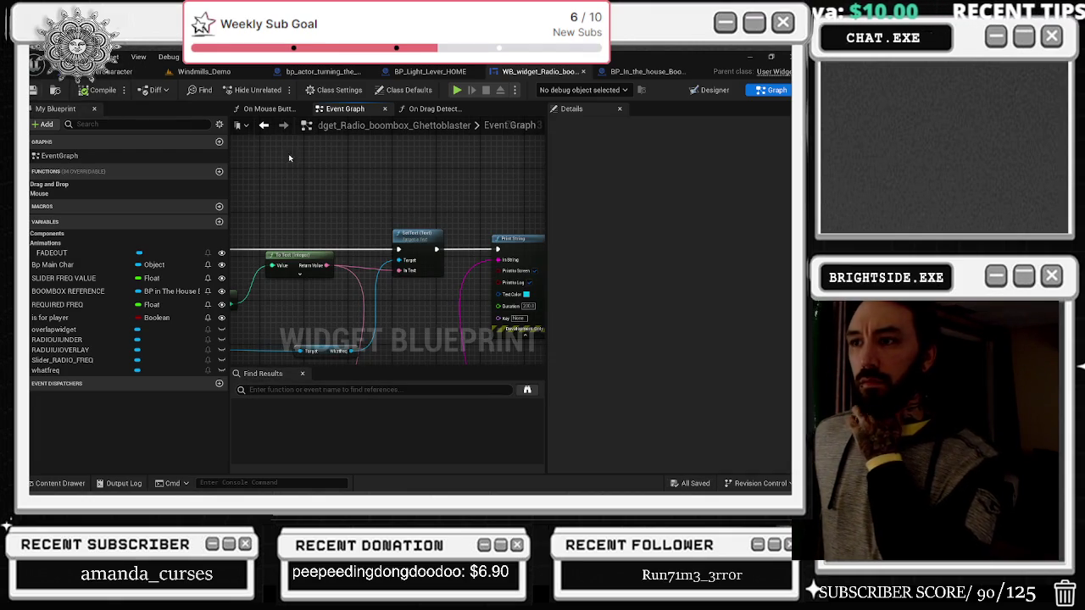
scroll(421, 233, "down", 3)
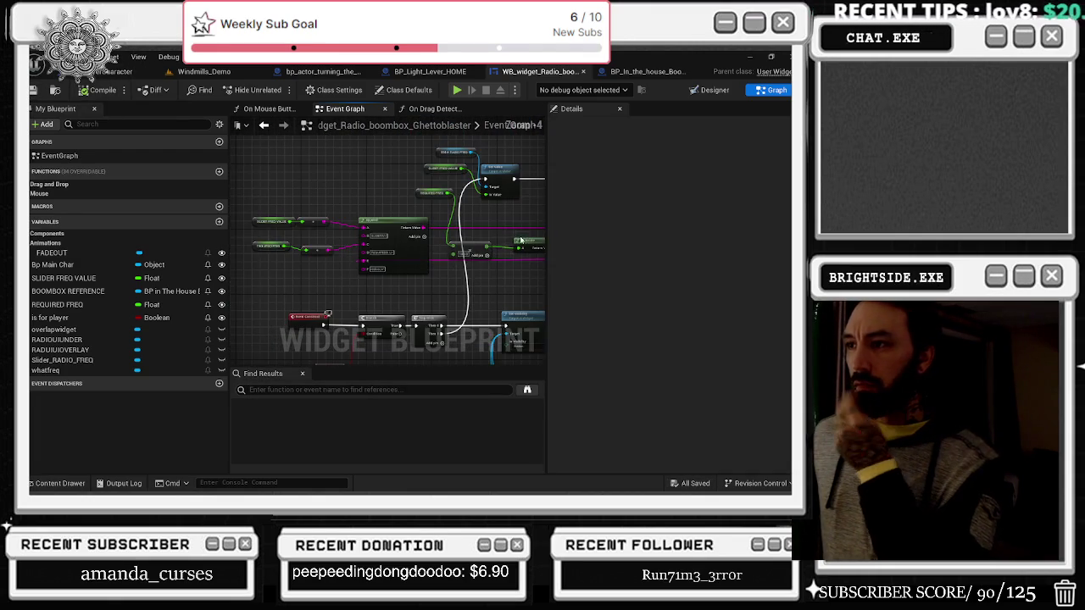
mouse_move(502, 251)
left_mouse_down()
mouse_move(462, 226)
mouse_move(449, 295)
left_mouse_up()
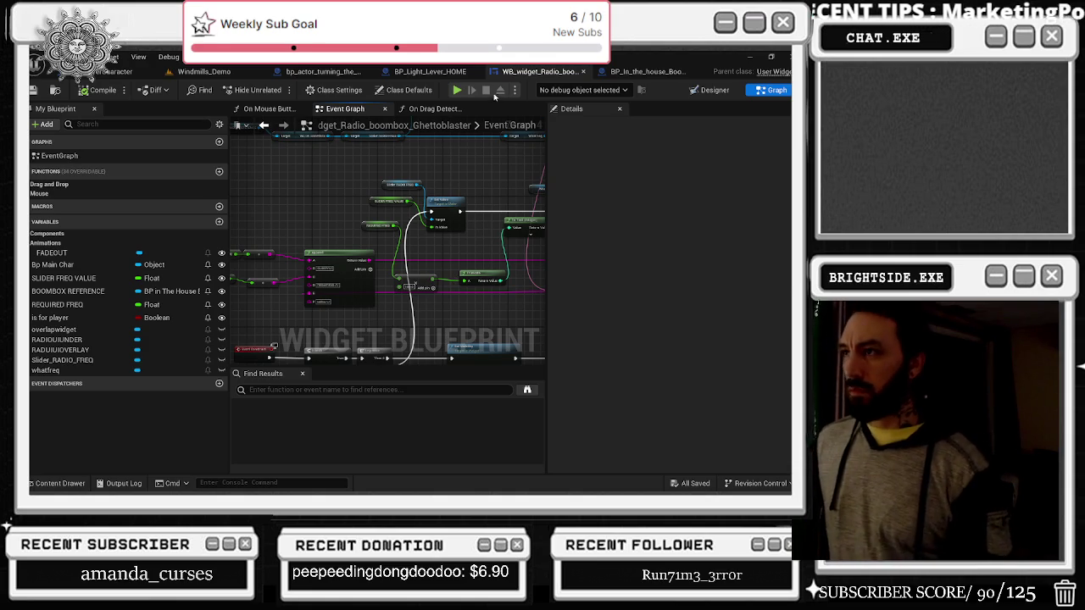
left_click(251, 108)
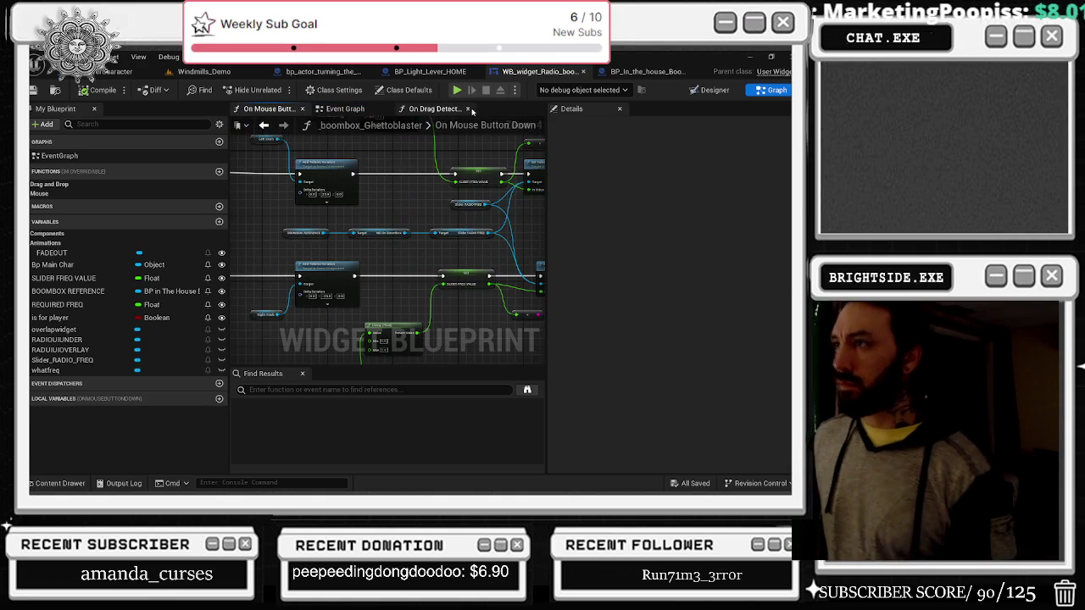
Step: Flip through the On Drag Detected, Event Graph and On Mouse Button Down graphs
left_click_drag(418, 206, 446, 260)
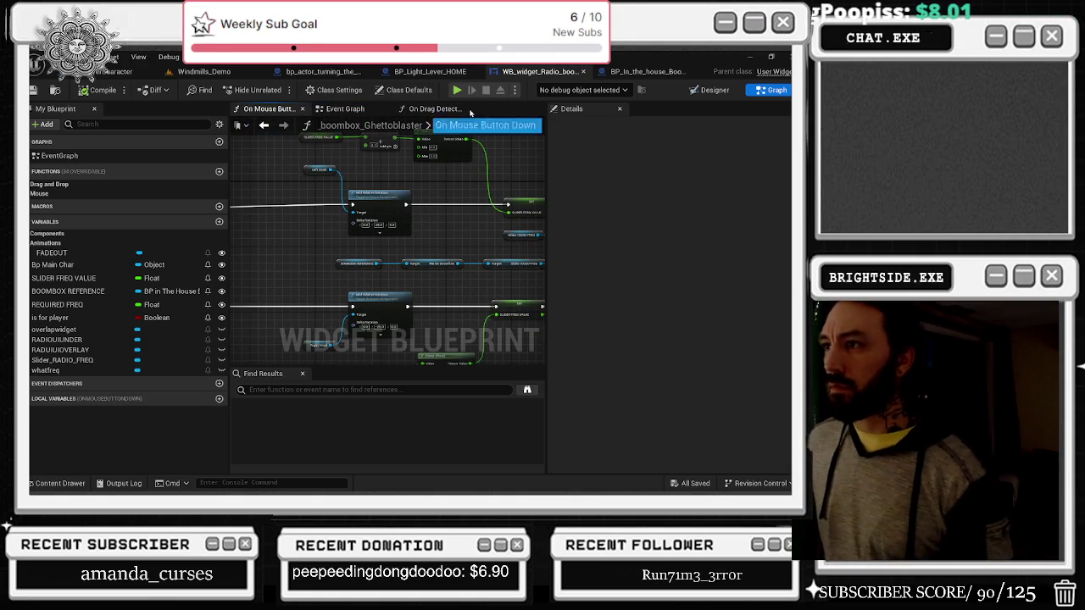
left_click(440, 113)
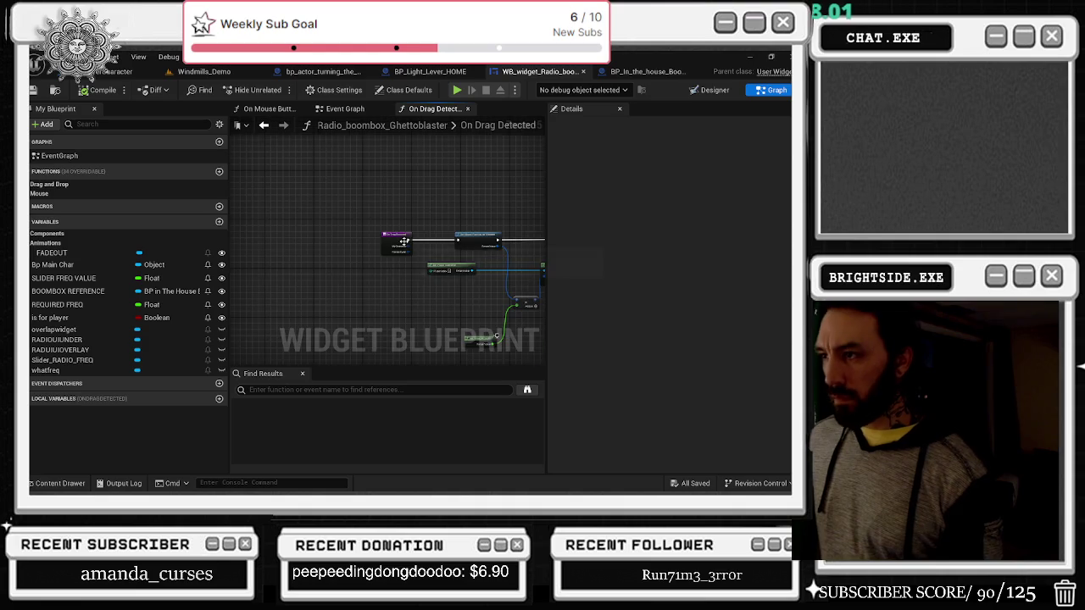
left_click(345, 110)
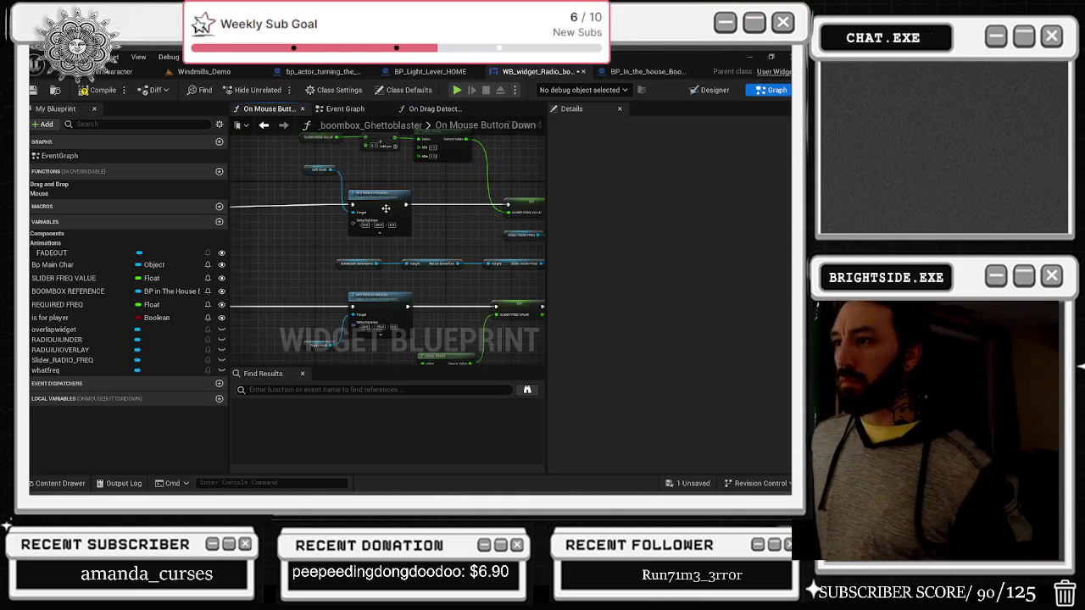
left_click(270, 109)
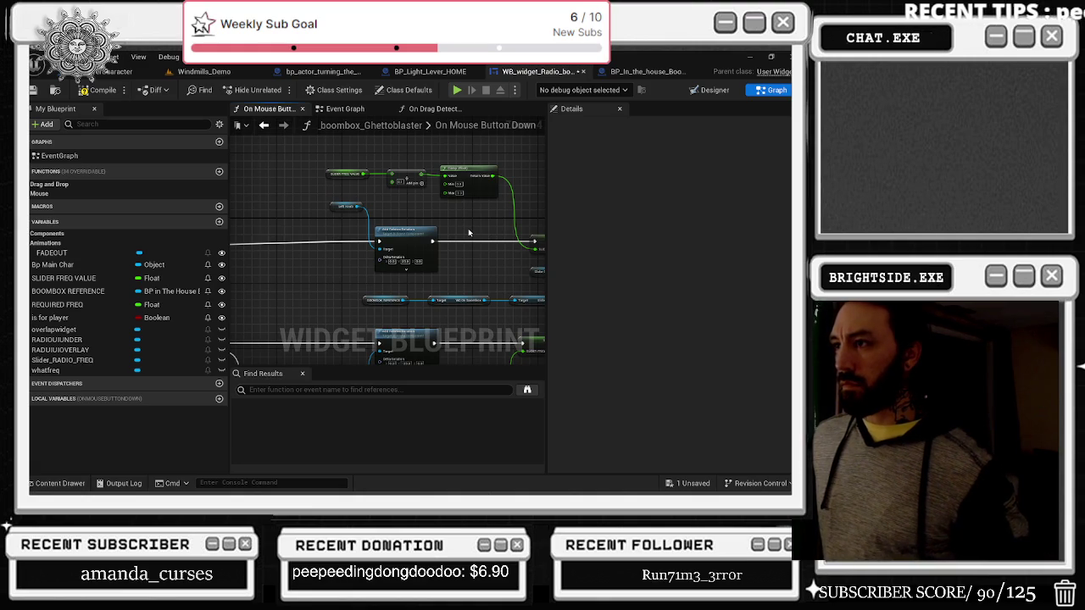
Step: Inspect the Add Relative Rotation and SLIDER FREQ VALUE nodes, then switch to the browser
left_click(377, 233)
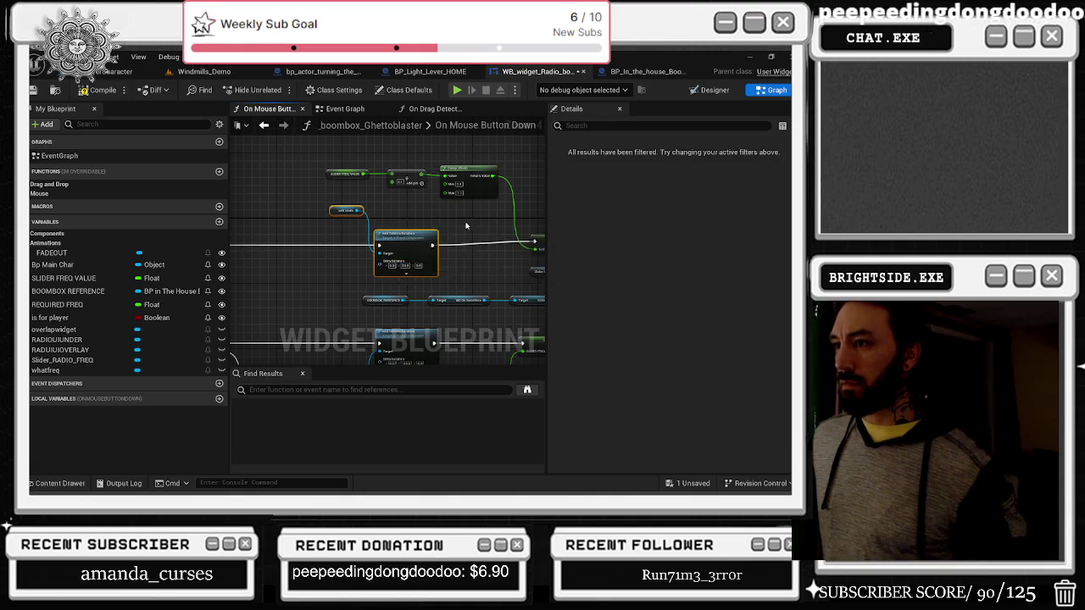
left_click_drag(458, 229, 331, 225)
left_click(381, 251)
left_click_drag(437, 246, 468, 229)
key("alt+Tab")
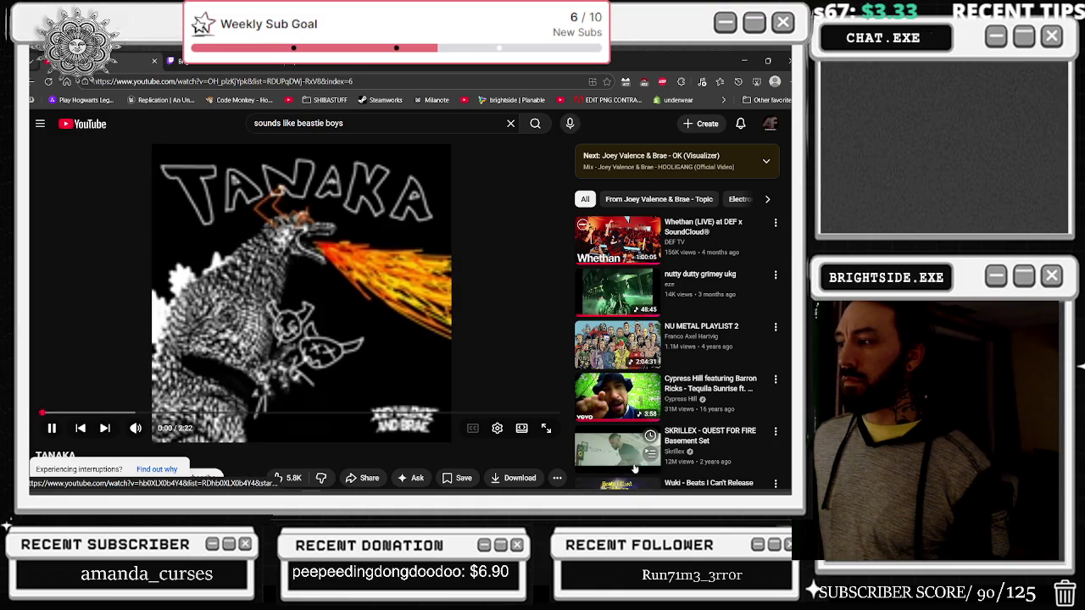
Step: Find and start the Joey Valence & Brae (Mix for Breakdance) video from the suggestions
scroll(634, 373, "down", 3)
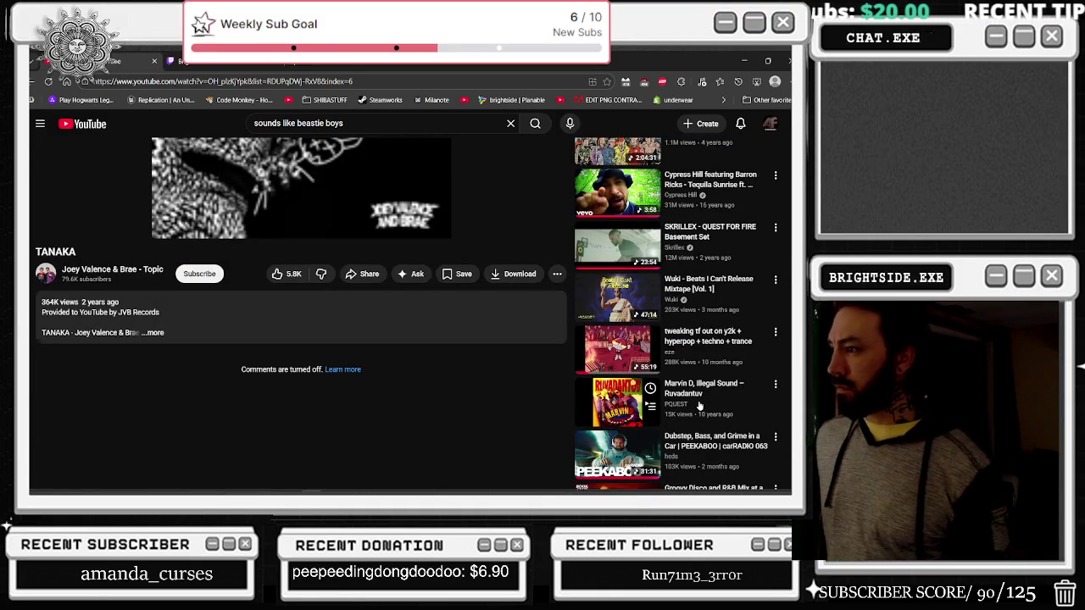
scroll(699, 407, "down", 2)
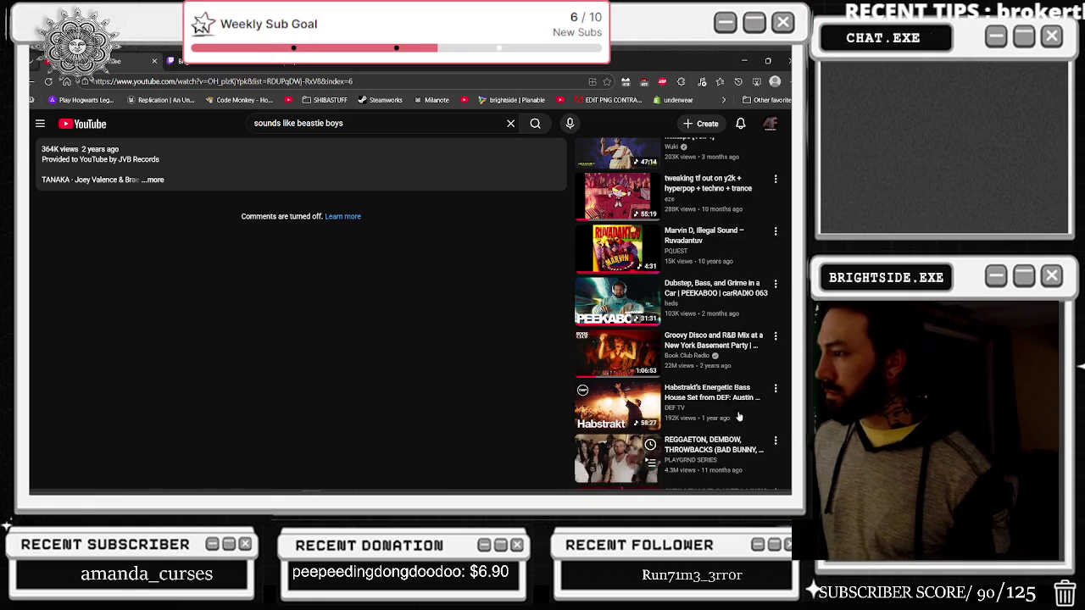
scroll(729, 366, "down", 1)
scroll(737, 348, "down", 2)
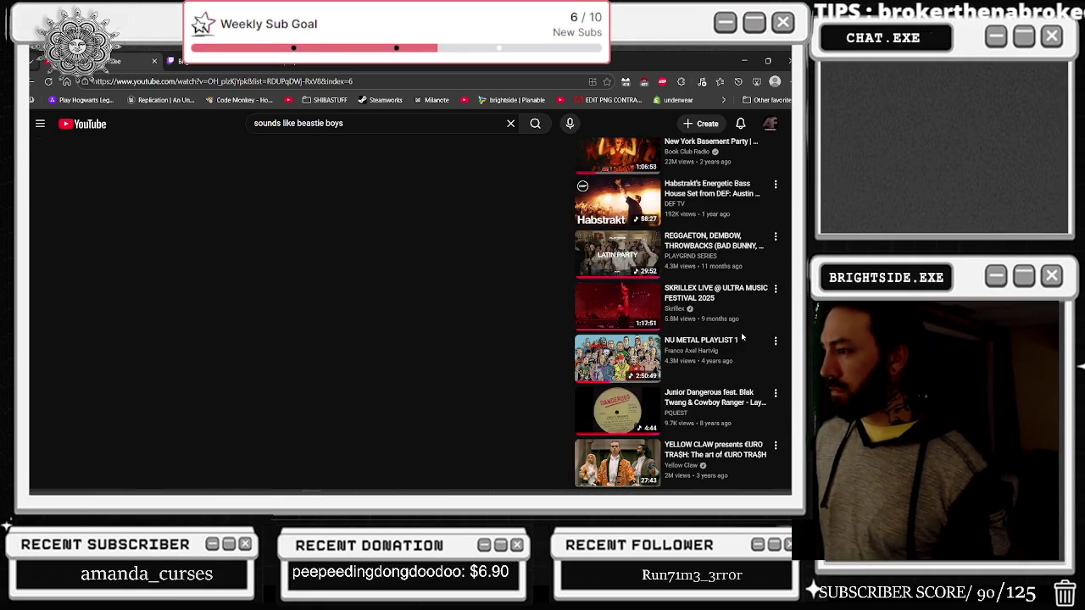
scroll(741, 339, "down", 3)
scroll(740, 350, "down", 1)
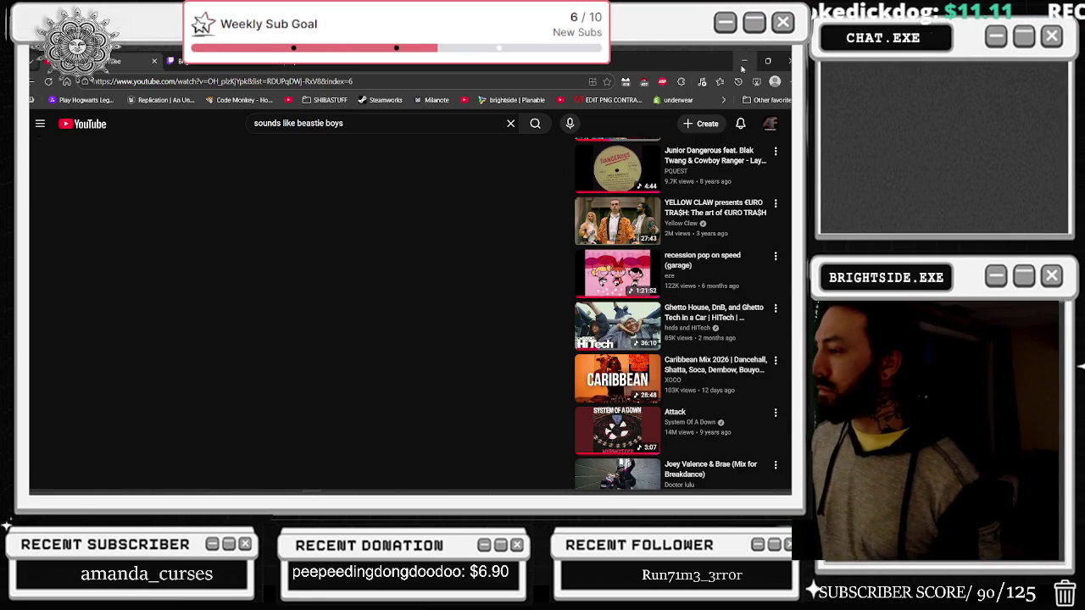
scroll(773, 336, "down", 1)
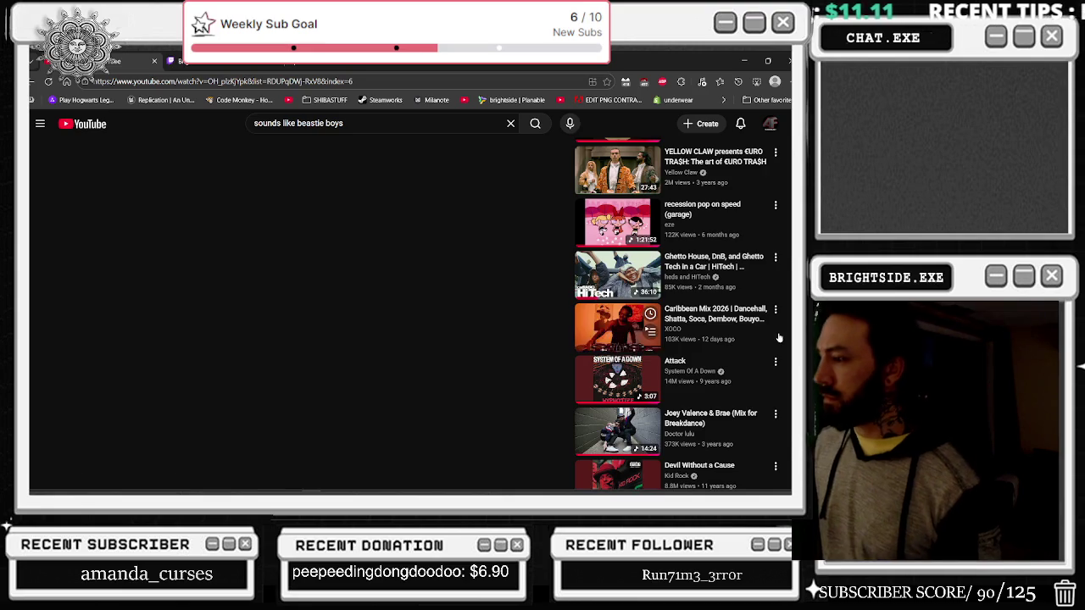
scroll(774, 303, "down", 1)
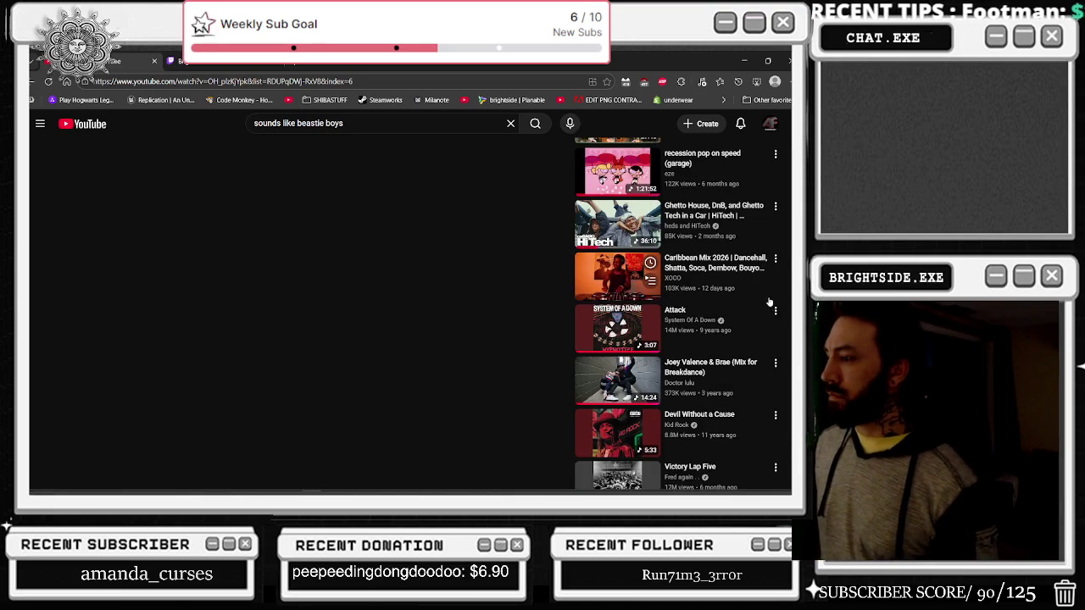
left_click(221, 320)
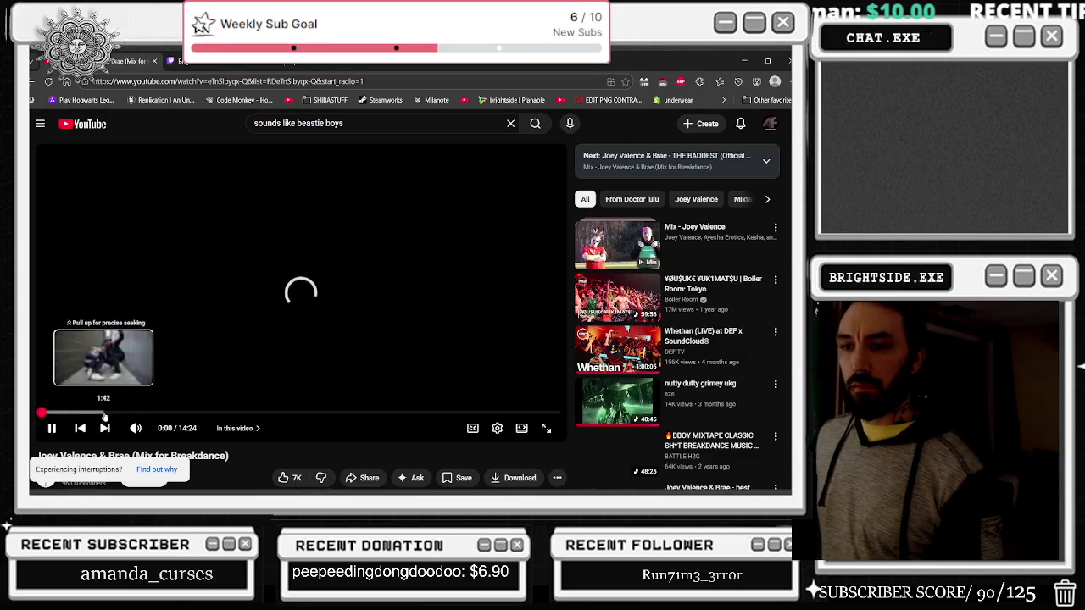
Step: Skip the video ahead to 1:42 and return to the Unreal editor
left_click(103, 414)
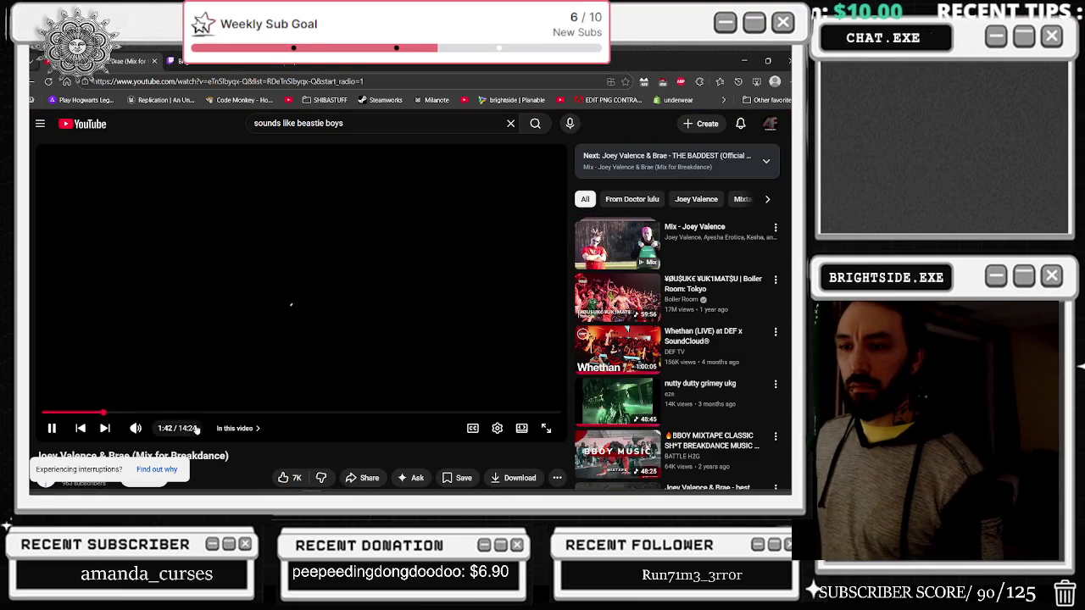
scroll(196, 431, "down", 2)
scroll(304, 415, "down", 2)
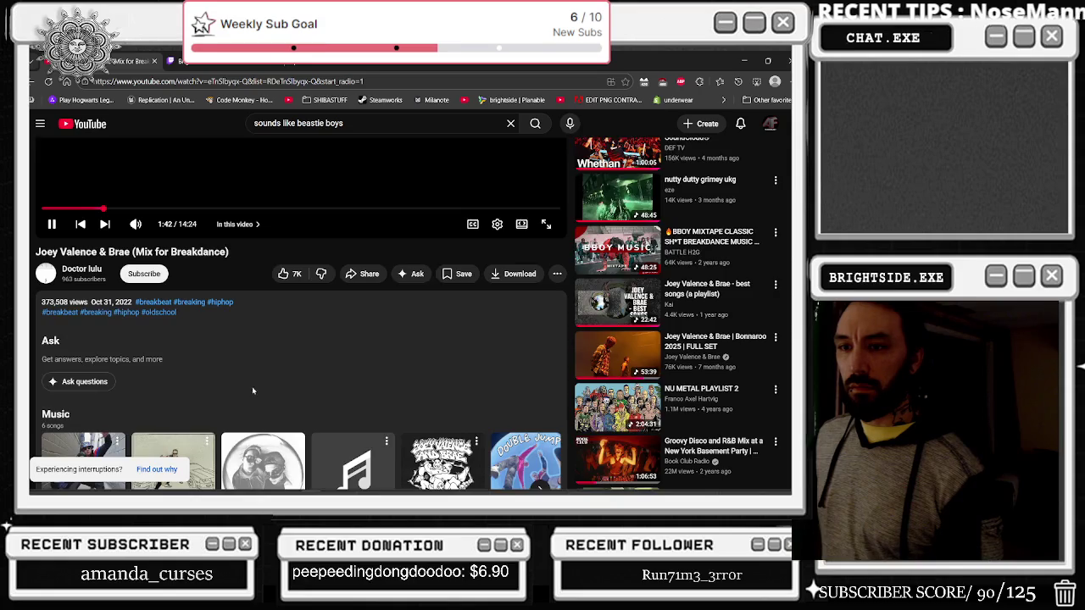
scroll(250, 396, "down", 2)
scroll(337, 372, "up", 5)
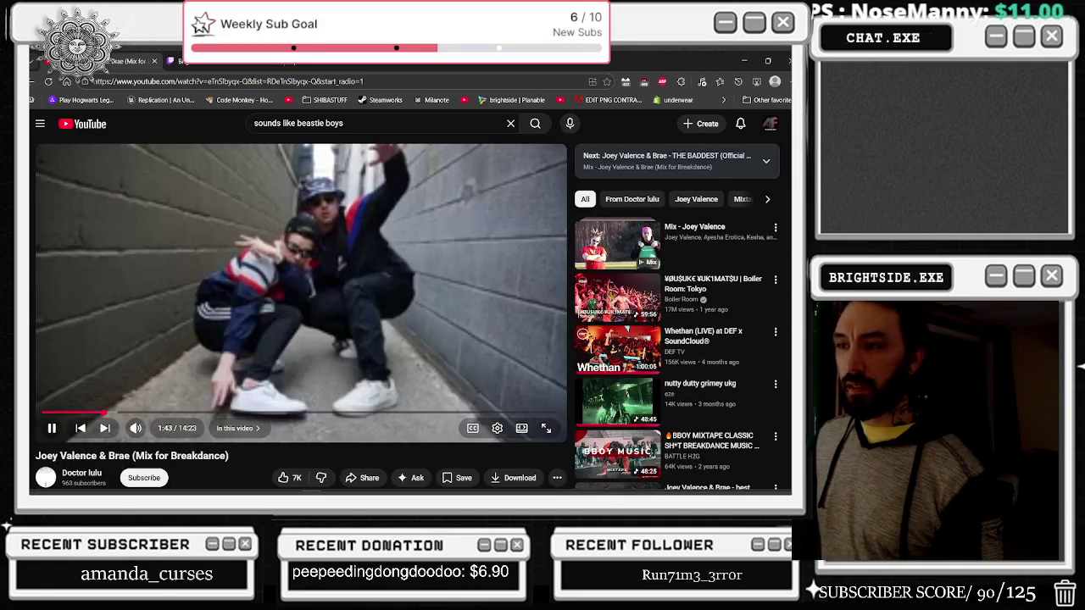
key("alt+Tab")
scroll(440, 279, "up", 1)
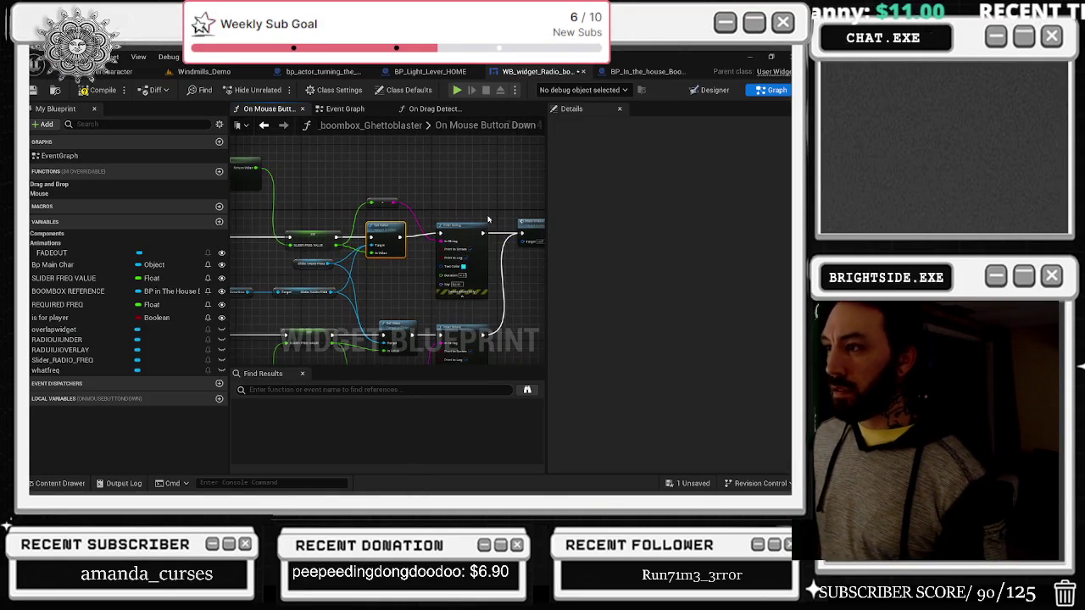
Step: Pan the On Mouse Button Down graph to review the Branch, Clamp and Set nodes
scroll(434, 219, "up", 1)
left_click(434, 219)
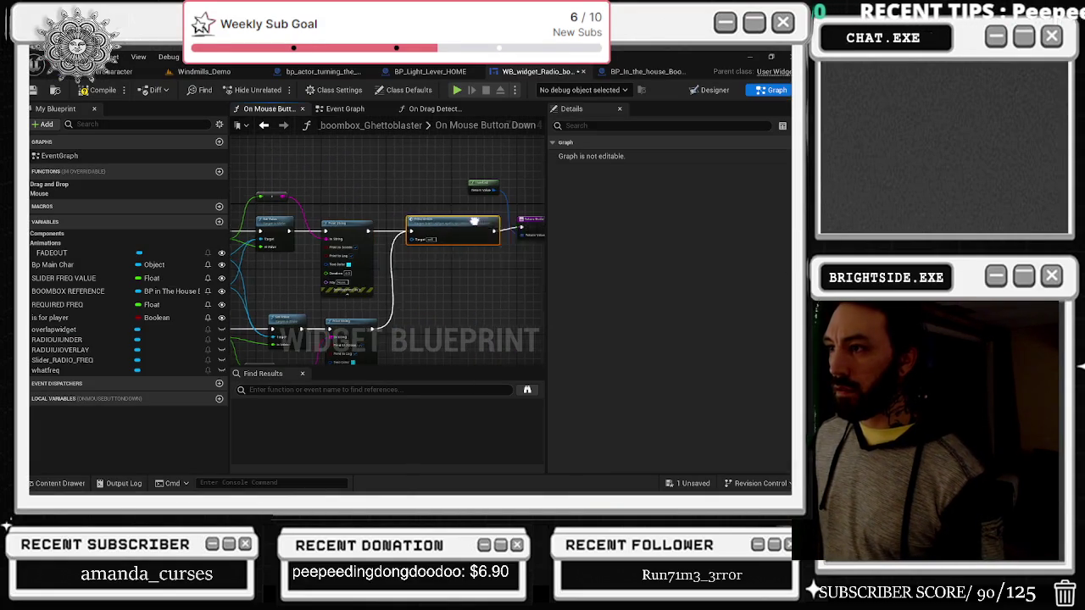
scroll(399, 246, "down", 2)
scroll(359, 266, "up", 2)
left_click_drag(360, 266, 468, 221)
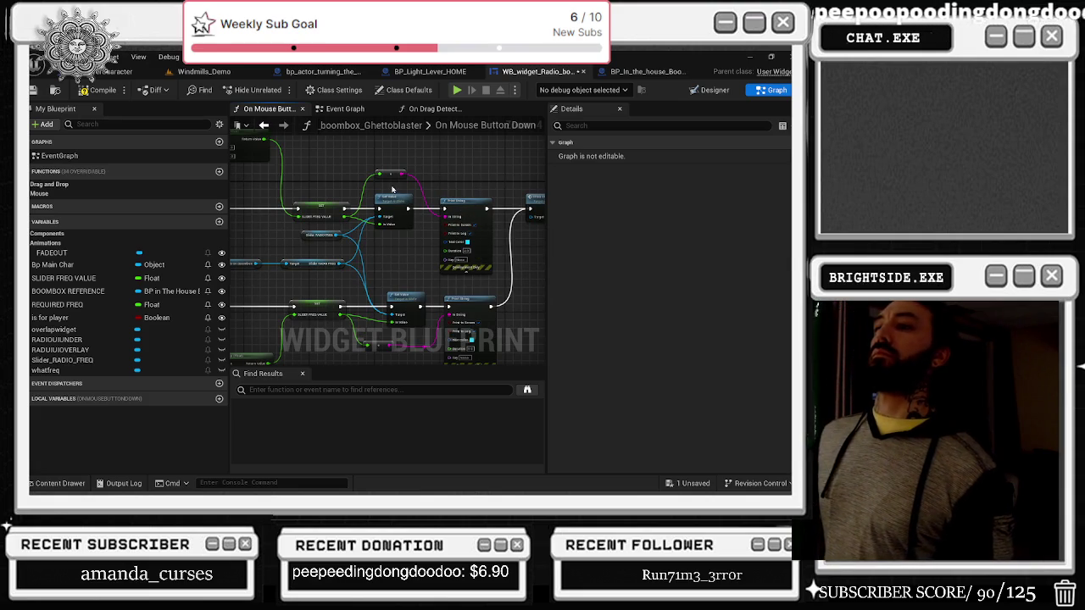
left_click_drag(337, 165, 513, 164)
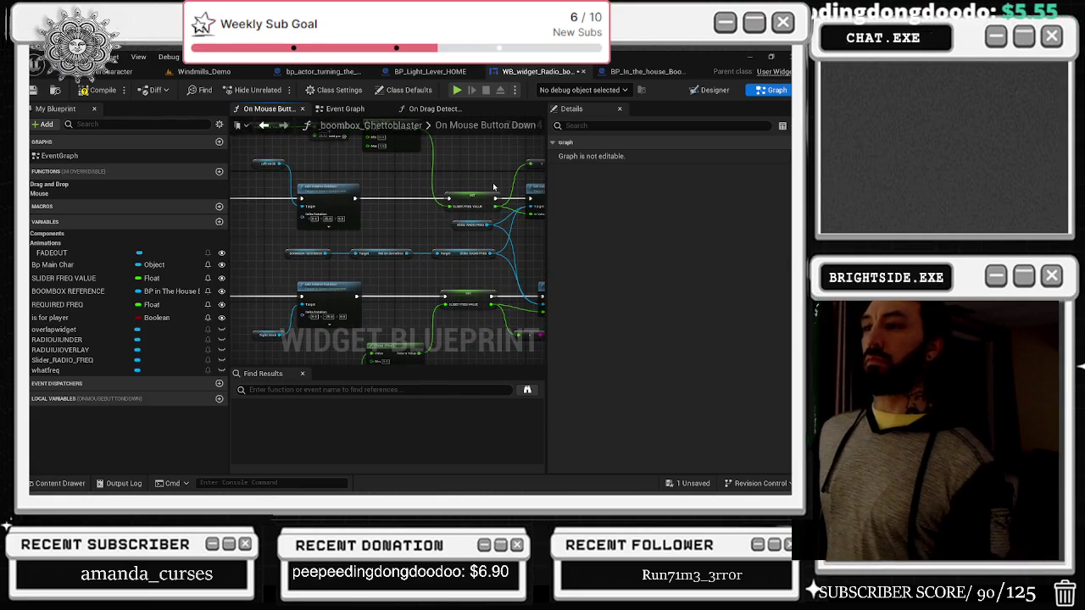
mouse_move(384, 237)
left_mouse_down()
mouse_move(448, 242)
mouse_move(455, 268)
left_mouse_up()
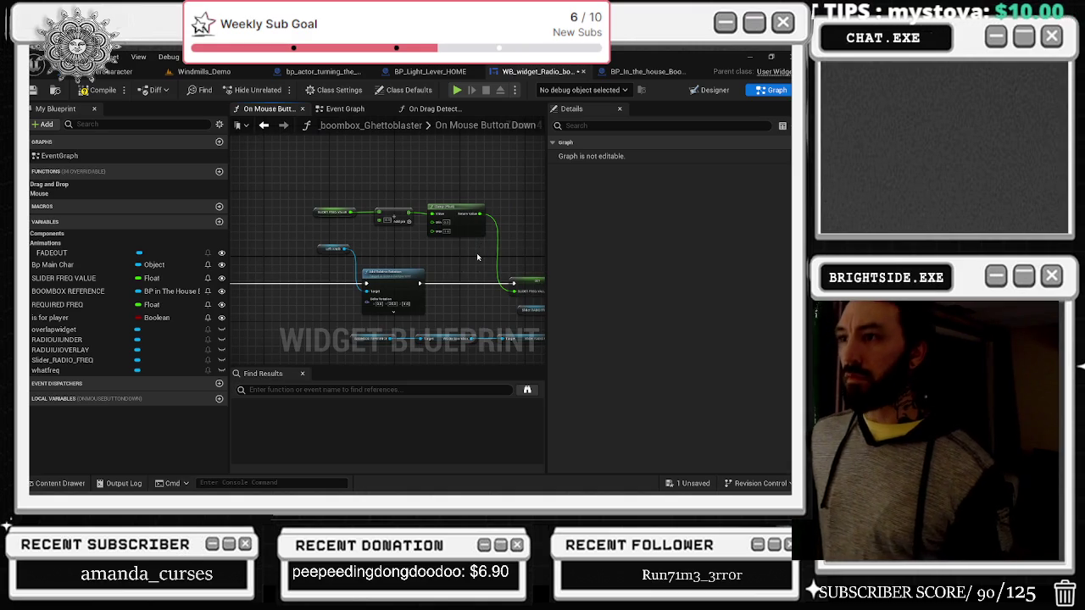
mouse_move(477, 257)
left_mouse_down()
mouse_move(545, 186)
mouse_move(396, 259)
left_mouse_up()
mouse_move(474, 295)
left_mouse_down()
mouse_move(413, 244)
mouse_move(476, 249)
left_mouse_up()
scroll(352, 203, "up", 2)
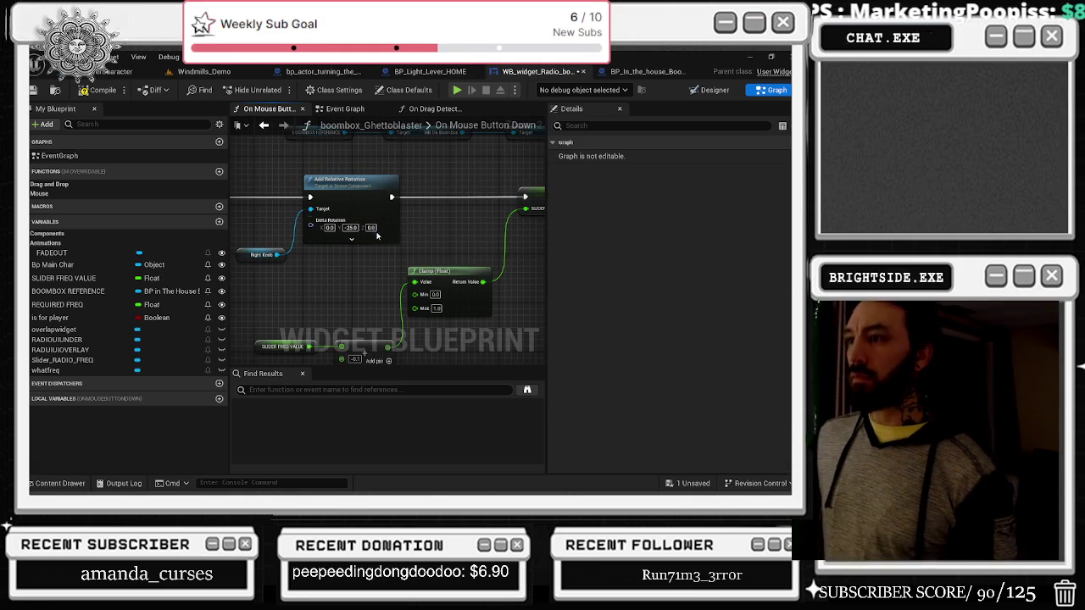
Step: Expand Add Relative Rotation's Sweep and Teleport pins and inspect the rotation, Print String and FREQ CHECK nodes
left_click(352, 239)
mouse_move(315, 197)
left_mouse_down()
mouse_move(394, 312)
mouse_move(381, 283)
mouse_move(440, 268)
mouse_move(450, 365)
left_mouse_up()
left_click(365, 250)
left_click(440, 215)
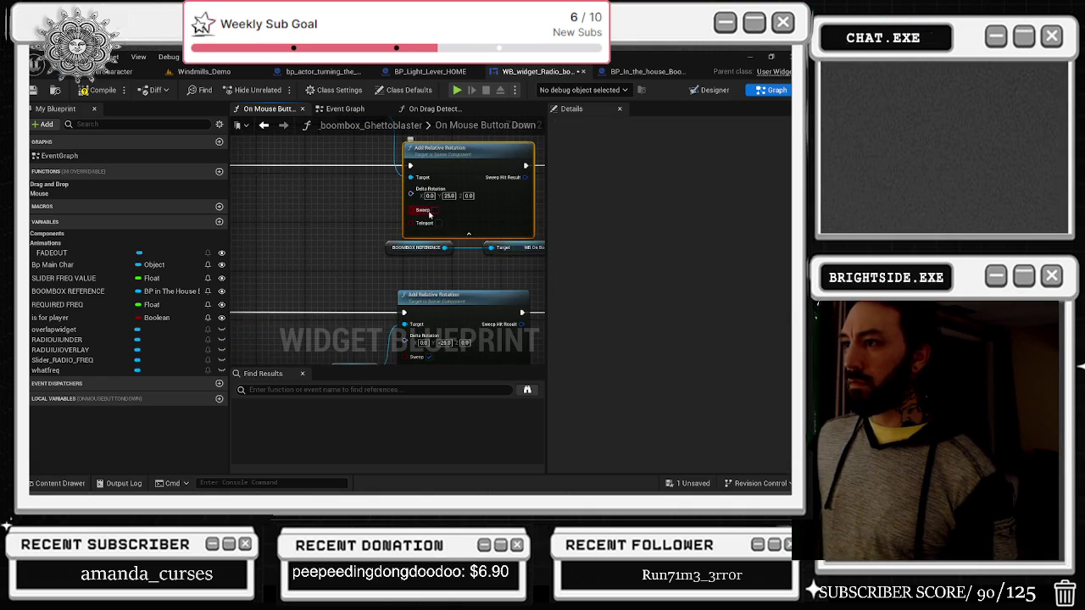
mouse_move(430, 216)
left_mouse_down()
mouse_move(395, 252)
mouse_move(286, 234)
mouse_move(435, 251)
mouse_move(404, 263)
mouse_move(453, 274)
mouse_move(496, 254)
mouse_move(543, 291)
mouse_move(351, 245)
mouse_move(292, 269)
left_mouse_up()
scroll(480, 233, "down", 1)
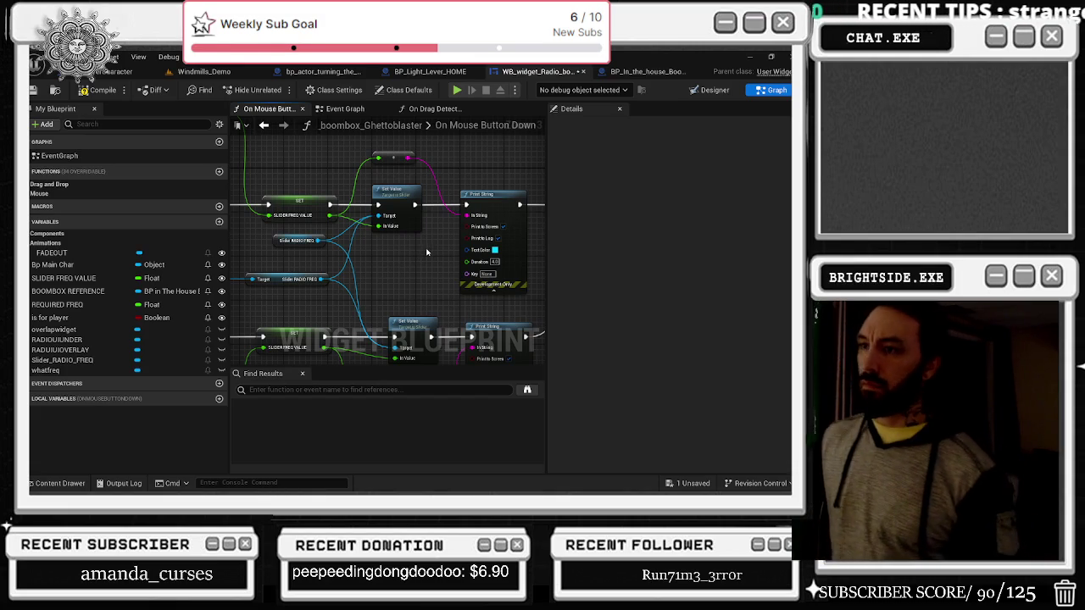
scroll(317, 251, "down", 1)
mouse_move(427, 252)
left_mouse_down()
mouse_move(317, 251)
mouse_move(342, 267)
left_mouse_up()
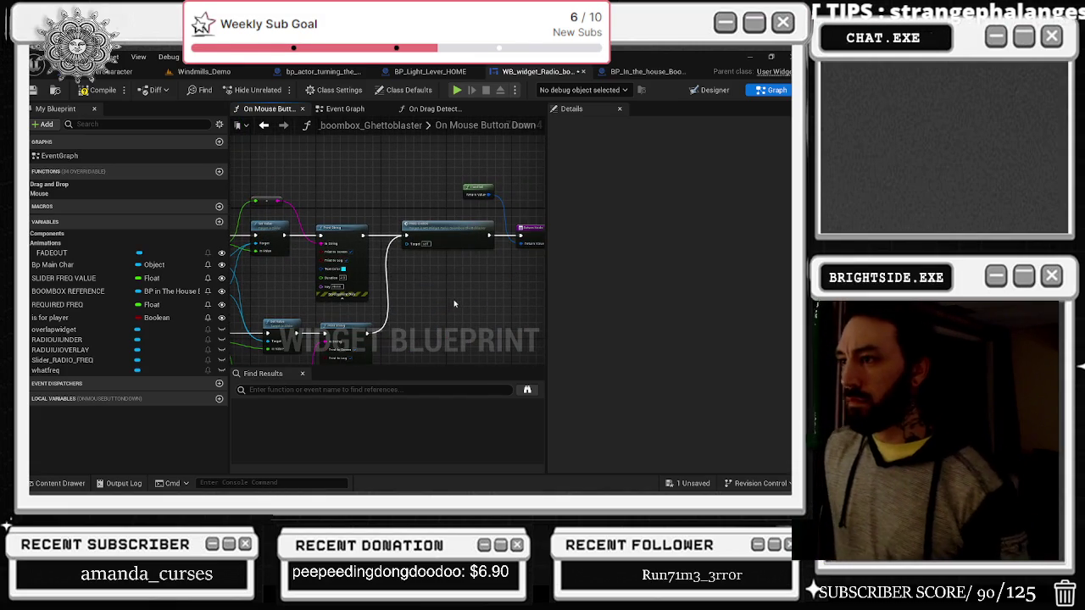
left_click(431, 226)
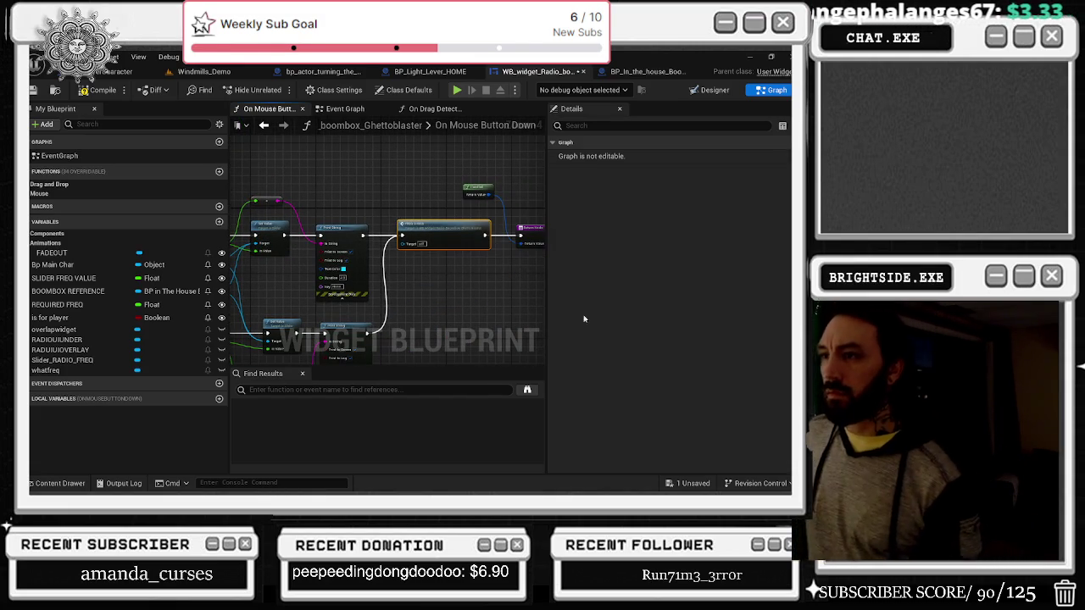
Step: Save the radio widget blueprint and switch to the Windmills_Demo level
left_click(702, 483)
left_click(489, 390)
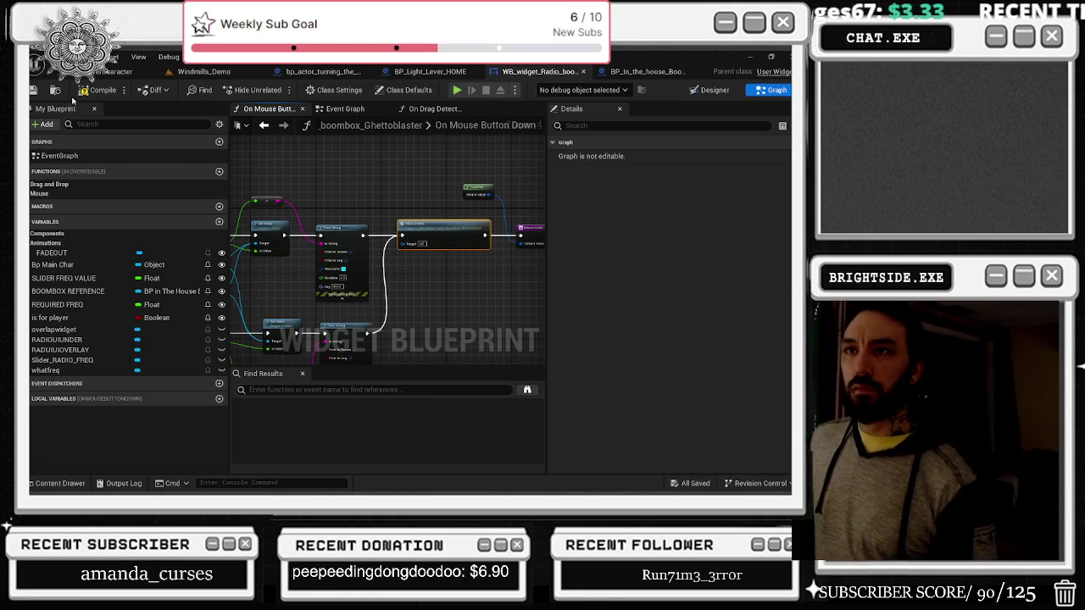
left_click(191, 72)
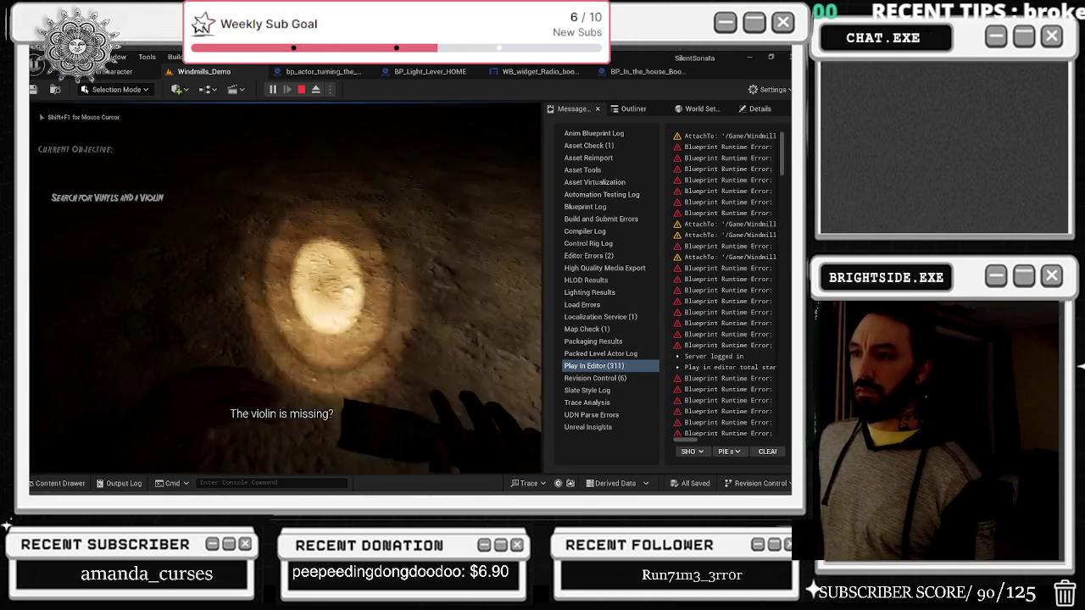
Step: In game, pick up the boombox, raise the flashlight, and open then exit the radio close-up twice
key("e")
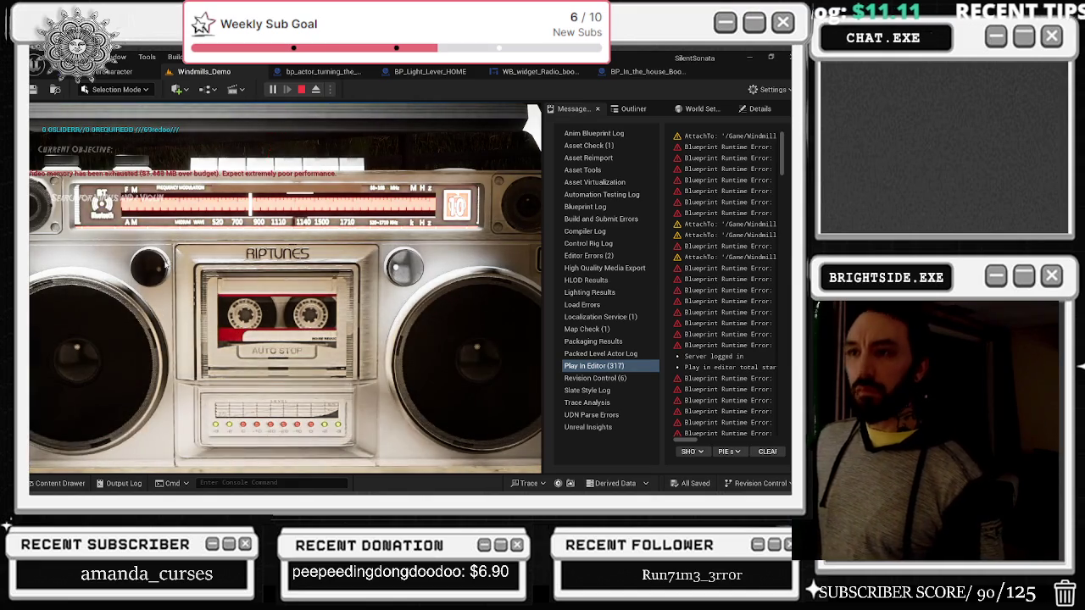
right_click(406, 269)
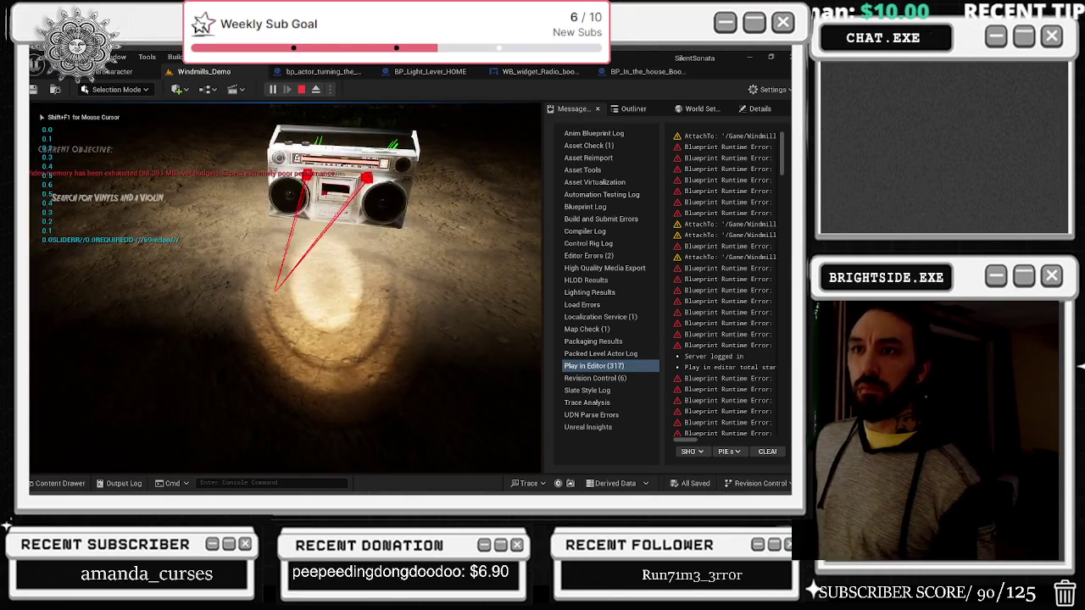
key("f")
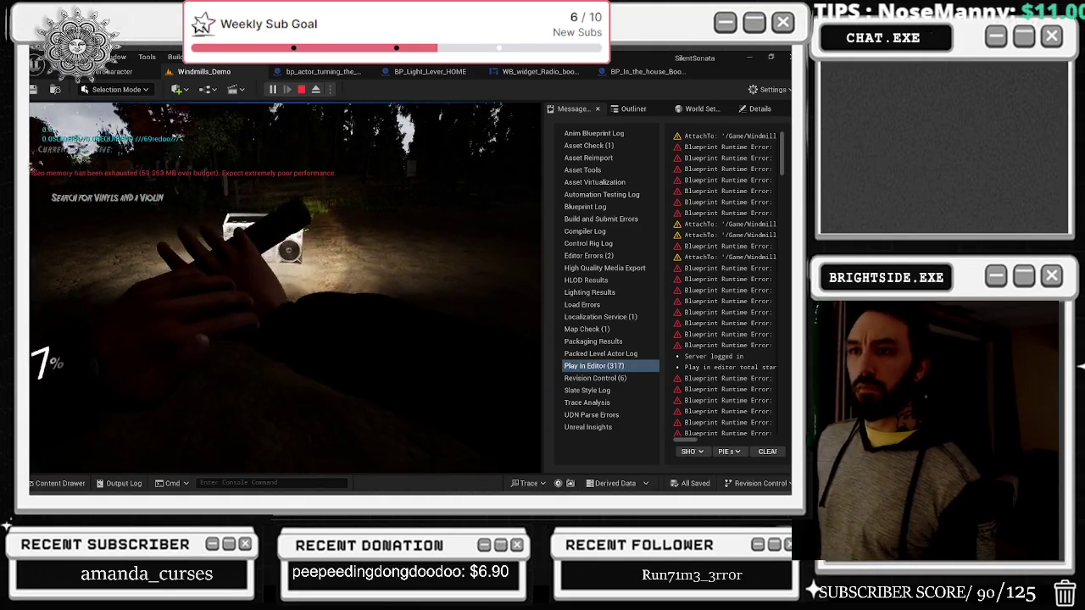
left_click(412, 255)
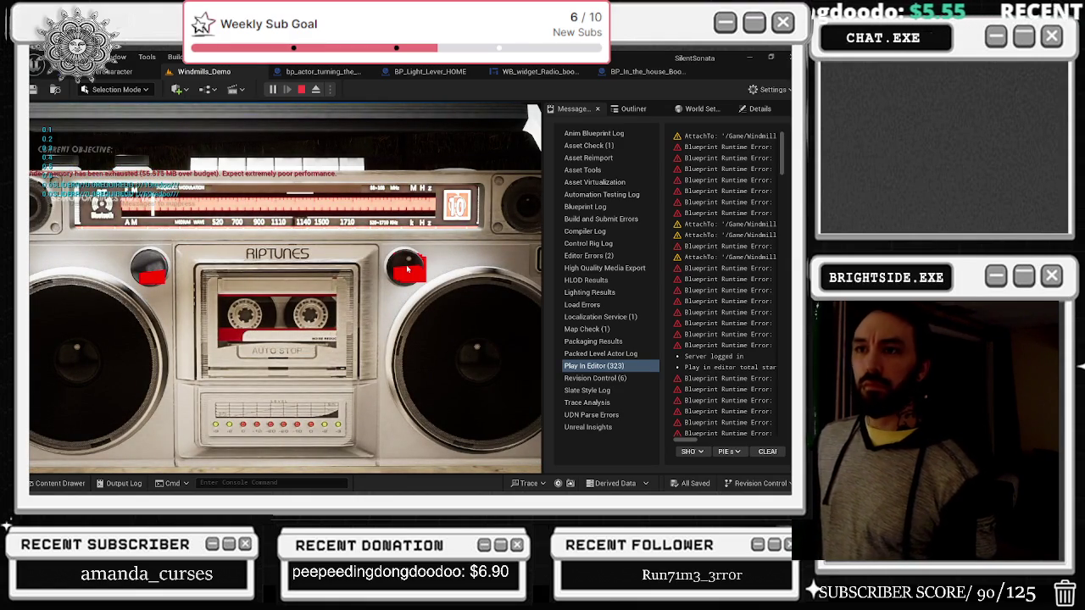
left_click(406, 264)
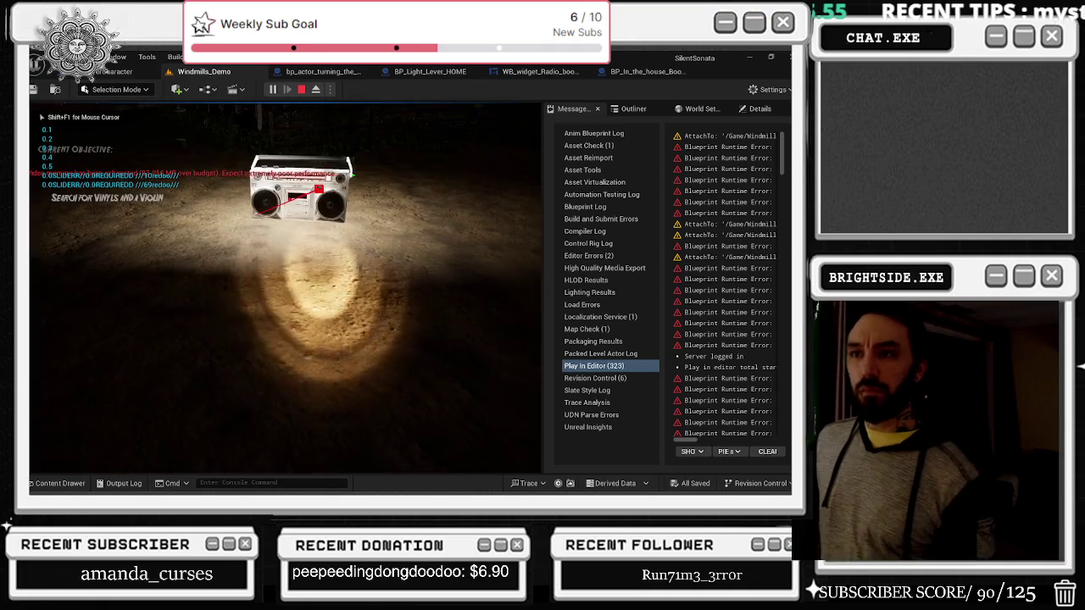
key("s")
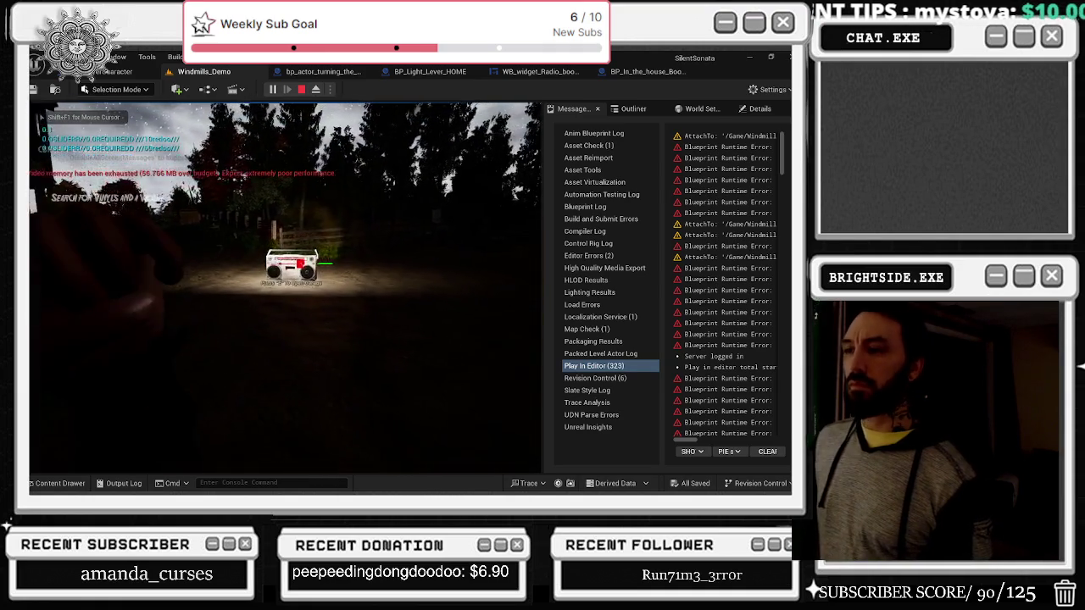
key("w")
key("e")
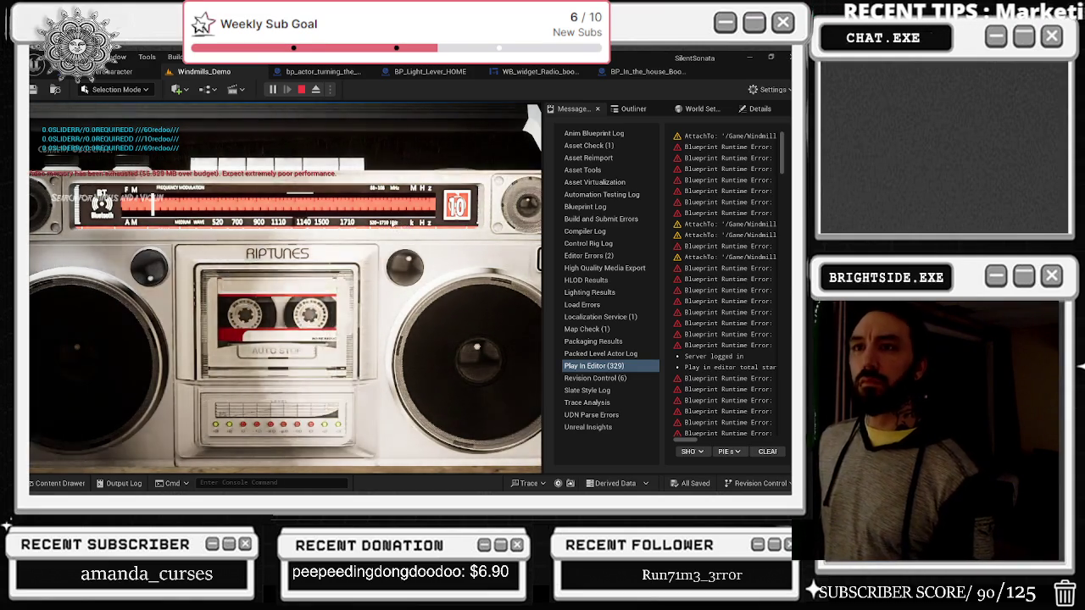
left_click(412, 266)
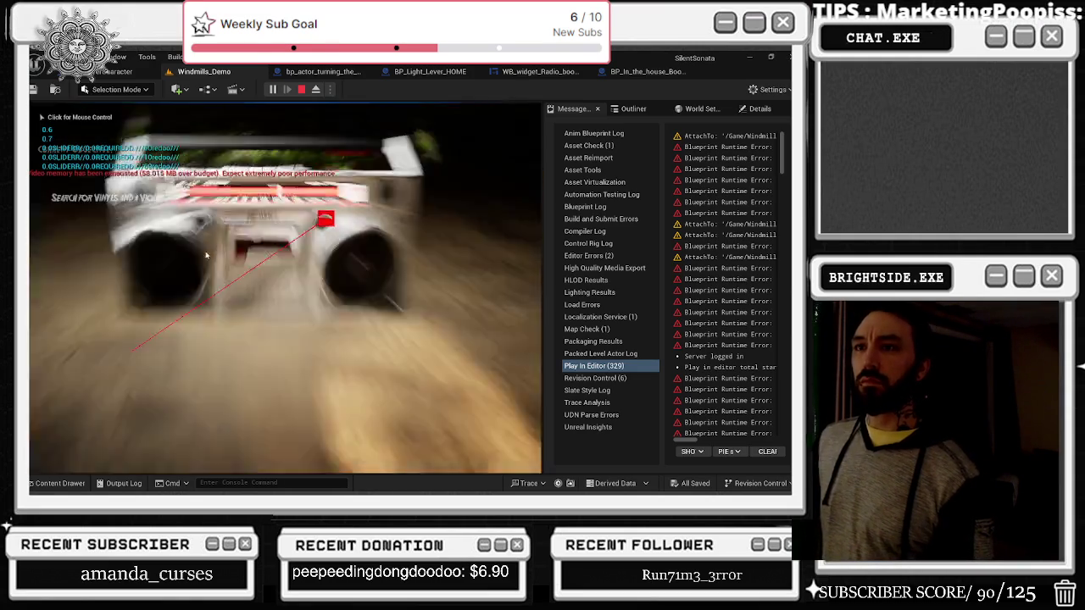
left_click(411, 267)
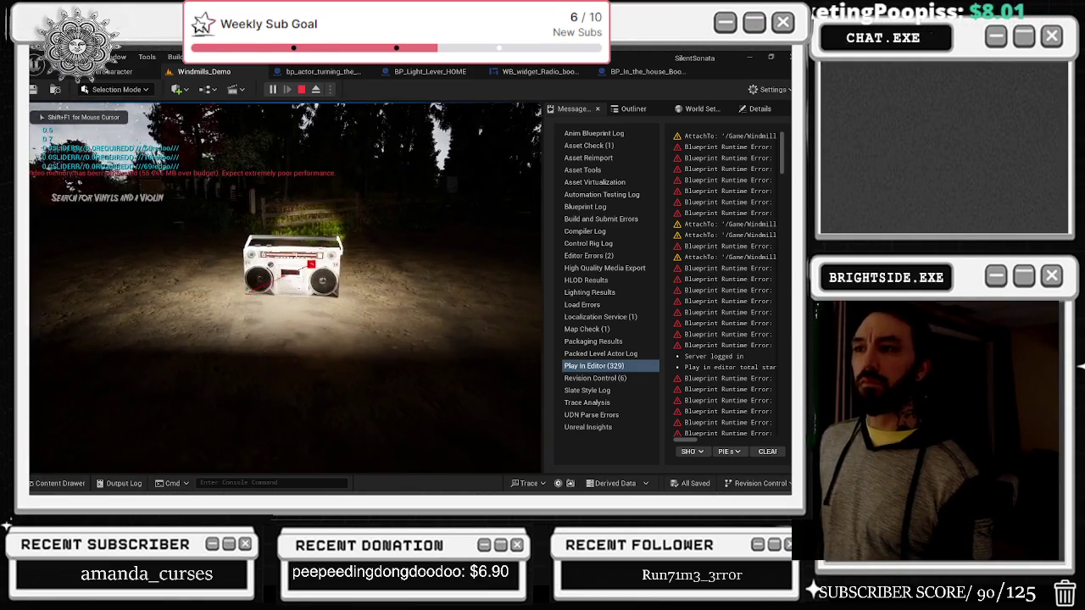
Step: Walk back to the boombox, open its close-up again, then stop PIE and return to the radio widget graph
key("w")
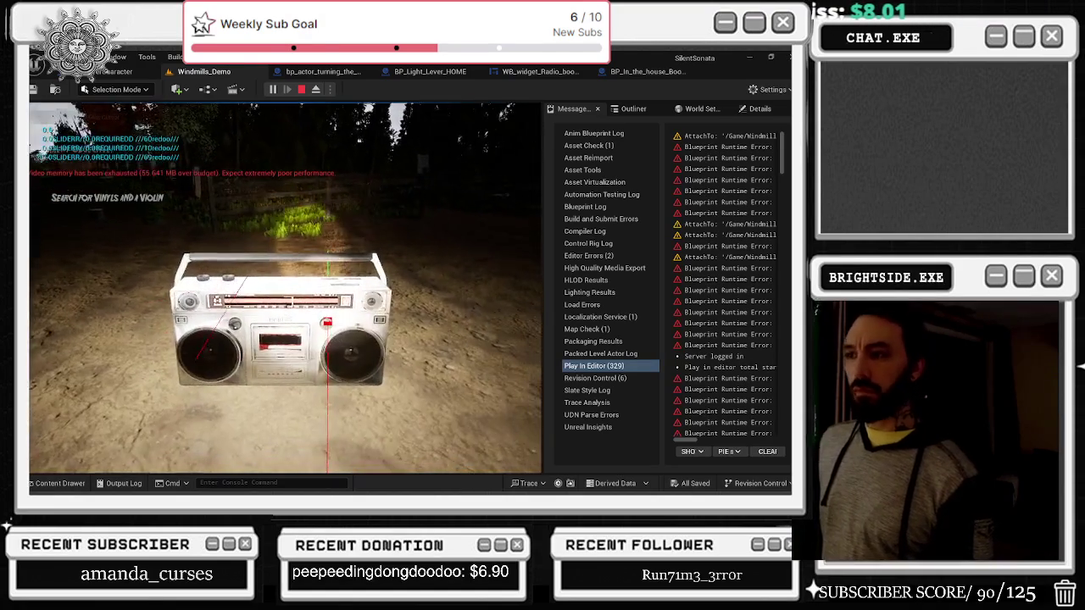
key("e")
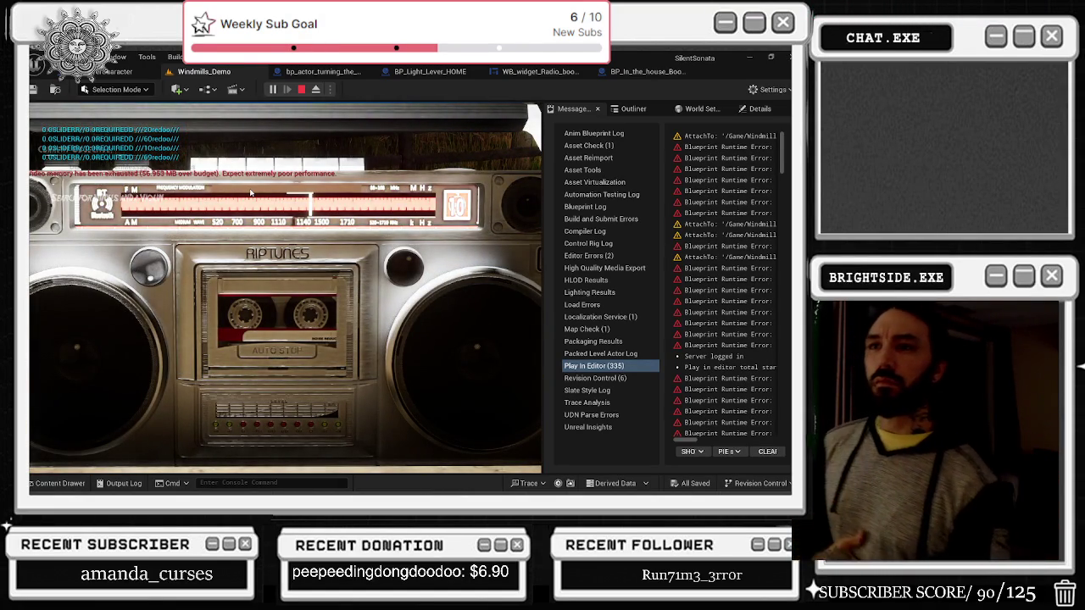
key("Escape")
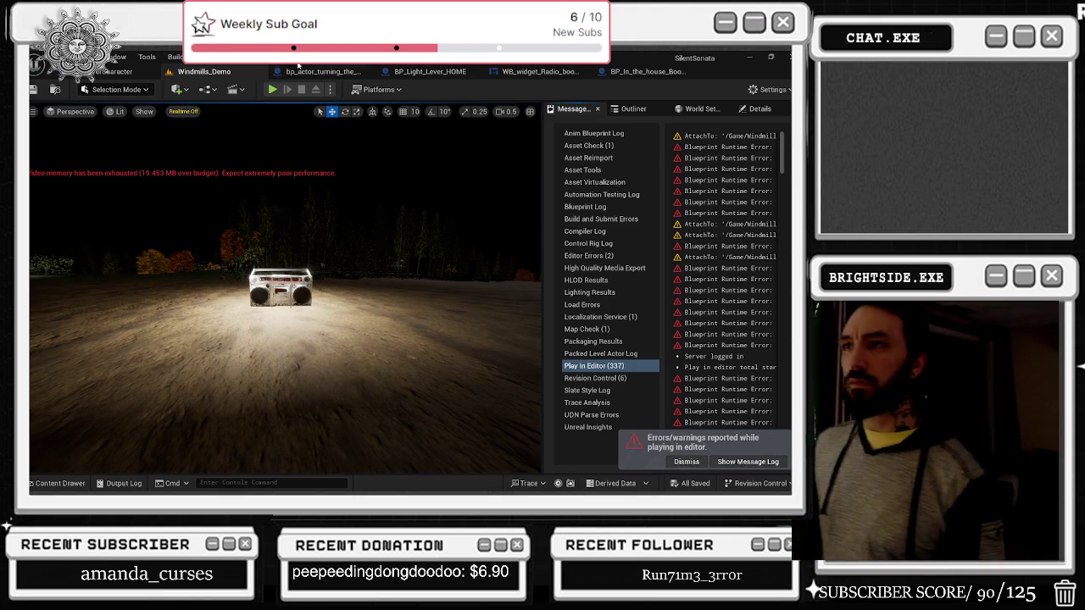
left_click(539, 72)
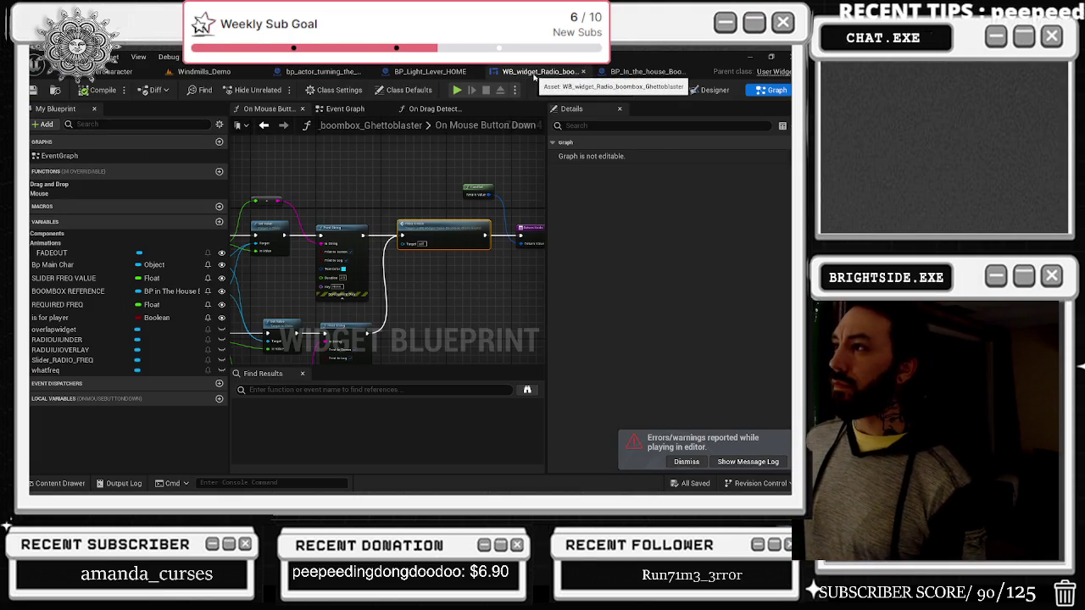
Step: Open the BP_In_the_house_Boombox_Different_tapes Viewport and select the boombox's radio widget component
left_click(430, 72)
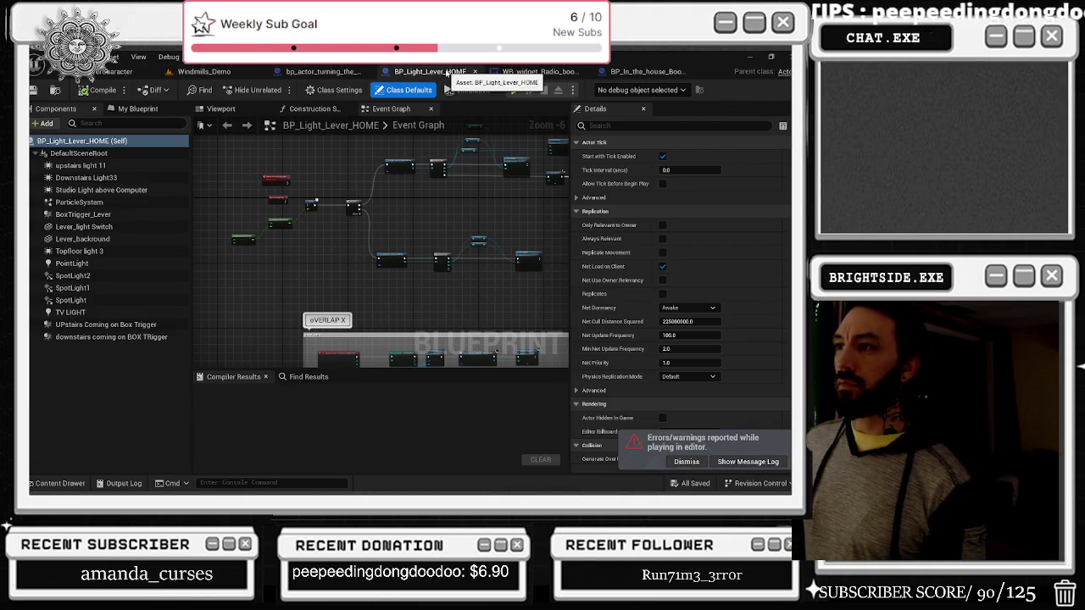
left_click(632, 71)
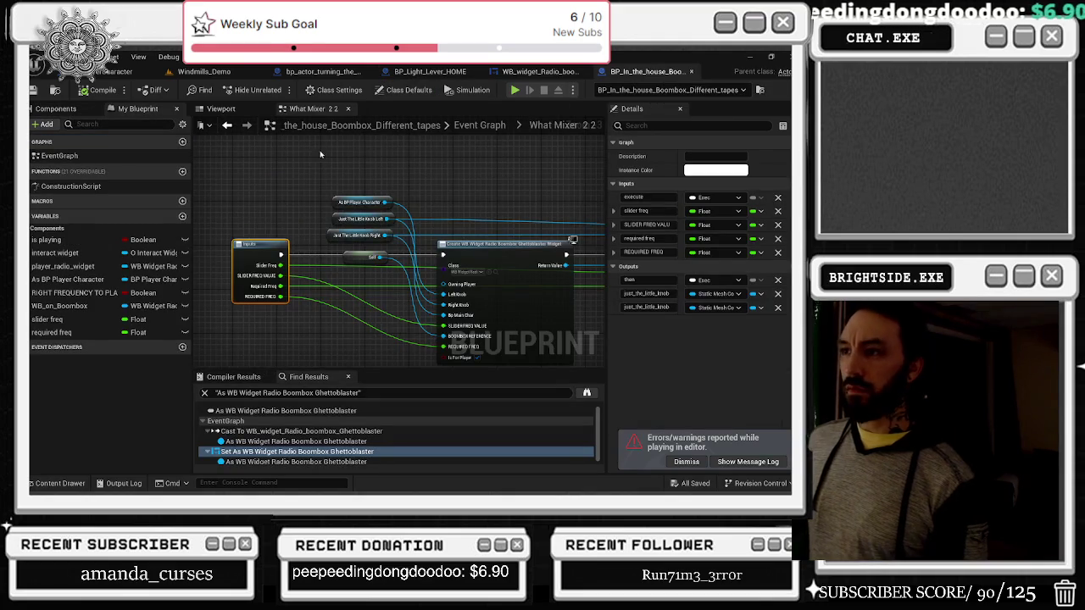
left_click(241, 110)
left_click(423, 343)
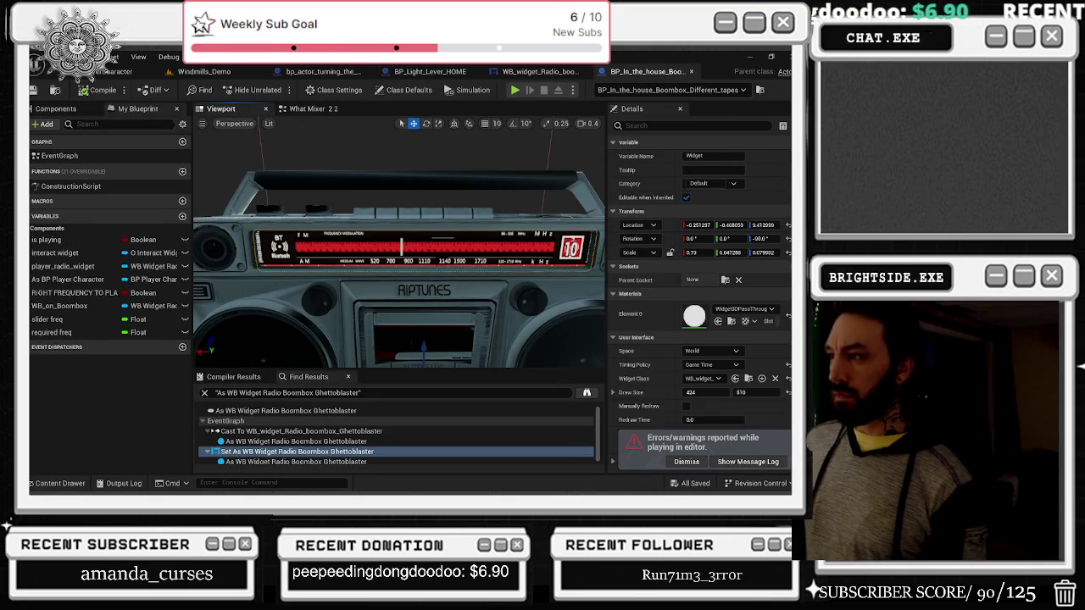
Step: Set the widget component's Timing Policy to Real Time and uncheck Enable Gravity
scroll(781, 301, "down", 1)
left_click(712, 331)
left_click(708, 345)
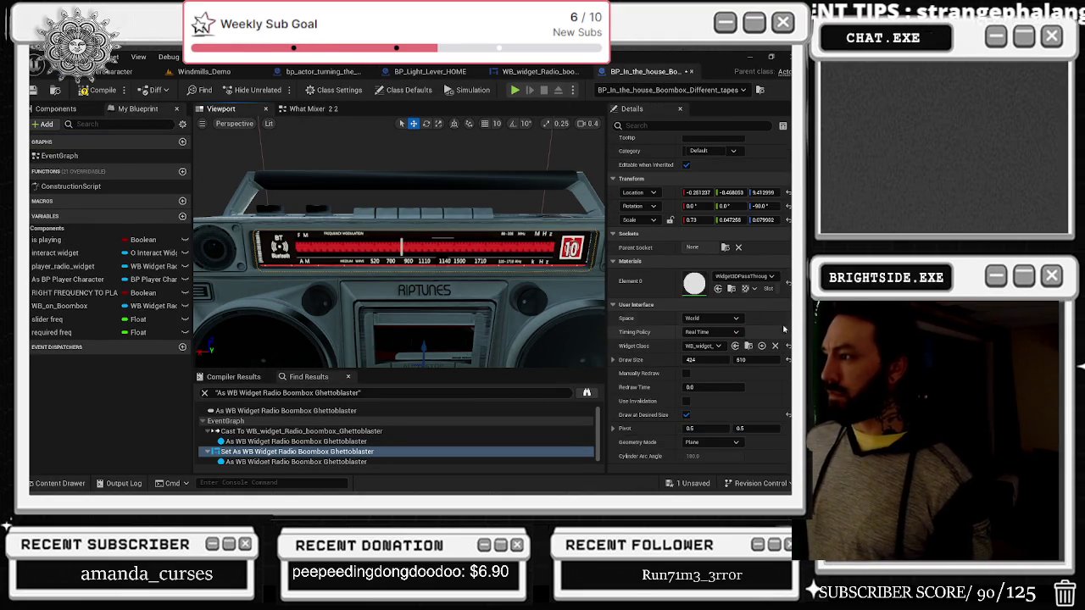
scroll(773, 323, "down", 2)
scroll(773, 323, "down", 1)
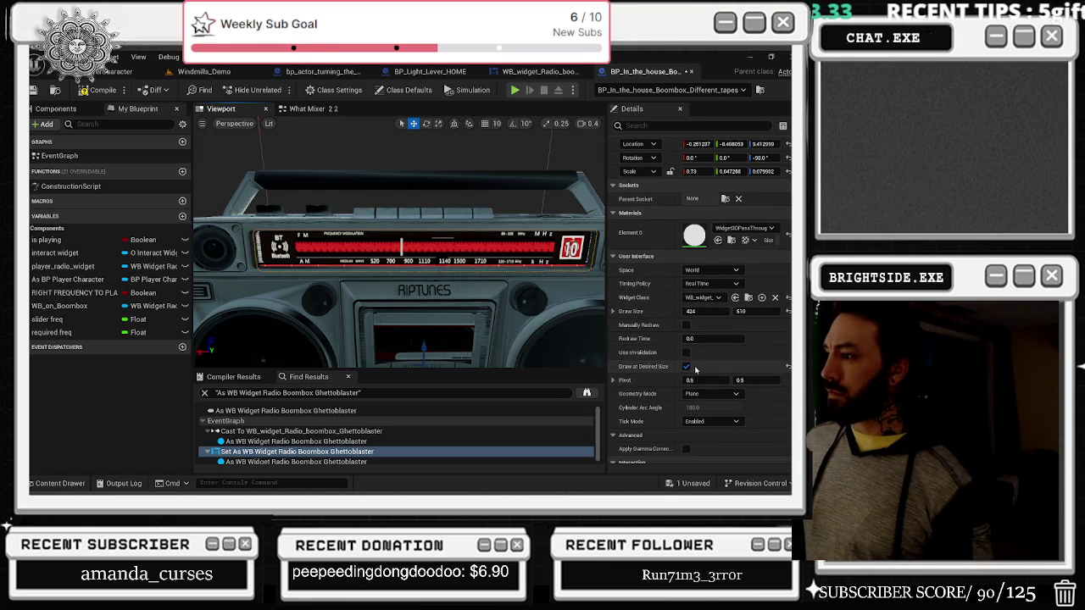
scroll(746, 370, "down", 1)
scroll(758, 370, "down", 1)
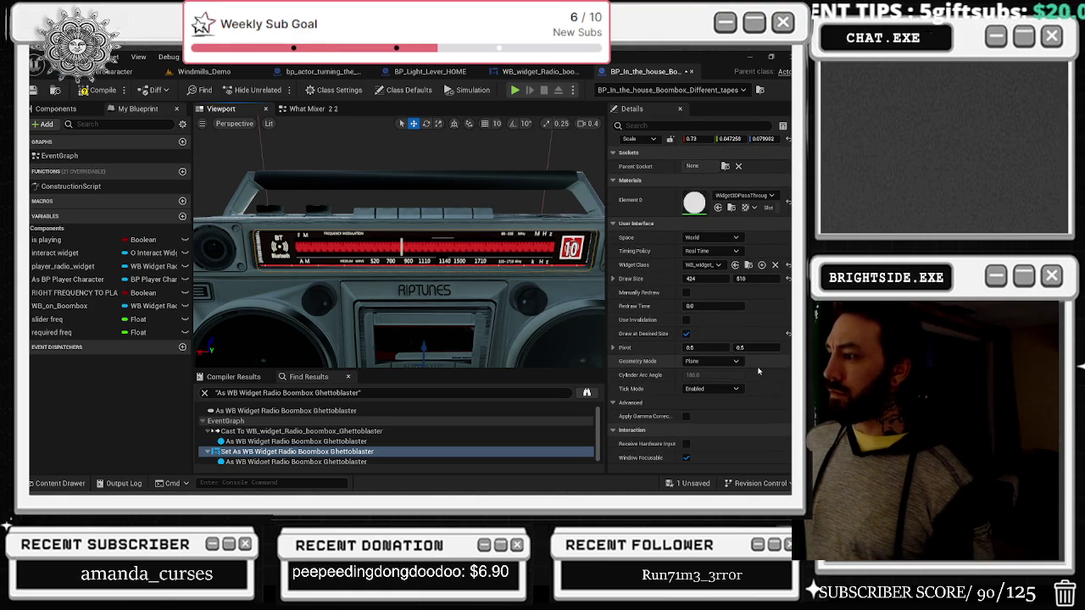
scroll(759, 371, "down", 2)
scroll(753, 366, "down", 1)
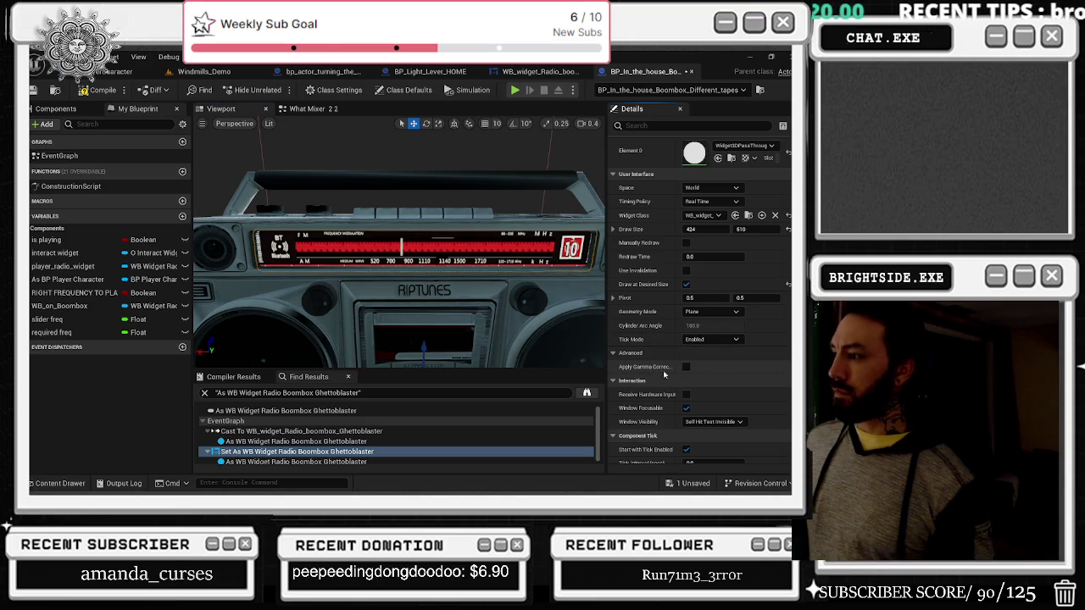
scroll(737, 381, "down", 1)
scroll(737, 385, "down", 1)
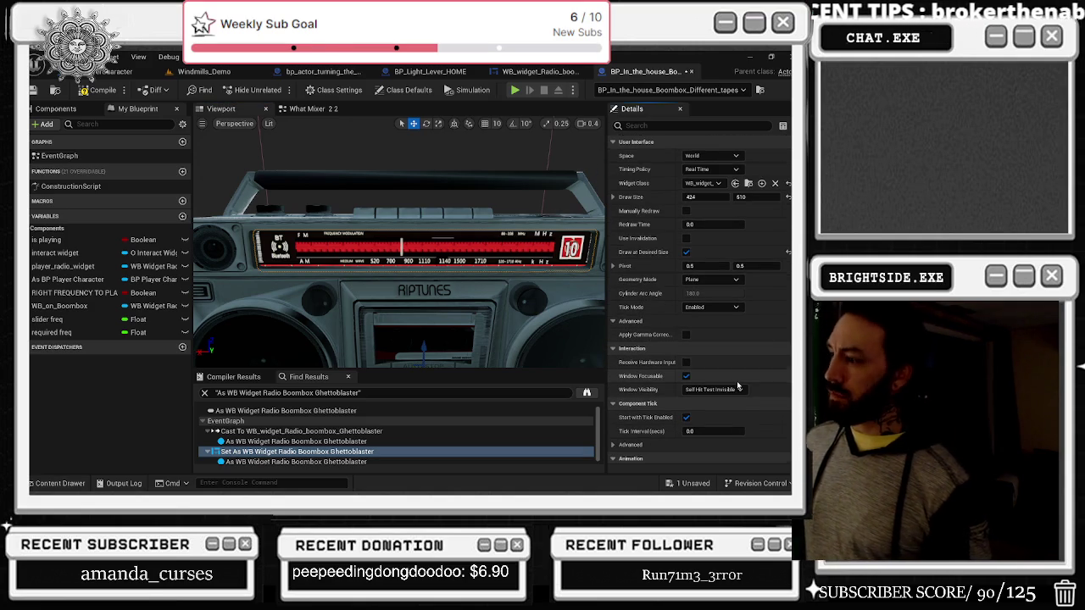
scroll(742, 383, "down", 2)
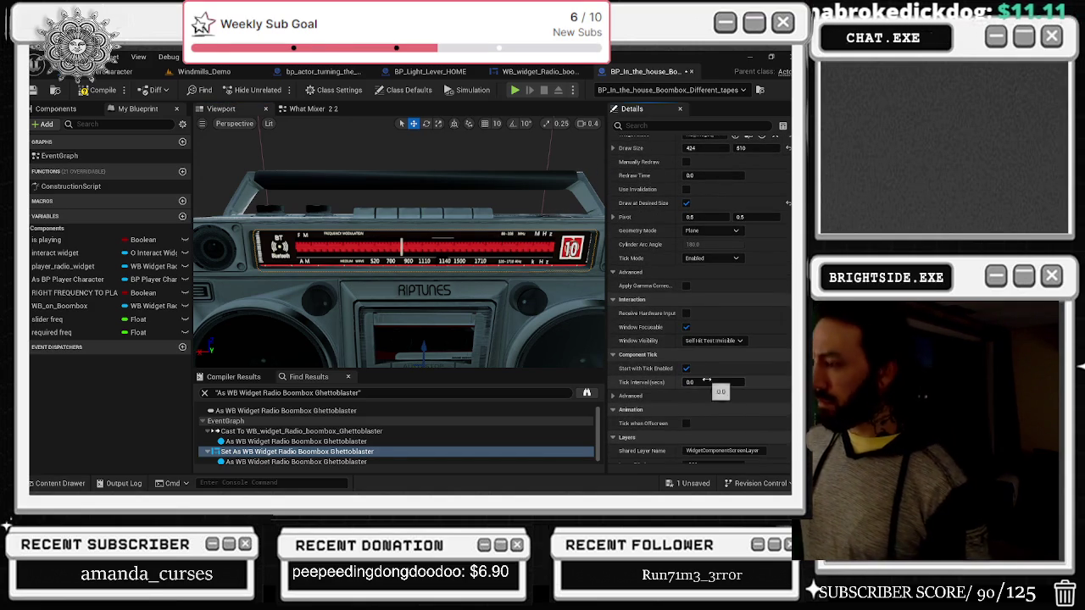
scroll(671, 397, "down", 1)
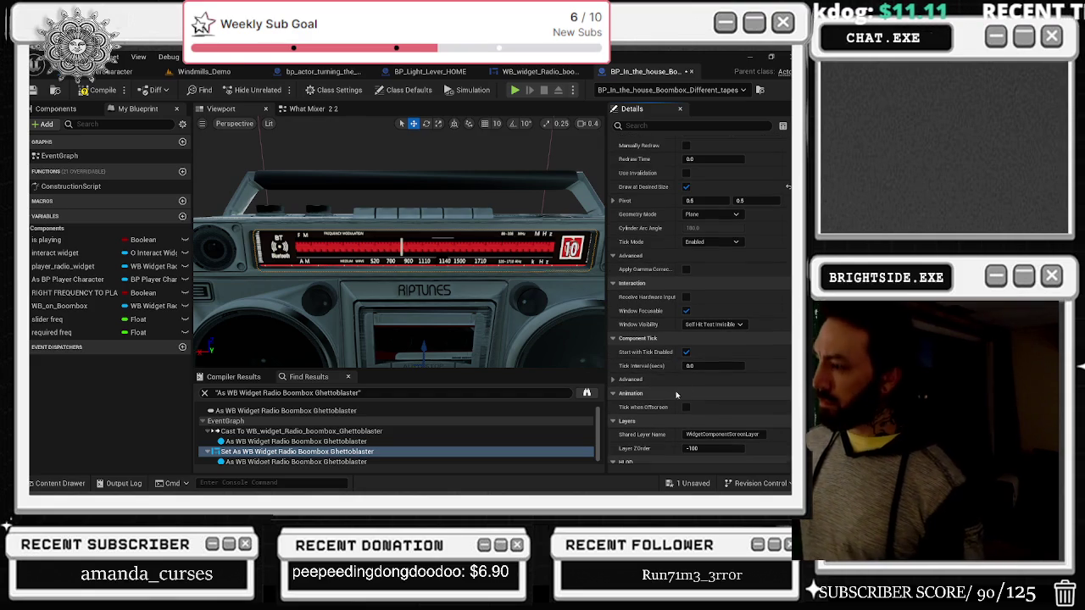
scroll(721, 388, "down", 1)
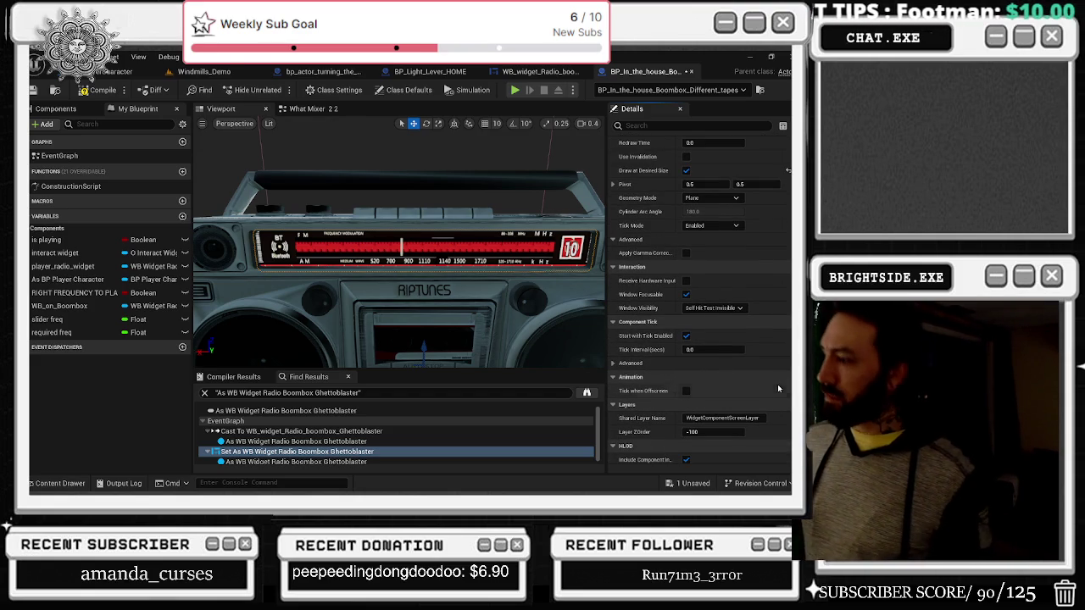
scroll(777, 388, "down", 8)
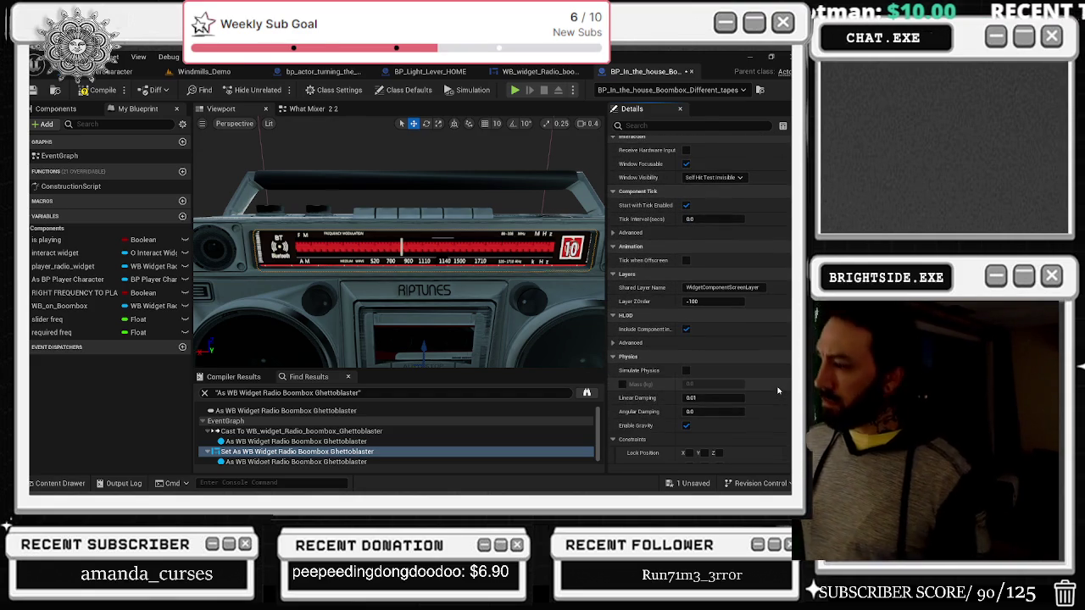
scroll(763, 388, "down", 3)
left_click(686, 376)
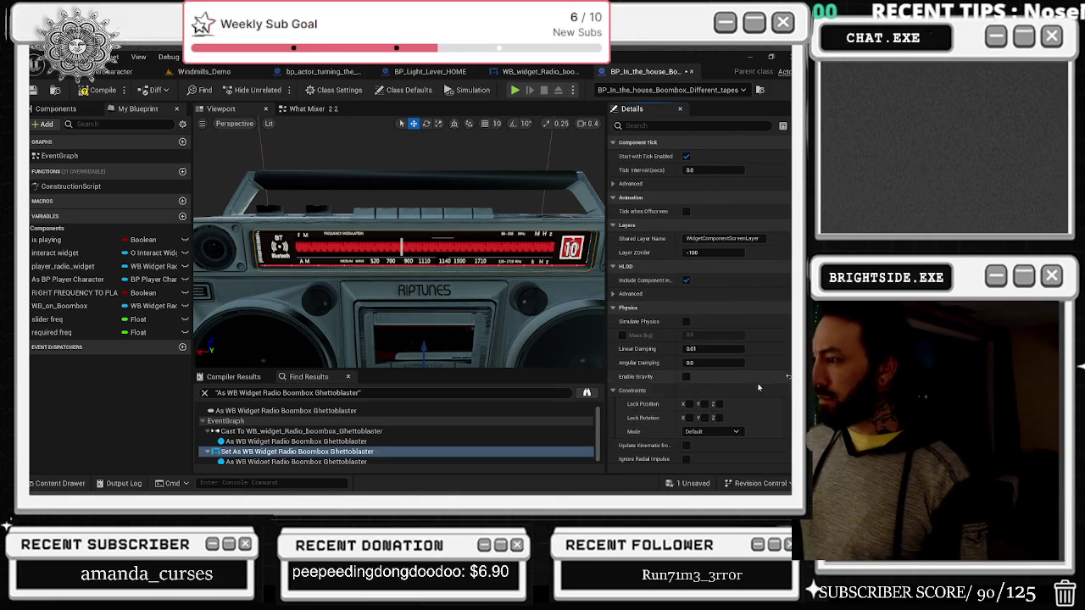
Step: Review the remaining widget Details, including the UI collision preset, and save the boombox blueprint
scroll(756, 386, "down", 6)
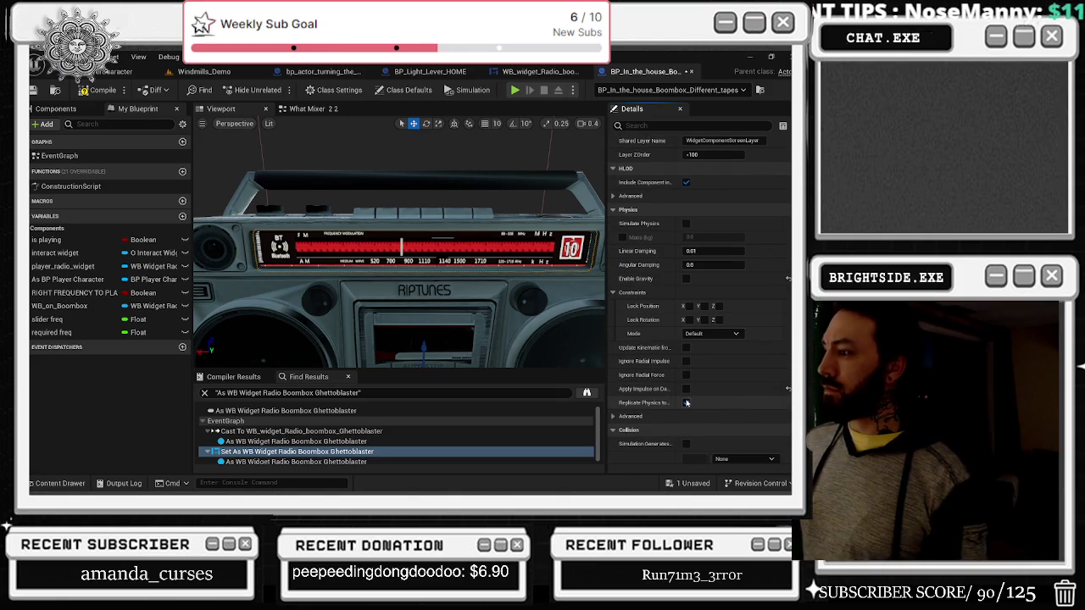
scroll(712, 398, "down", 14)
scroll(736, 393, "down", 7)
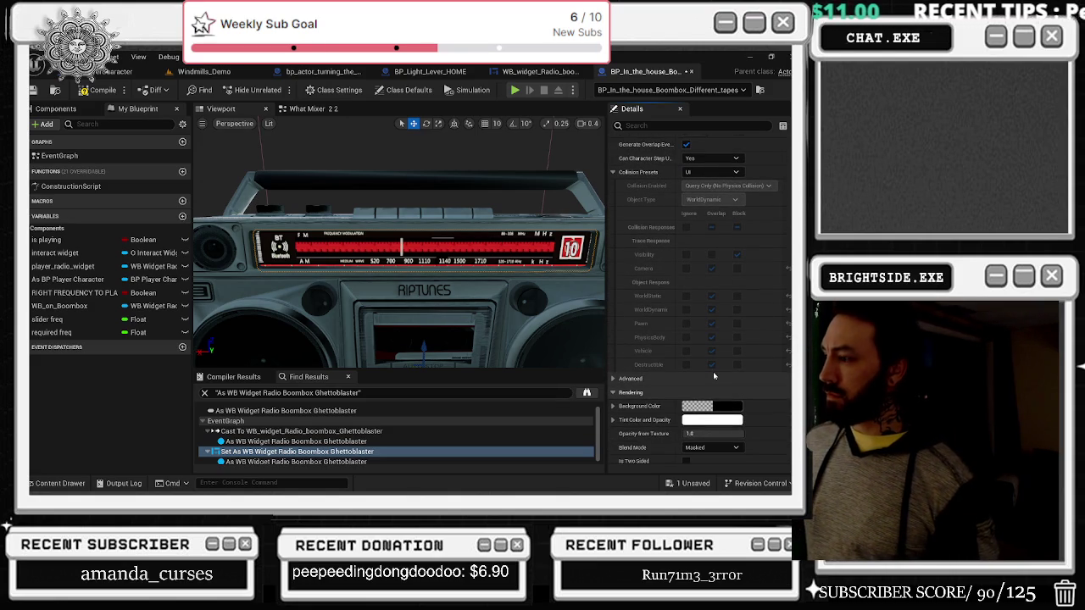
scroll(713, 372, "down", 2)
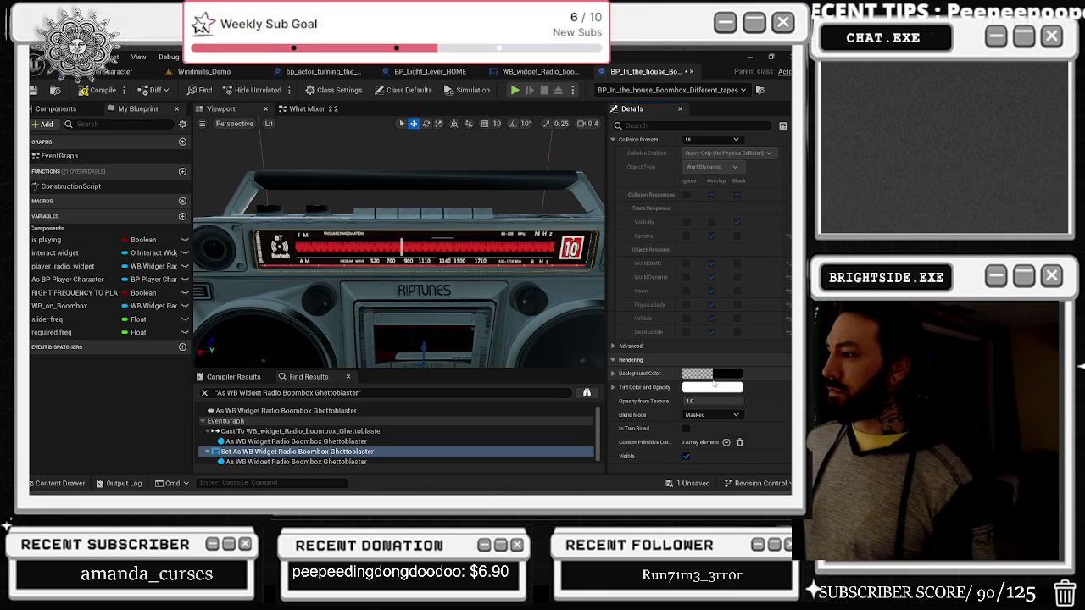
scroll(720, 400, "down", 2)
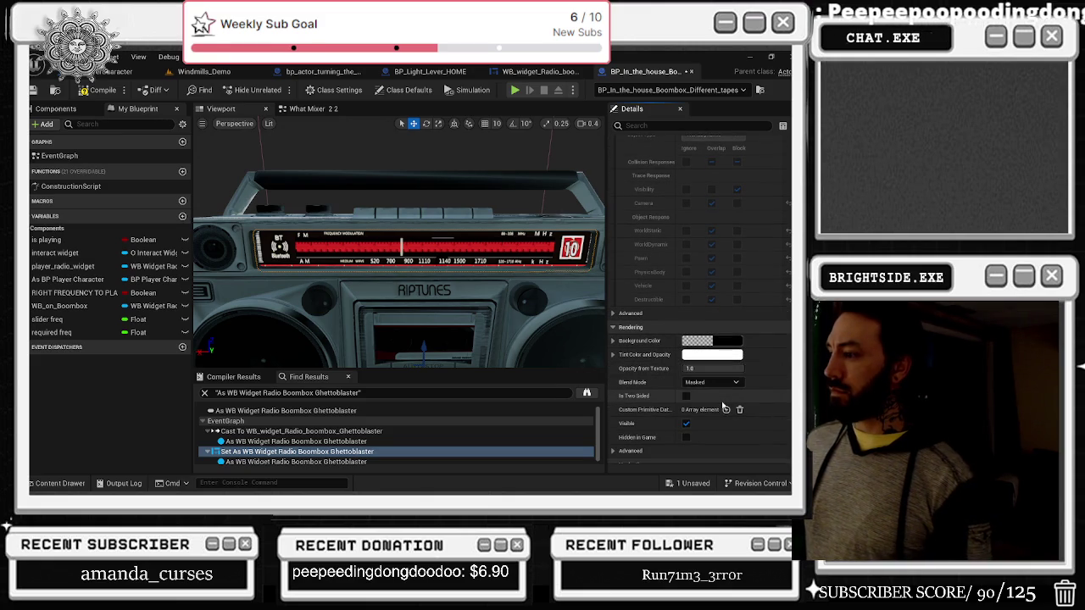
scroll(723, 407, "down", 7)
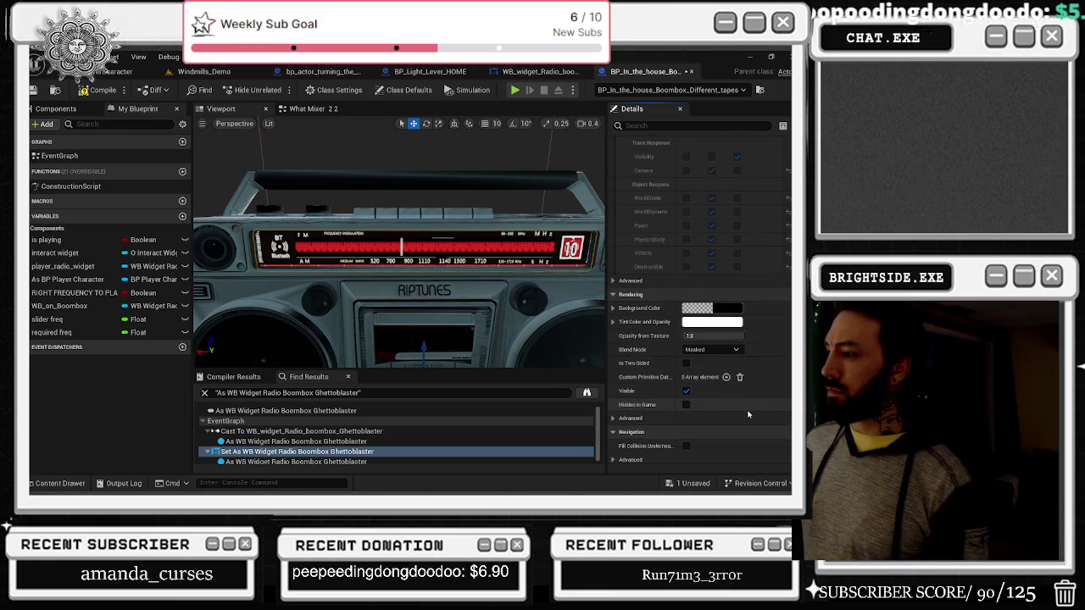
scroll(748, 413, "down", 5)
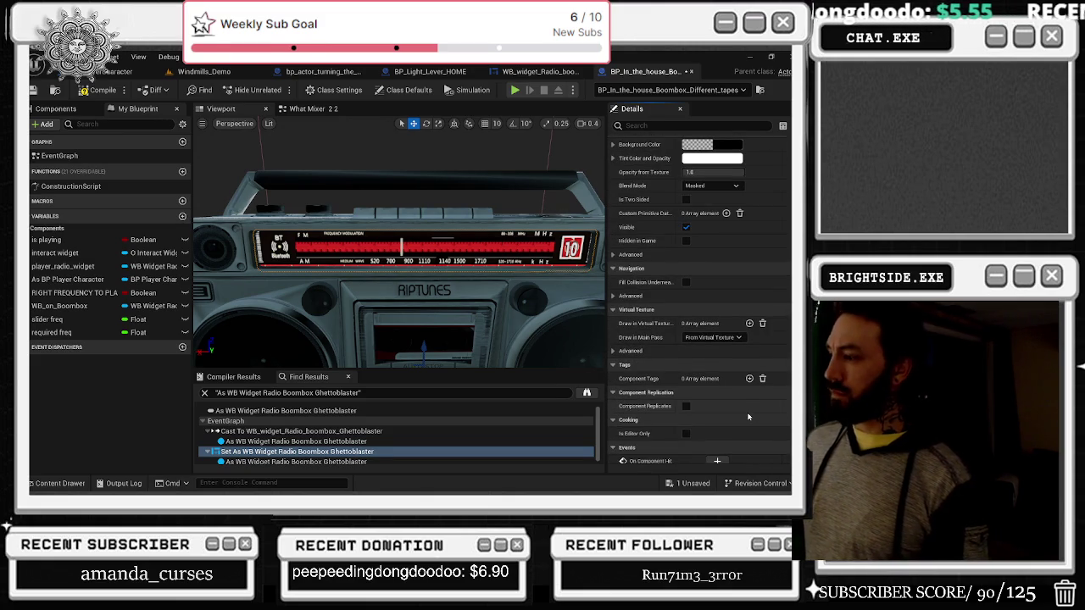
scroll(748, 416, "down", 20)
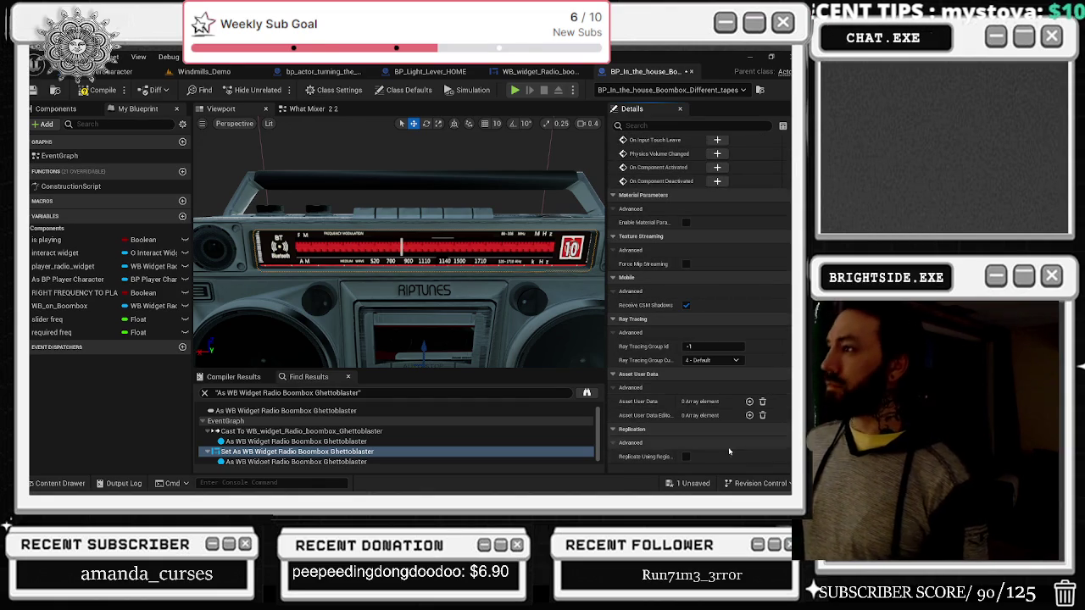
left_click(694, 484)
left_click(495, 388)
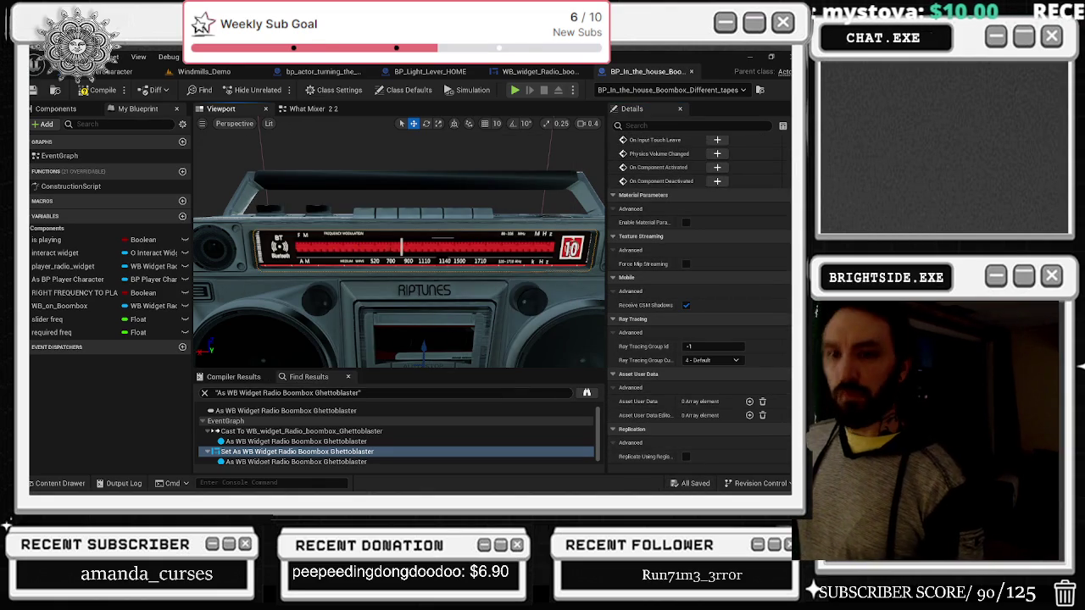
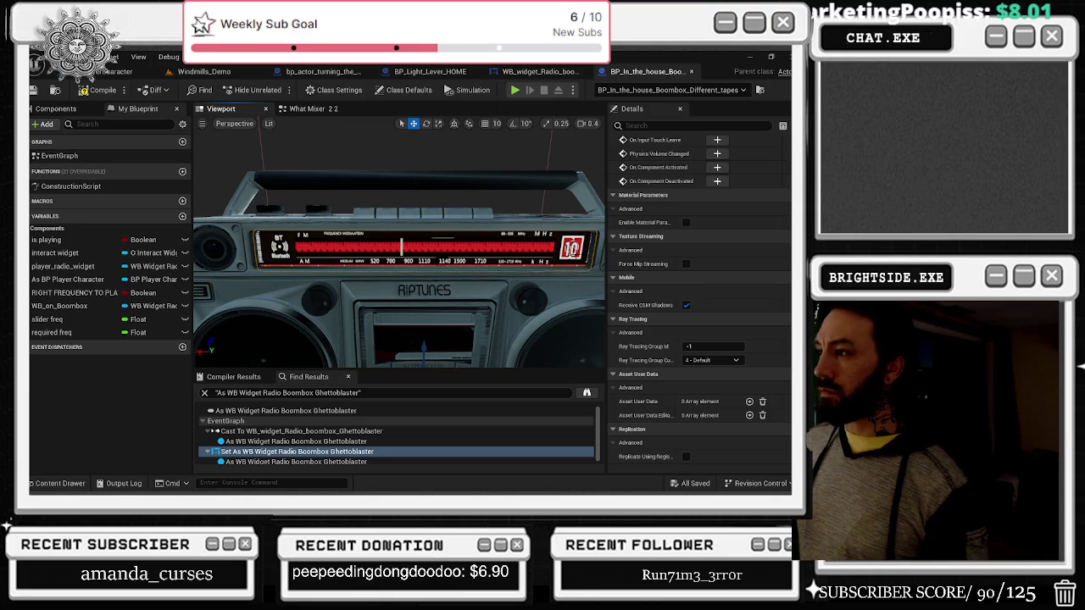
Step: Review the What Mixer 2.2 graph and the radio widget's Event Graph and On Drag Detected graphs
left_click(310, 109)
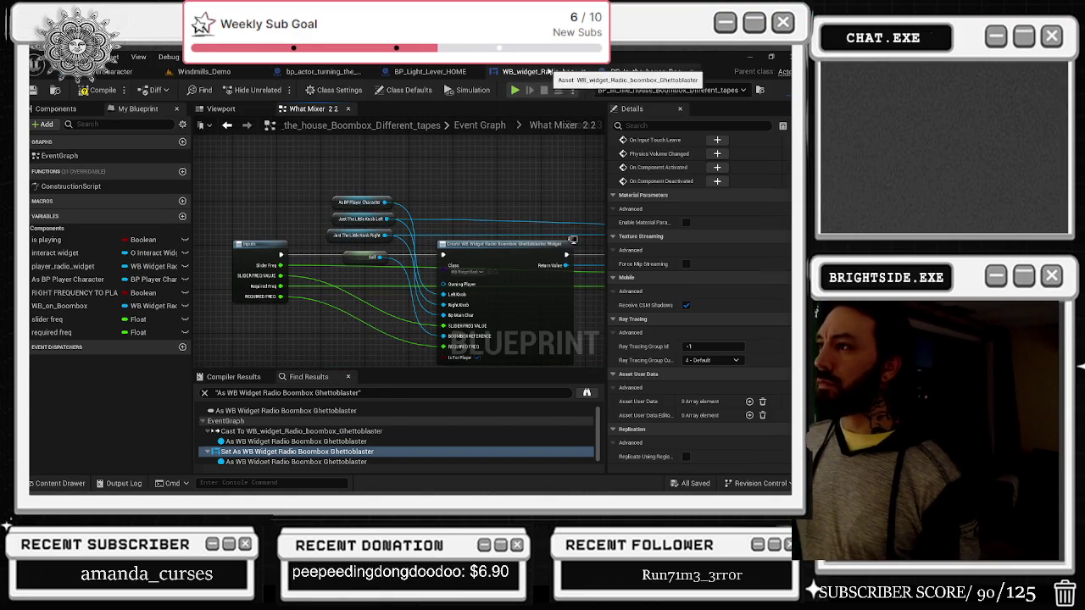
left_click(540, 71)
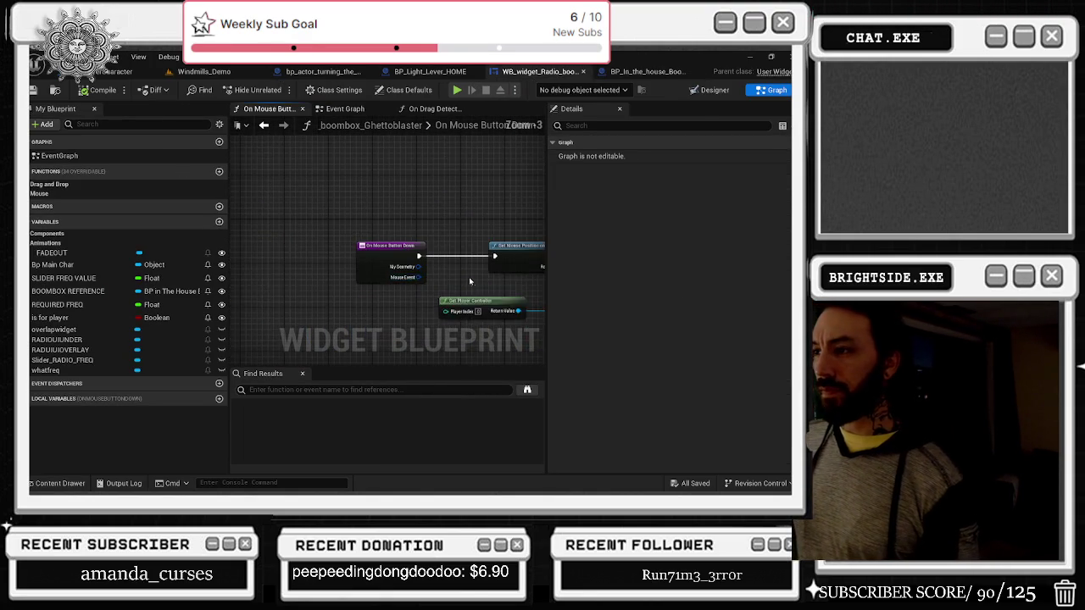
scroll(400, 270, "up", 2)
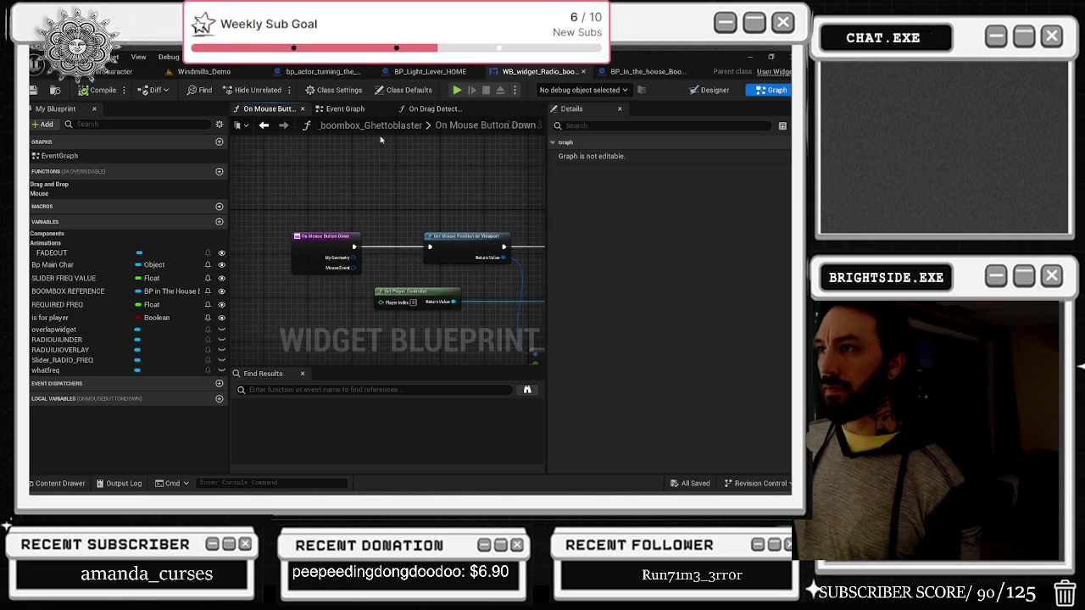
left_click(363, 109)
left_click(428, 110)
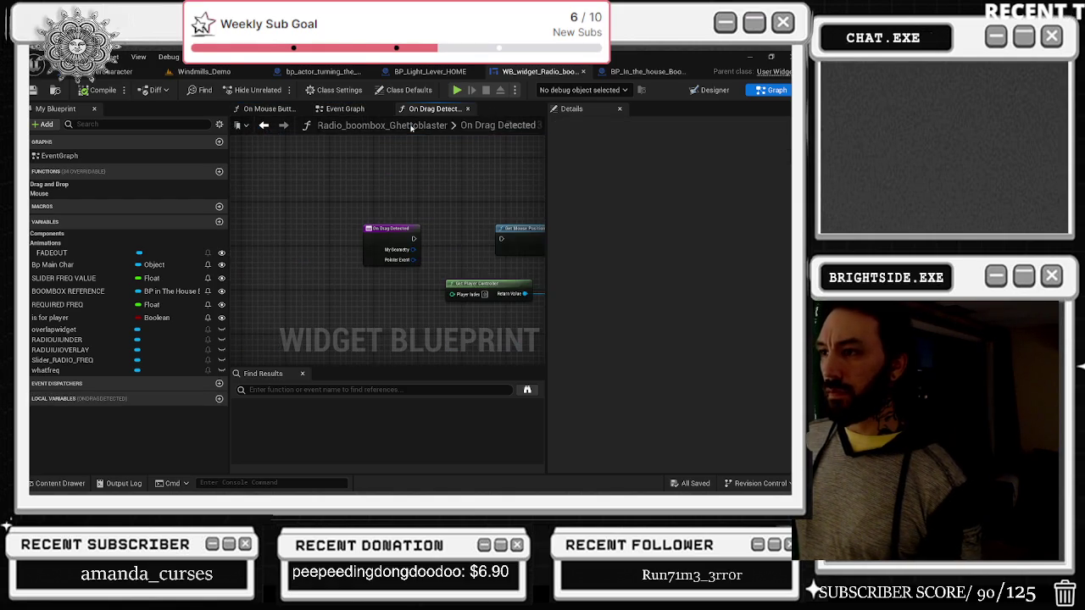
Step: Recheck the boombox's widget-creation nodes, viewport and components, then open BP_Light_Lever_HOME's event graph
left_click(647, 72)
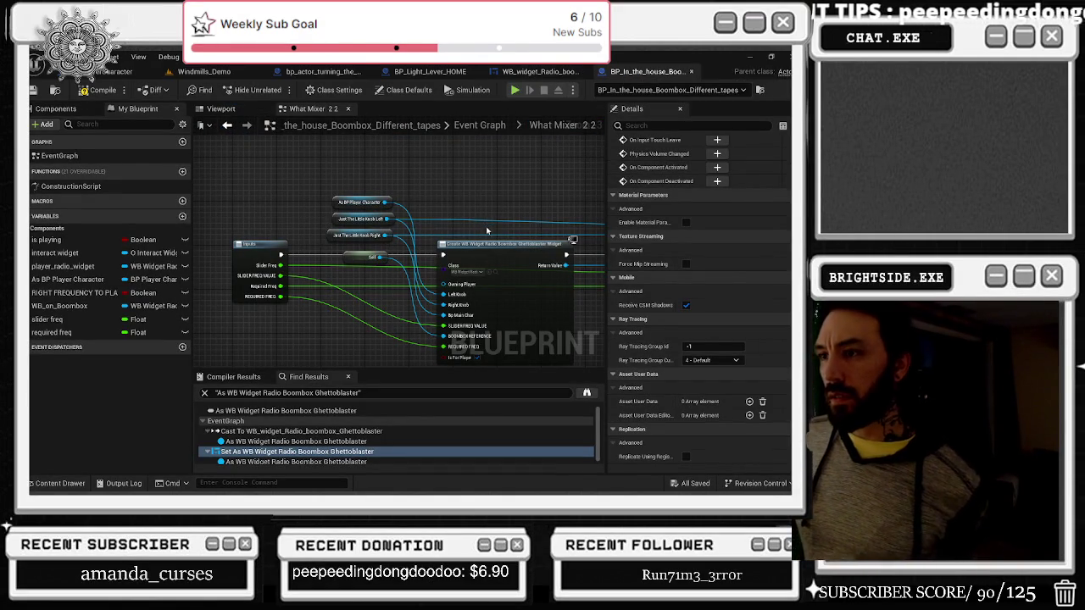
scroll(458, 203, "down", 2)
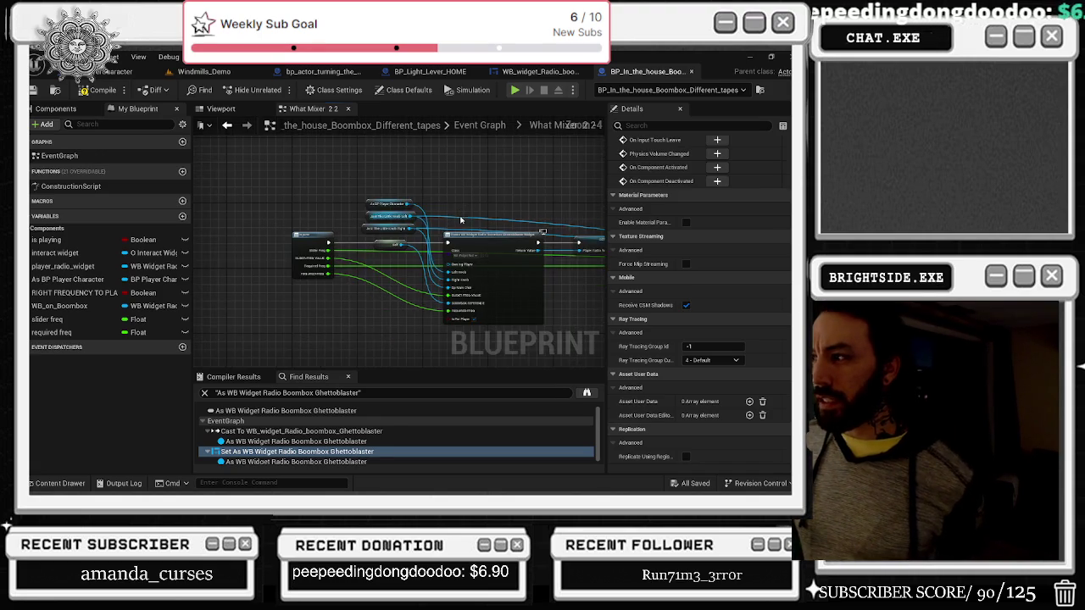
left_click_drag(462, 220, 398, 269)
left_click(222, 108)
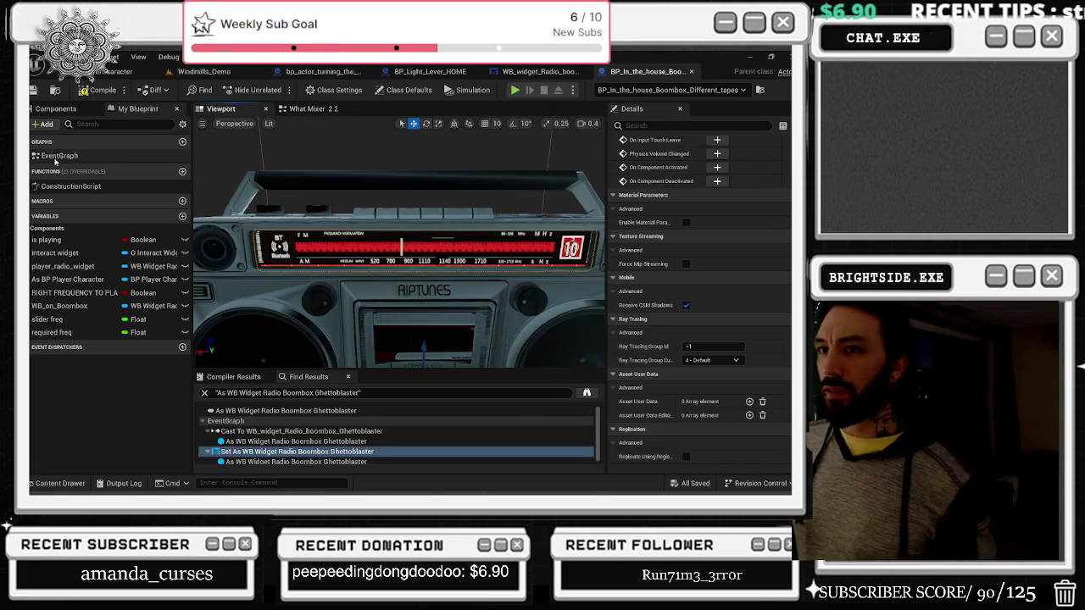
left_click(55, 109)
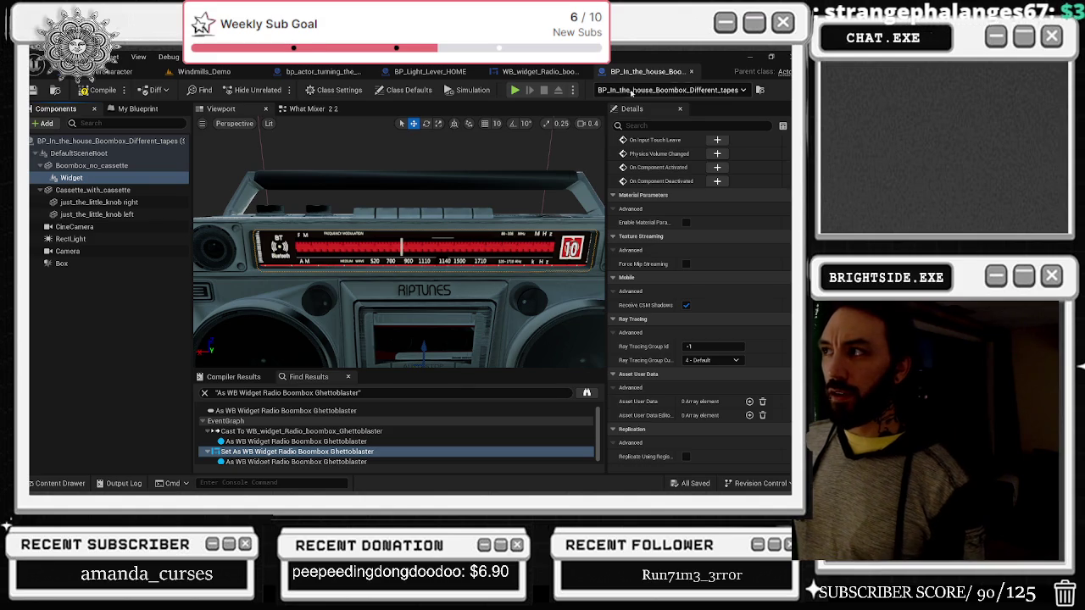
left_click(539, 71)
left_click(437, 72)
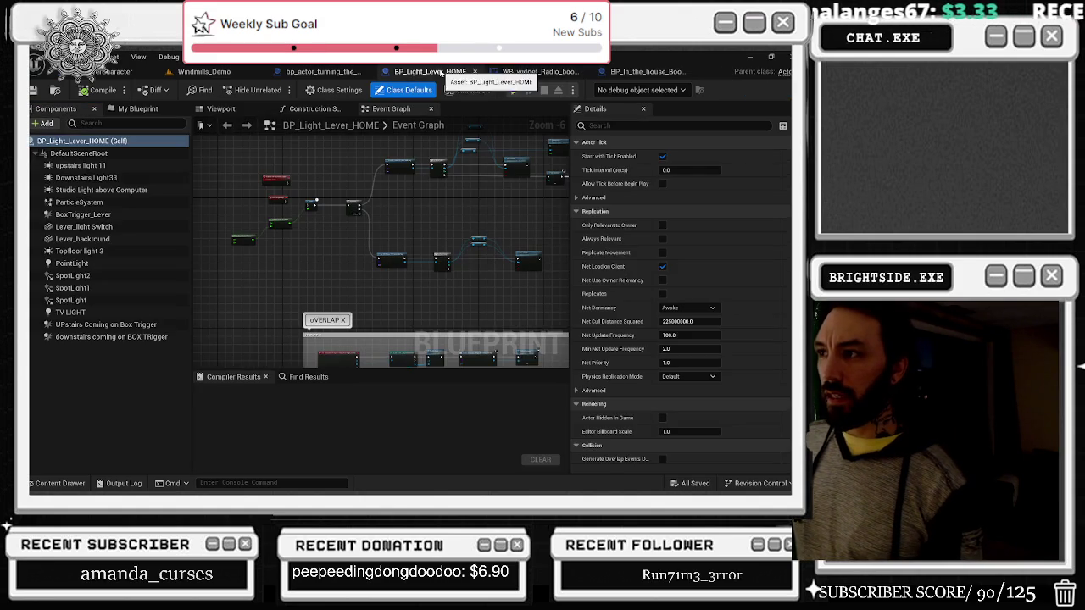
Step: Zoom the light lever's event graph and box-select both Random Float in Range nodes
scroll(307, 210, "up", 3)
scroll(357, 287, "down", 3)
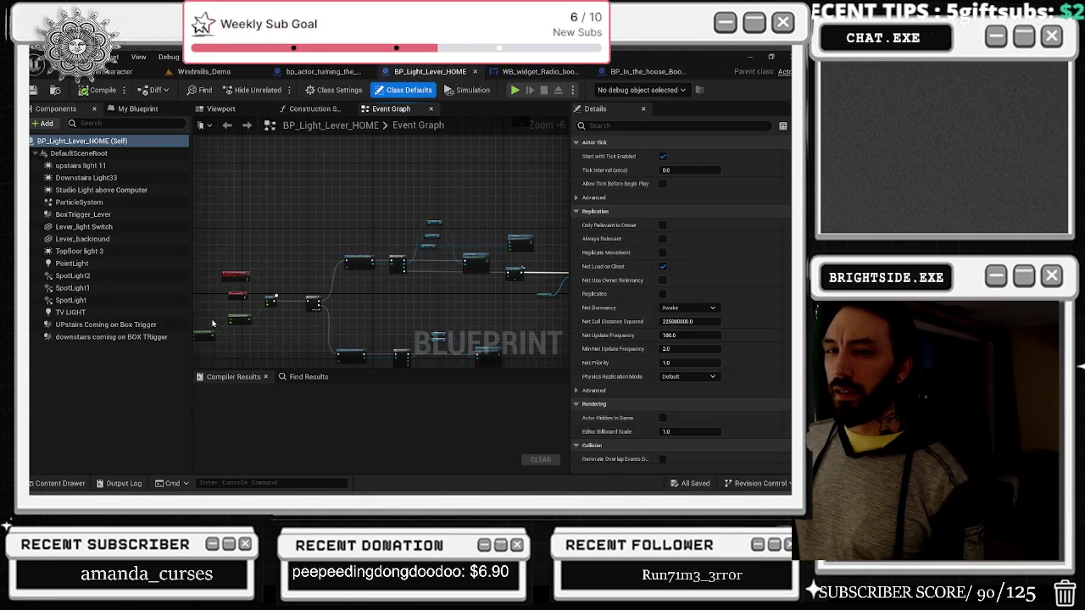
scroll(397, 251, "up", 4)
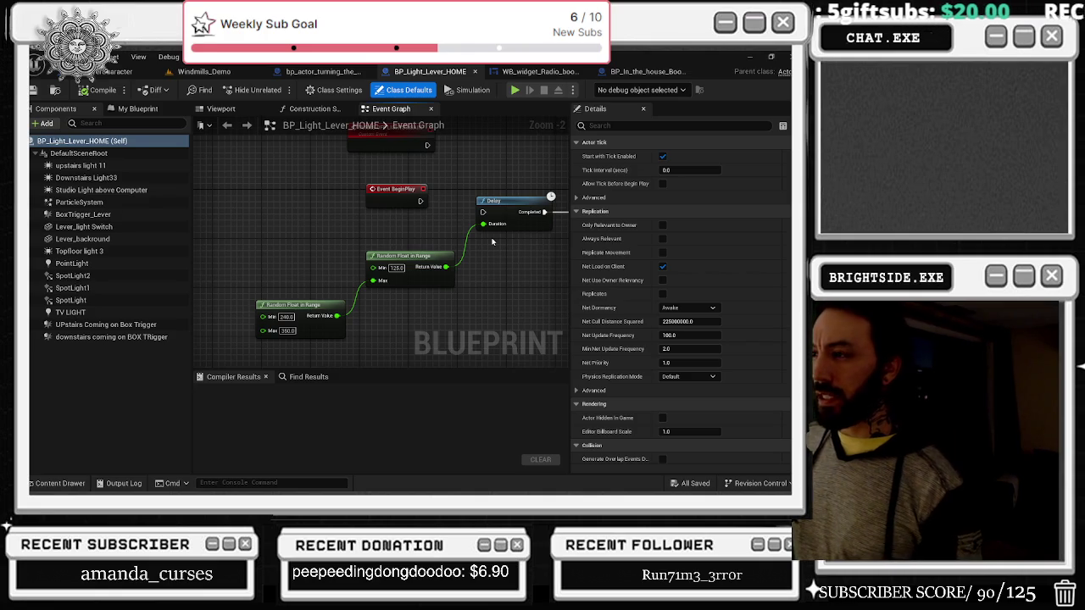
mouse_move(335, 278)
left_mouse_down()
mouse_move(472, 190)
mouse_move(475, 203)
mouse_move(474, 187)
left_mouse_up()
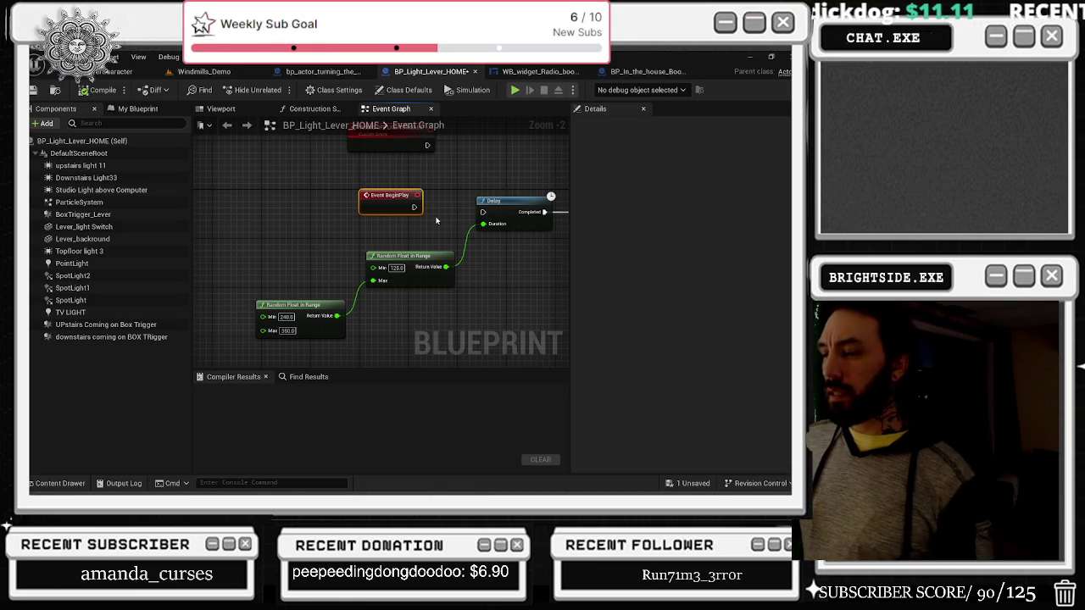
Step: Follow the lever's Sequence wires, then return to the radio boombox widget's On Drag Detected graph
scroll(451, 206, "down", 1)
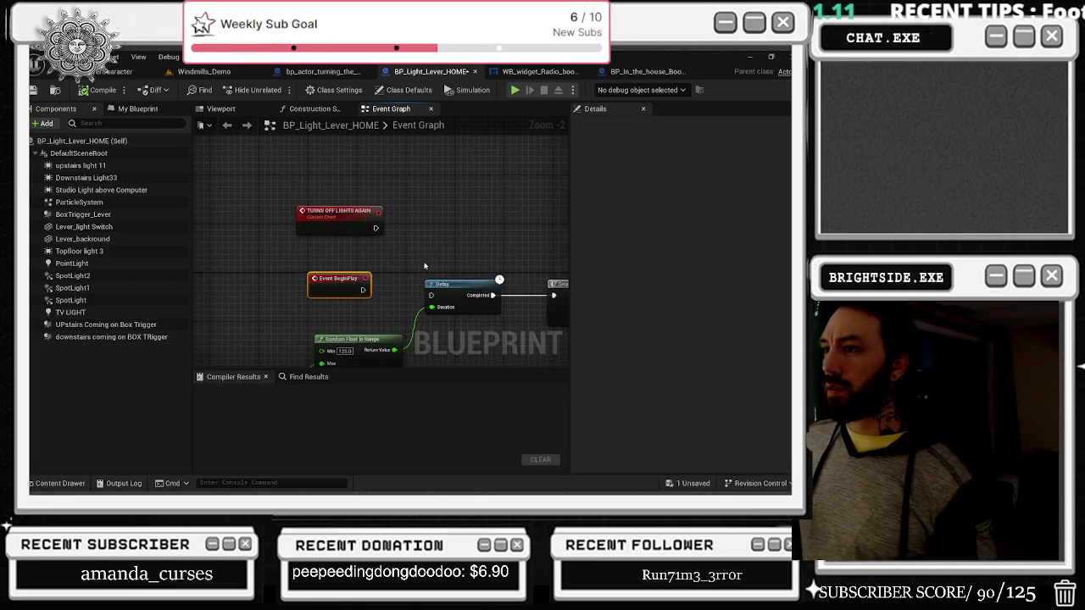
left_click_drag(439, 261, 364, 192)
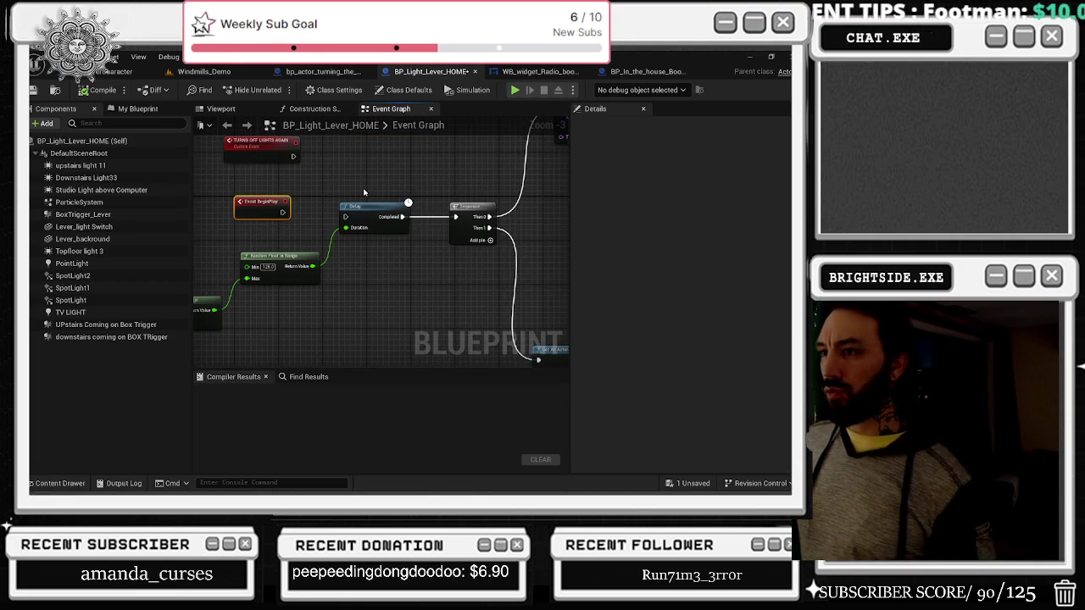
scroll(421, 171, "down", 2)
left_click_drag(422, 172, 273, 249)
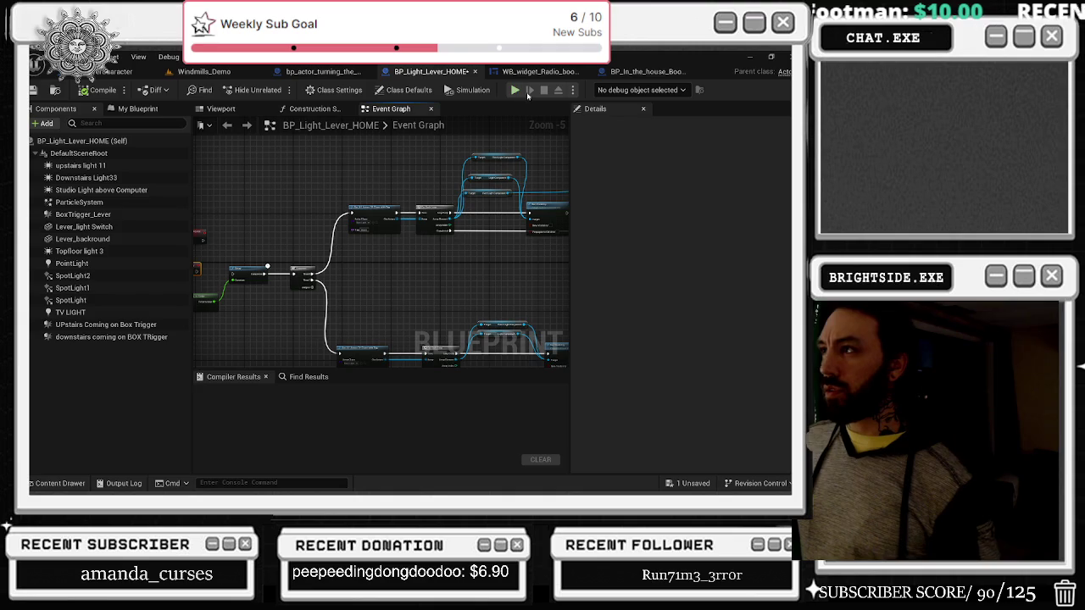
left_click(566, 71)
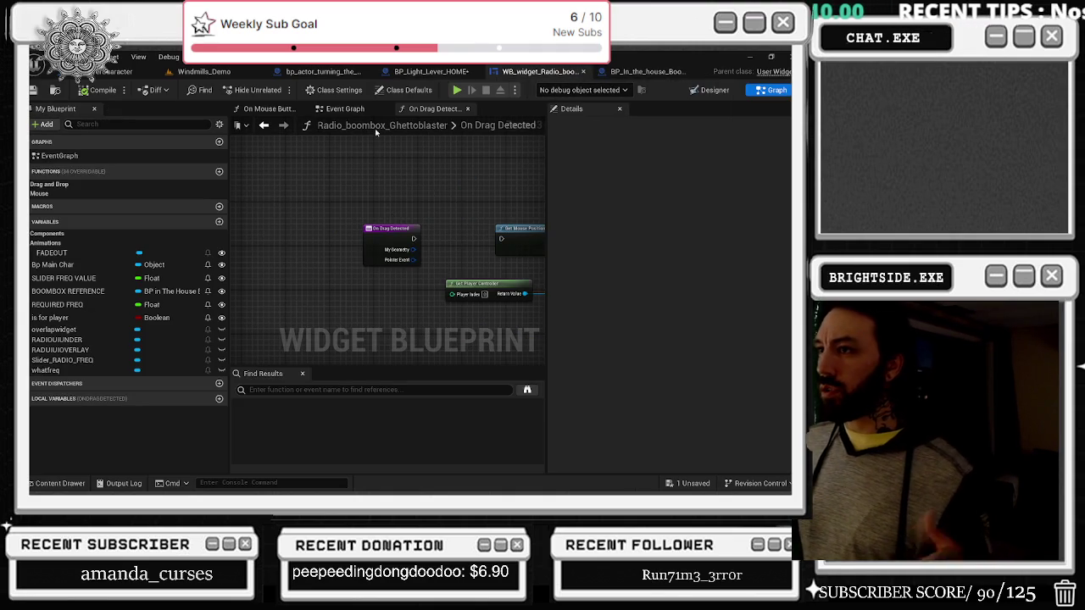
Step: In the widget's Event Graph, inspect the Slider RADIO FREQ and WB On Boombox nodes feeding redo value
left_click(343, 109)
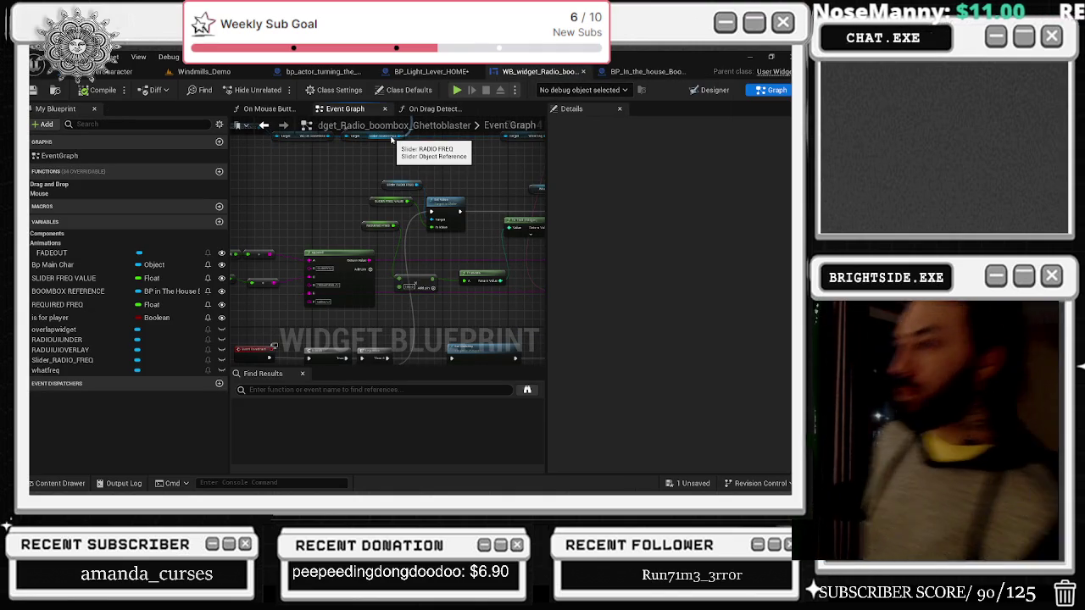
left_click(392, 140)
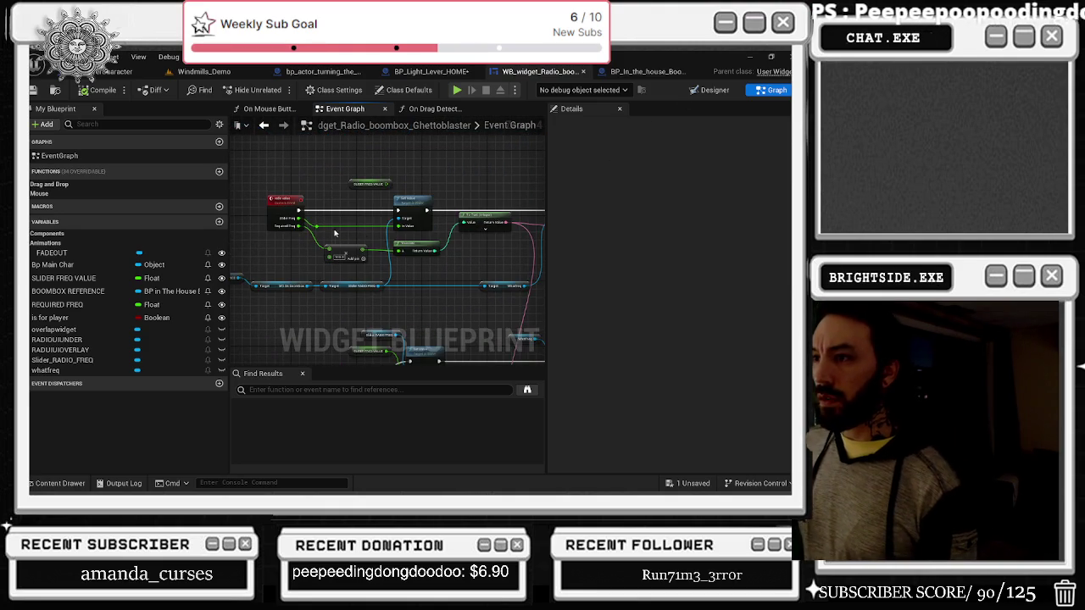
scroll(335, 235, "up", 1)
scroll(390, 193, "up", 1)
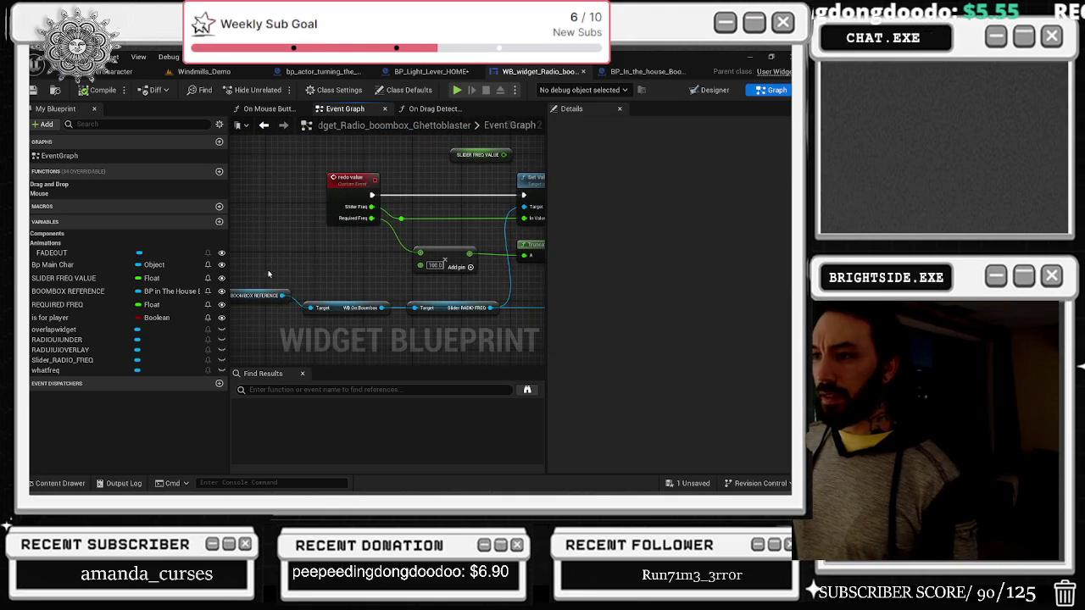
left_click_drag(316, 295, 455, 315)
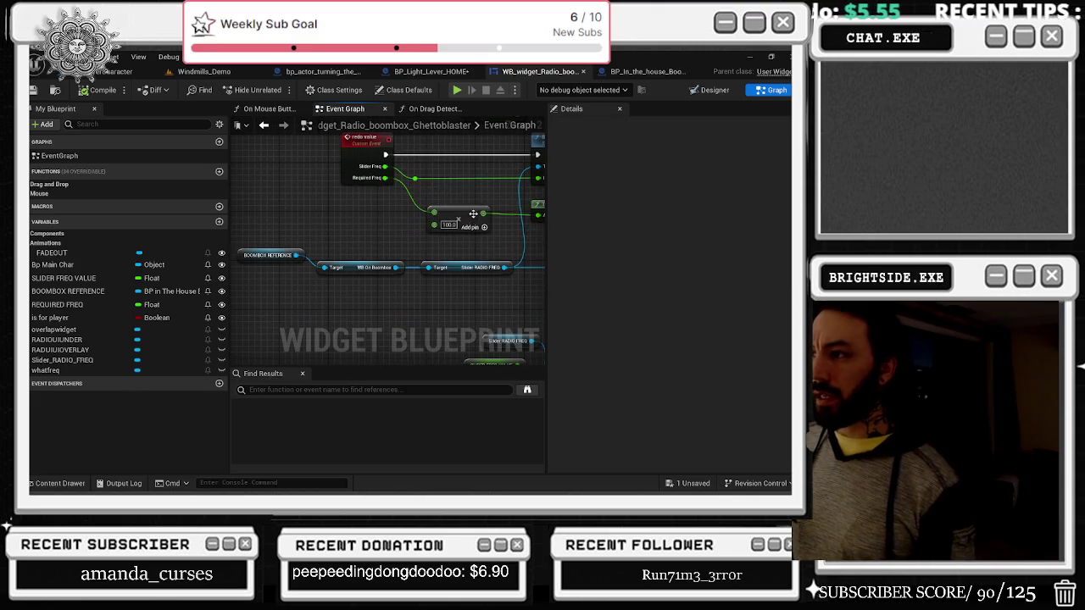
left_click(458, 254)
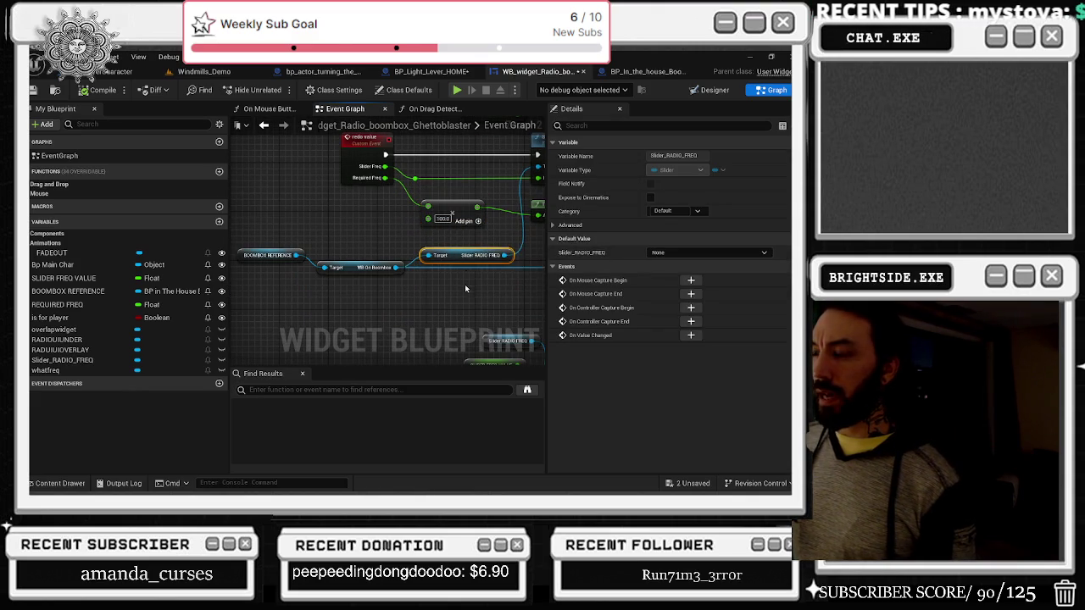
left_click(405, 277)
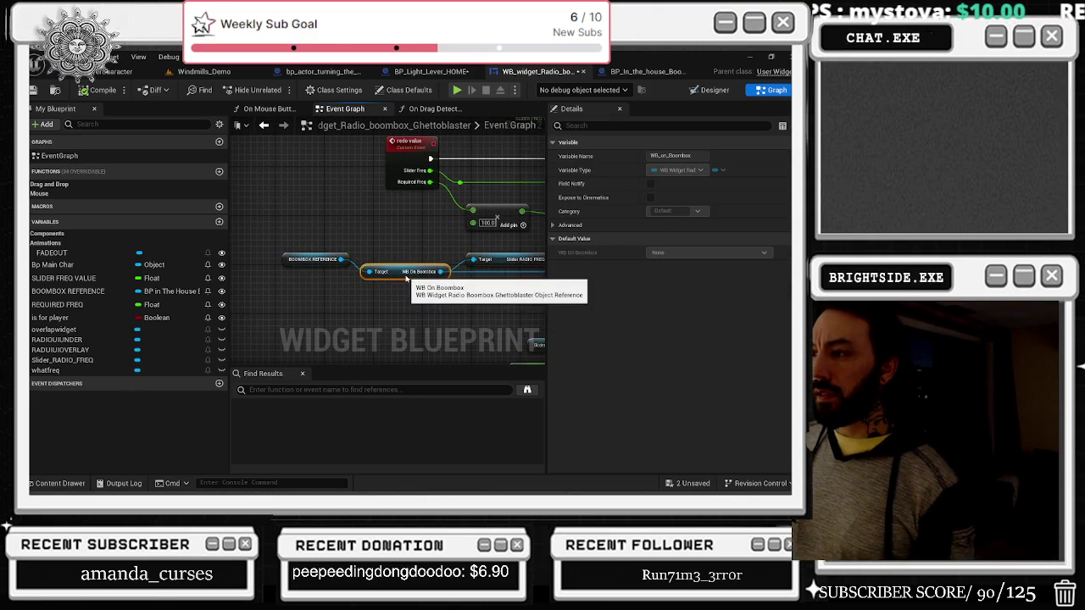
Step: Nudge the BOOMBOX REFERENCE node left, select the redo value event, and switch to the boombox blueprint
mouse_move(330, 277)
left_mouse_down()
mouse_move(312, 276)
mouse_move(325, 270)
left_mouse_up()
left_click(392, 270)
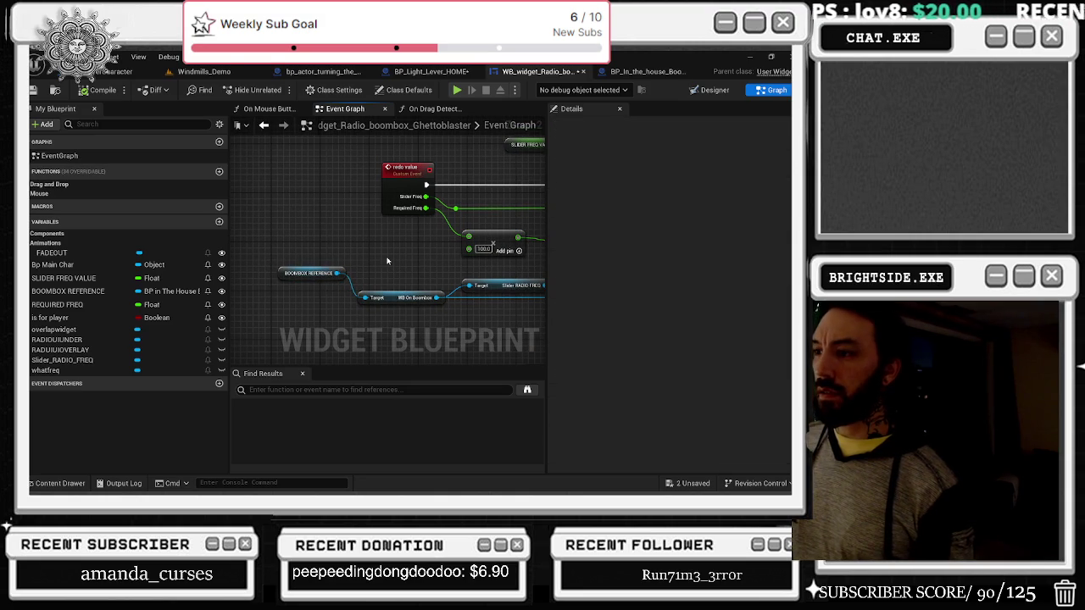
left_click(397, 170)
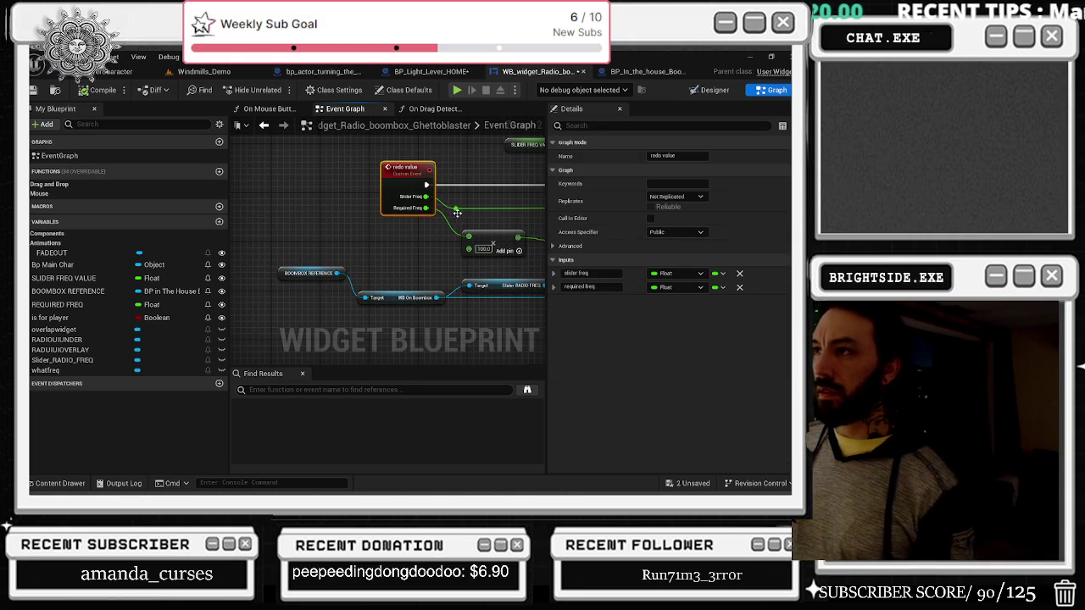
left_click(644, 71)
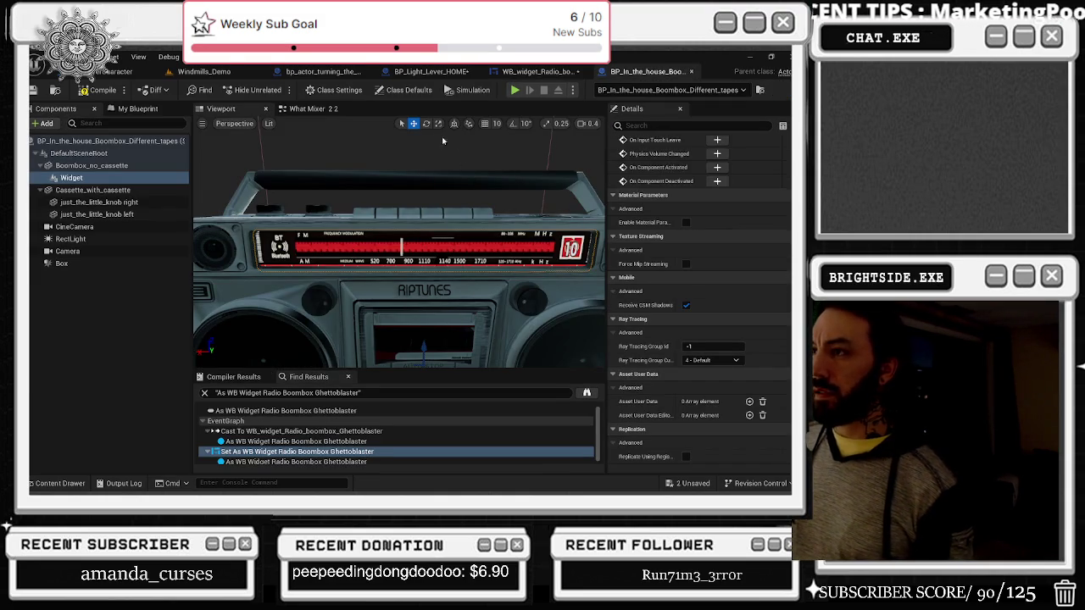
Step: Trace the What Mixer 2.2 graph through its Create Widget and Add to Viewport nodes
left_click(312, 113)
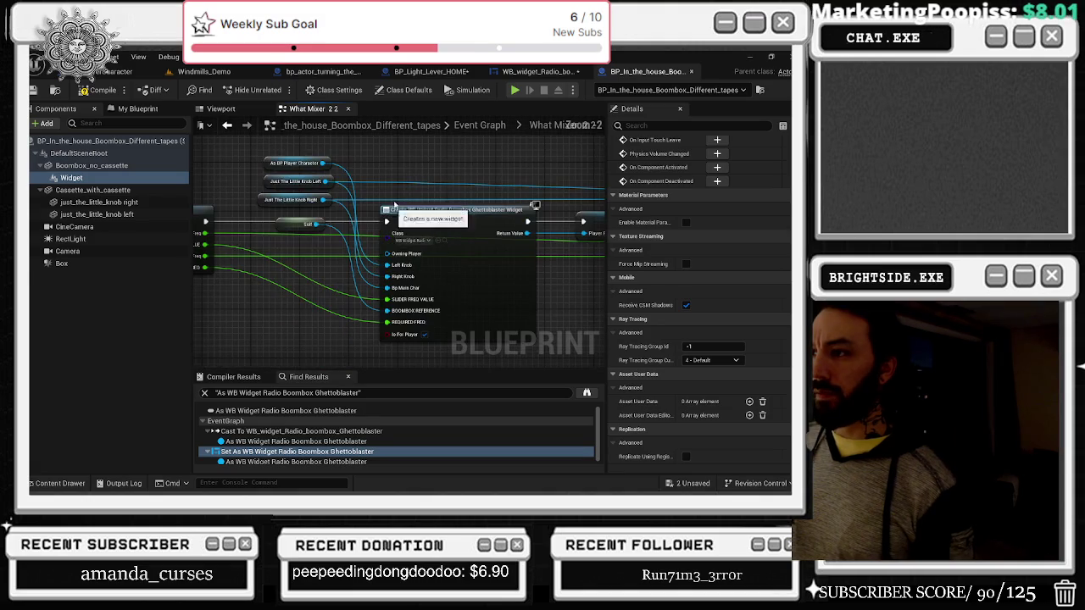
left_click_drag(464, 205, 453, 212)
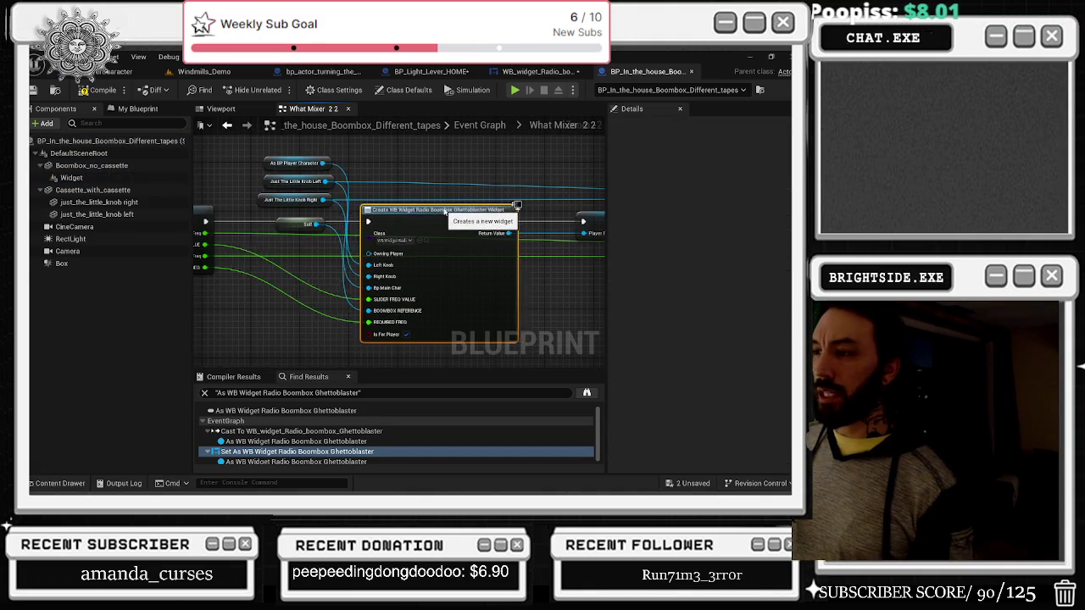
left_click_drag(268, 234, 366, 220)
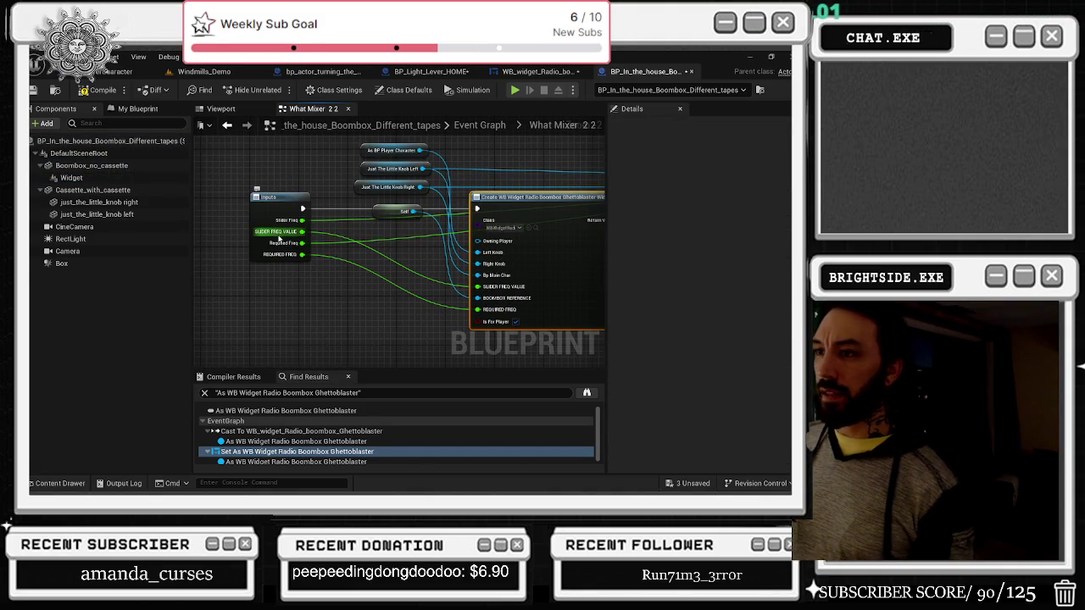
left_click_drag(363, 273, 381, 262)
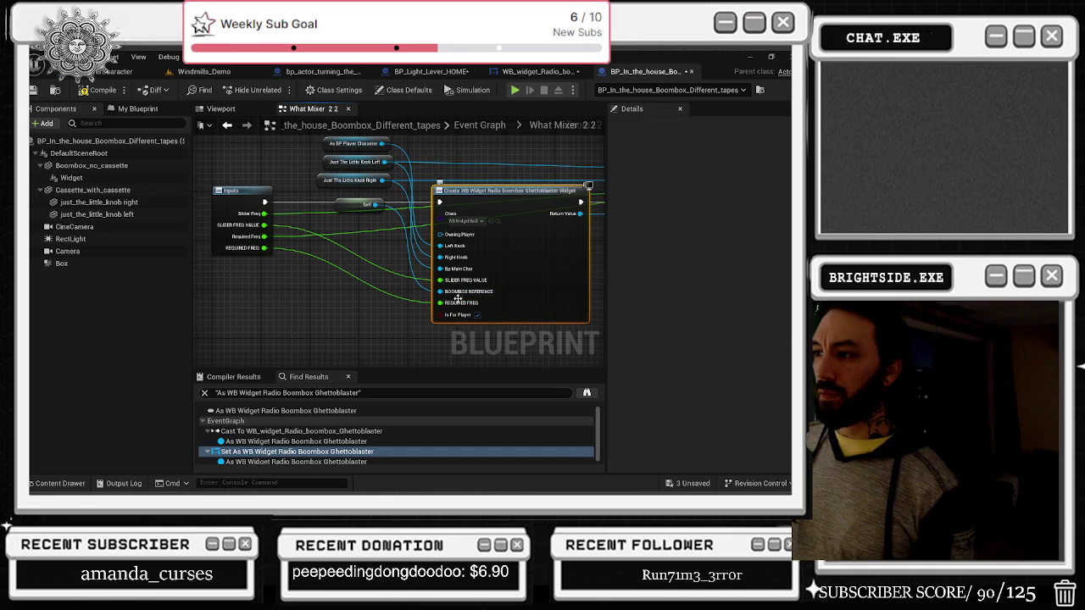
left_click_drag(557, 247, 369, 272)
left_click(485, 228)
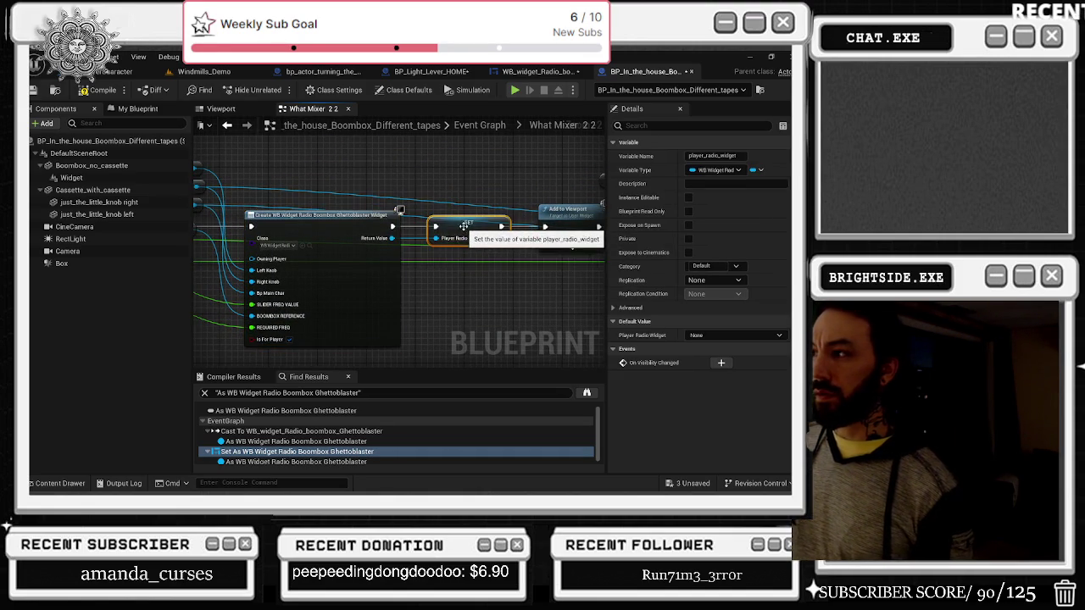
left_click_drag(436, 238, 295, 253)
left_click(432, 227)
mouse_move(499, 218)
left_mouse_down()
mouse_move(400, 245)
mouse_move(361, 208)
left_mouse_up()
Step: Move the WB On Boombox variable node up and to the left
left_click(400, 174)
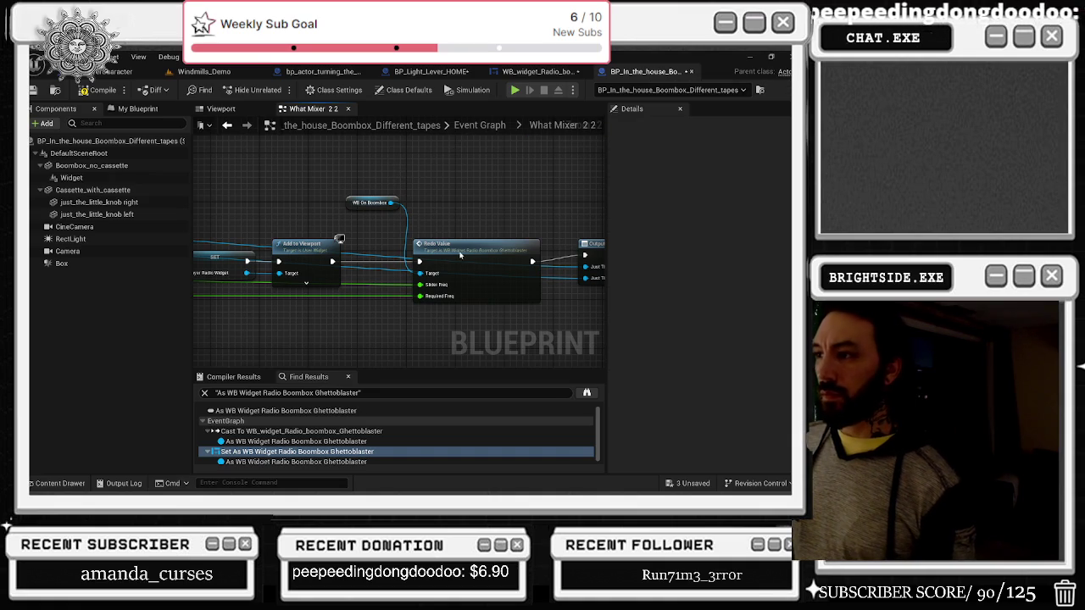
left_click_drag(459, 251, 446, 251)
left_click_drag(370, 203, 357, 195)
left_click(431, 189)
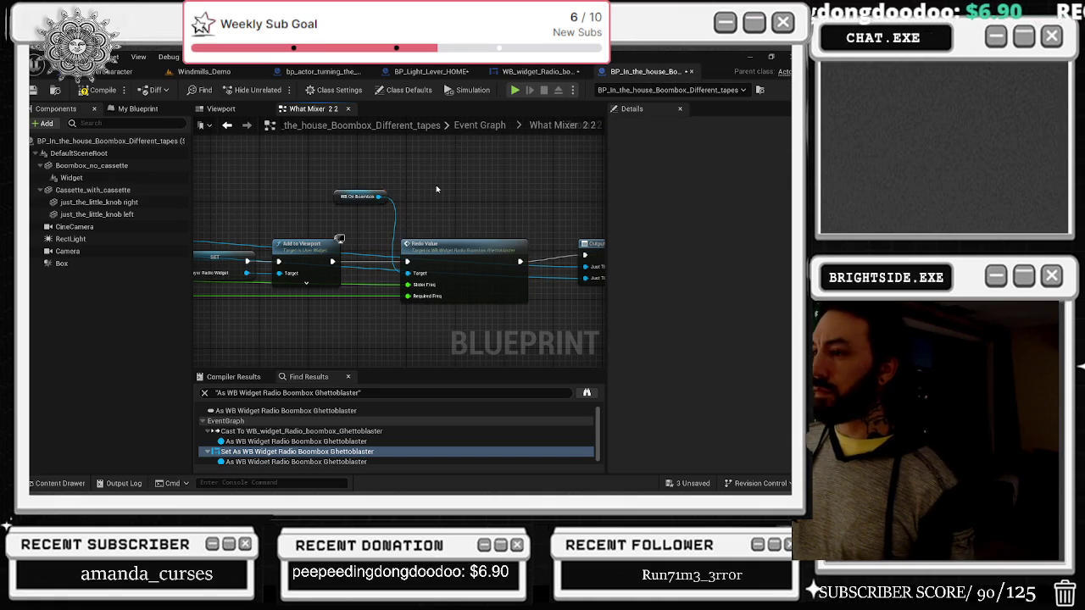
left_click_drag(432, 189, 355, 200)
Step: Reposition the Redo Value and Outputs nodes, then open redo value in the radio widget blueprint
left_click(540, 259)
scroll(529, 246, "down", 1)
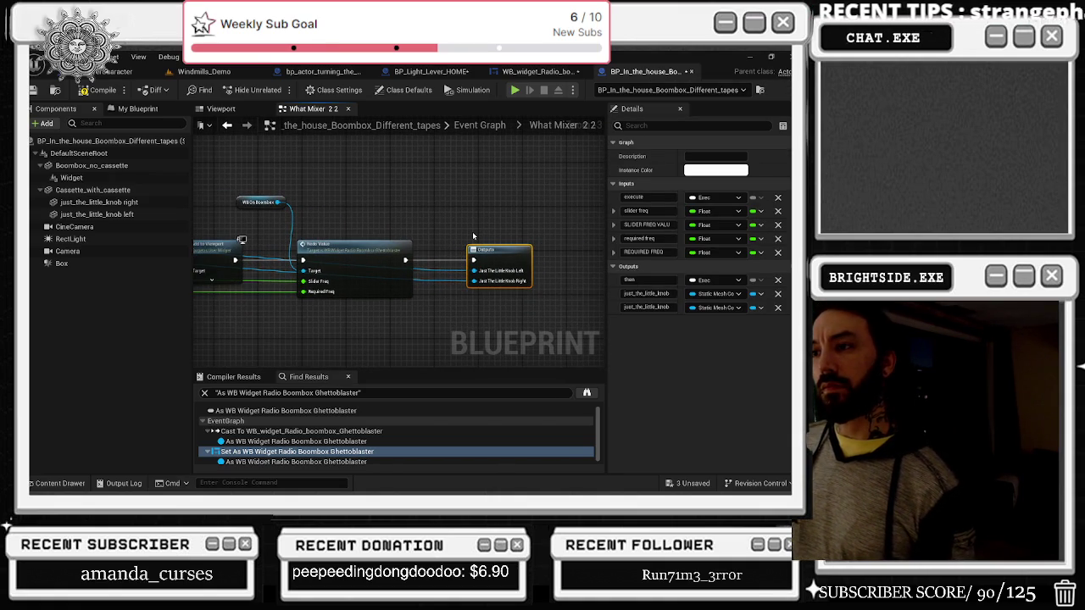
left_click(364, 270, "ctrl")
left_click_drag(363, 270, 489, 270)
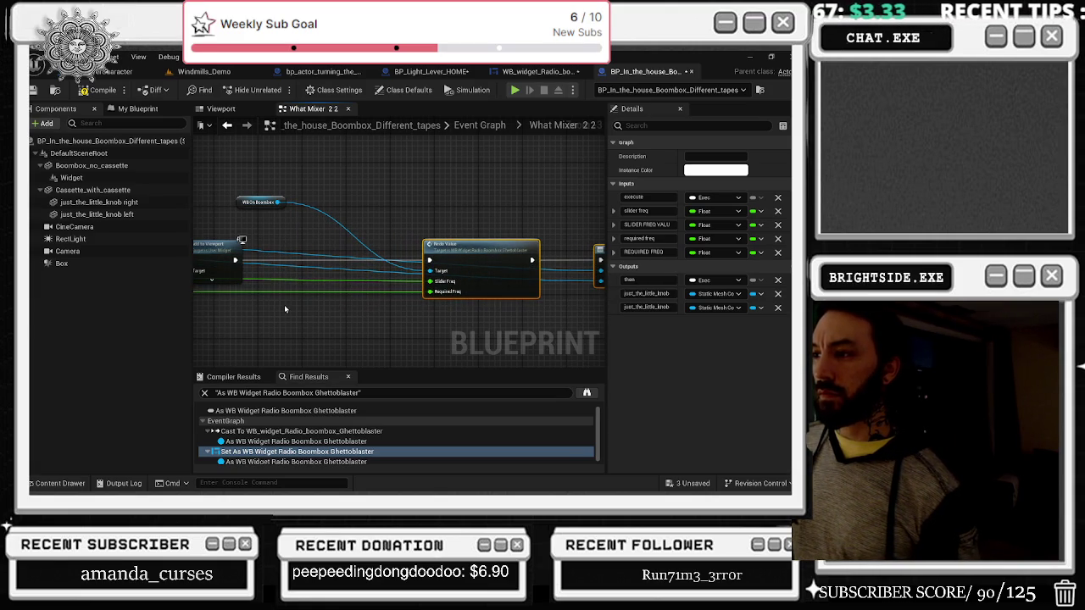
left_click_drag(428, 255, 329, 255)
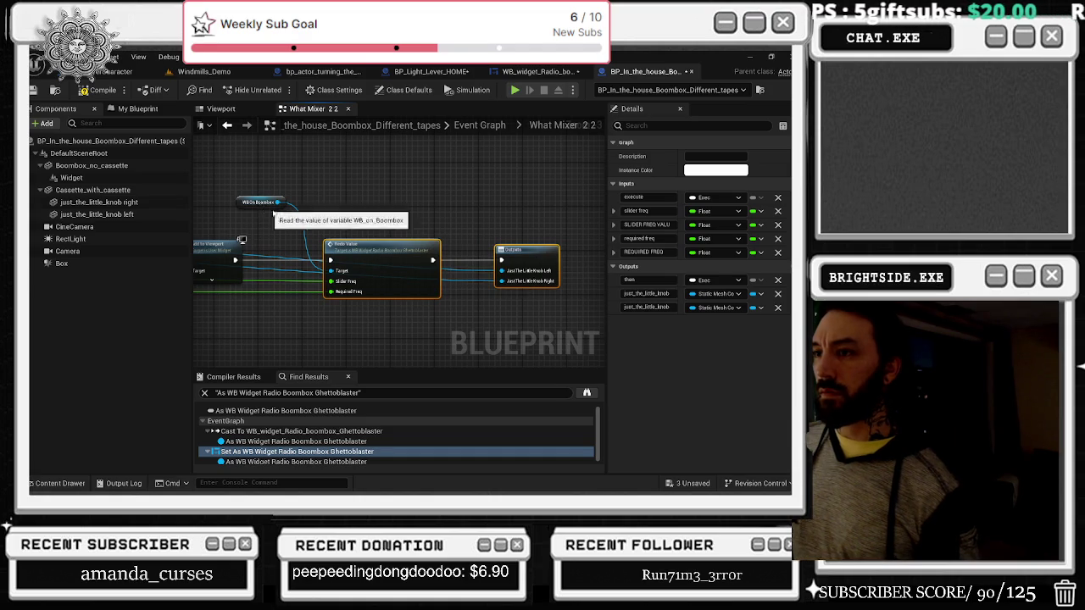
left_click_drag(261, 203, 285, 213)
double_click(362, 257)
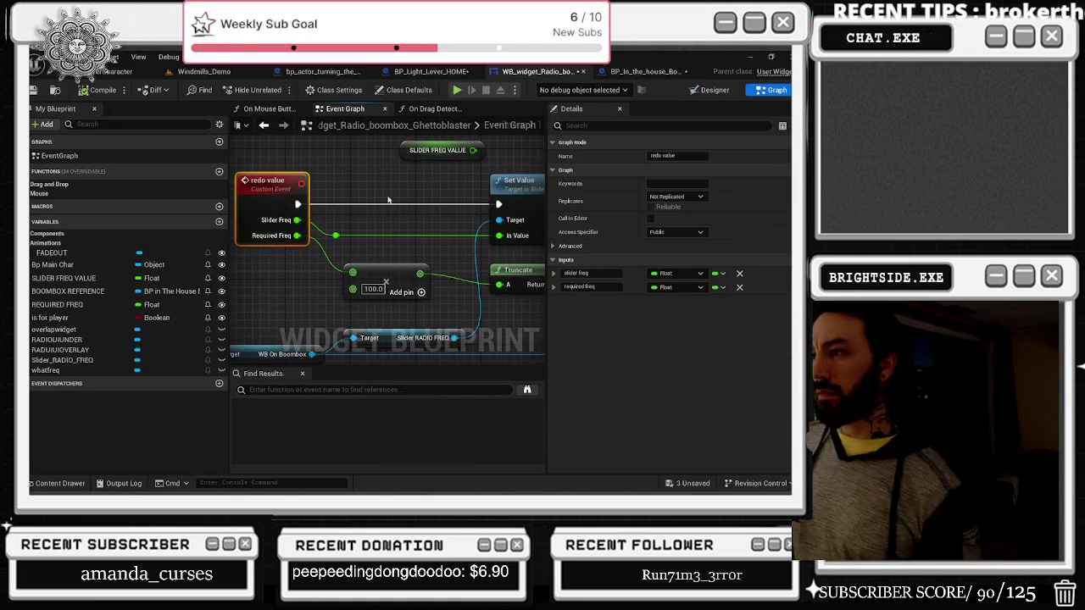
scroll(406, 213, "down", 3)
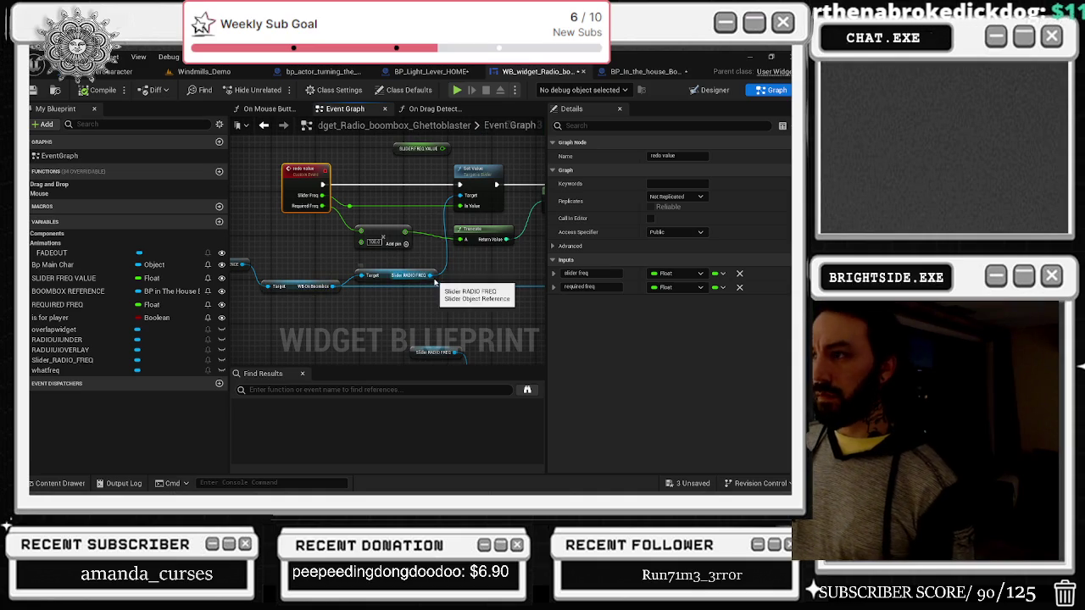
scroll(438, 271, "down", 2)
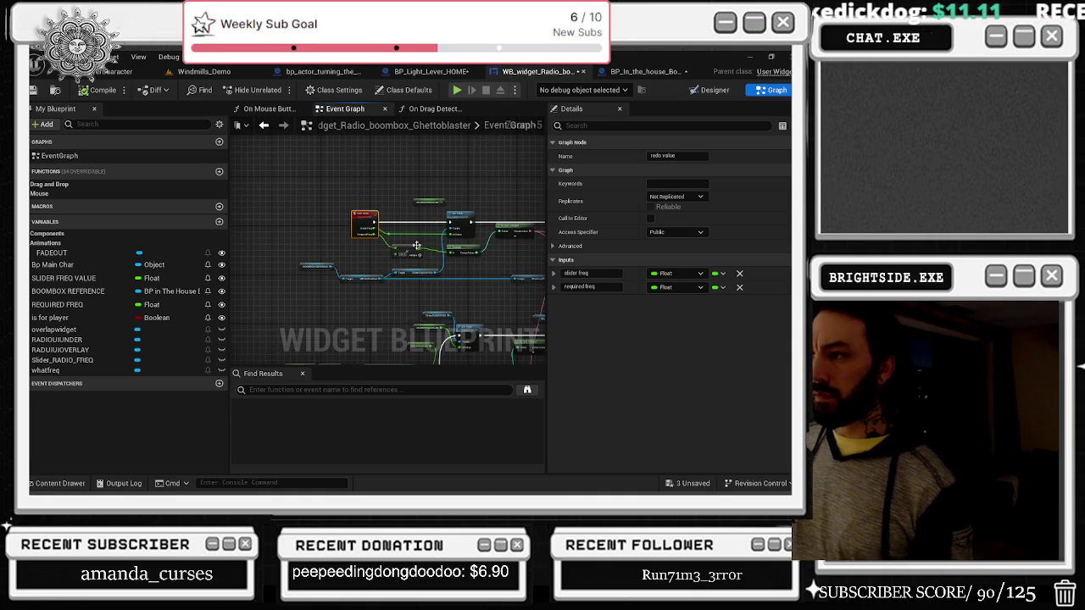
scroll(418, 252, "up", 2)
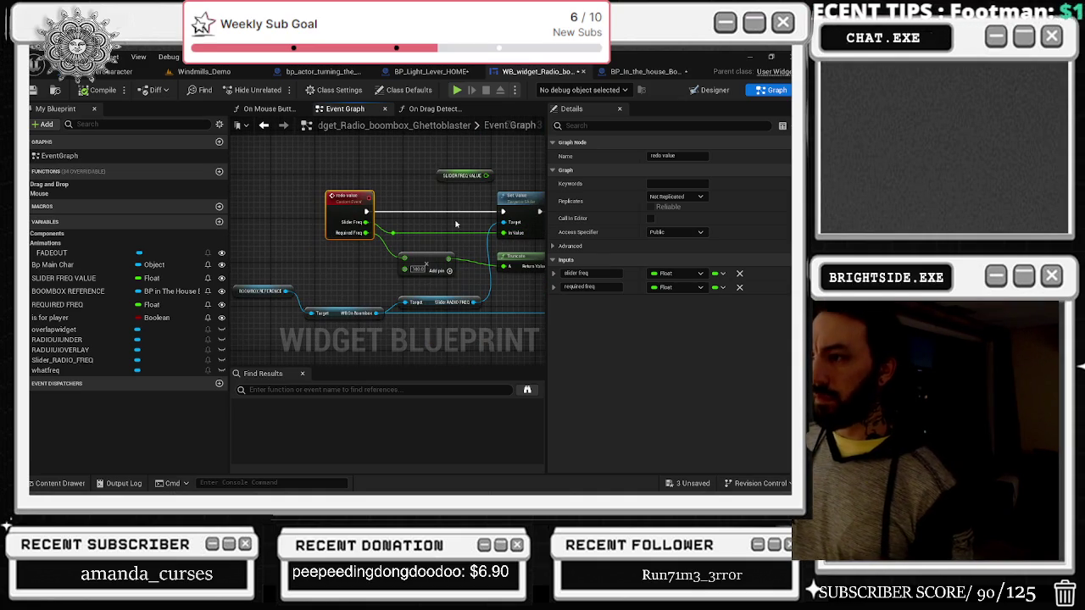
left_click_drag(410, 306, 427, 308)
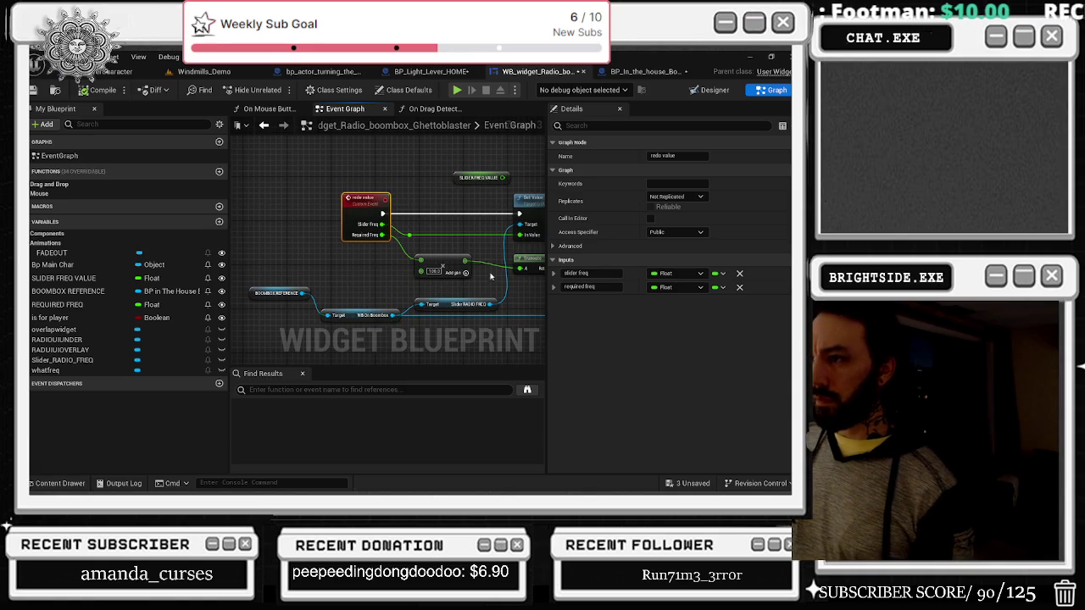
left_click_drag(486, 277, 453, 257)
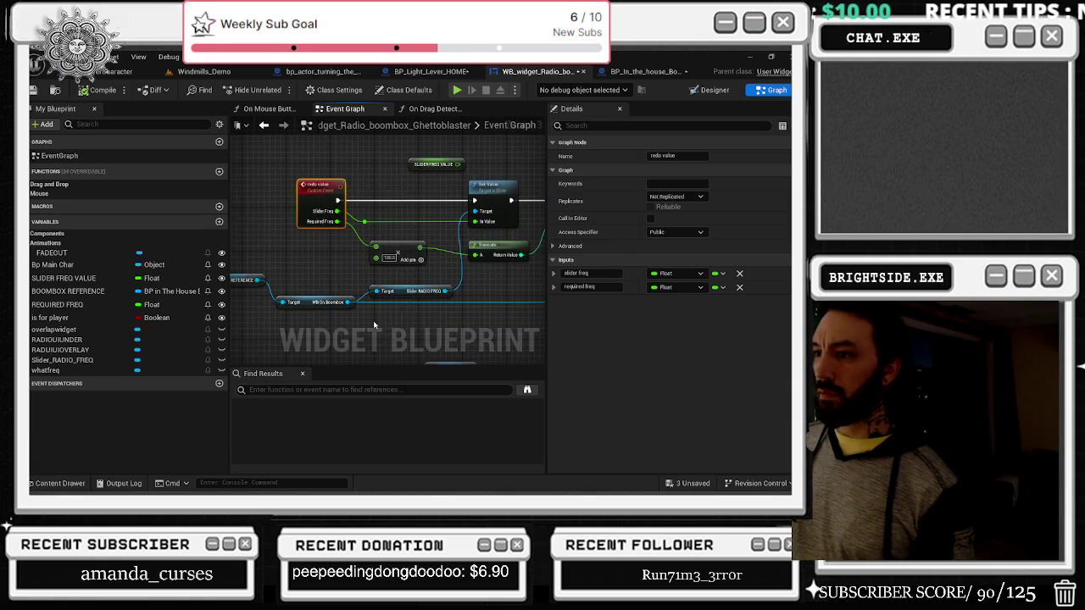
left_click_drag(363, 331, 414, 330)
left_click(287, 279)
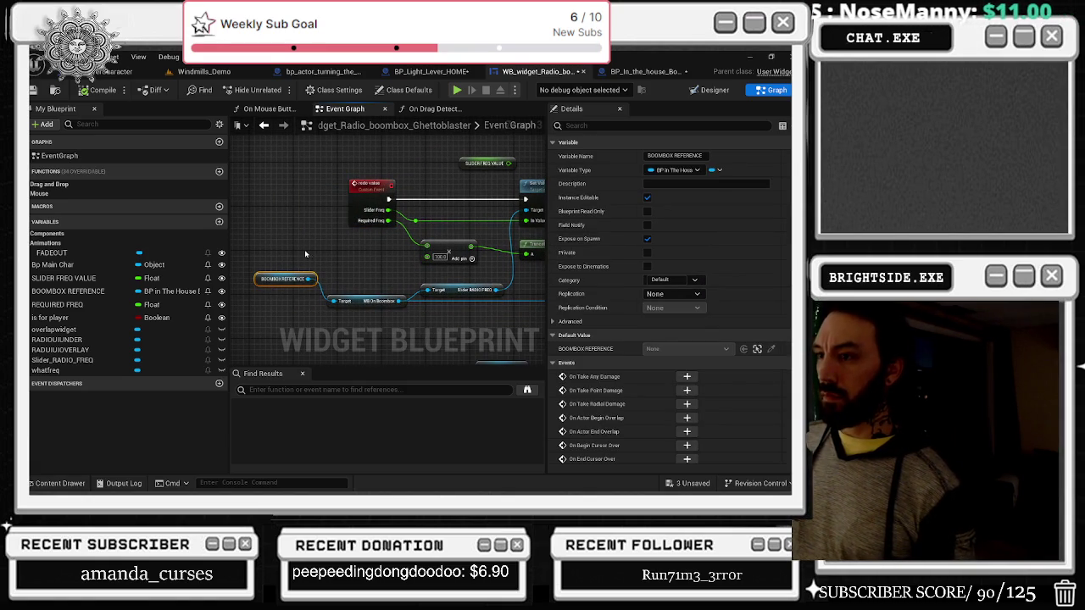
left_click(308, 255)
left_click_drag(464, 289, 406, 281)
left_click(407, 281)
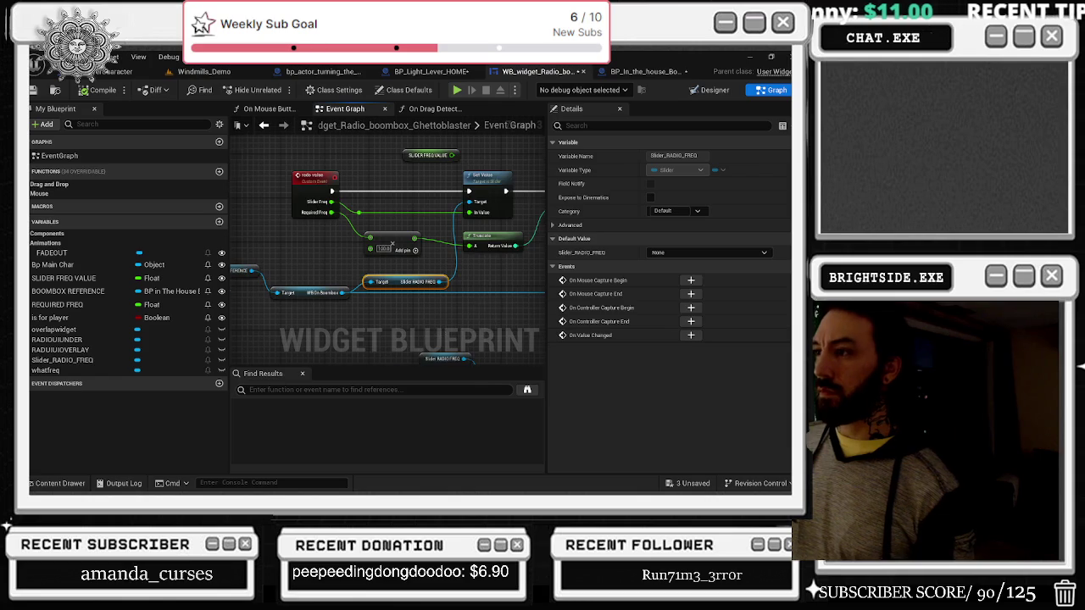
left_click_drag(480, 301, 423, 304)
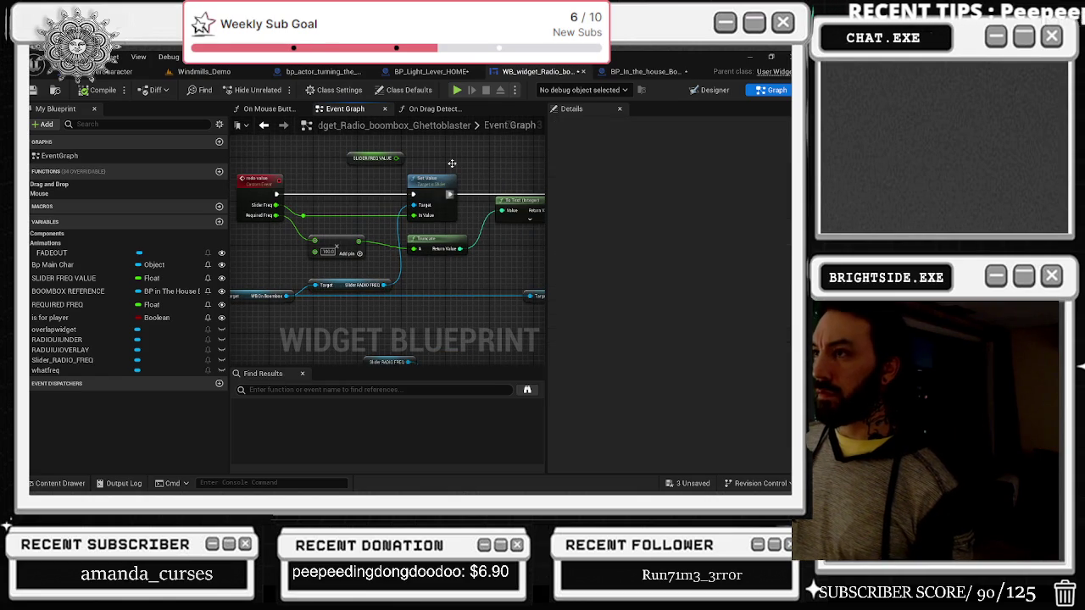
left_click(262, 107)
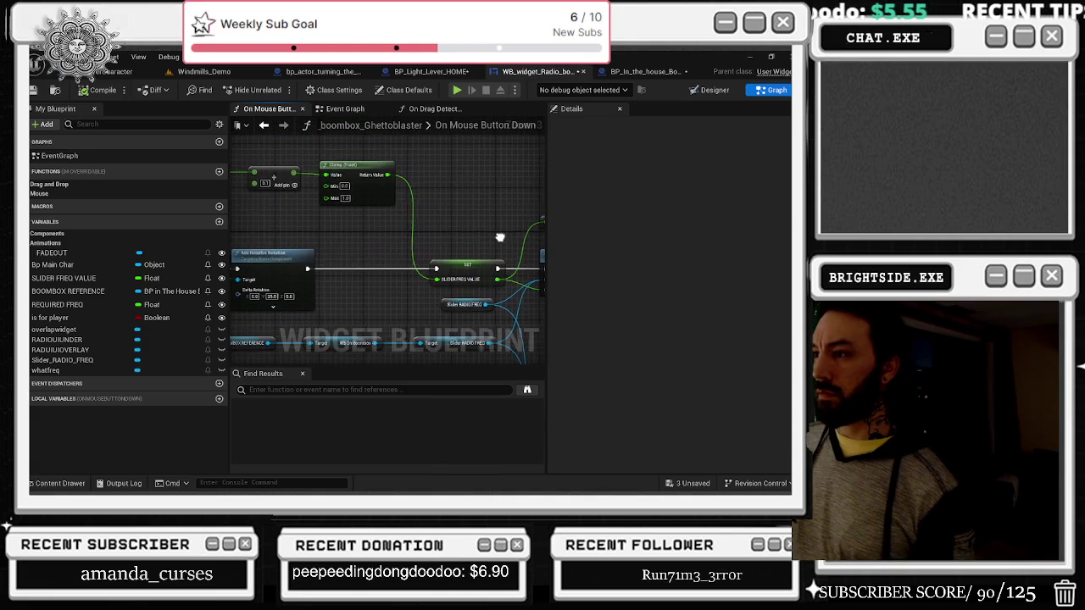
mouse_move(253, 187)
left_mouse_down()
mouse_move(412, 156)
mouse_move(419, 169)
left_mouse_up()
left_click(475, 191)
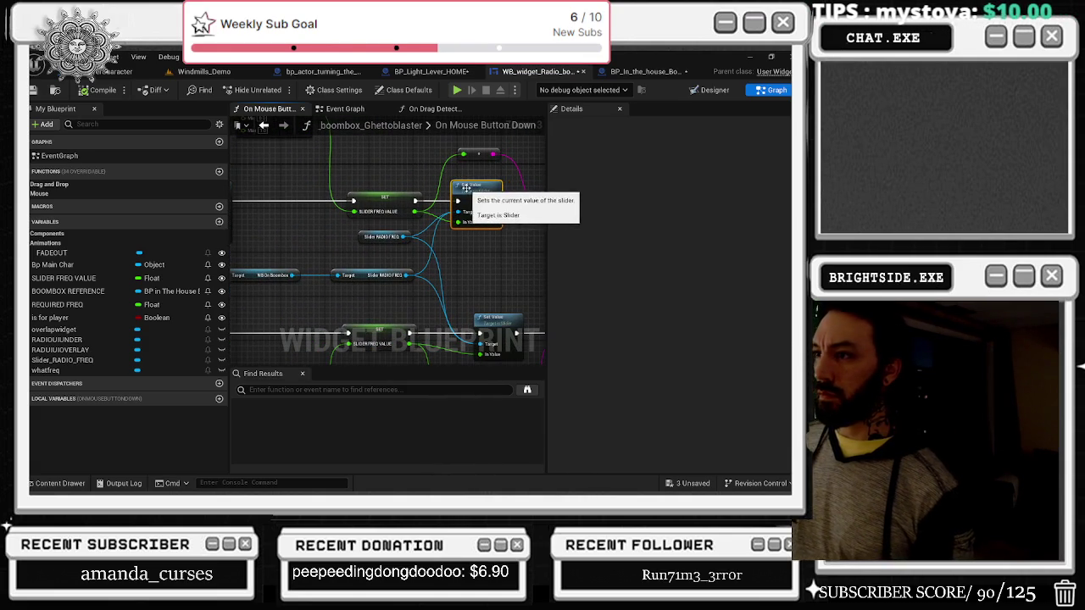
left_click_drag(471, 195, 481, 217)
left_click_drag(356, 208, 465, 254)
left_click(347, 110)
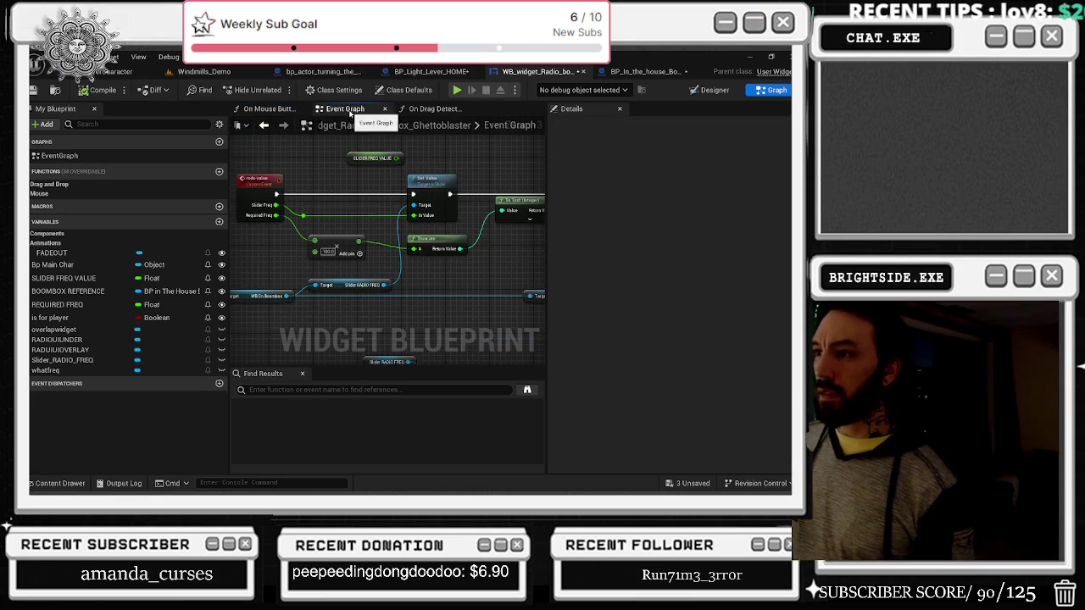
left_click_drag(360, 160, 477, 225)
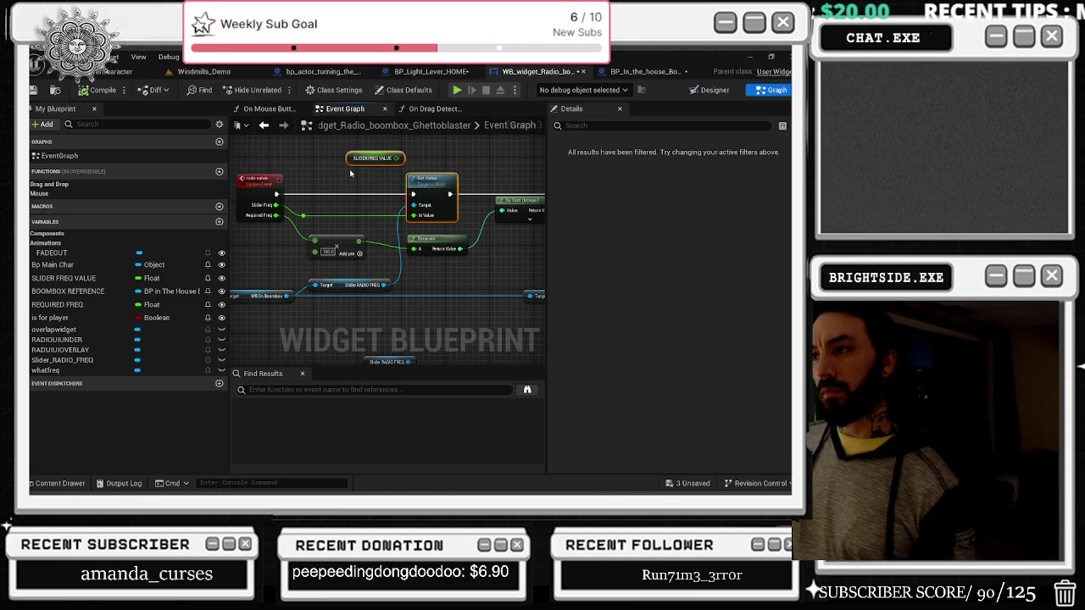
left_click_drag(364, 170, 523, 177)
left_click(349, 195)
left_click_drag(428, 169, 324, 166)
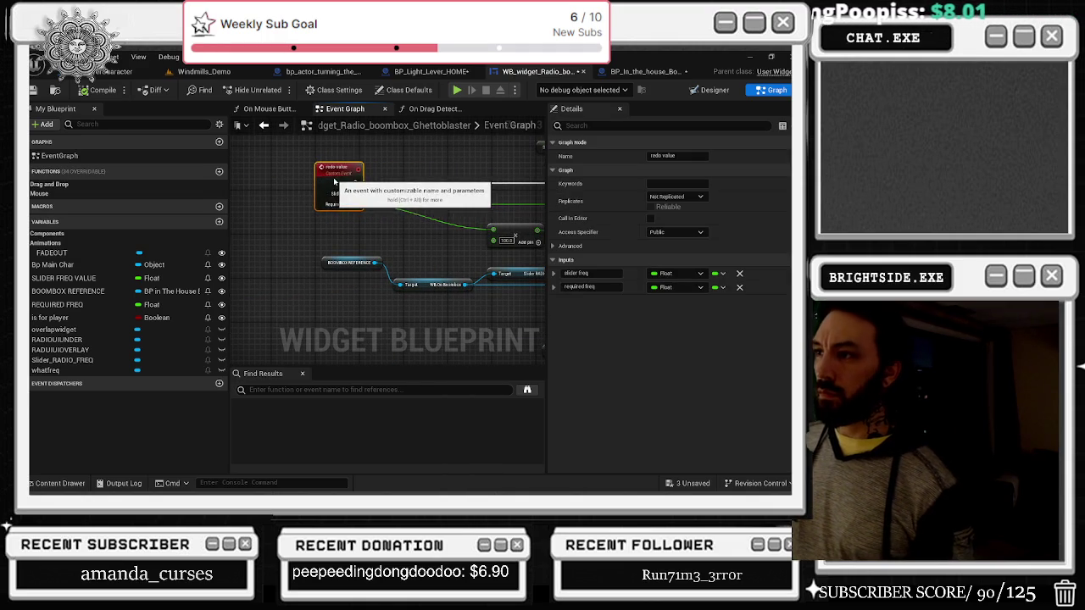
mouse_move(424, 171)
left_mouse_down()
mouse_move(284, 204)
mouse_move(305, 196)
mouse_move(221, 182)
left_mouse_up()
scroll(323, 260, "down", 5)
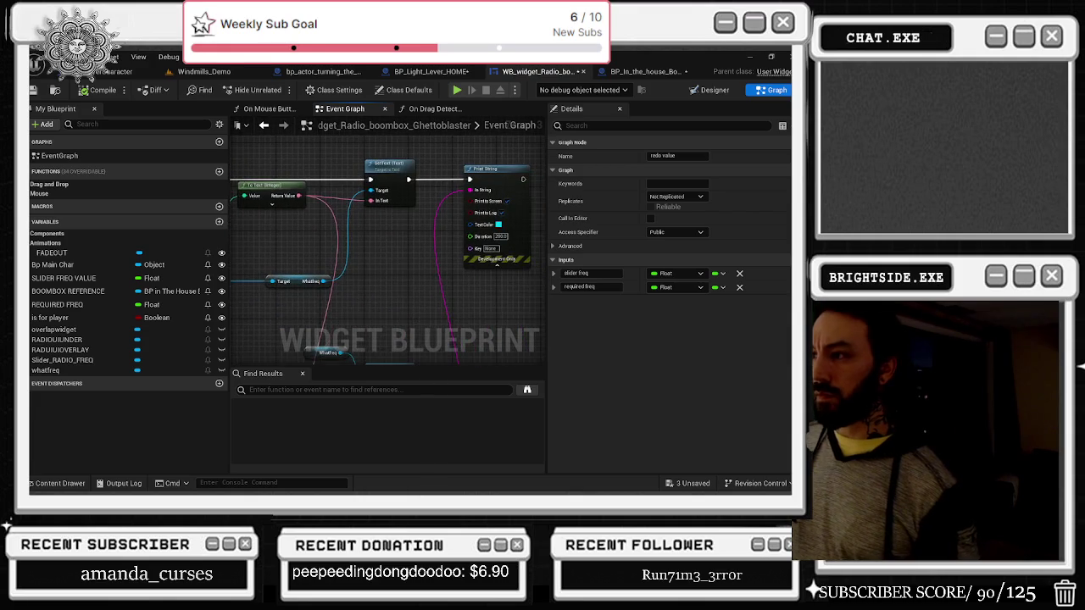
left_click_drag(323, 261, 426, 253)
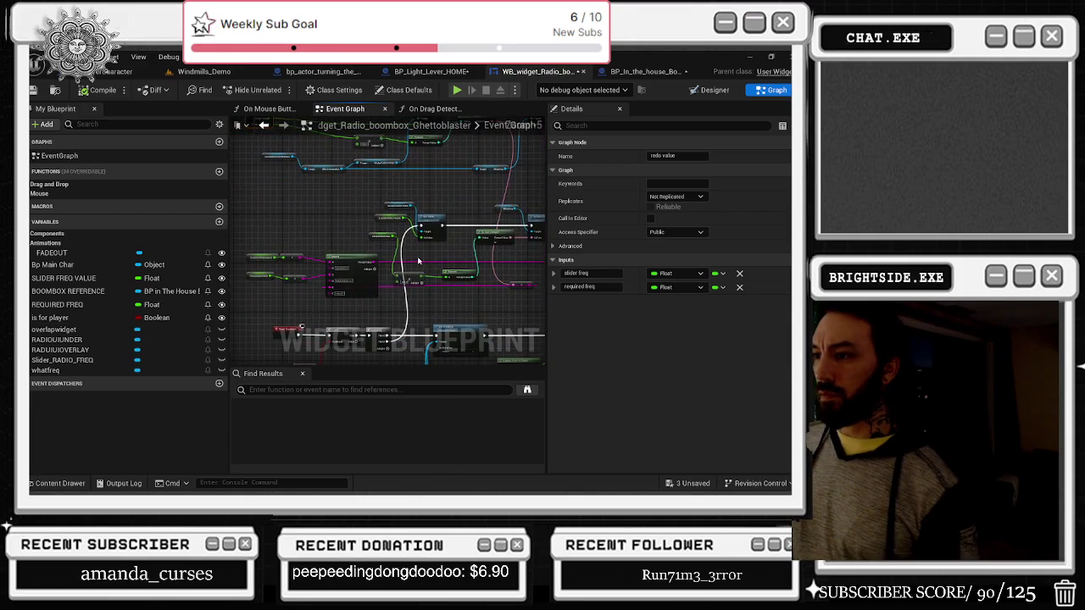
mouse_move(411, 295)
left_mouse_down()
mouse_move(525, 272)
mouse_move(496, 362)
left_mouse_up()
left_click_drag(419, 223, 350, 284)
scroll(402, 275, "up", 2)
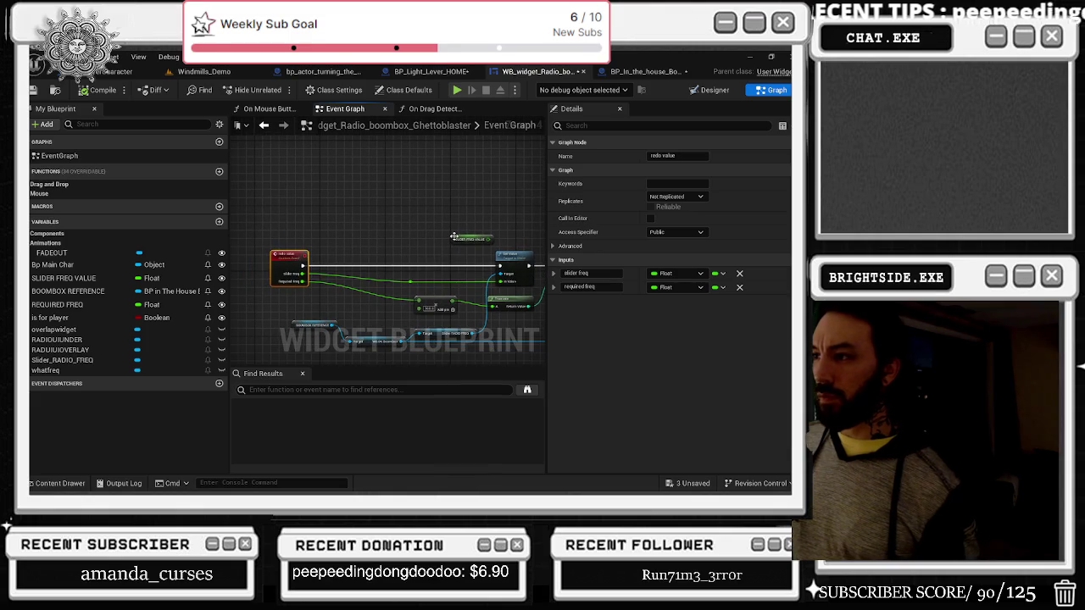
left_click_drag(454, 243, 332, 247)
Step: Add a Slider RADIO FREQ getter plus SET SLIDER FREQ VALUE and SET REQUIRED FREQ setters side by side
scroll(347, 248, "up", 2)
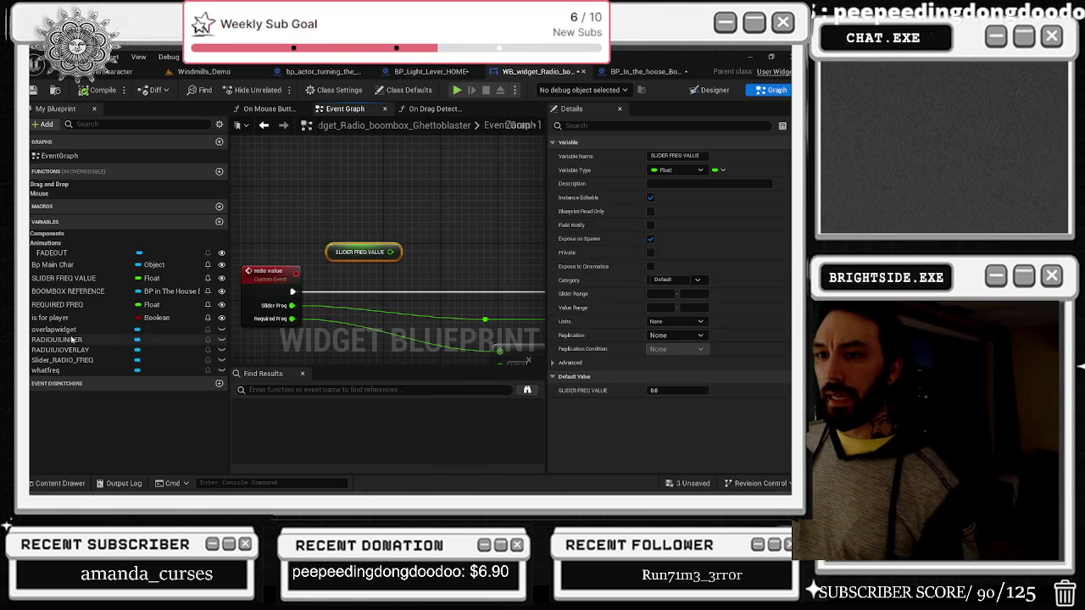
left_click_drag(61, 360, 339, 195)
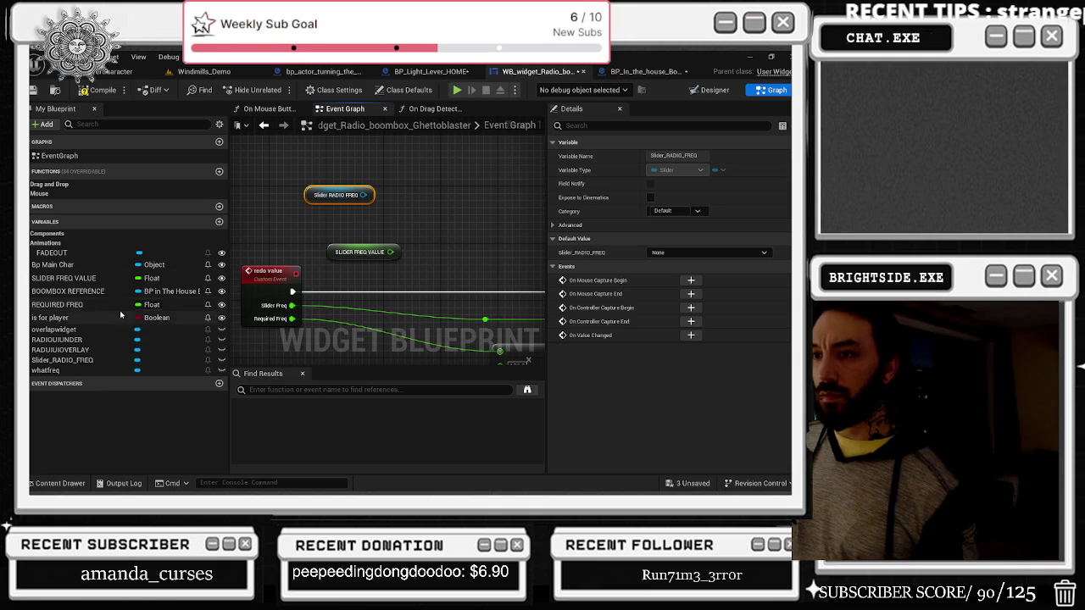
mouse_move(57, 304)
left_mouse_down()
mouse_move(94, 304)
mouse_move(428, 196)
left_mouse_up()
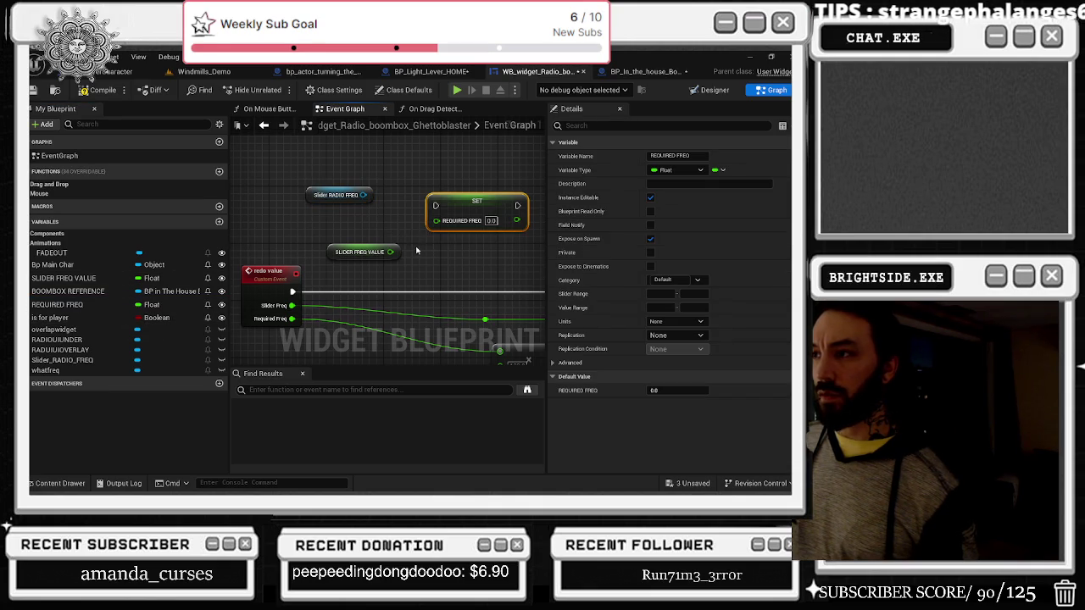
mouse_move(67, 282)
left_mouse_down()
mouse_move(255, 246)
mouse_move(279, 225)
mouse_move(316, 299)
left_mouse_up()
left_click(397, 272)
left_click_drag(381, 183, 381, 260)
Step: Shift the redo value event and both setters left together and nudge the Delay node into place
left_click_drag(382, 212, 475, 214)
left_click(377, 270)
mouse_move(508, 270)
left_mouse_down()
mouse_move(348, 244)
mouse_move(475, 248)
left_mouse_up()
left_click_drag(359, 195, 509, 280)
left_click_drag(500, 243, 392, 240)
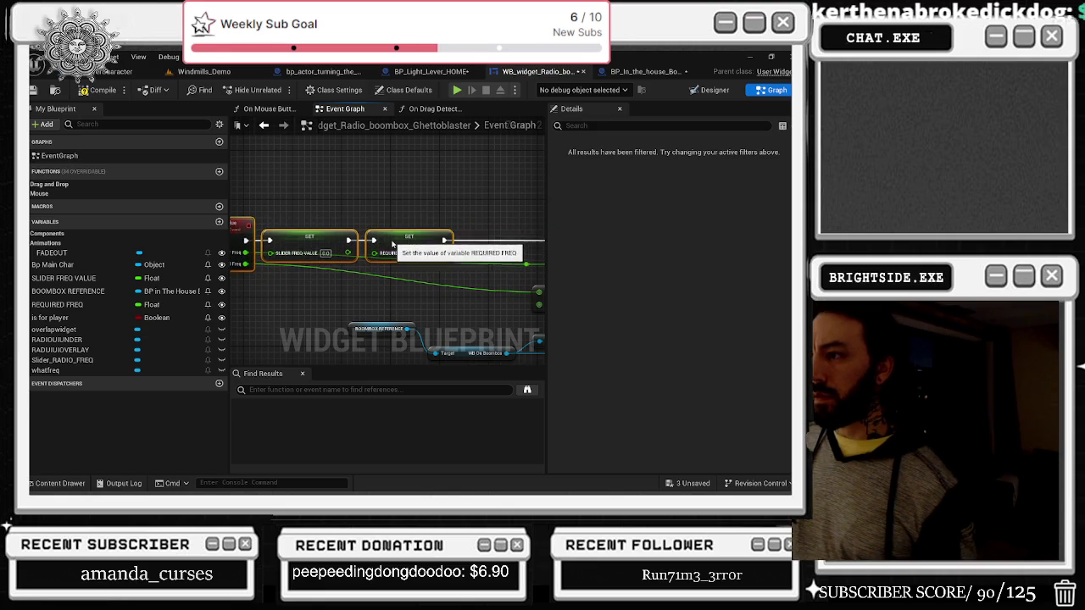
left_click(481, 230)
left_click_drag(488, 210, 390, 212)
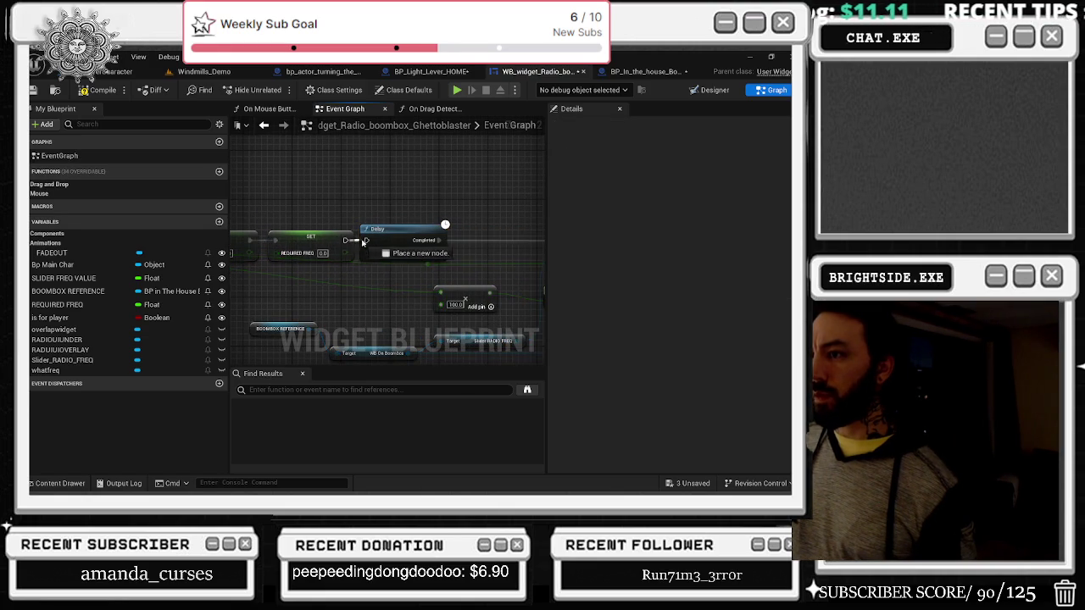
left_click_drag(414, 248, 427, 248)
left_click_drag(254, 285, 331, 265)
Step: Wire Required Freq into the setter, then review the SetText, To Text and Print String nodes
left_click_drag(266, 252, 465, 253)
mouse_move(268, 259)
left_mouse_down()
mouse_move(417, 279)
mouse_move(369, 252)
mouse_move(273, 260)
mouse_move(464, 250)
mouse_move(395, 247)
mouse_move(291, 269)
mouse_move(262, 251)
mouse_move(320, 253)
left_mouse_up()
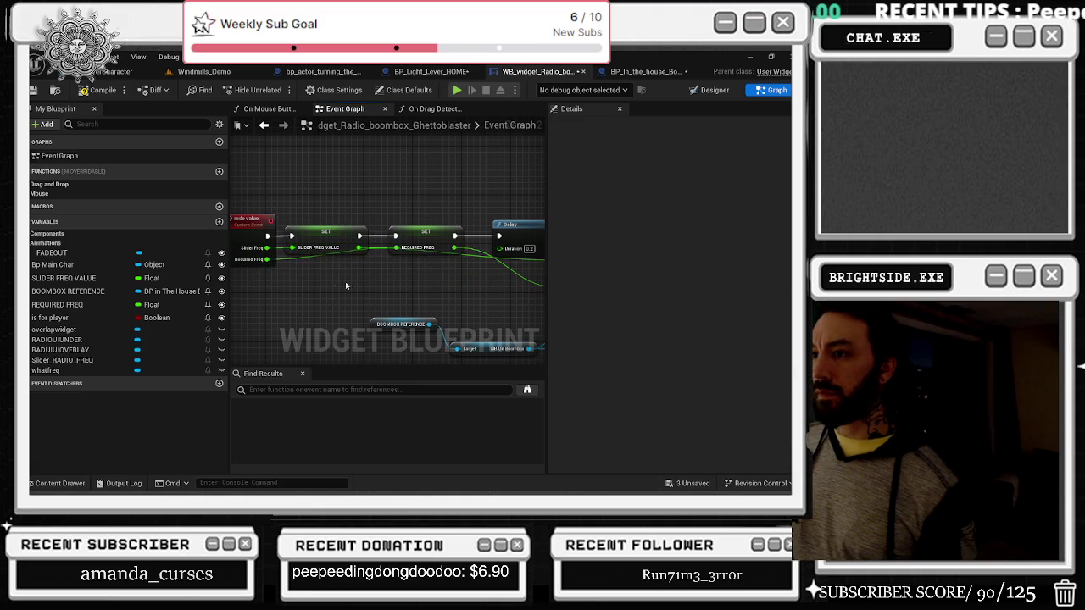
left_click_drag(275, 196, 440, 123)
left_click_drag(418, 169, 337, 184)
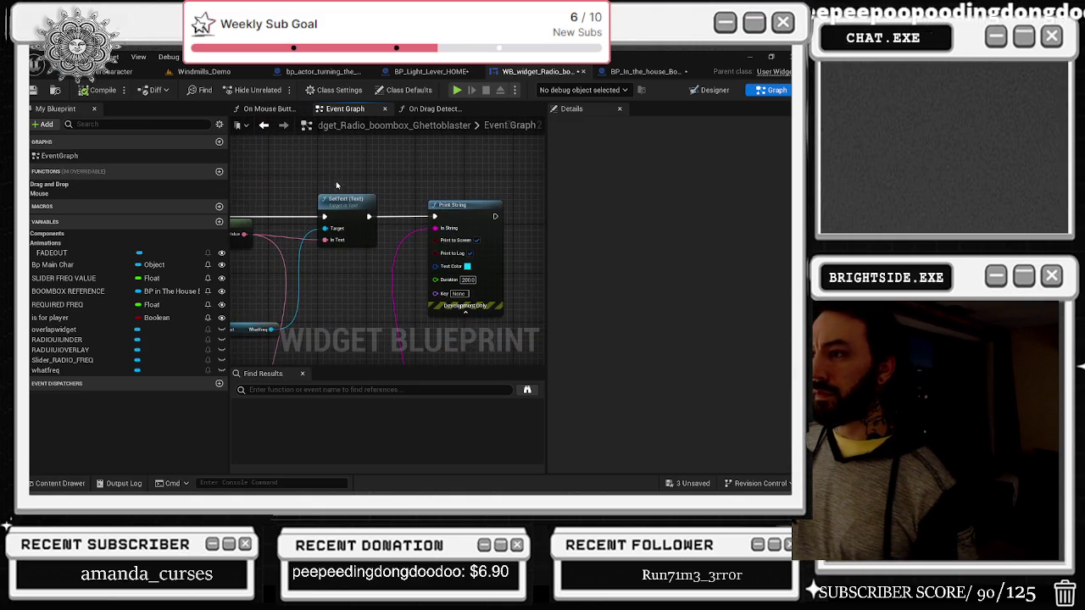
left_click(437, 110)
left_click(350, 109)
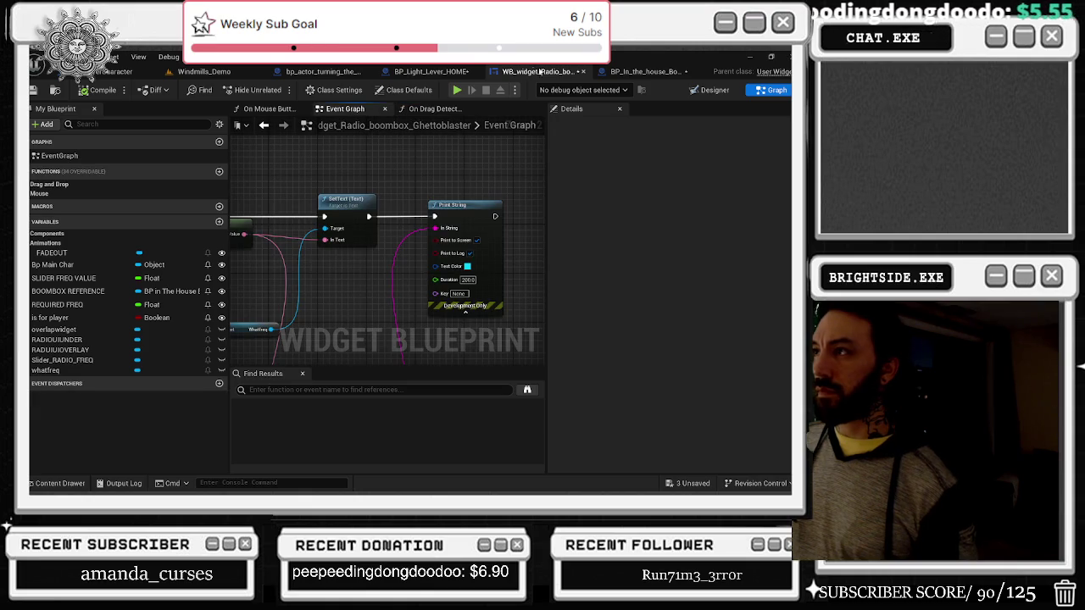
Step: In the boombox's What Mixer graph, select the WB On Boombox and radio value nodes and place a Delay
left_click(641, 72)
mouse_move(361, 231)
left_mouse_down()
mouse_move(499, 214)
mouse_move(358, 218)
left_mouse_up()
left_click_drag(237, 165, 426, 293)
left_click_drag(399, 239, 484, 246)
left_click(258, 243)
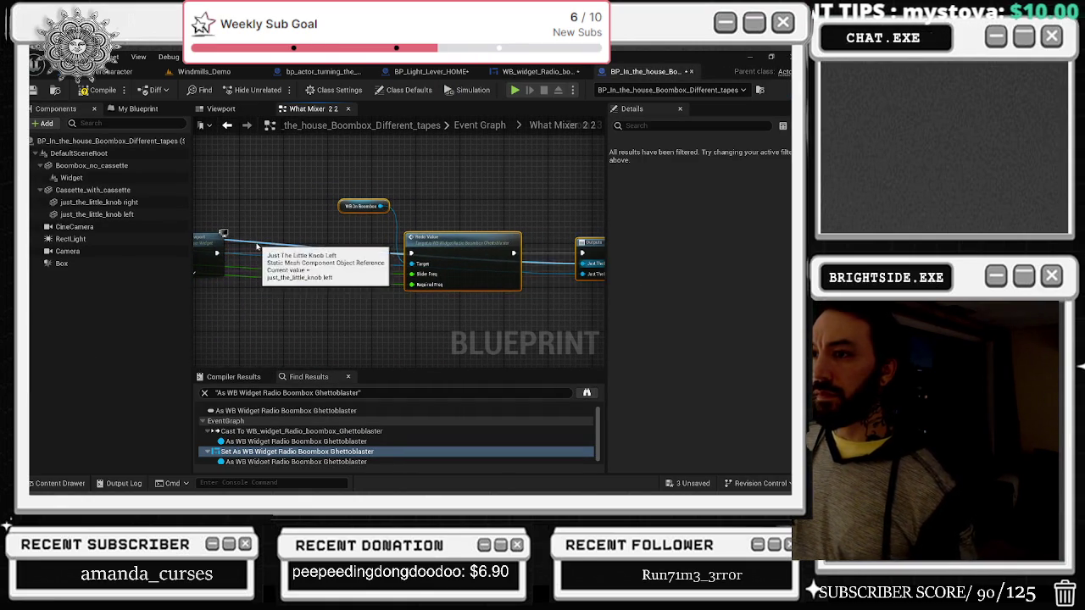
Step: Wire the Delay into What Mixer 2.2's execution chain and move that collapsed node right
mouse_move(262, 252)
left_mouse_down()
mouse_move(219, 253)
mouse_move(263, 253)
left_mouse_up()
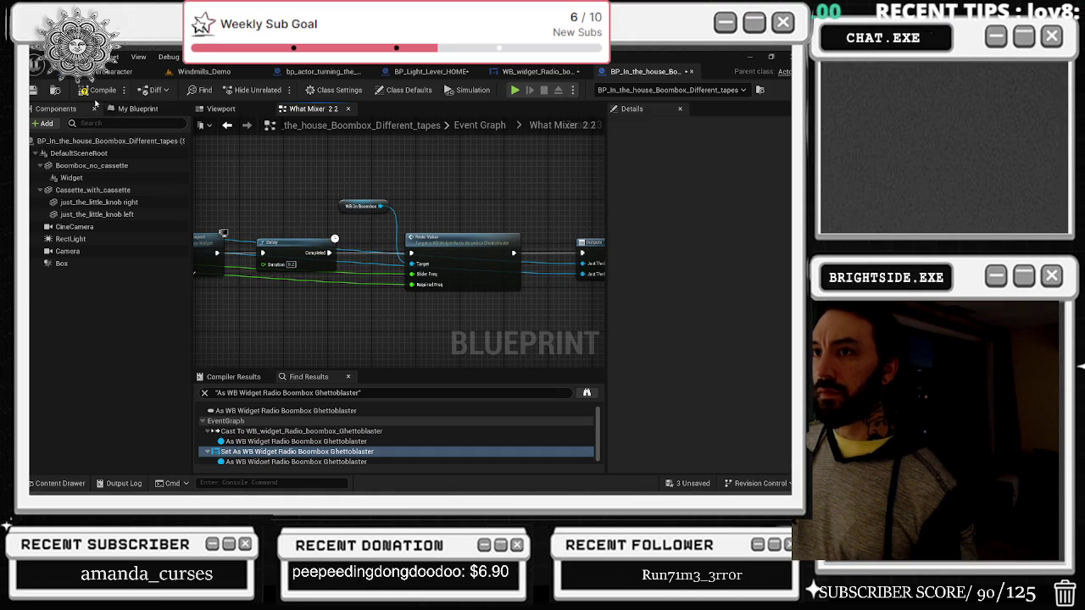
left_click_drag(268, 240, 412, 264)
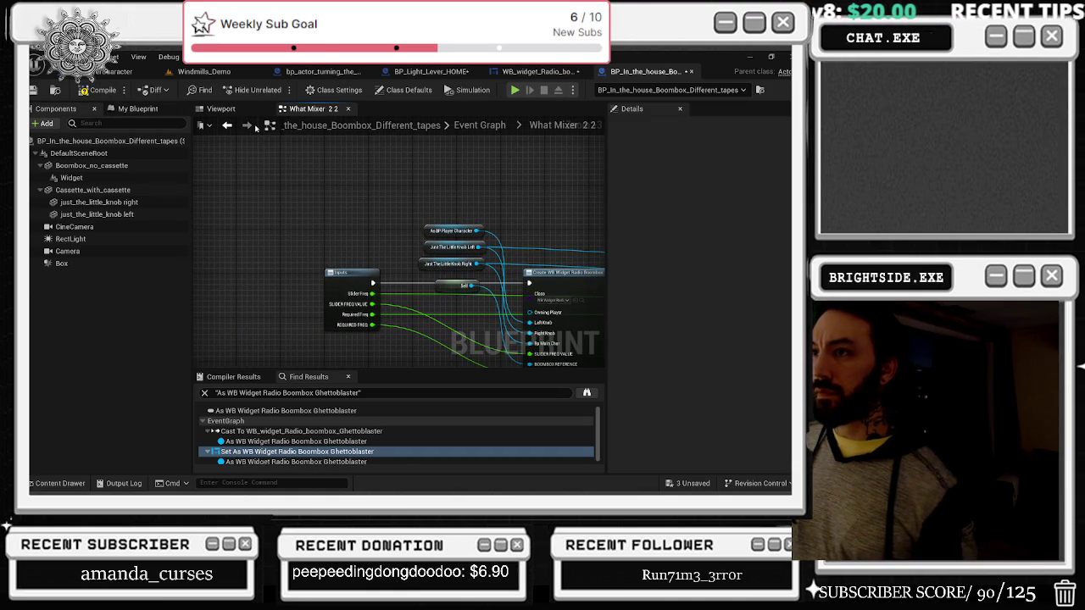
left_click(228, 125)
left_click_drag(438, 252, 602, 254)
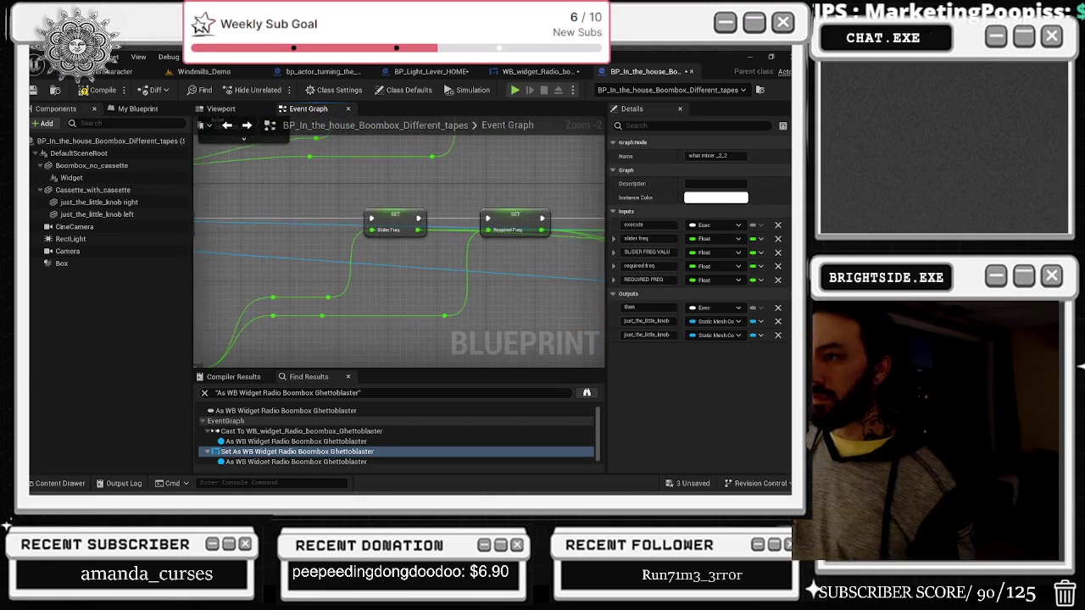
Step: Inside the collapsed What Mixer 2 graph, add a Delay before the radio value call
scroll(460, 318, "down", 1)
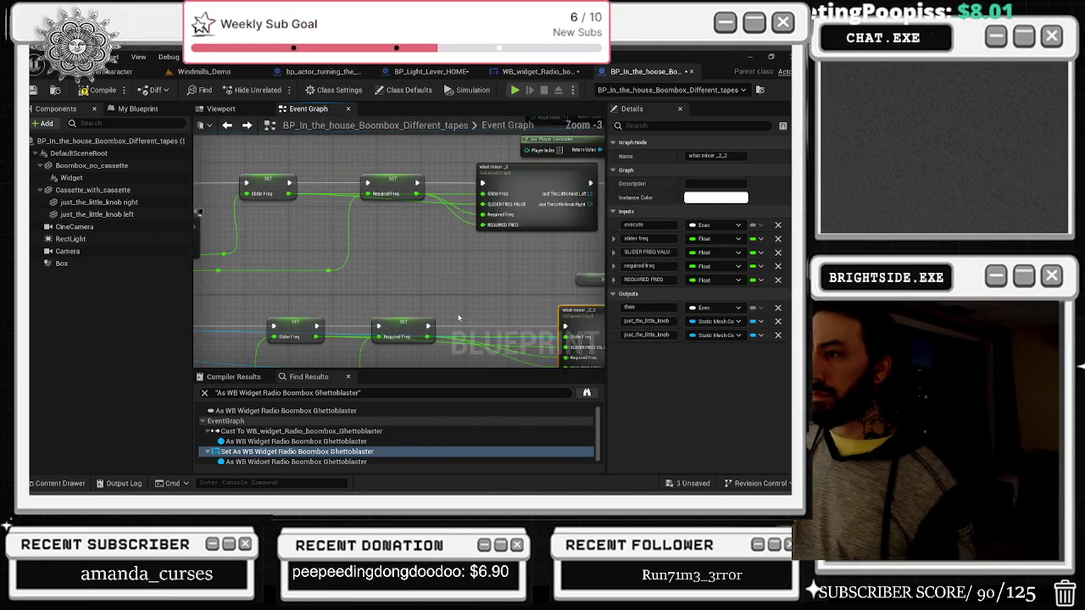
left_click_drag(461, 318, 348, 228)
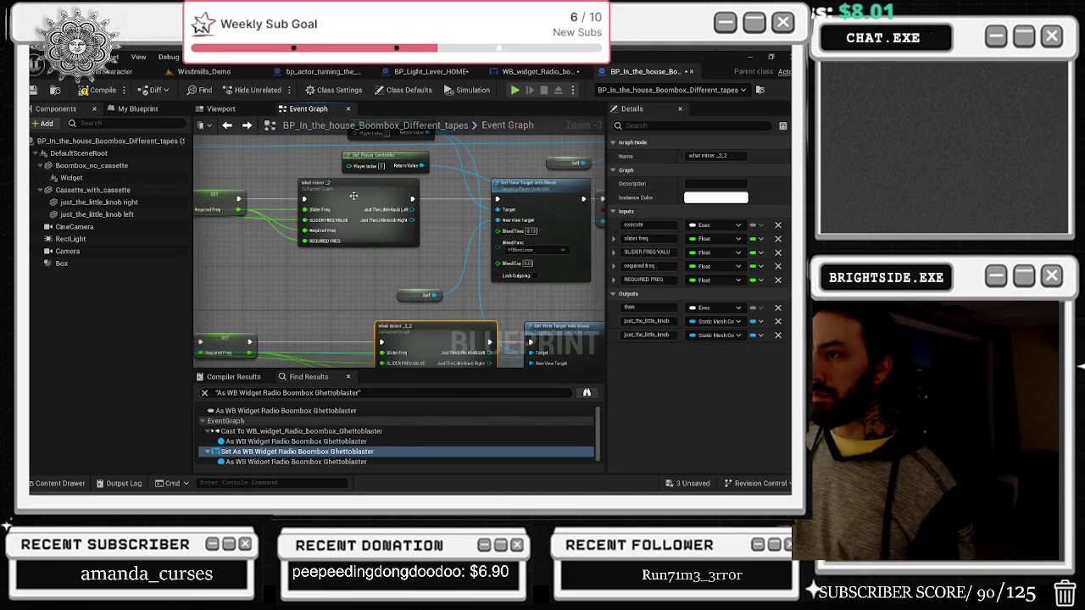
double_click(408, 277)
scroll(405, 219, "up", 4)
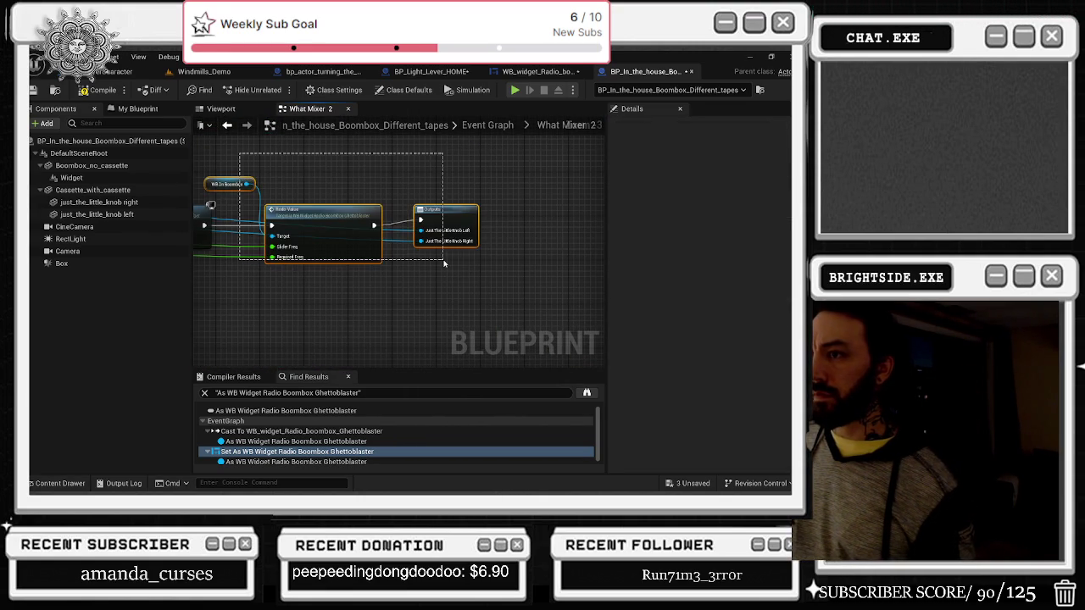
key("ctrl+z")
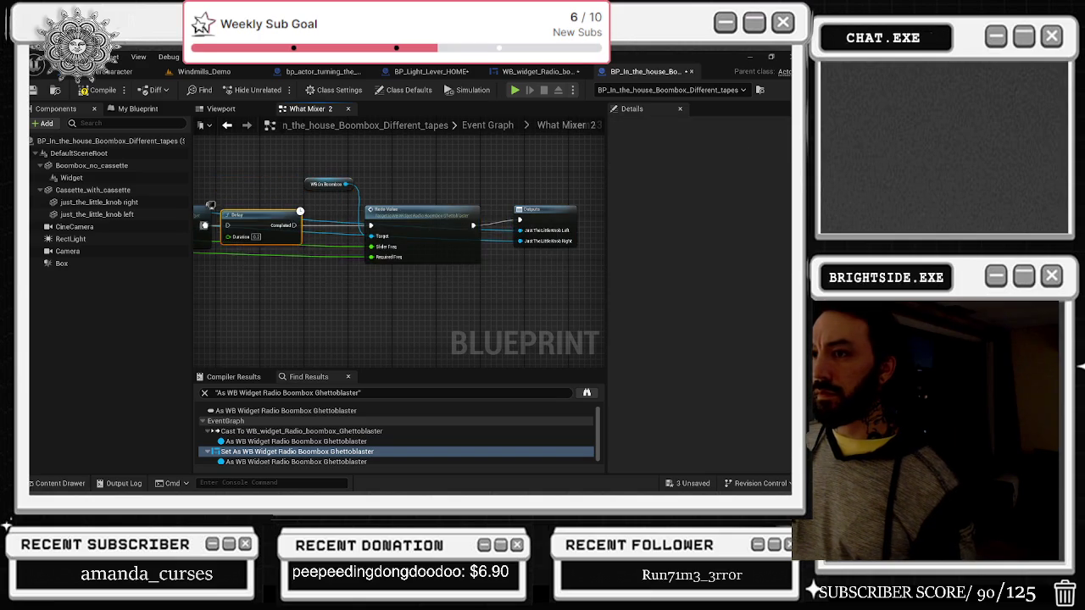
scroll(236, 230, "up", 1)
scroll(271, 237, "down", 1)
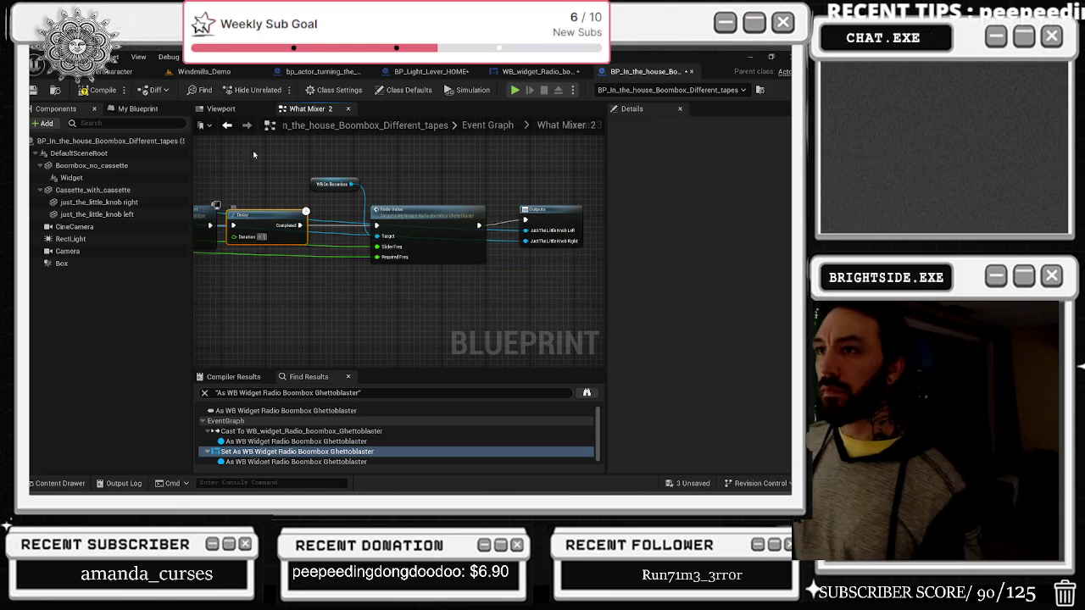
Step: Inside the collapsed What Mixer graph, paste a Delay between Add to Viewport and radio value
left_click(227, 124)
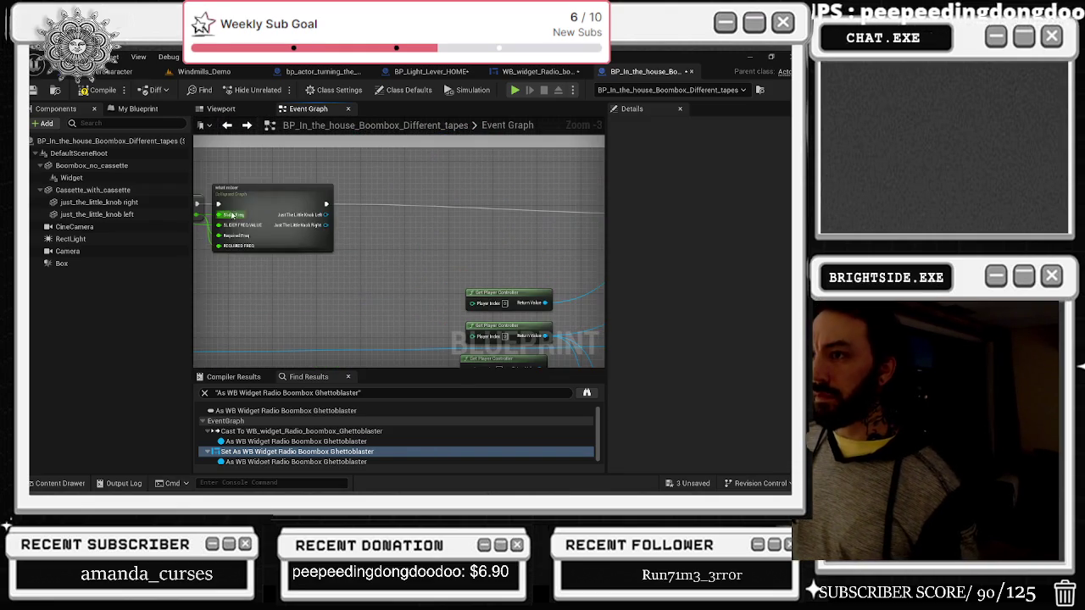
double_click(301, 229)
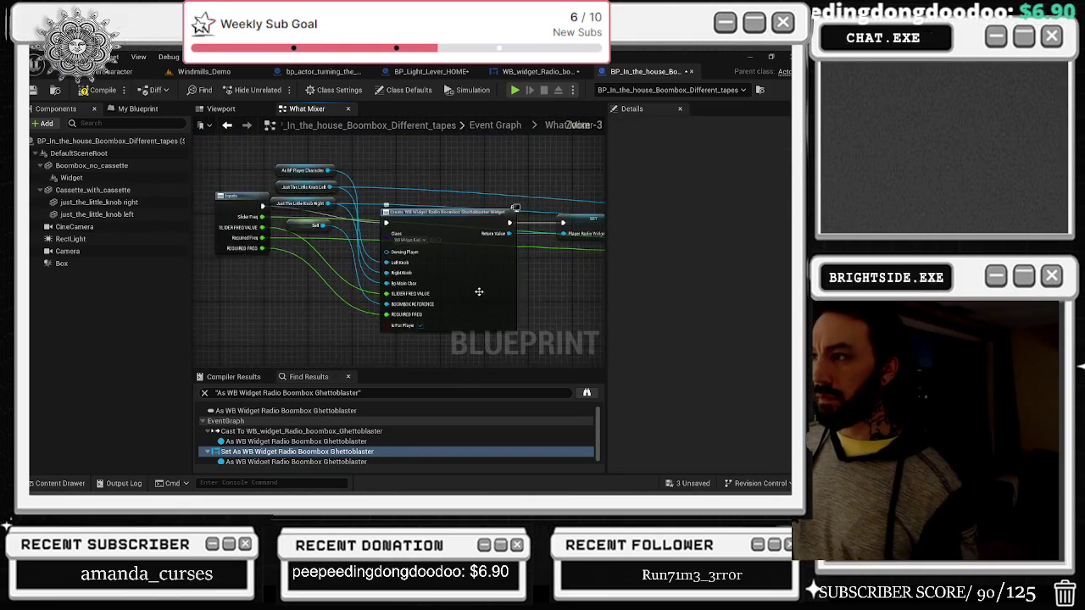
scroll(433, 257, "down", 1)
mouse_move(433, 257)
left_mouse_down()
mouse_move(409, 296)
mouse_move(320, 324)
mouse_move(305, 318)
left_mouse_up()
left_click_drag(331, 243, 551, 337)
scroll(572, 286, "up", 1)
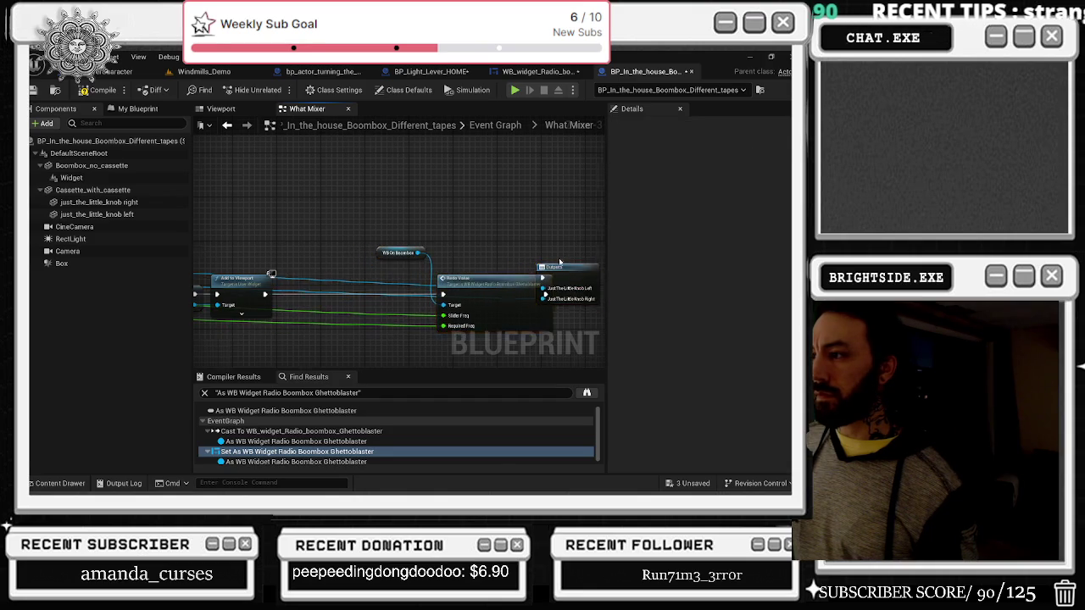
left_click(572, 286)
left_click_drag(572, 285, 652, 302)
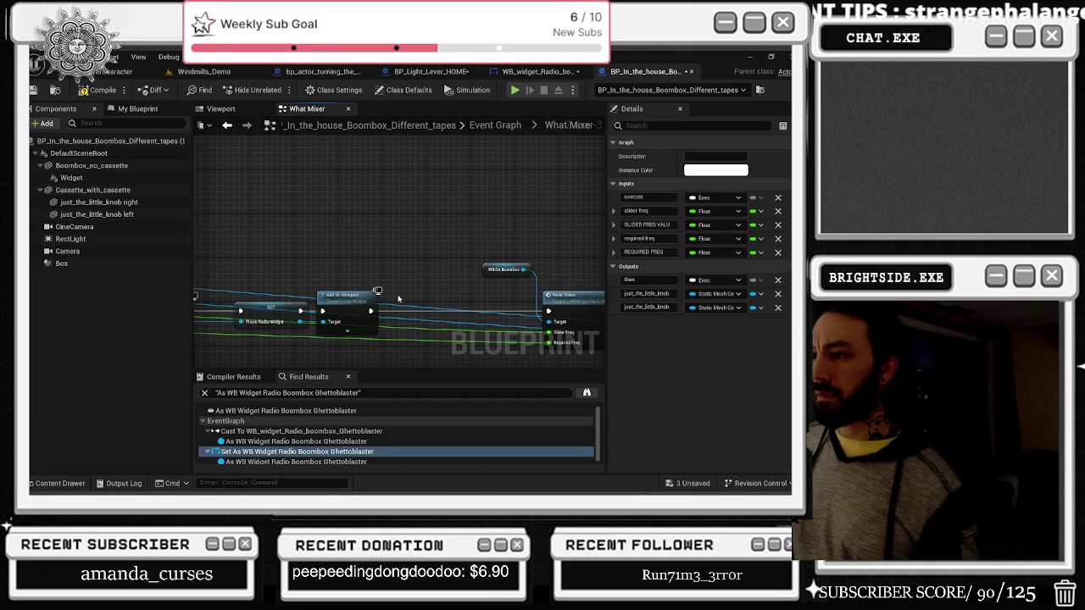
key("ctrl+v")
left_click_drag(450, 298, 456, 303)
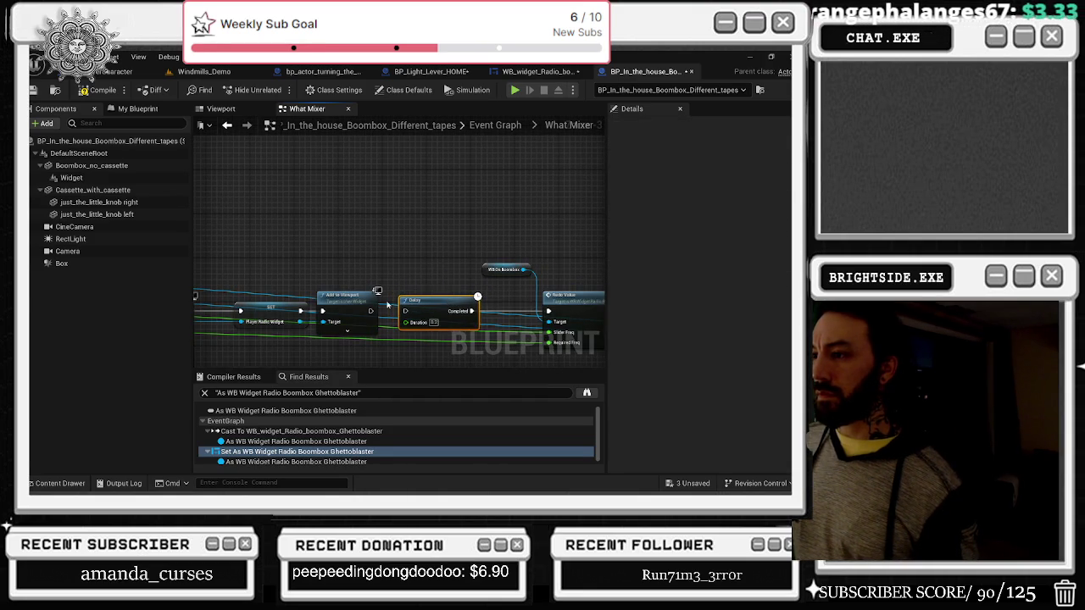
Step: Compile and save the boombox blueprint, then save the level
left_click(84, 90)
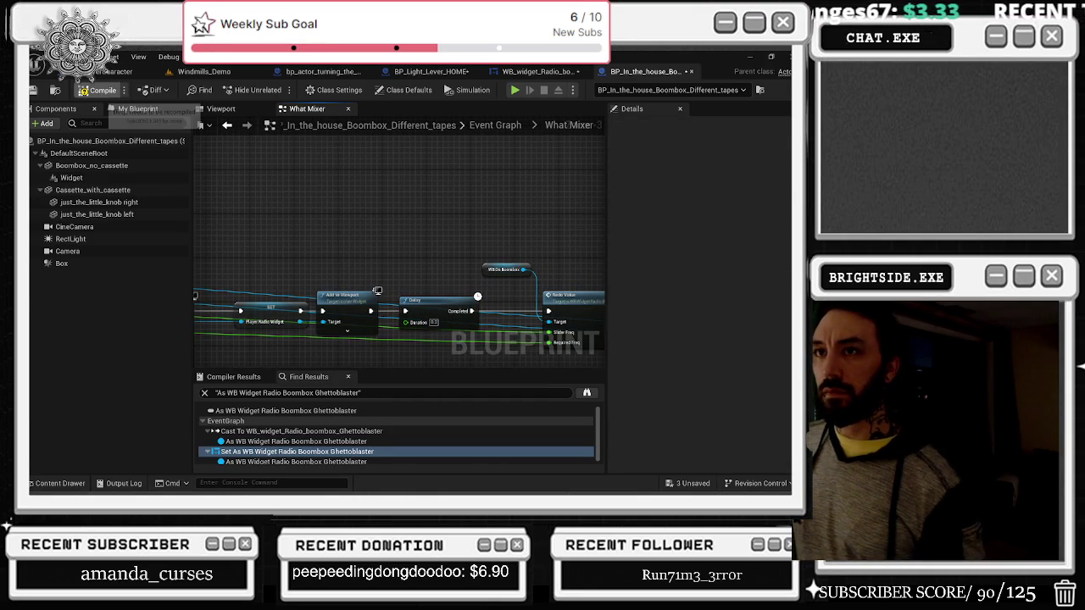
key("ctrl+s")
left_click(203, 71)
key("ctrl+s")
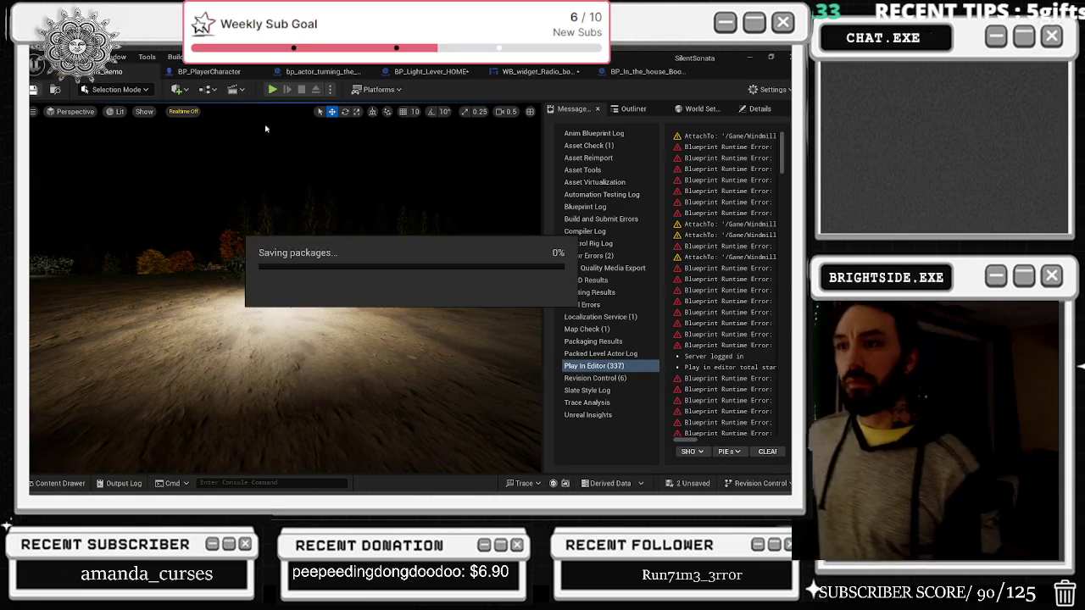
Step: Save the remaining unsaved assets and start a Play-in-editor test
left_click(688, 484)
left_click(488, 393)
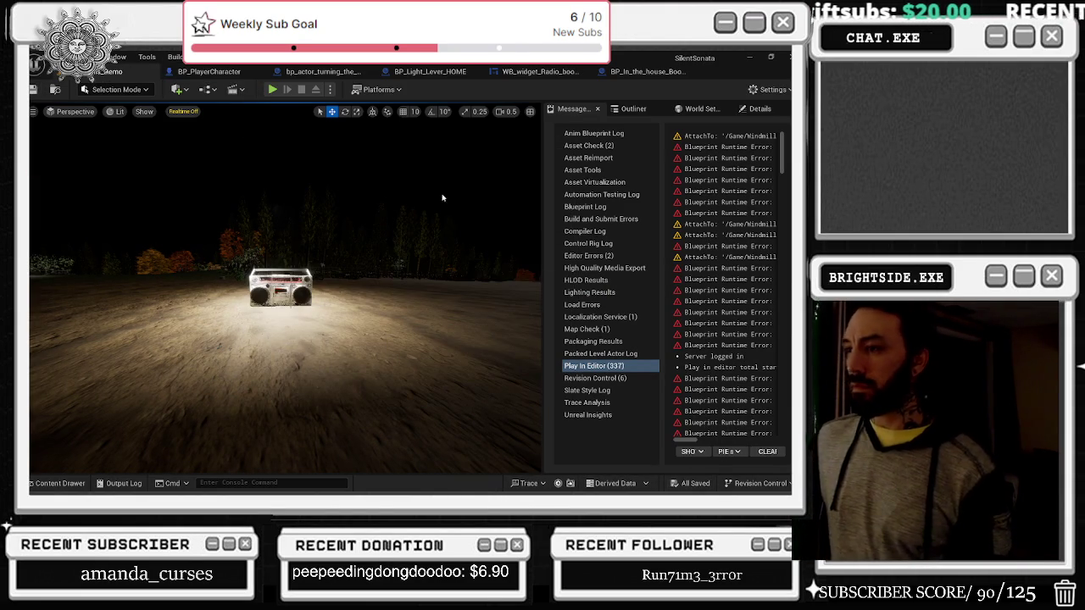
left_click(271, 89)
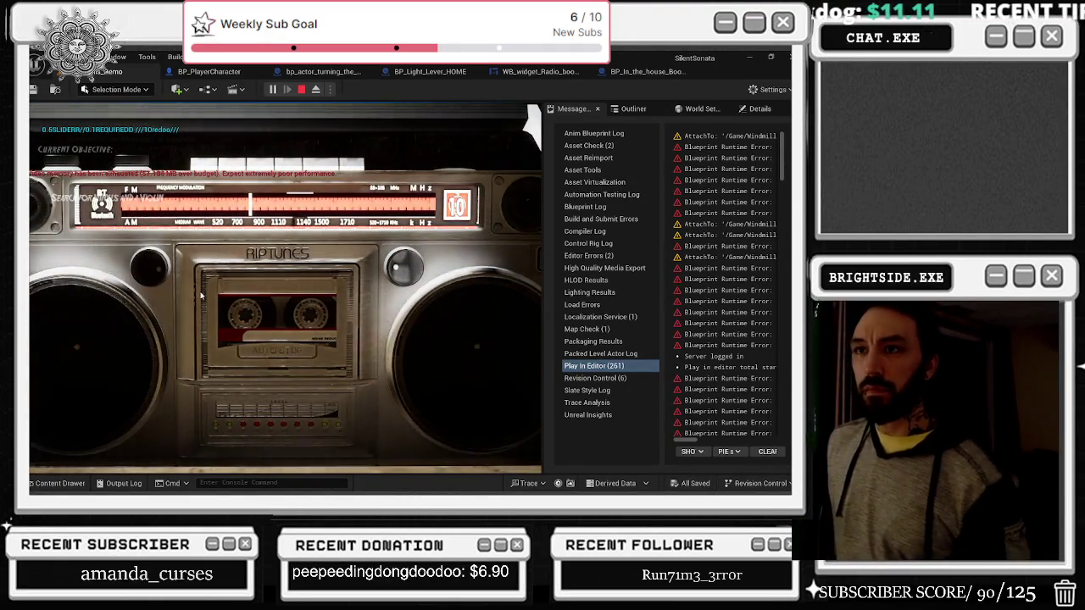
Step: Retune the radio with the boombox's left knob, re-inspect it up close, then stop playing
left_click(155, 266)
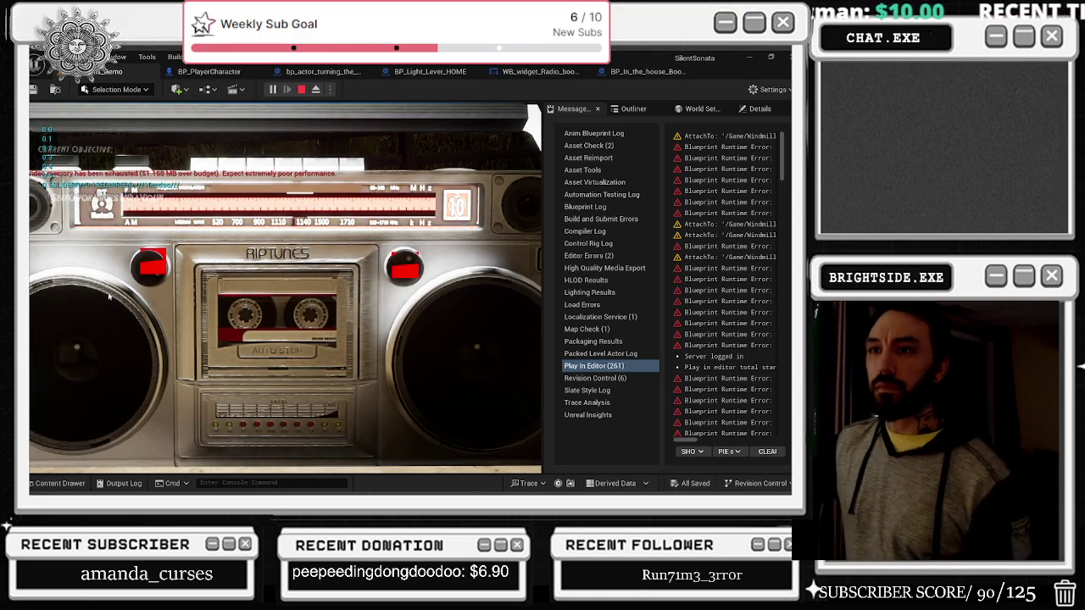
right_click(162, 254)
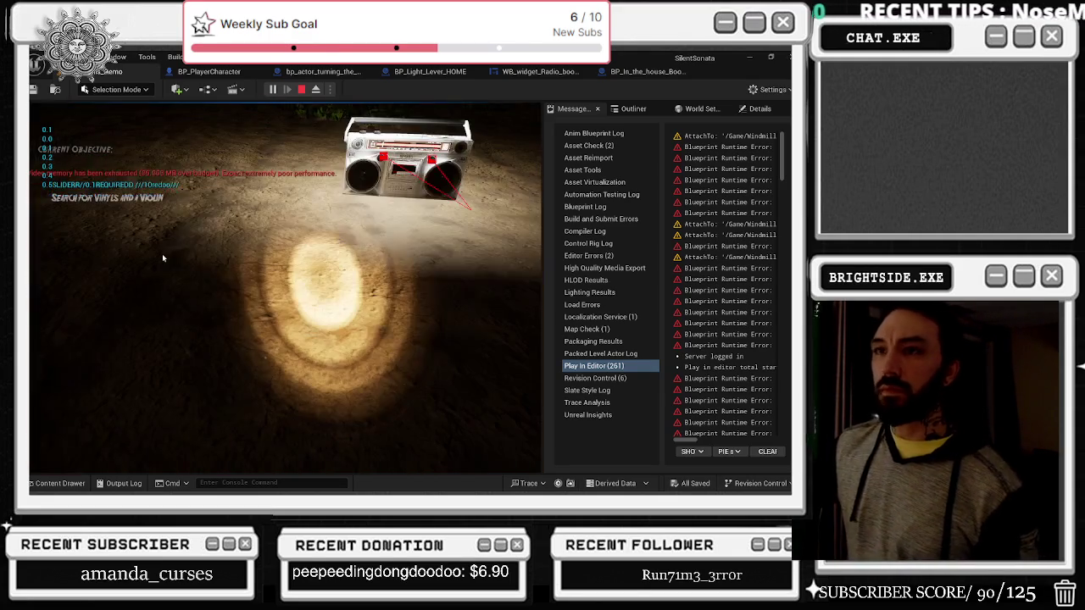
key("s")
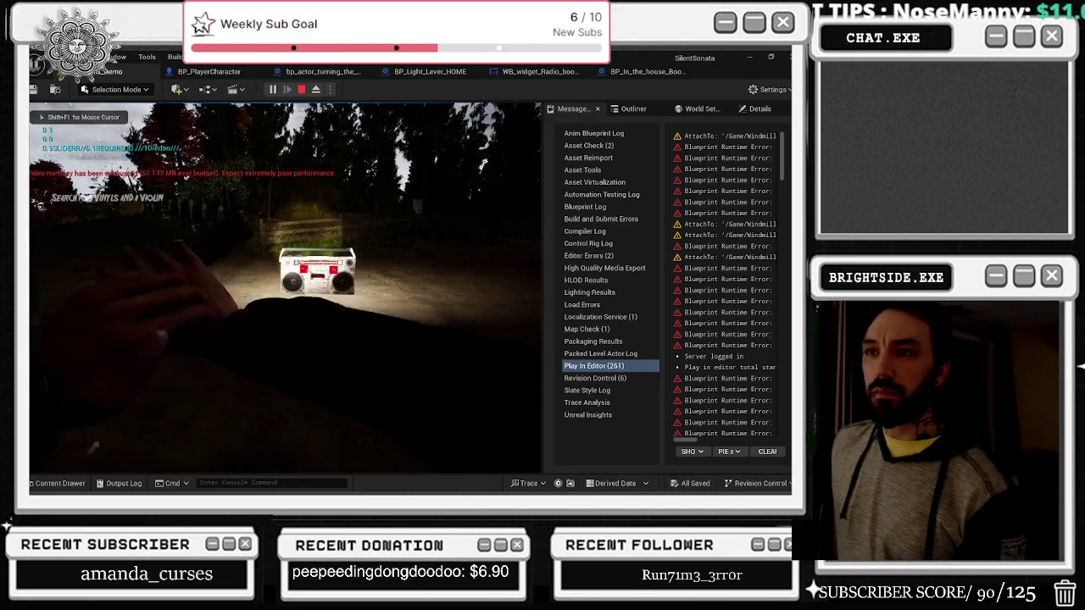
key("w")
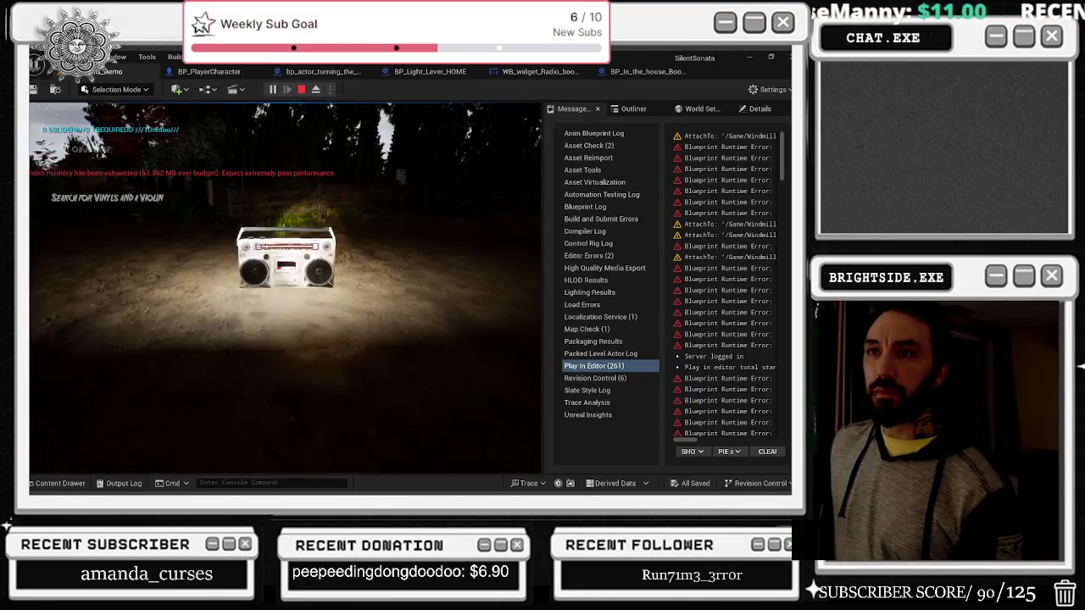
key("e")
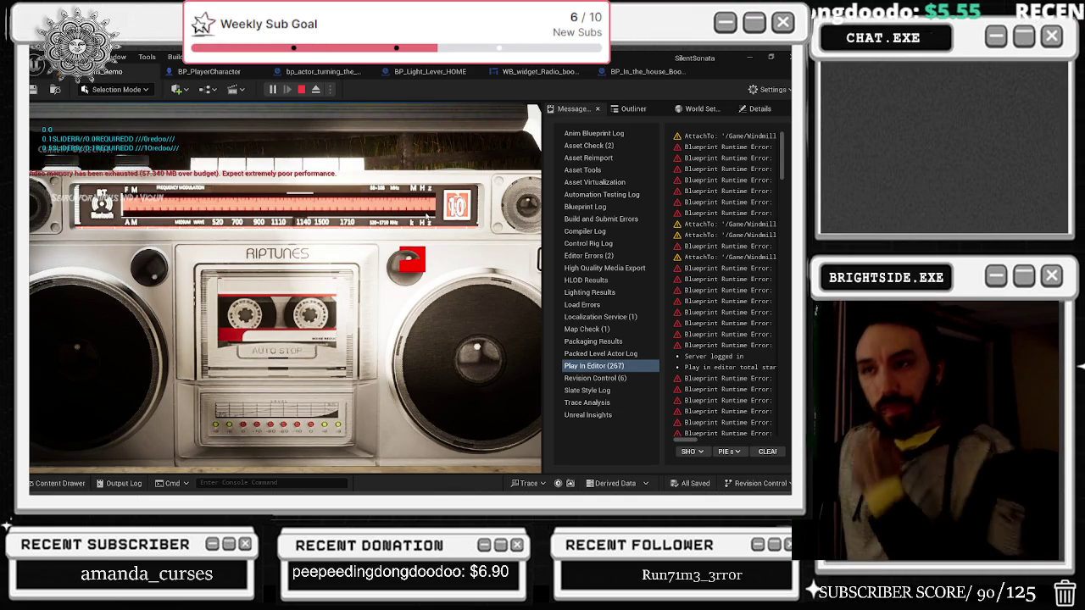
left_click(405, 217)
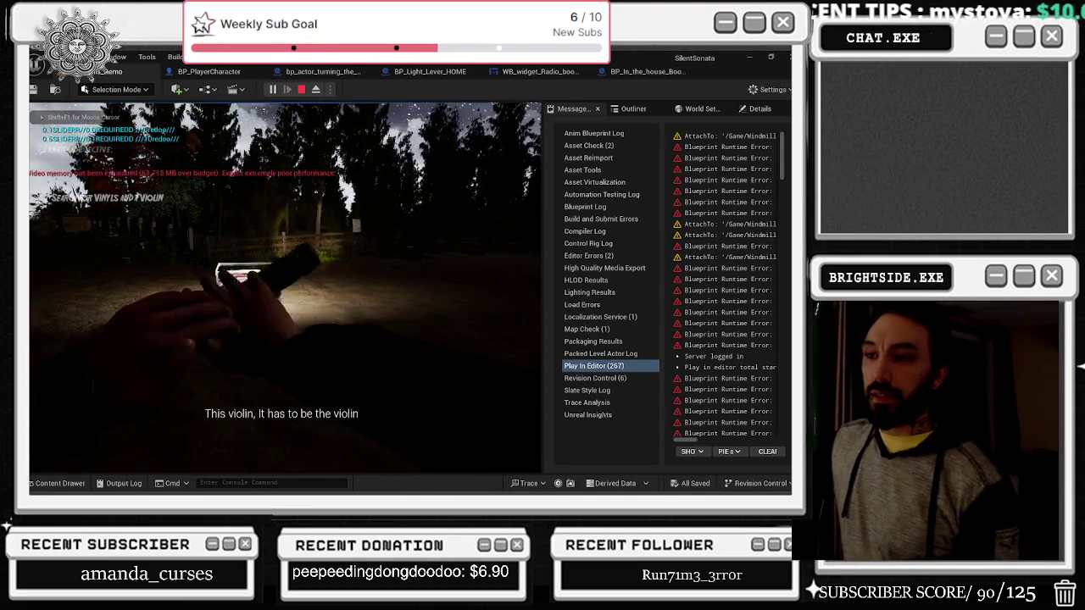
key("Escape")
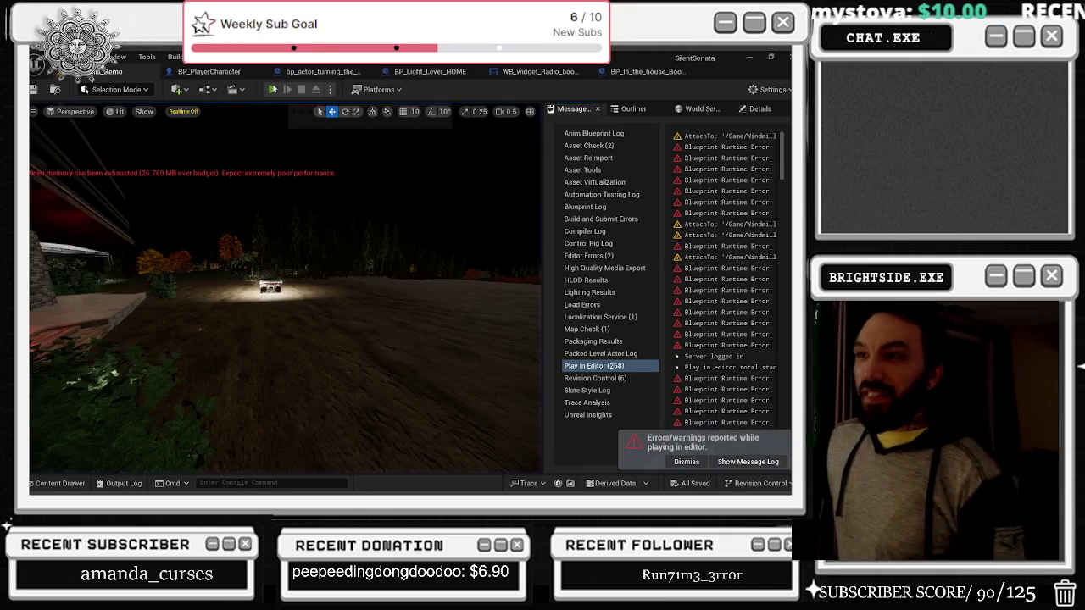
Step: Play-test again, turning the boombox's left knob and inspecting it up close before stopping
left_click(272, 89)
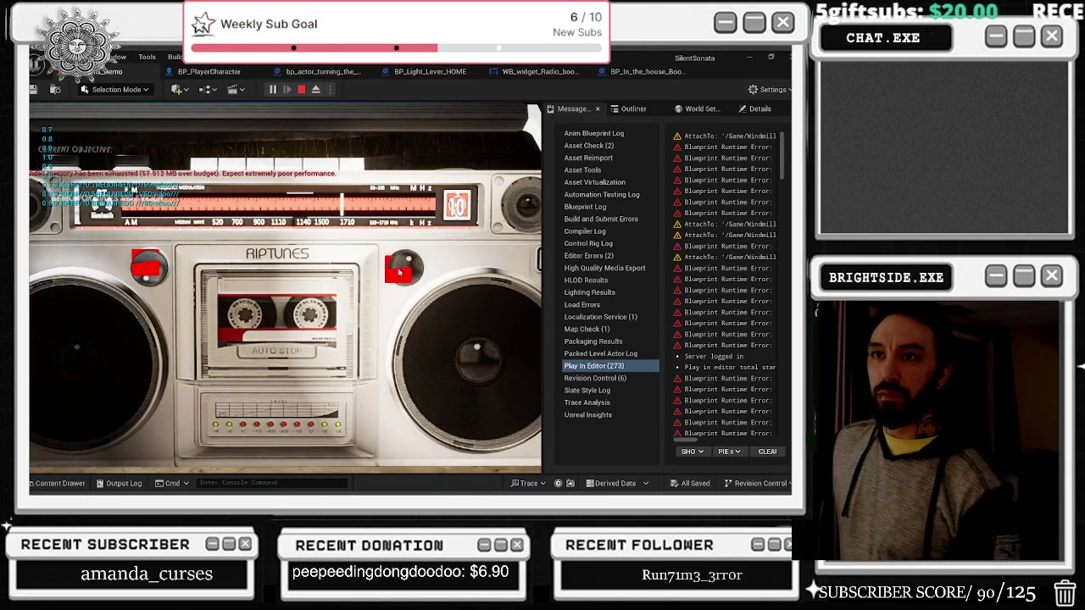
left_click(150, 265)
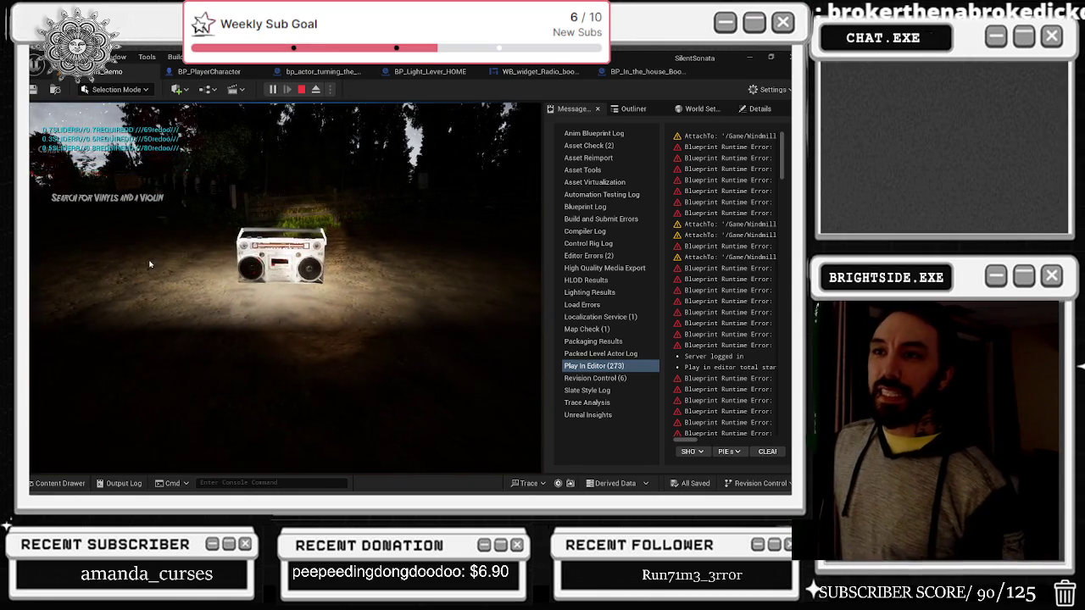
left_click(149, 265)
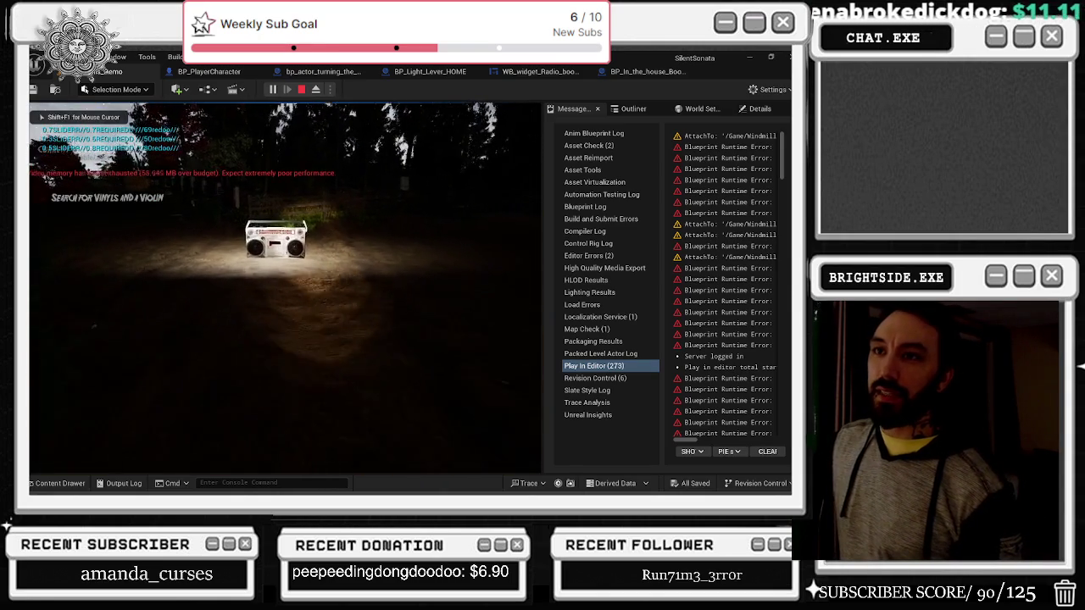
key("e")
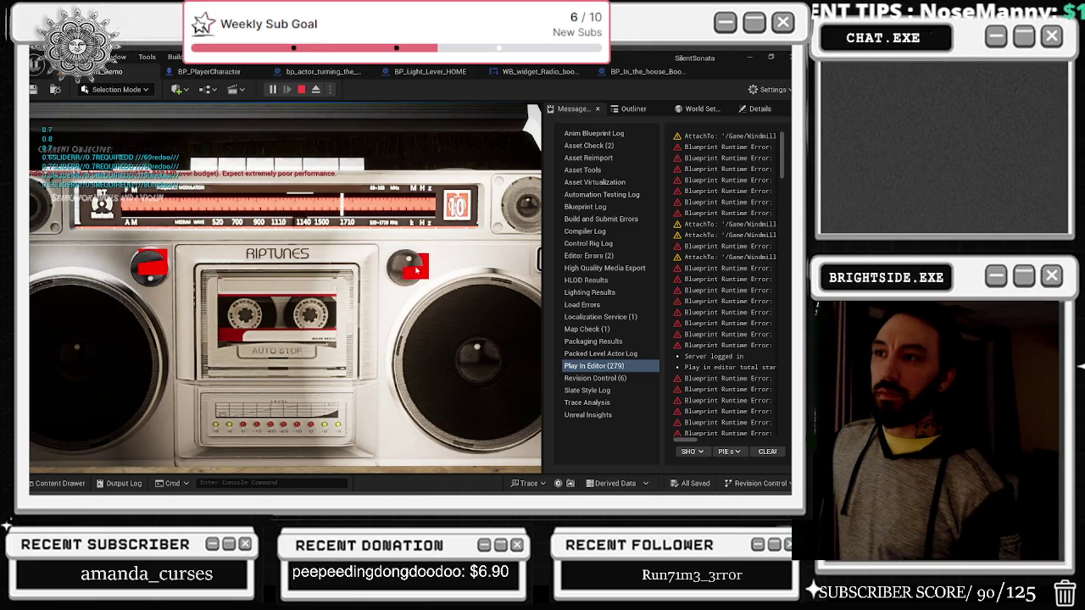
left_click(156, 265)
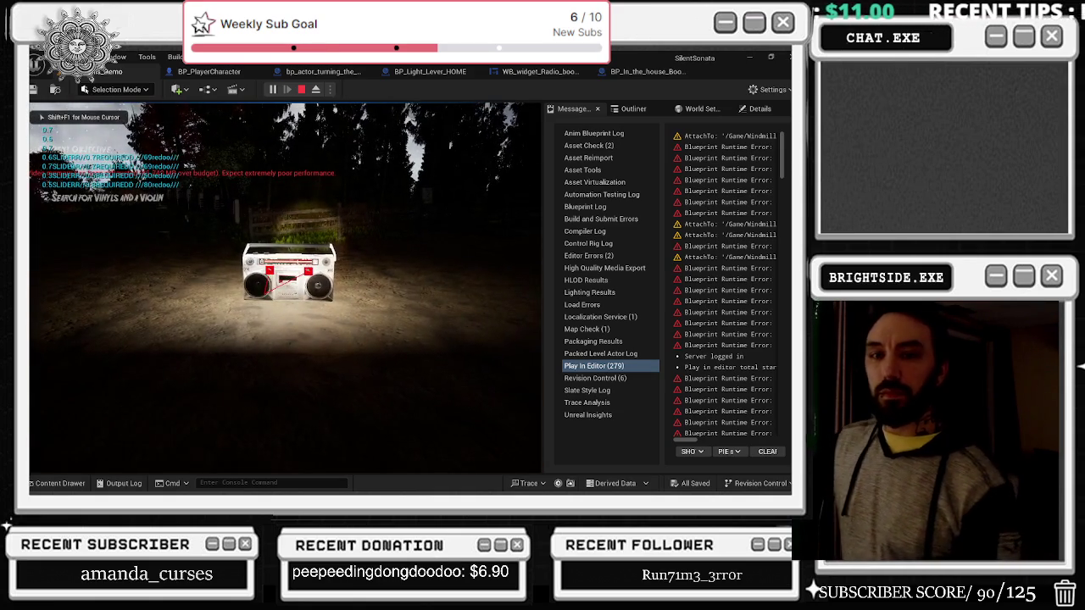
key("Escape")
Step: Return to the radio boombox widget blueprint's Event Graph and pan across its nodes
left_click(633, 72)
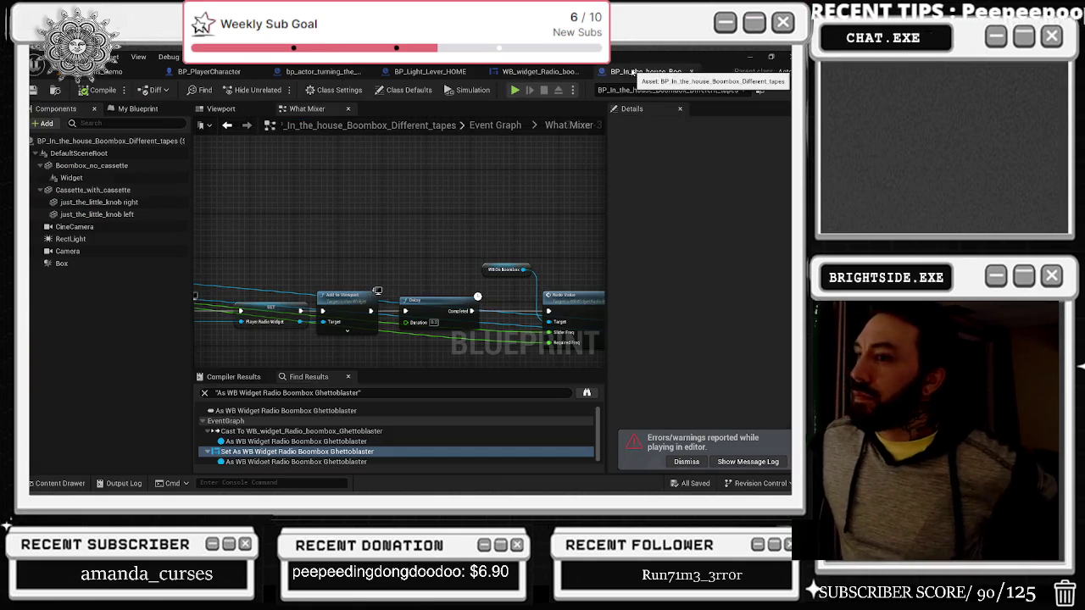
scroll(411, 254, "down", 2)
left_click(530, 75)
scroll(388, 321, "up", 3)
left_click_drag(483, 312, 367, 340)
Step: Open the On Mouse Button Down graph and jump to the FREQ CHECK event definition
scroll(382, 254, "down", 2)
mouse_move(381, 255)
left_mouse_down()
mouse_move(344, 252)
mouse_move(381, 142)
left_mouse_up()
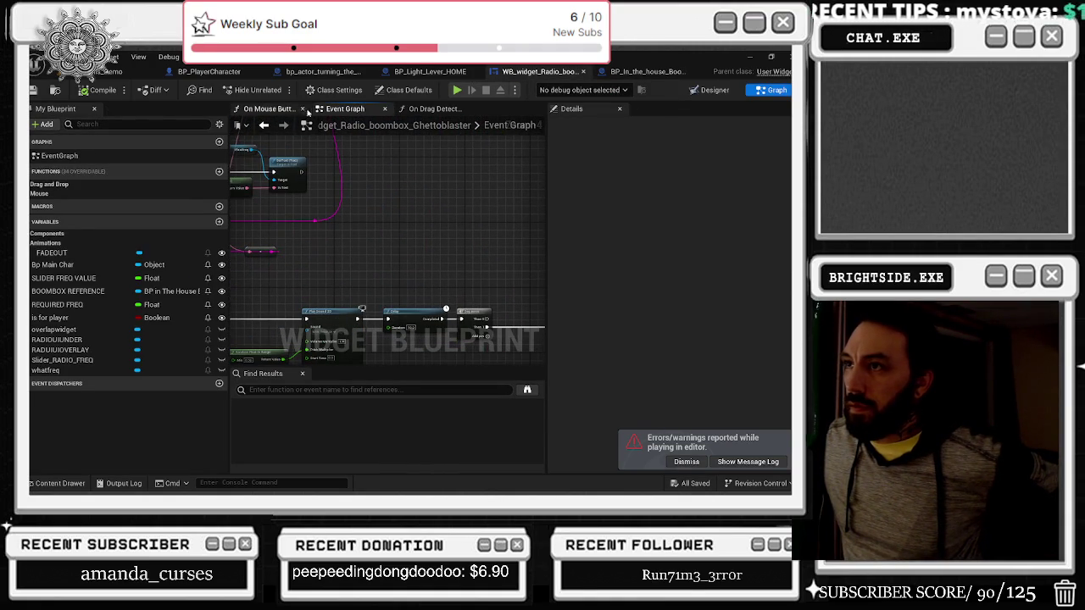
left_click(280, 111)
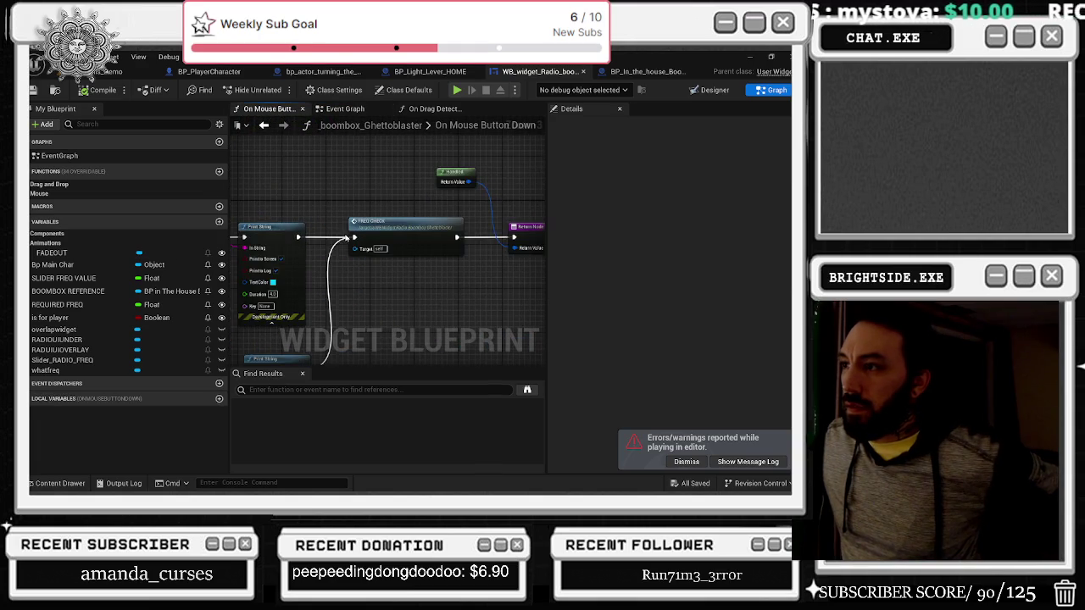
double_click(402, 221)
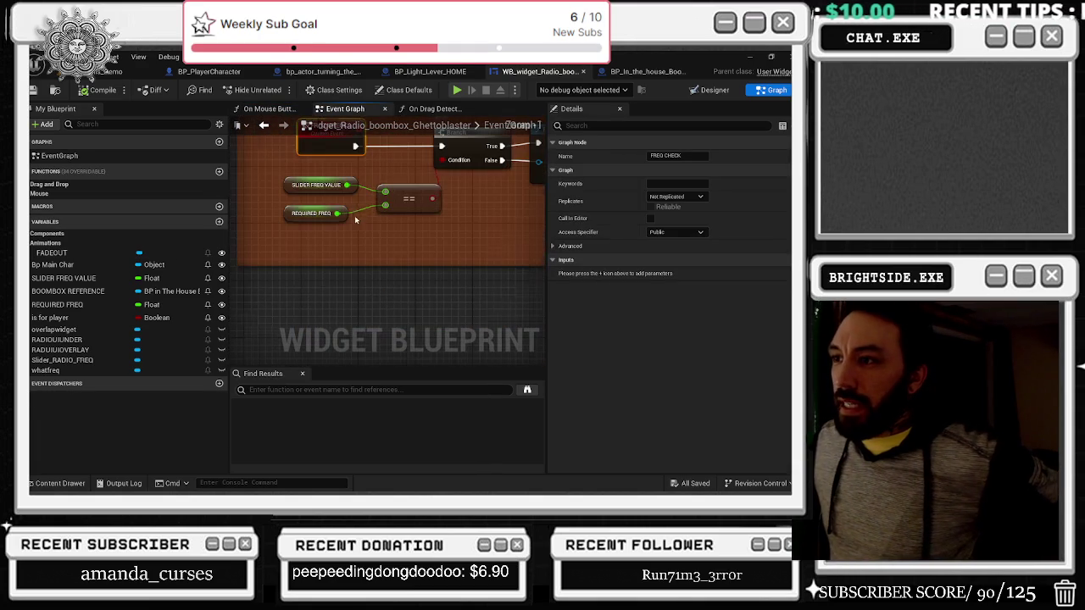
Step: Spread out the REQUIRED FREQ, == and SLIDER FREQ VALUE nodes, then pull from REQUIRED FREQ's output
left_click_drag(313, 213, 324, 246)
left_click(397, 196)
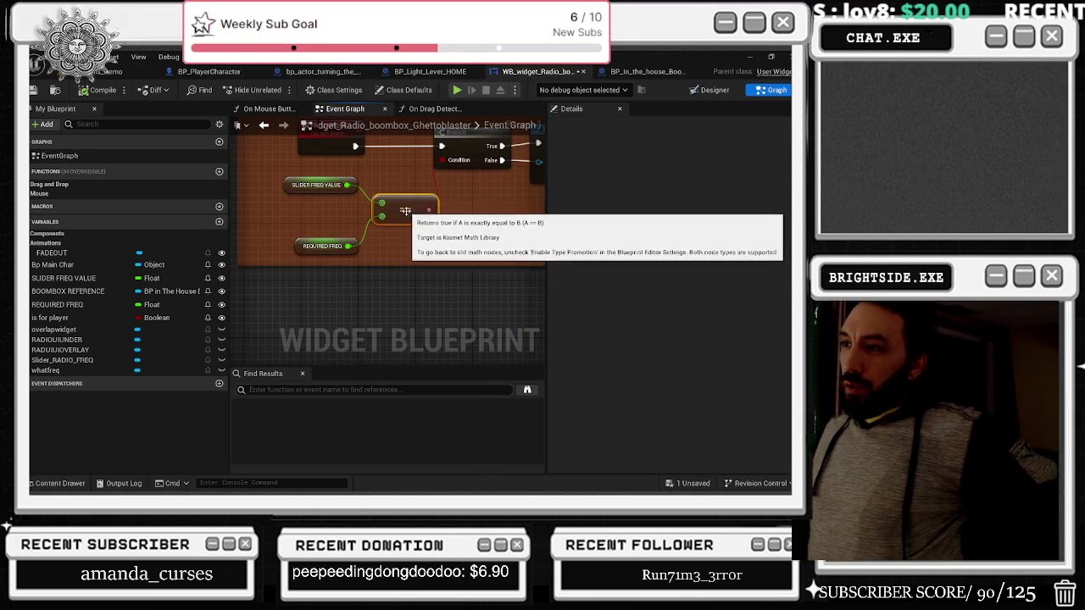
left_click_drag(397, 196, 466, 227)
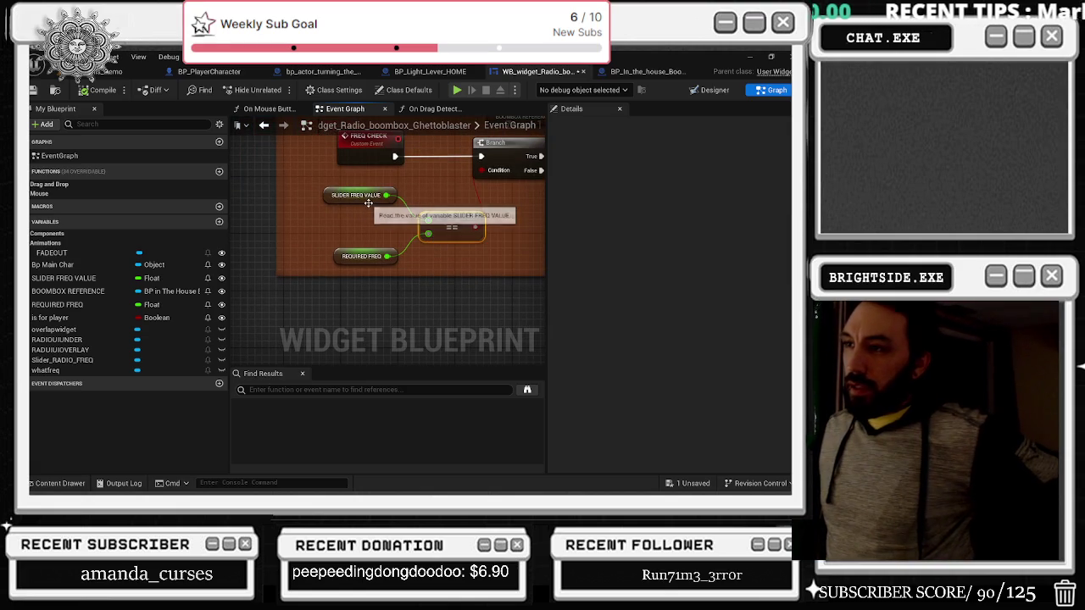
left_click_drag(356, 195, 316, 177)
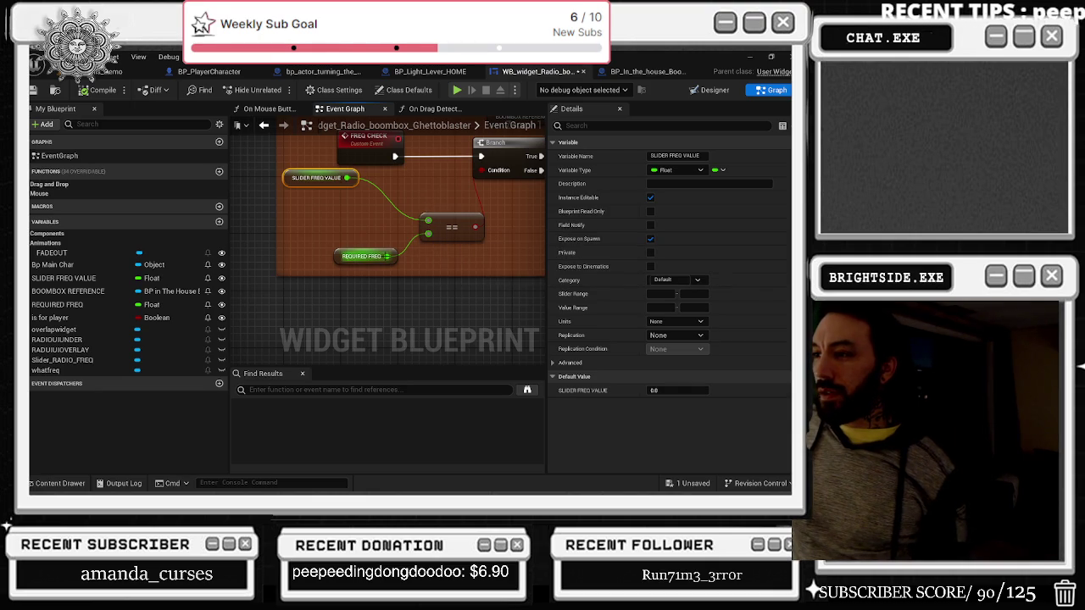
left_click_drag(415, 263, 416, 265)
Step: Add a Nearly Equal (Float) node and feed its result into the Branch condition
type("EQUAL")
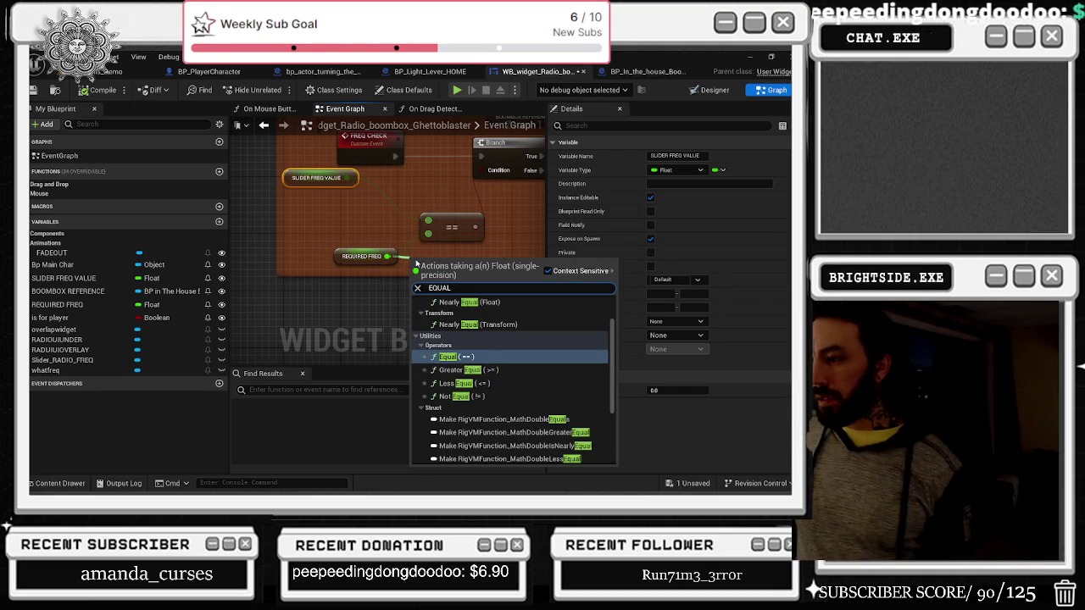
scroll(559, 390, "down", 3)
scroll(574, 387, "up", 4)
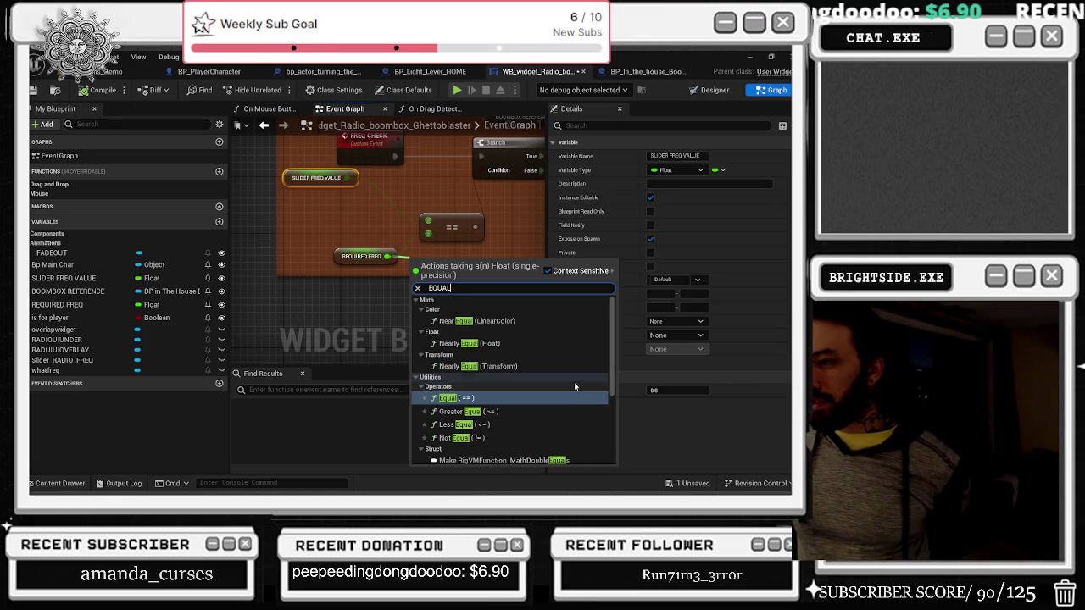
left_click(510, 345)
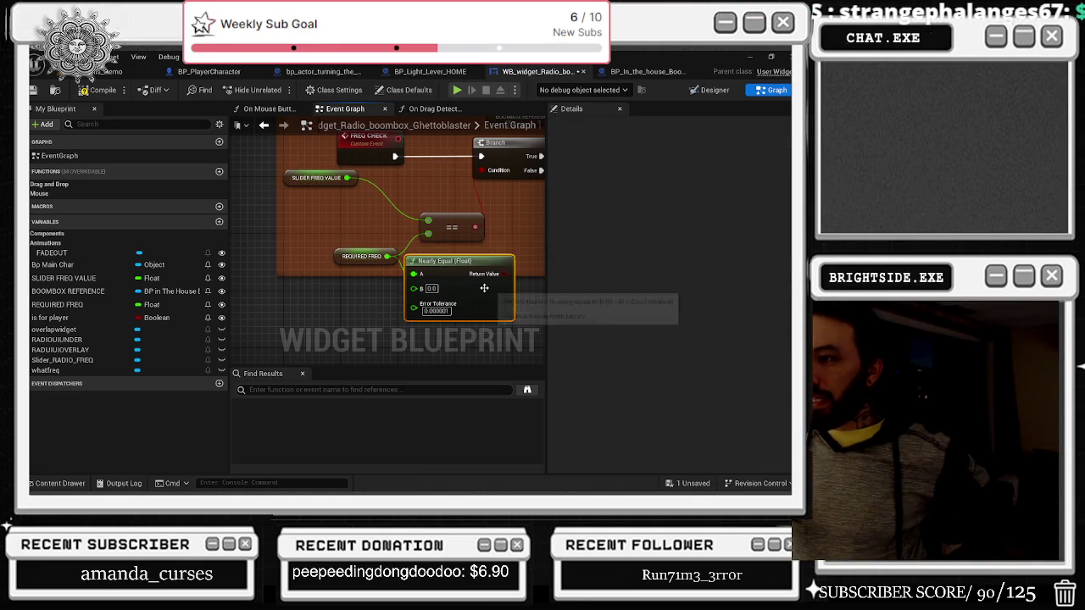
left_click_drag(509, 220, 453, 240)
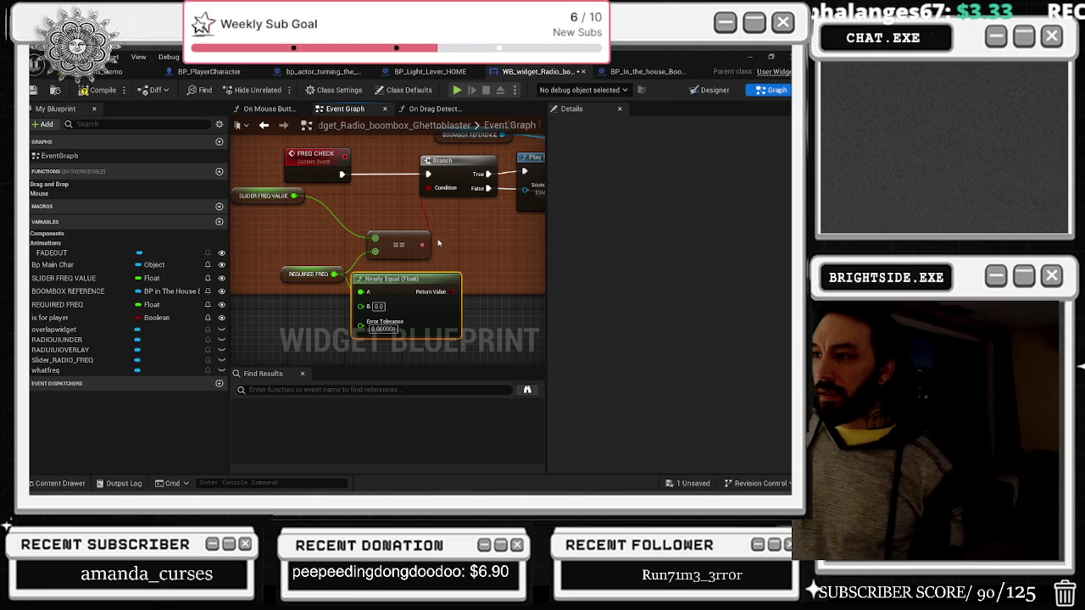
left_click_drag(450, 291, 429, 187)
left_click_drag(382, 244, 437, 245)
Step: Delete the old == node, move Nearly Equal into its place and wire in SLIDER FREQ VALUE
left_click(437, 245)
key("Delete")
left_click_drag(458, 288, 442, 217)
mouse_move(348, 198)
left_mouse_down()
mouse_move(374, 239)
mouse_move(400, 237)
left_mouse_up()
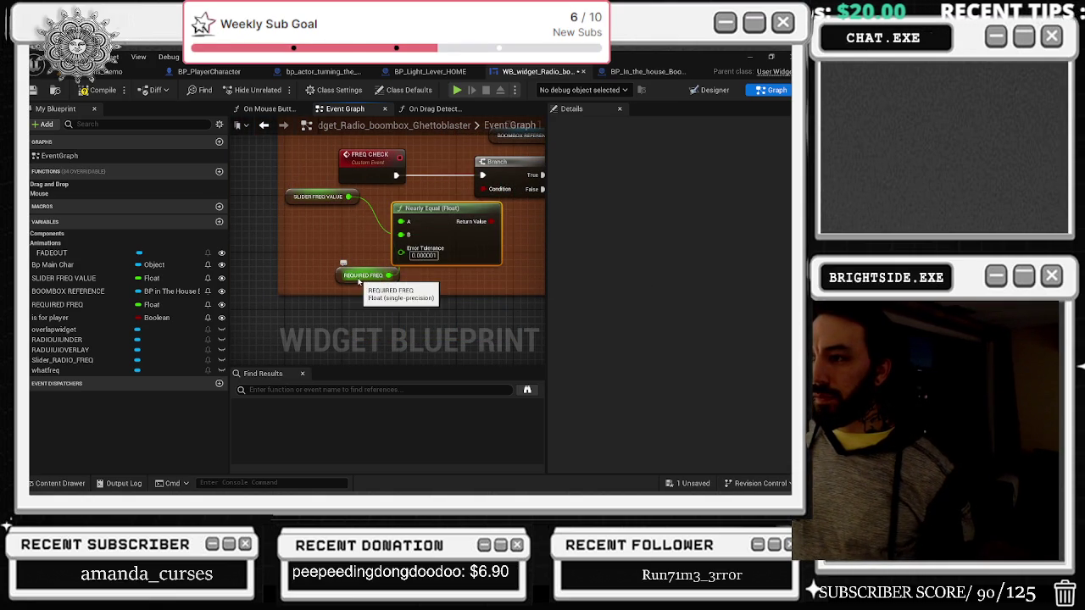
left_click_drag(360, 281, 321, 258)
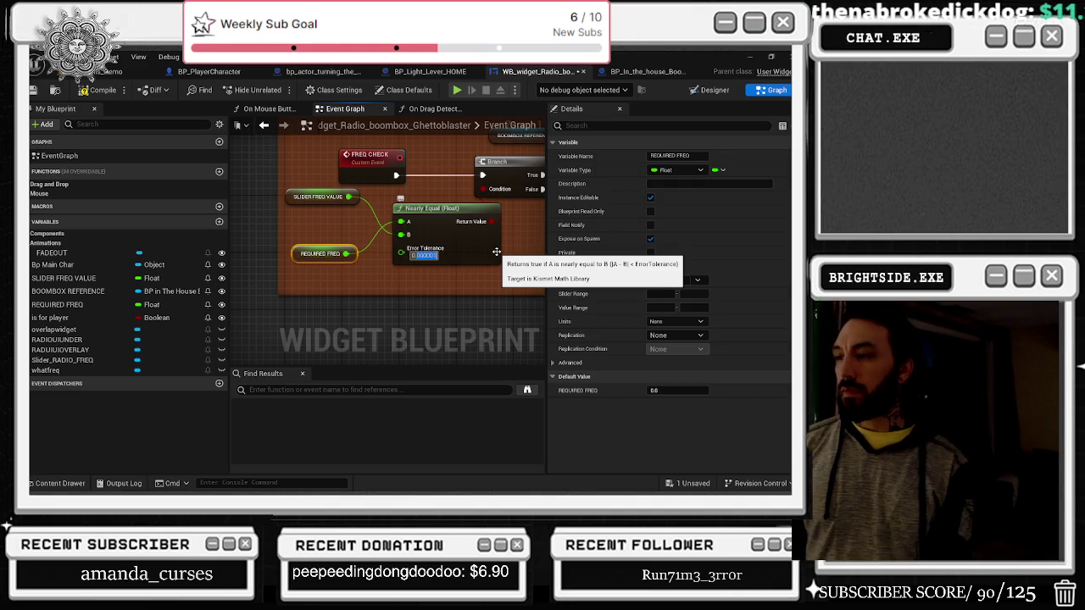
Step: Set the Nearly Equal Error Tolerance to 0.05 and save the widget blueprint
type("0")
key("Return")
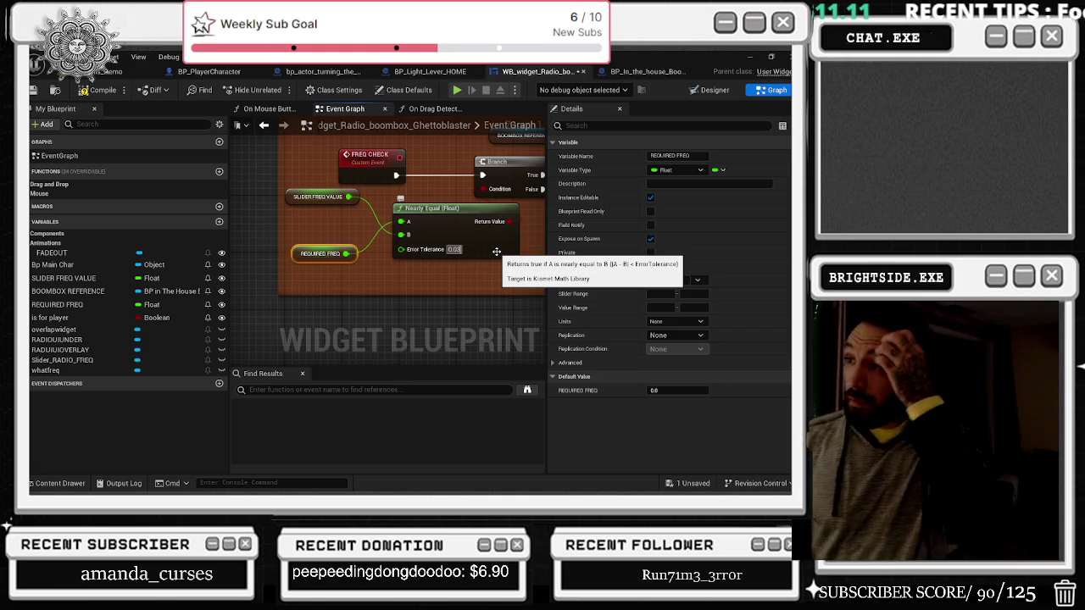
key("BackSpace")
type("5")
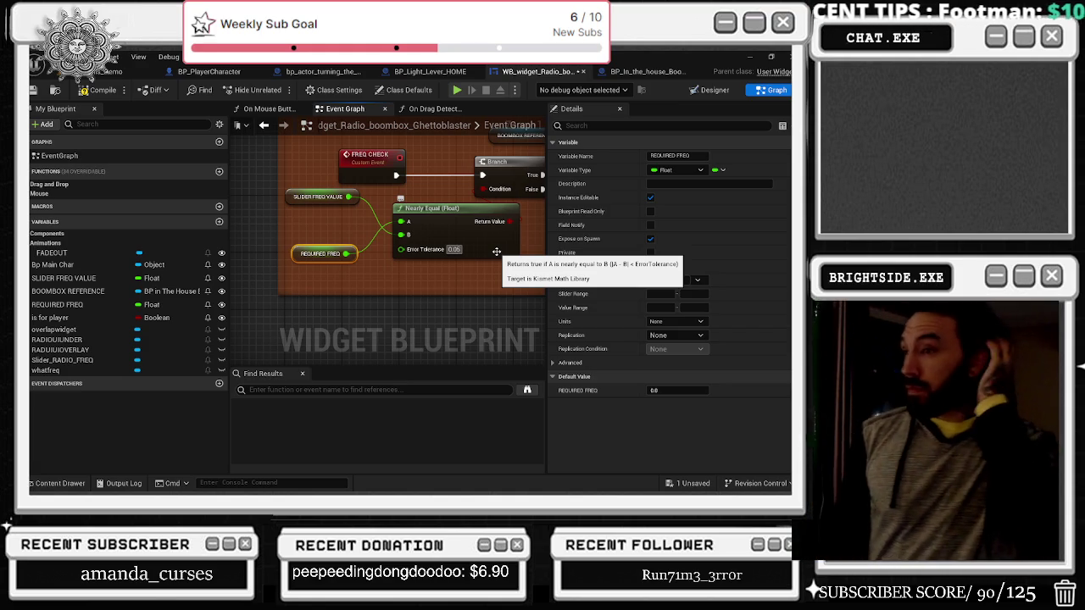
left_click(690, 484)
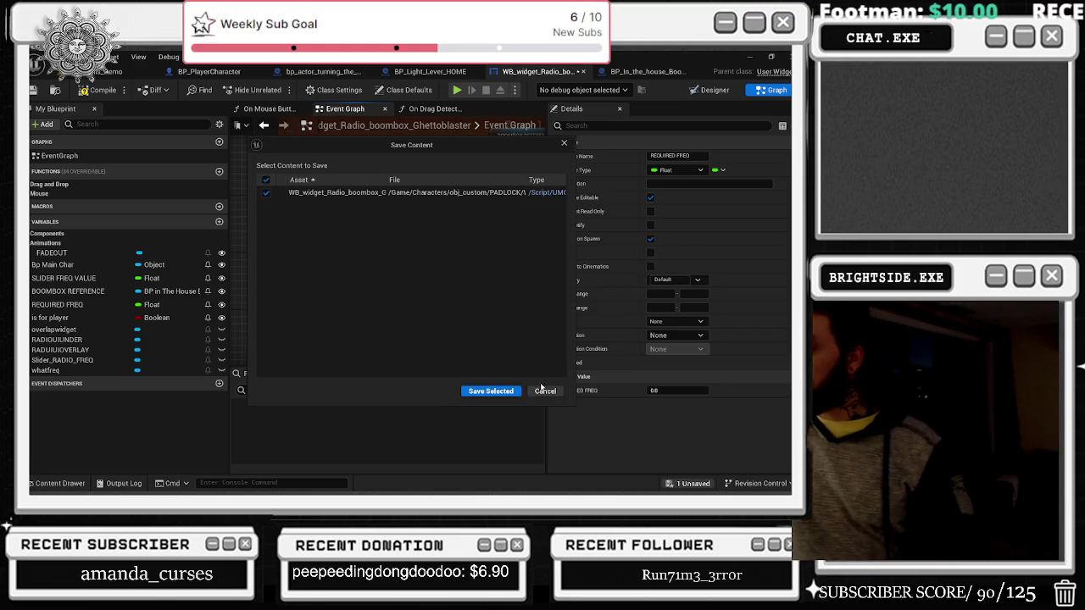
Step: Confirm the save, then run two quick play tests turning the radio's tuning knob
left_click(496, 392)
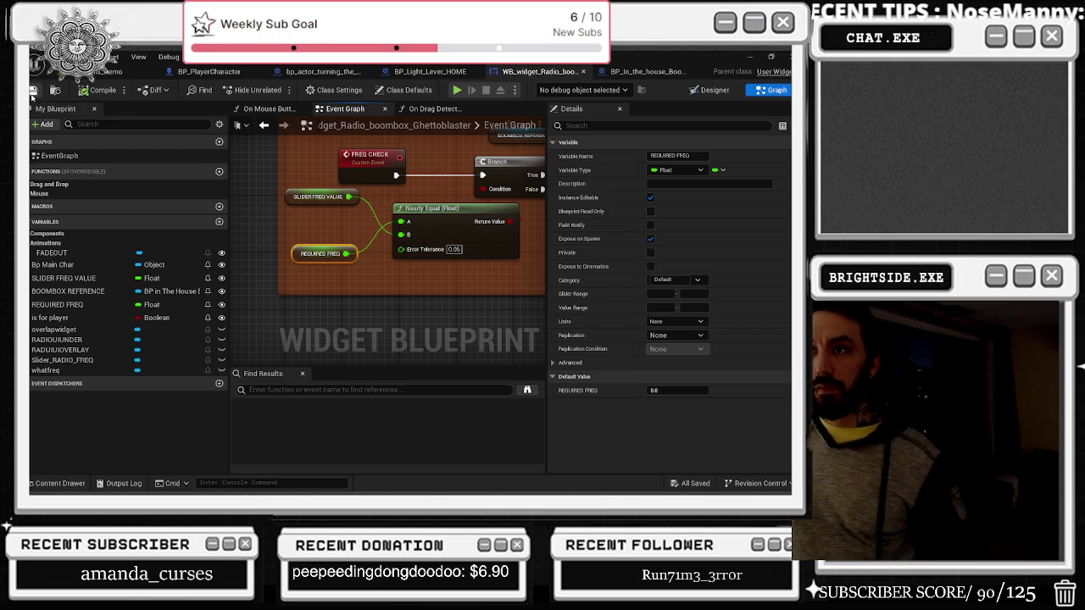
left_click(113, 69)
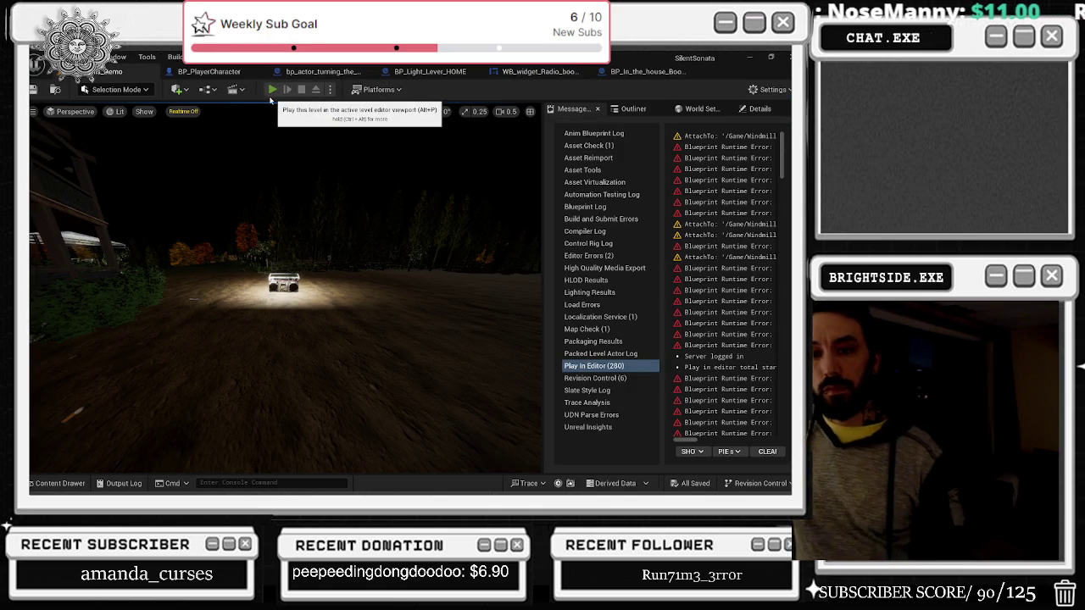
left_click(272, 89)
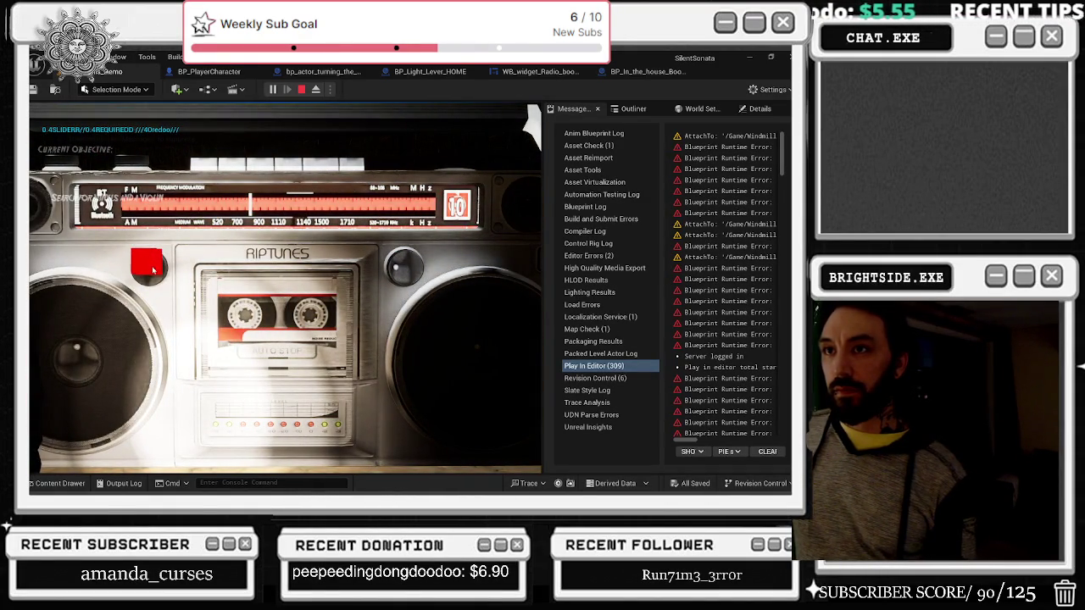
left_click(404, 271)
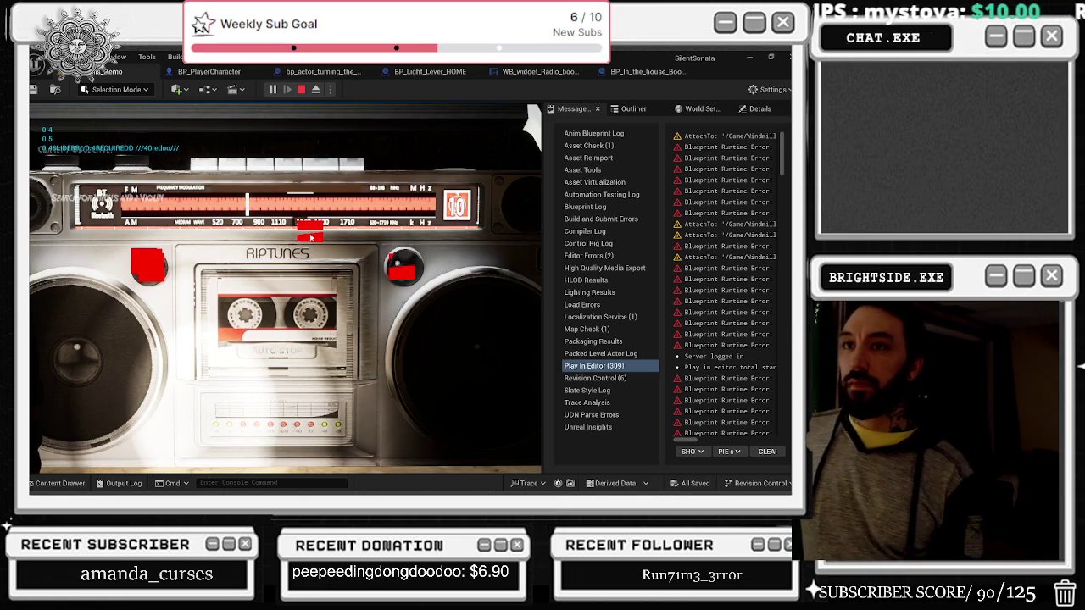
key("Escape")
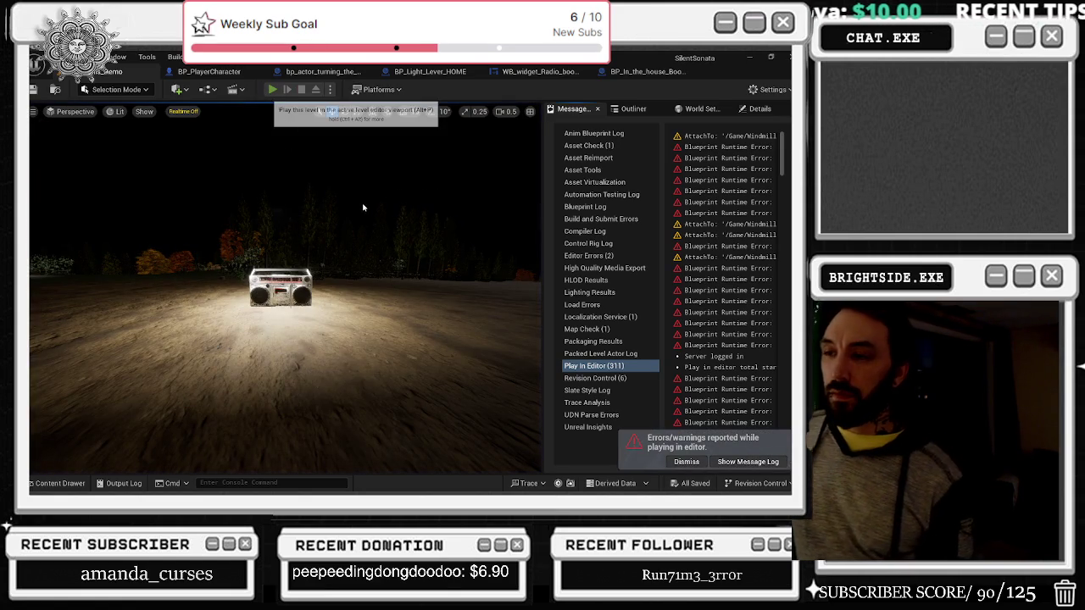
key("alt+p")
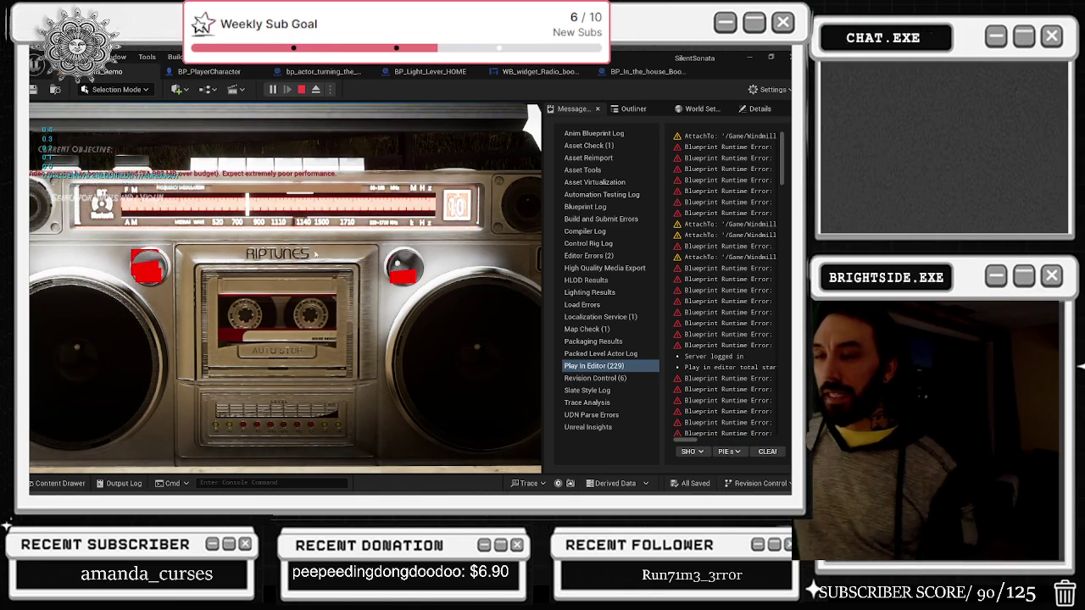
key("Escape")
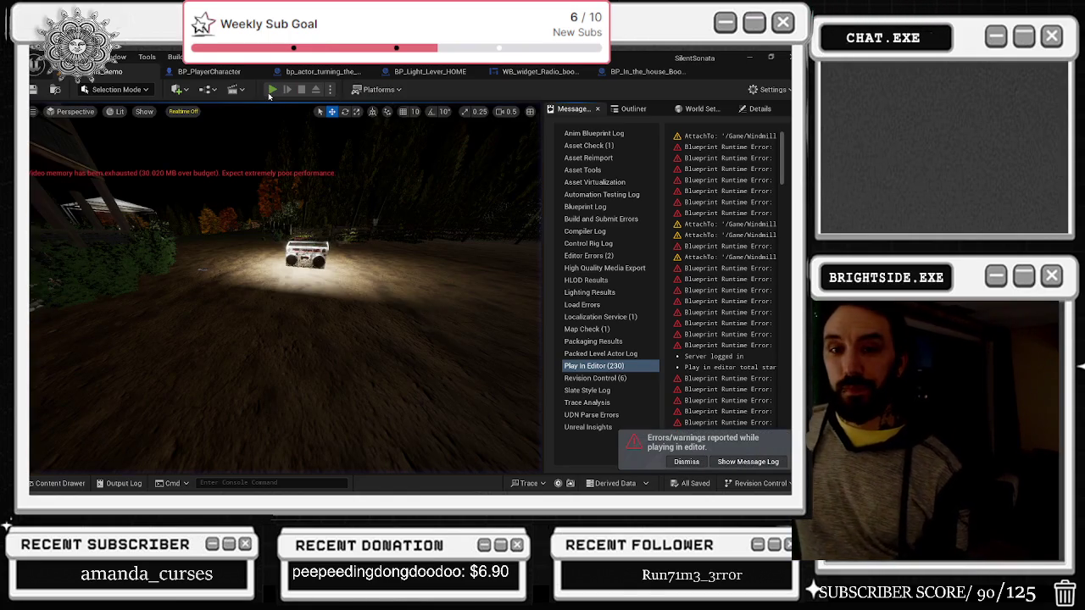
Step: Play-test again, picking up the boombox and tuning the dial lower then back up
left_click(272, 90)
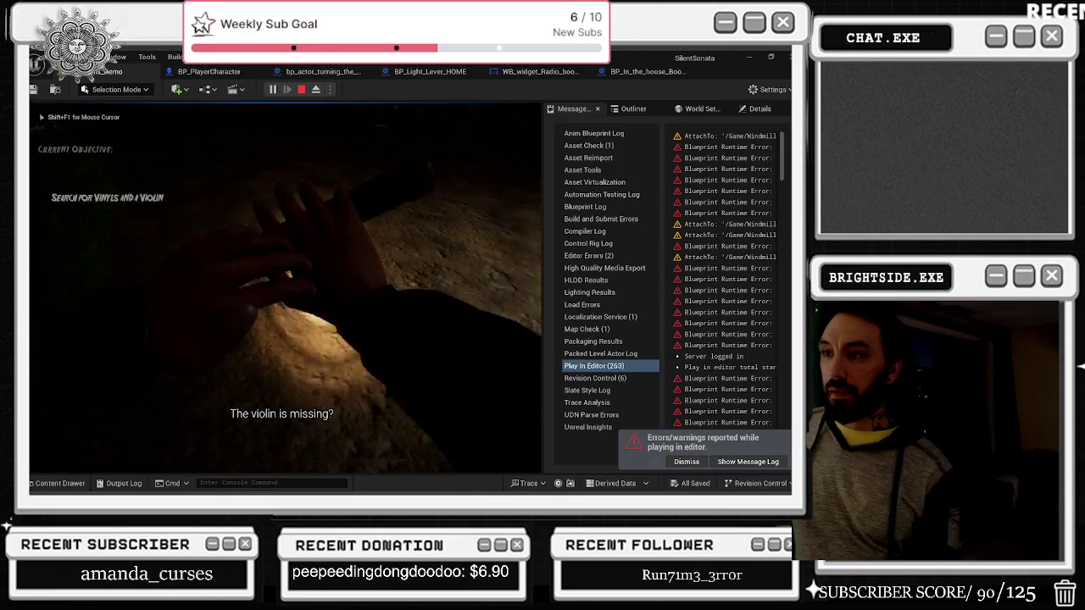
key("e")
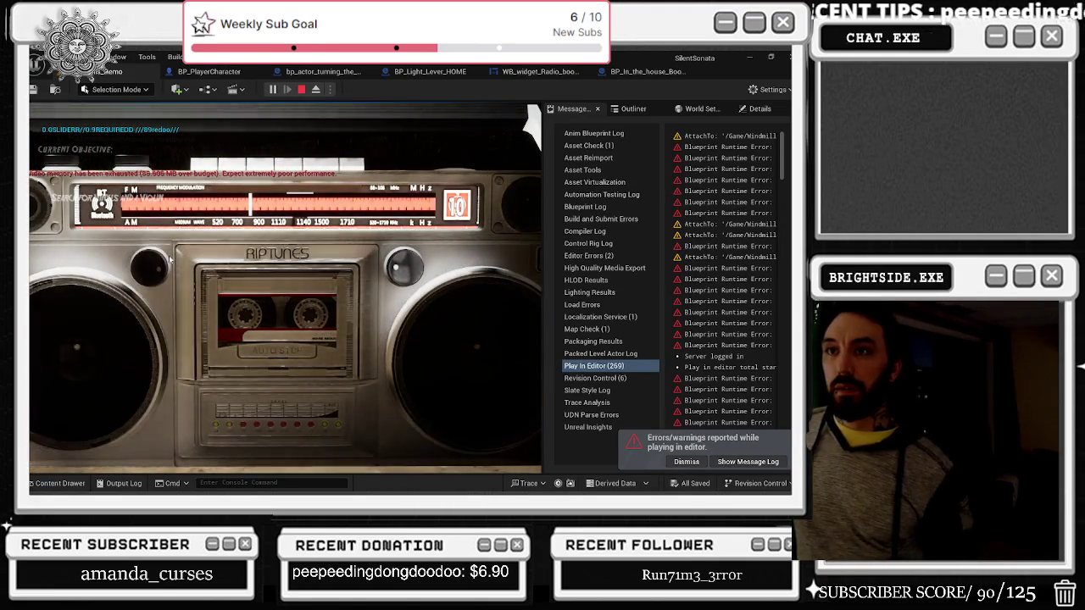
left_click_drag(395, 266, 155, 268)
left_click(155, 268)
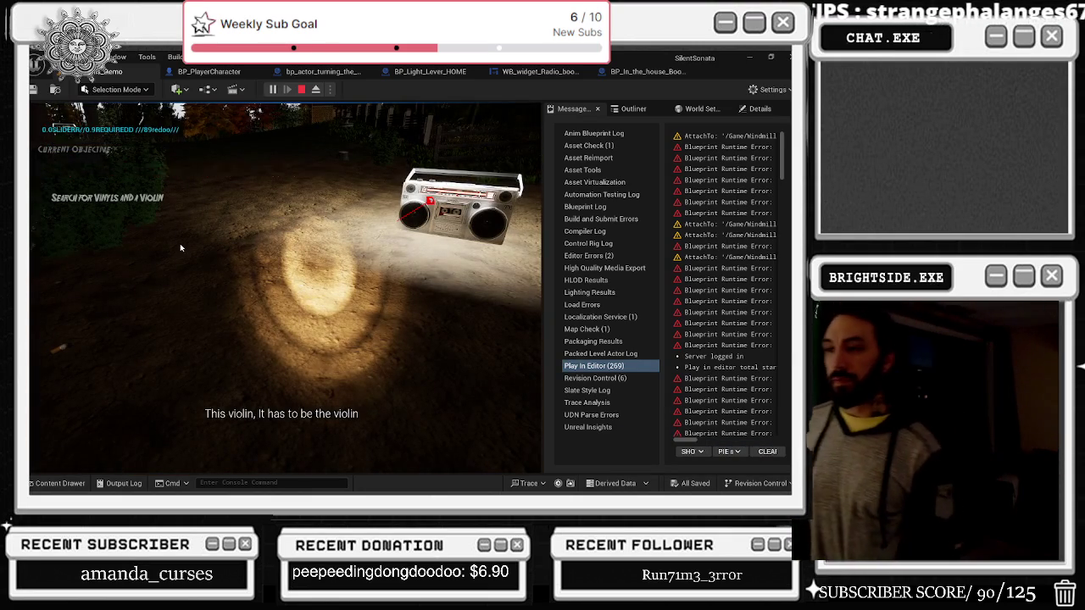
key("Escape")
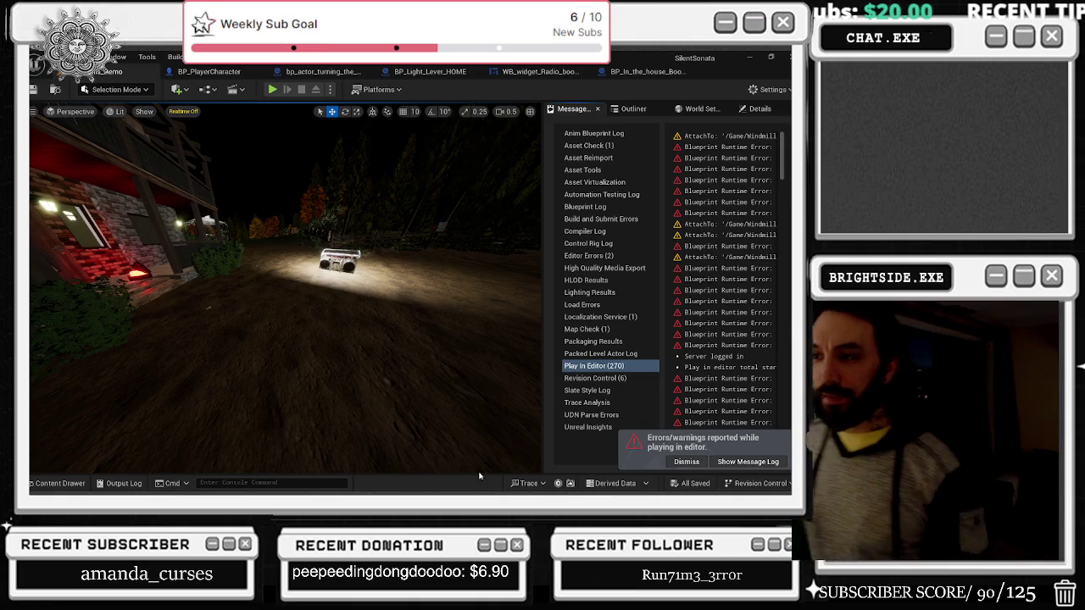
Step: Look through the boombox, radio widget and light lever graphs, then return to WB_widget_Radio
left_click(645, 71)
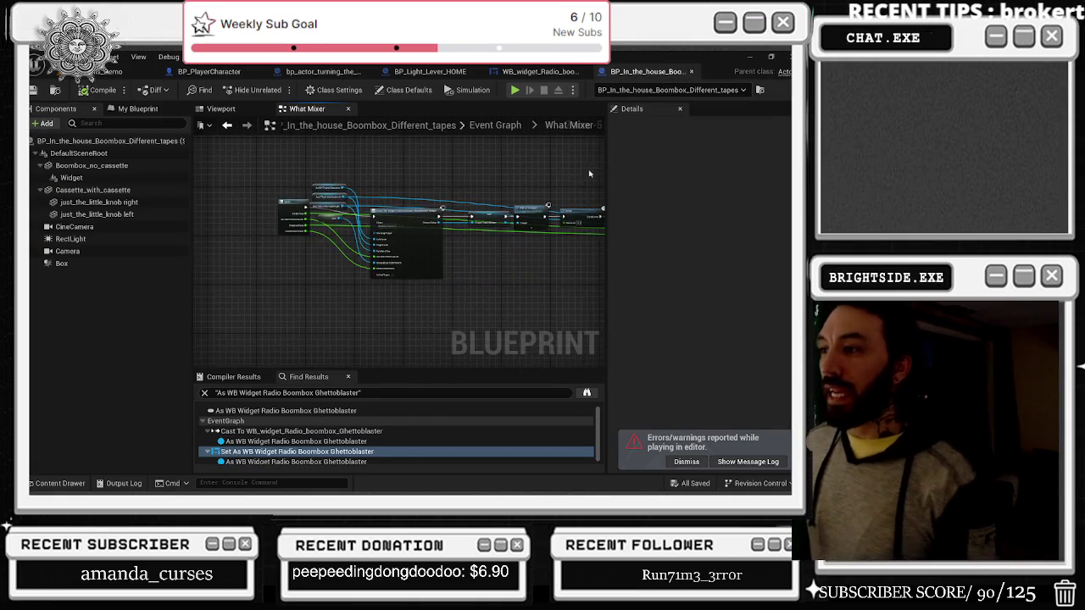
left_click(540, 71)
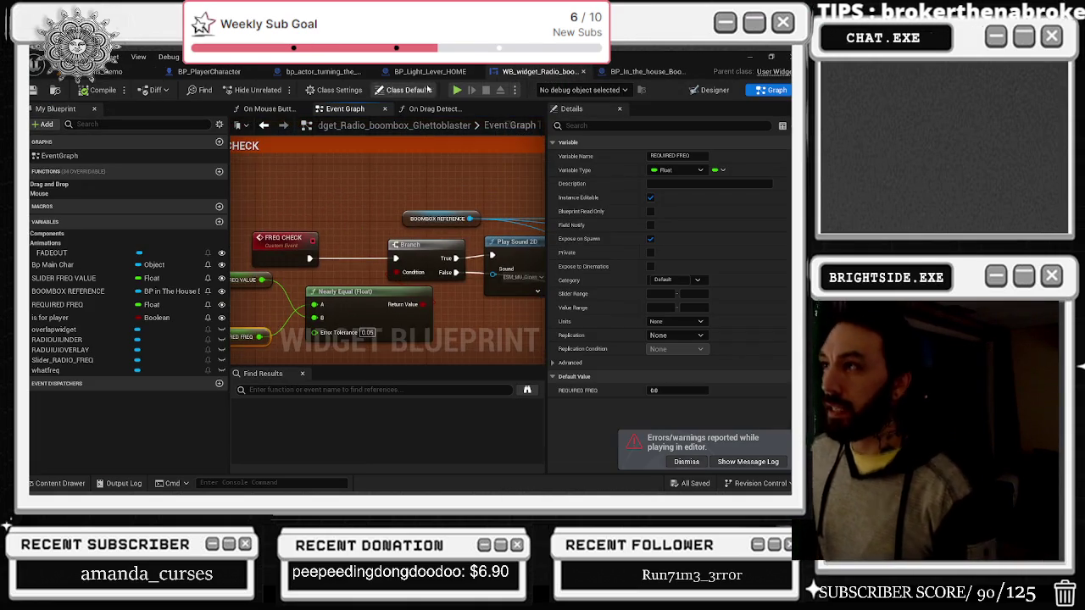
left_click(429, 72)
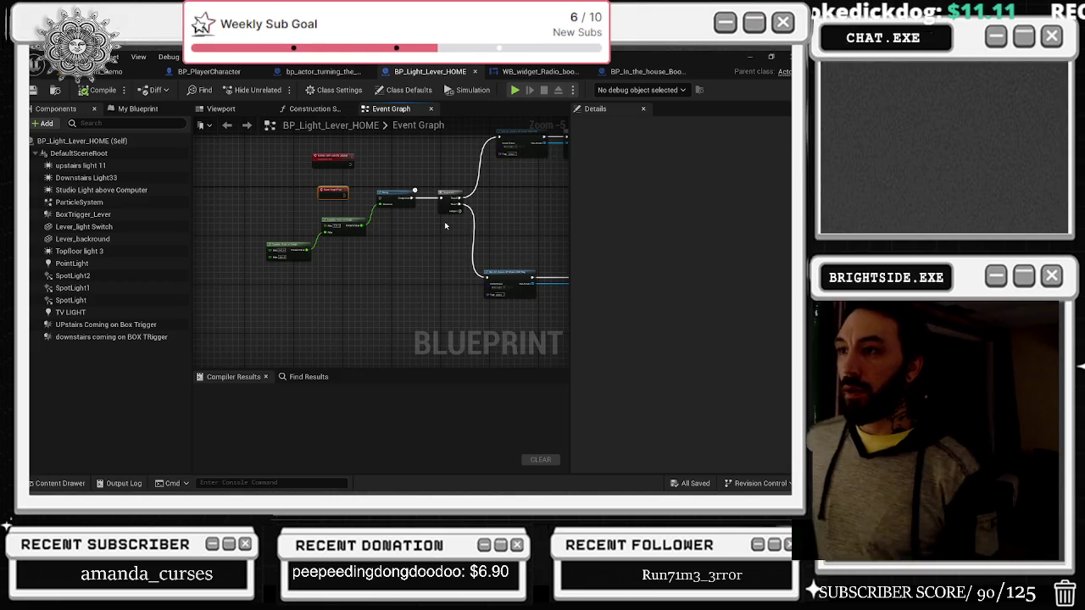
left_click_drag(446, 228, 312, 337)
left_click_drag(426, 270, 334, 220)
mouse_move(404, 278)
left_mouse_down()
mouse_move(384, 207)
mouse_move(380, 291)
left_mouse_up()
left_click_drag(405, 251, 398, 311)
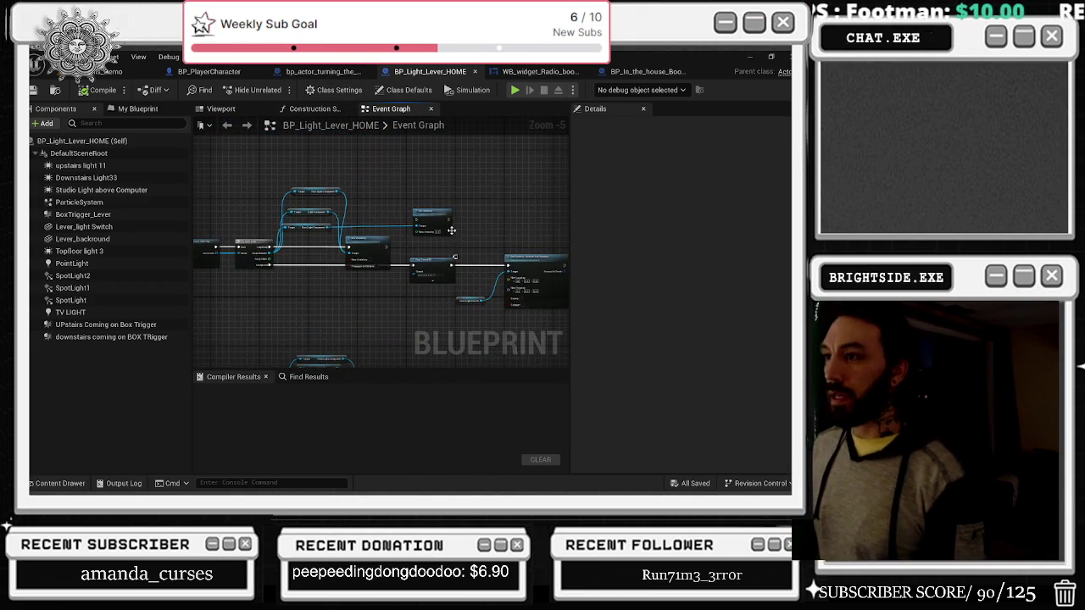
left_click(540, 71)
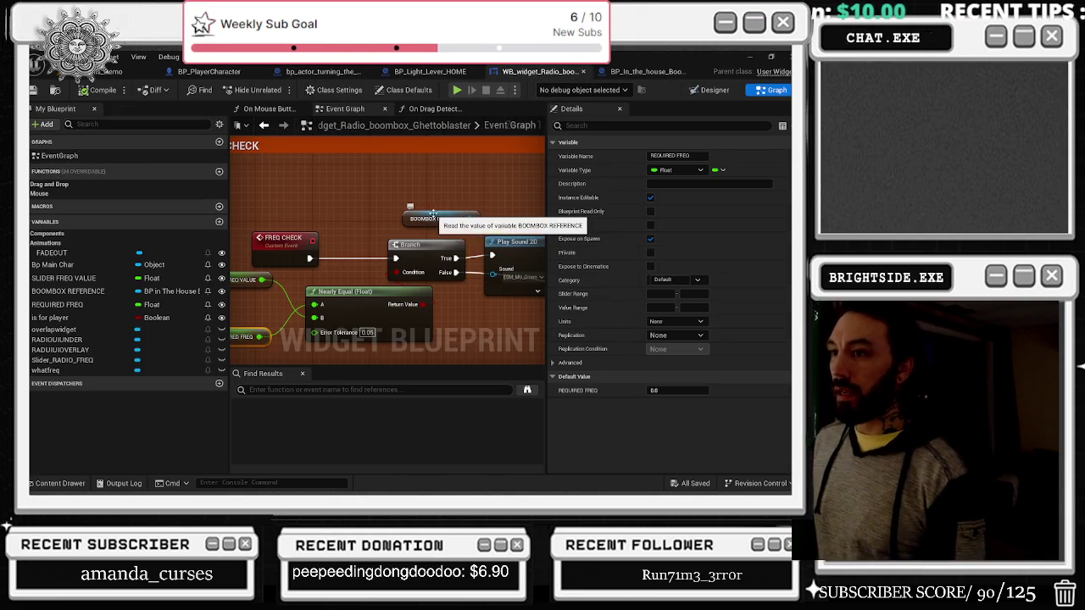
scroll(339, 249, "down", 5)
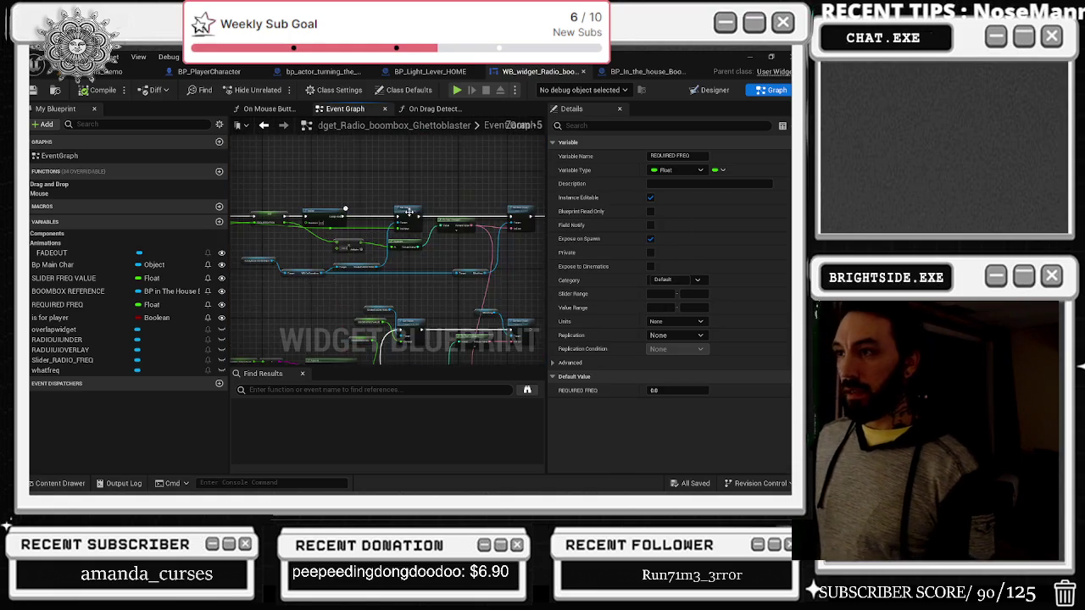
scroll(339, 249, "up", 3)
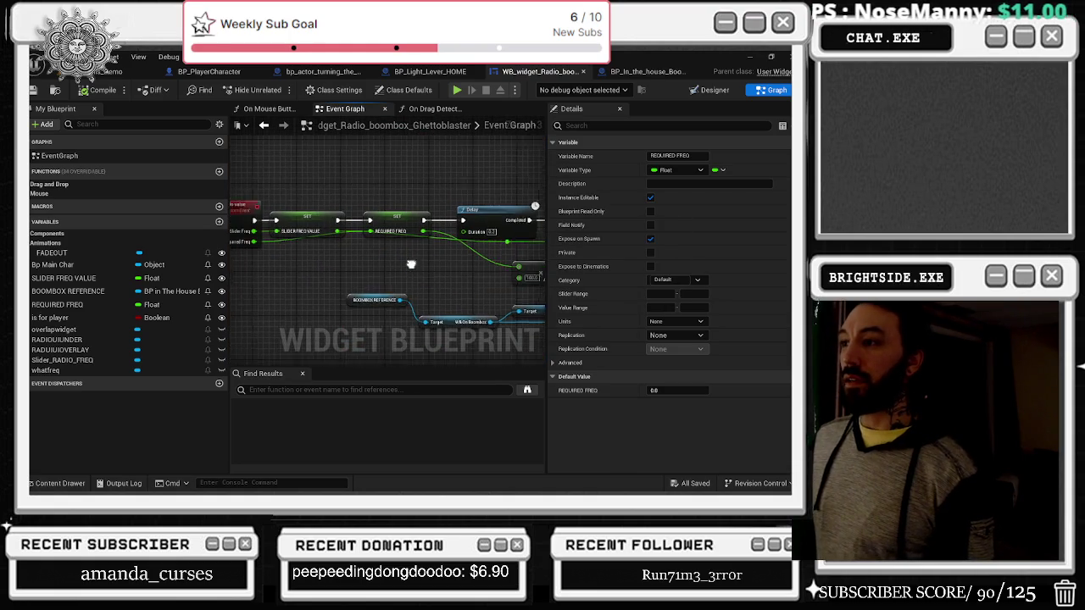
left_click_drag(257, 178, 453, 261)
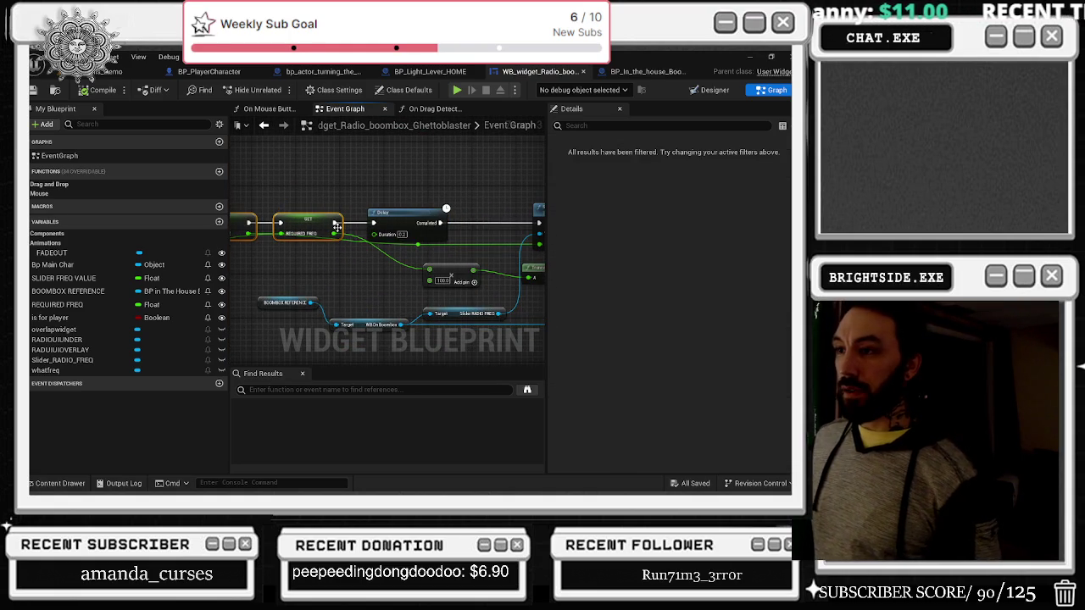
left_click_drag(334, 186, 320, 206)
mouse_move(453, 291)
left_mouse_down()
mouse_move(353, 266)
mouse_move(373, 271)
mouse_move(426, 237)
mouse_move(359, 276)
mouse_move(509, 237)
mouse_move(383, 220)
mouse_move(332, 233)
left_mouse_up()
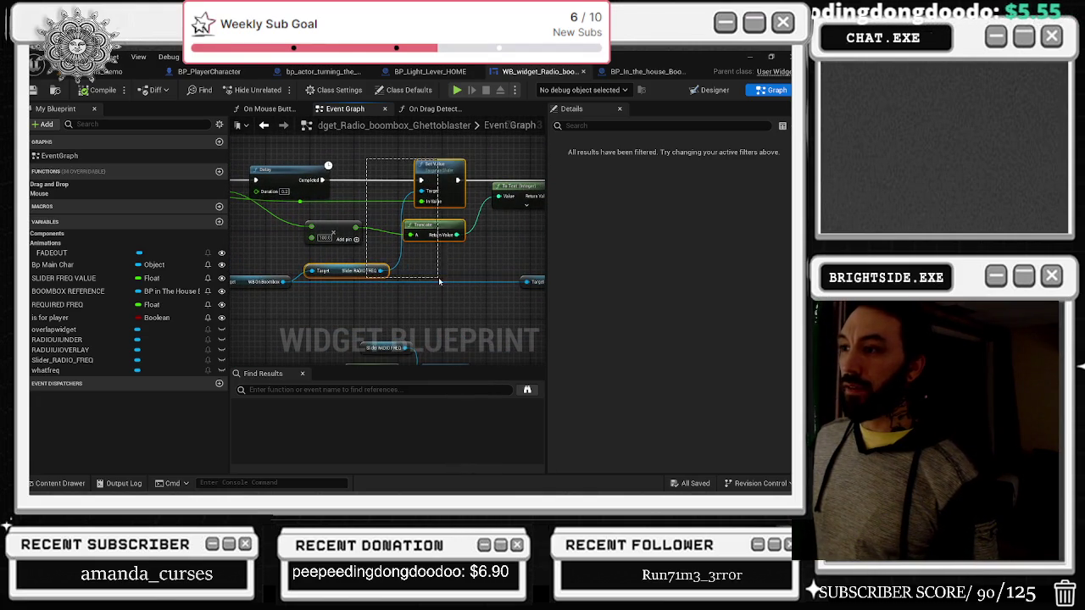
left_click_drag(400, 156, 458, 207)
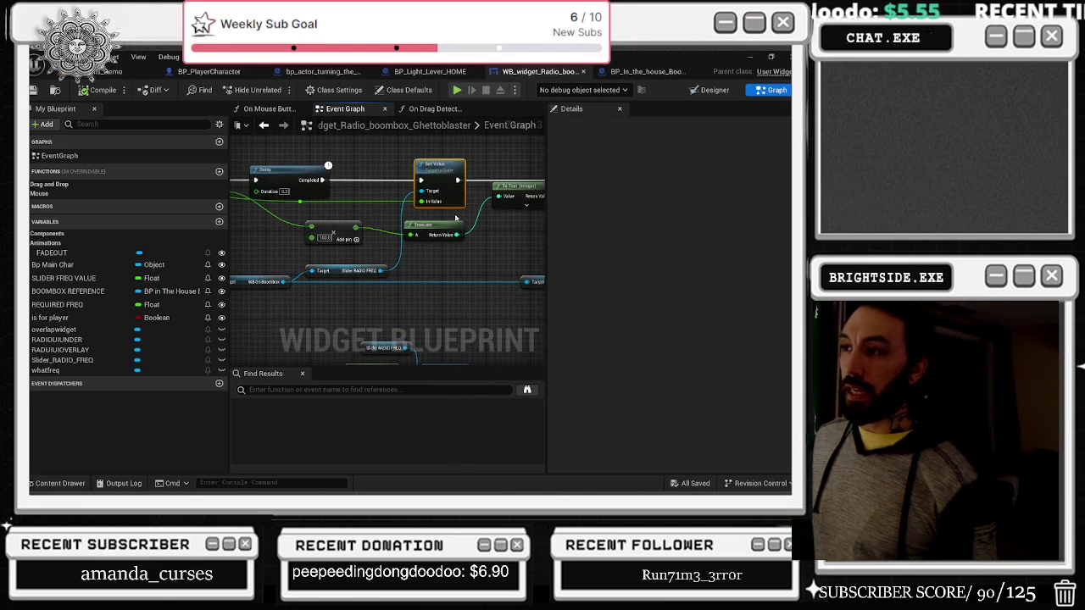
mouse_move(292, 234)
left_mouse_down()
mouse_move(451, 267)
mouse_move(545, 243)
left_mouse_up()
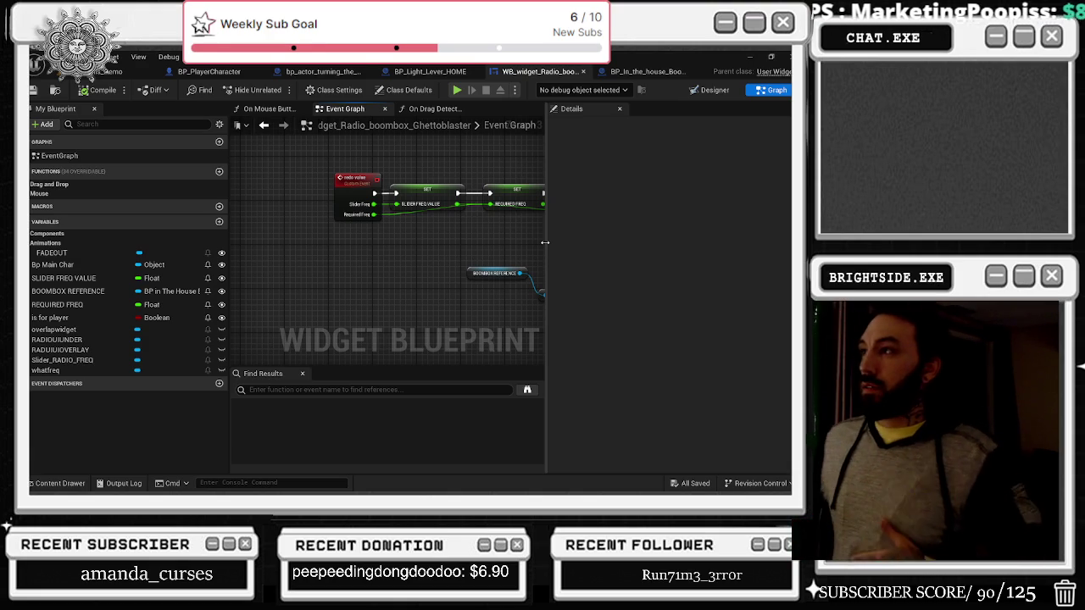
Step: Review the What Mixer Delay and Radio Value nodes, then switch to the boombox Viewport
left_click(649, 71)
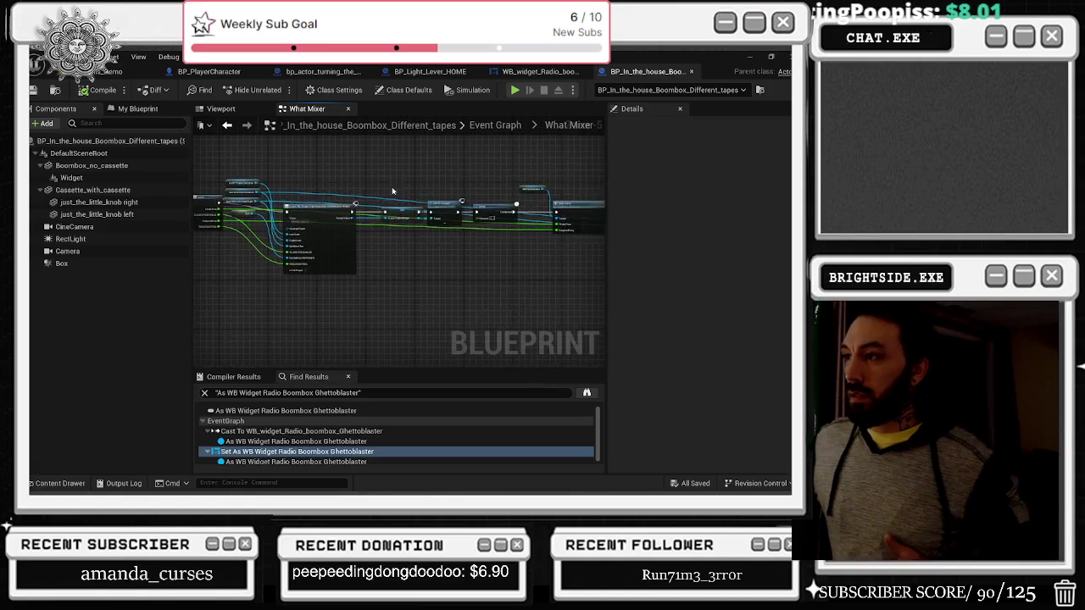
scroll(499, 228, "up", 3)
left_click_drag(502, 251, 237, 281)
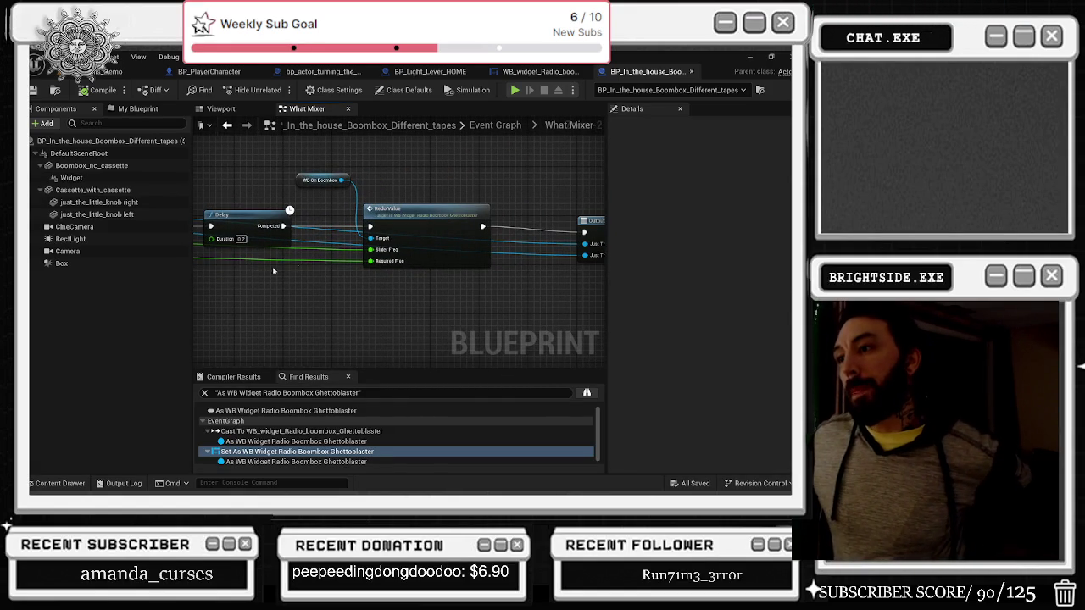
mouse_move(335, 264)
left_mouse_down()
mouse_move(541, 223)
mouse_move(384, 241)
left_mouse_up()
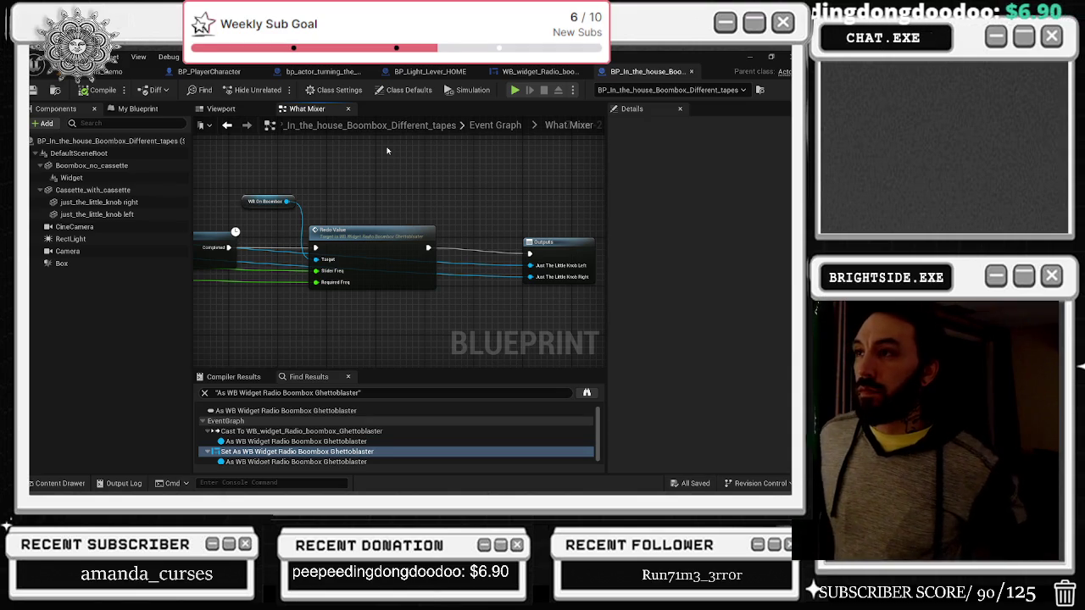
left_click(506, 74)
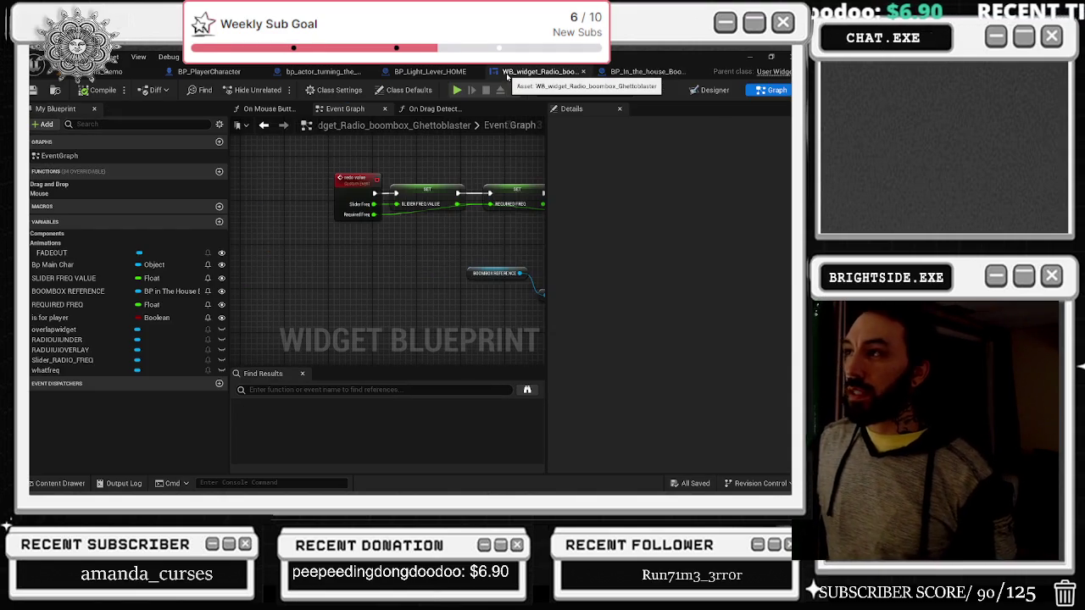
left_click(640, 72)
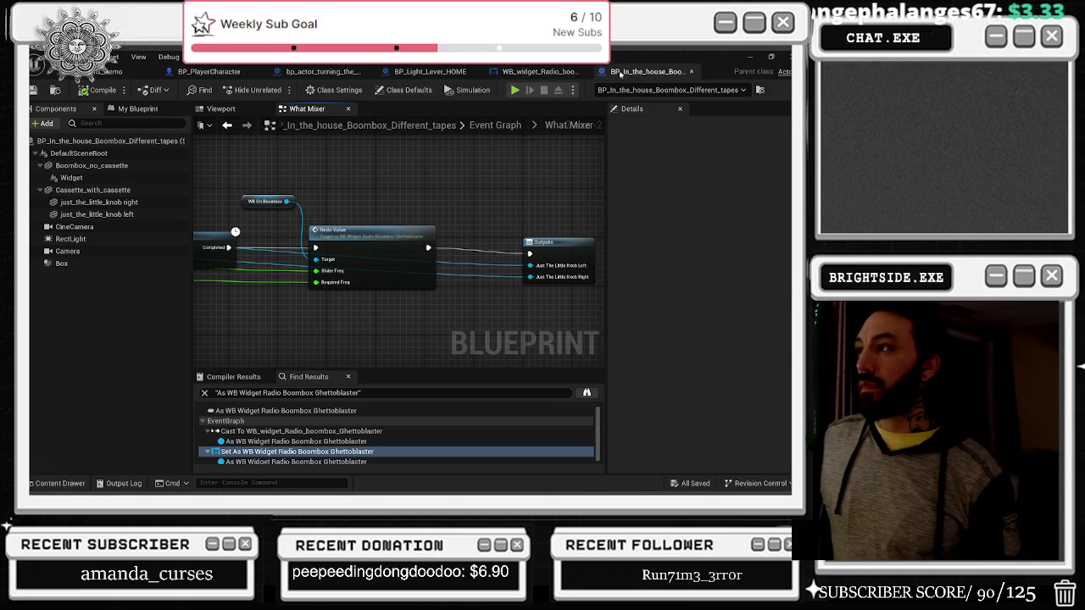
scroll(384, 193, "down", 8)
left_click(222, 108)
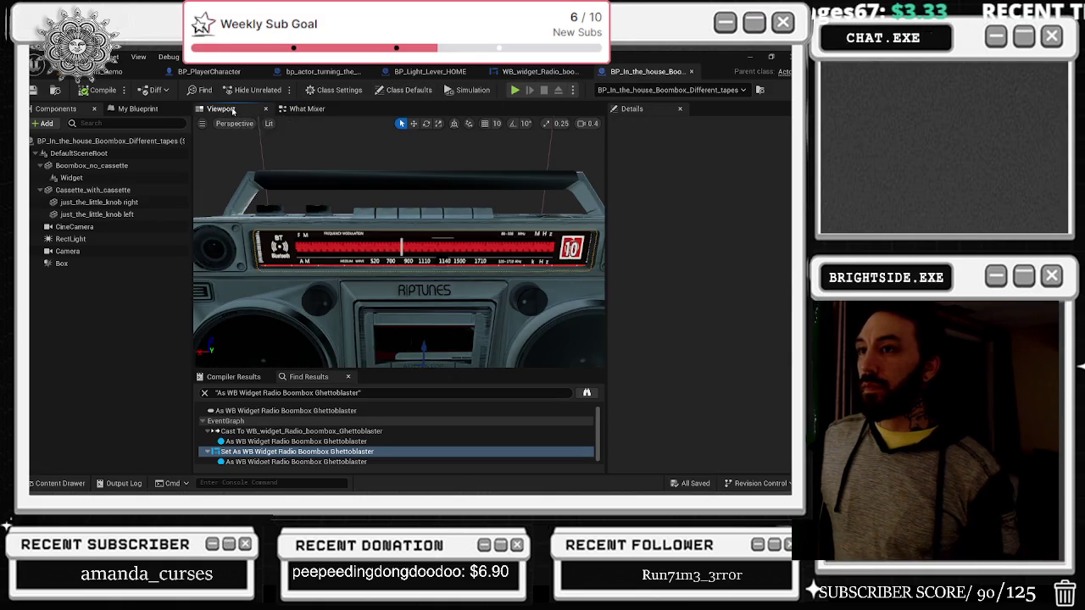
Step: In the boombox Event Graph, shift the radio key Branch nodes left into a tighter group
left_click(331, 111)
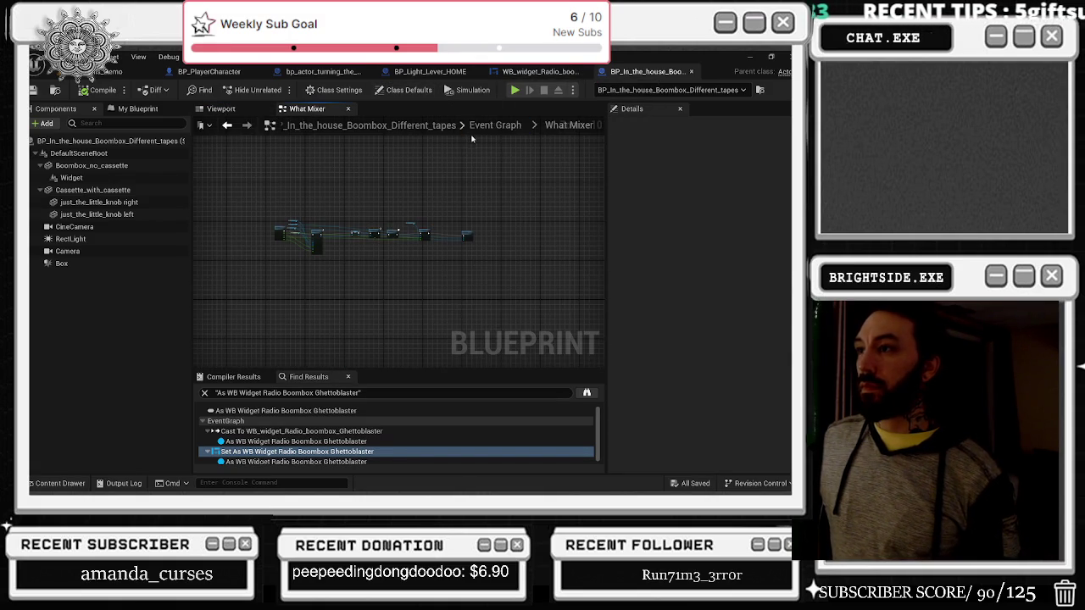
left_click(494, 125)
scroll(359, 224, "up", 5)
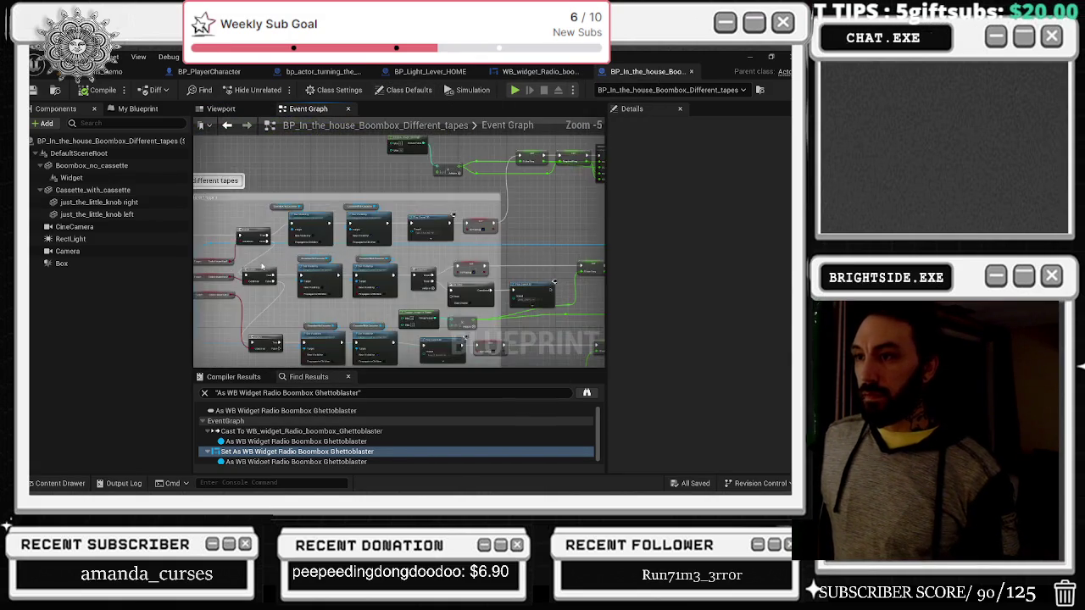
scroll(360, 224, "up", 4)
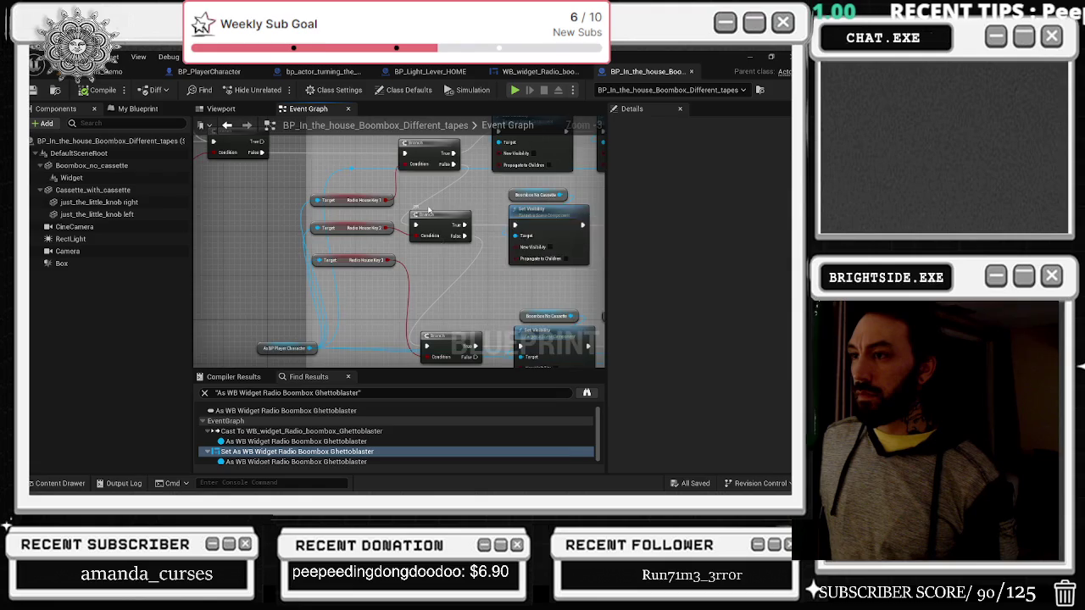
mouse_move(383, 199)
left_mouse_down()
mouse_move(344, 220)
mouse_move(330, 339)
mouse_move(318, 340)
left_mouse_up()
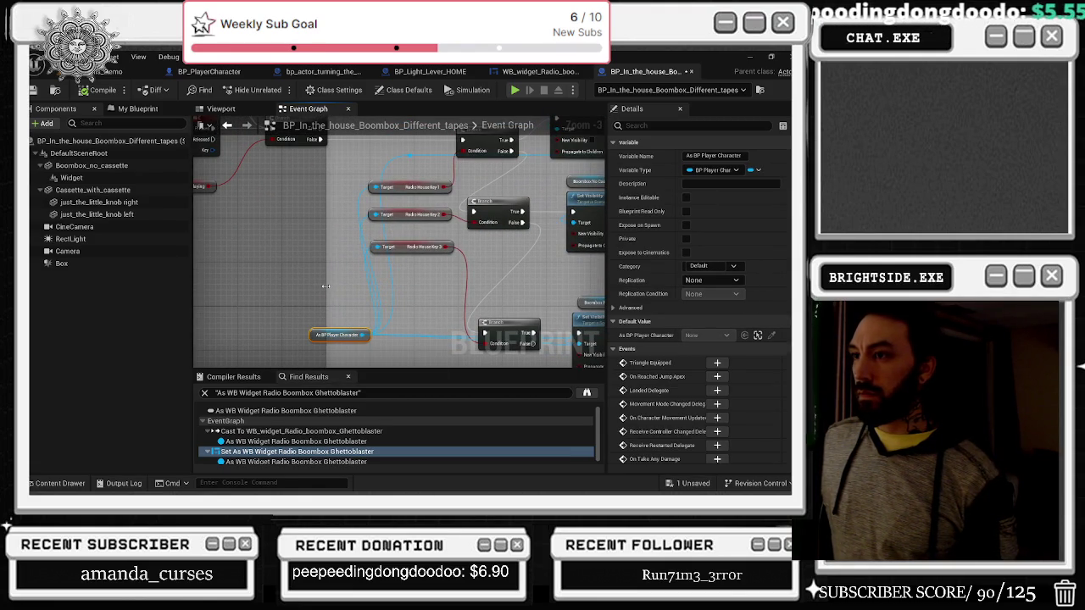
left_click(350, 208)
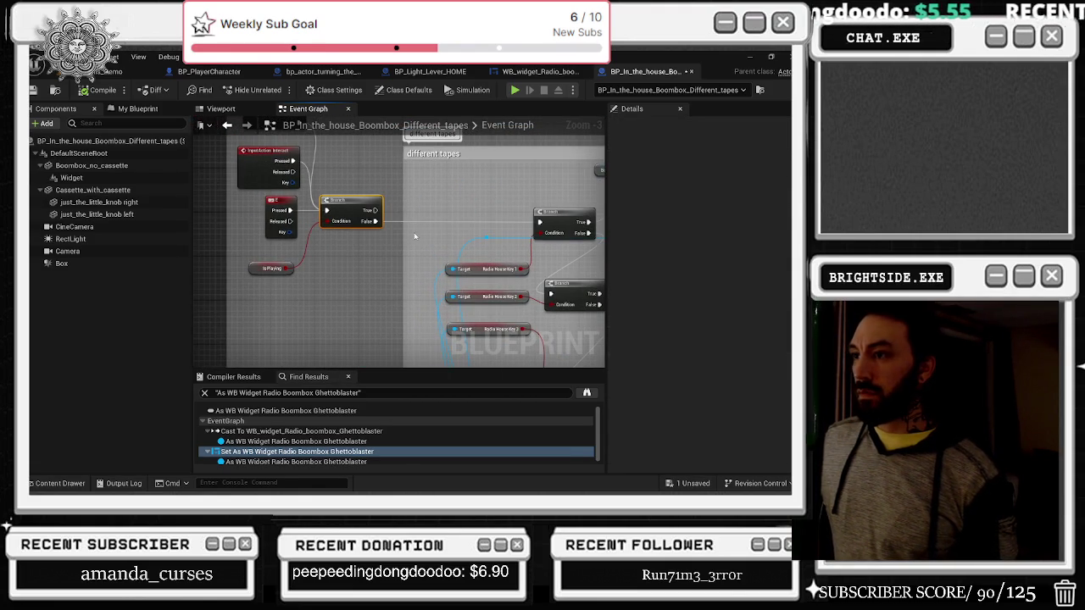
scroll(403, 233, "down", 1)
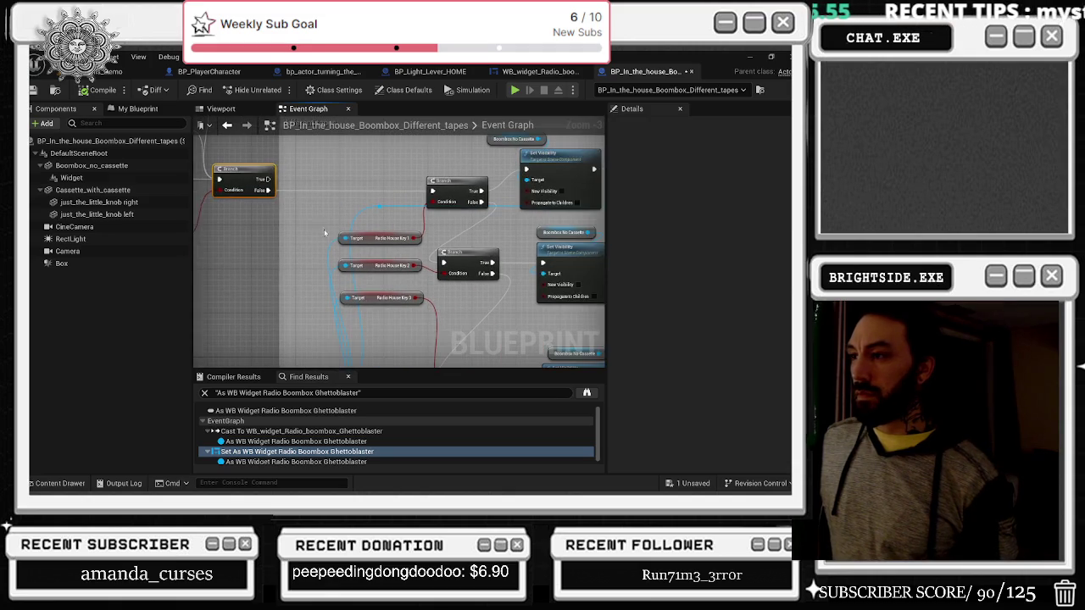
mouse_move(362, 163)
left_mouse_down()
mouse_move(424, 203)
mouse_move(450, 314)
mouse_move(464, 322)
mouse_move(424, 296)
mouse_move(371, 297)
mouse_move(438, 292)
left_mouse_up()
left_click(371, 296)
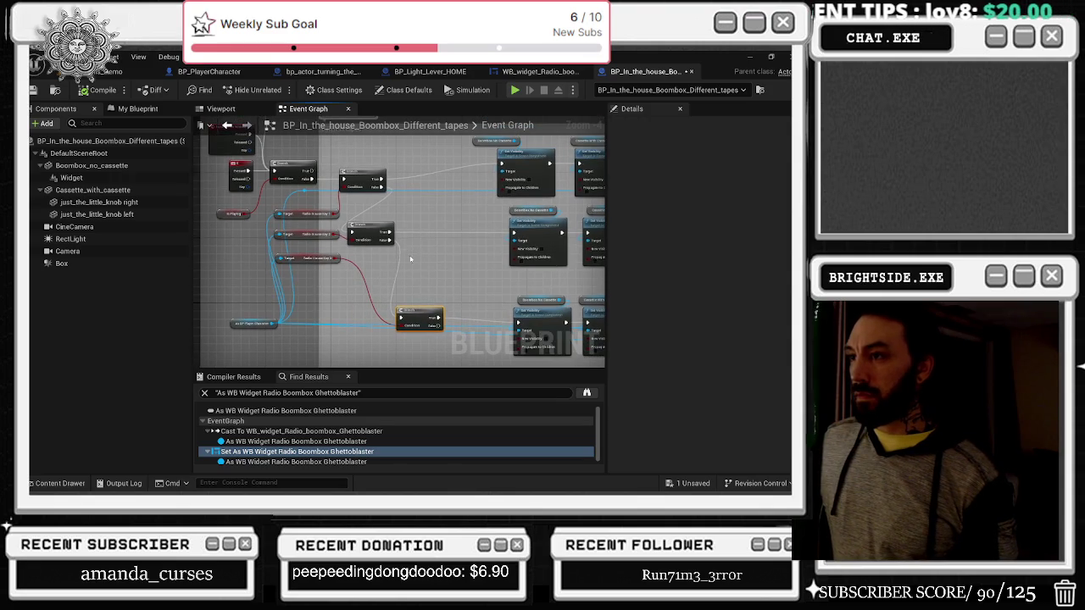
Step: Add a Do Once node after the lower Branch, pasting a copy beside it
left_click_drag(381, 178, 413, 179)
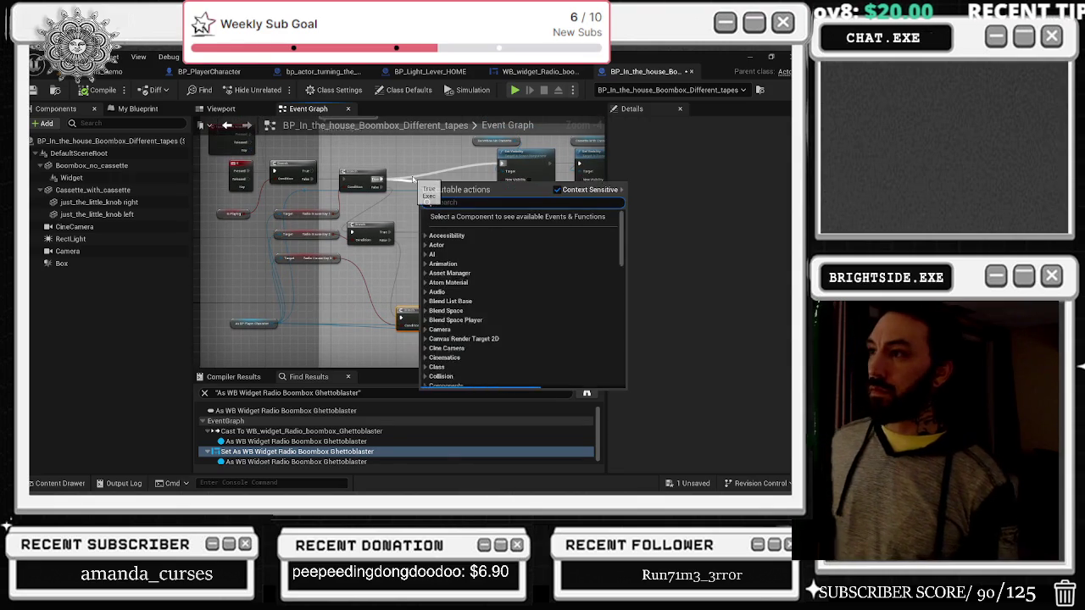
type("gate")
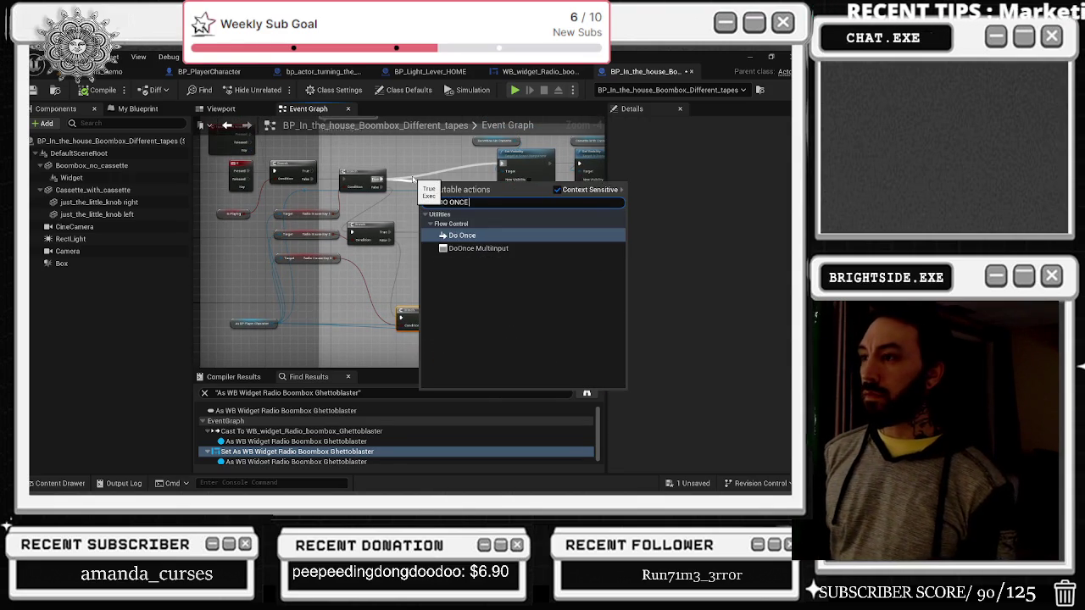
key("Return")
scroll(415, 178, "up", 2)
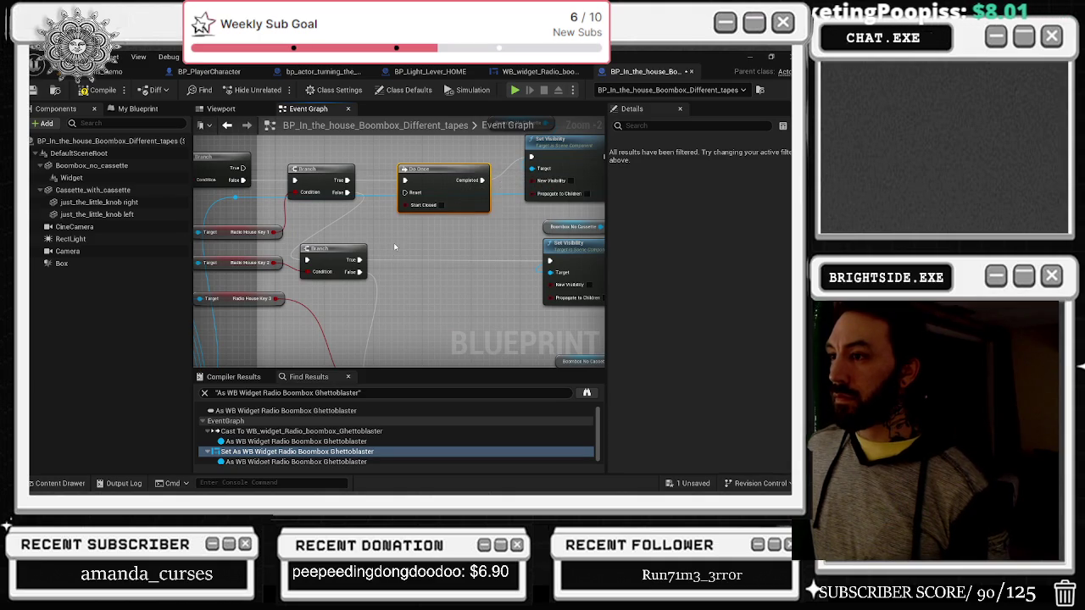
key("ctrl+v")
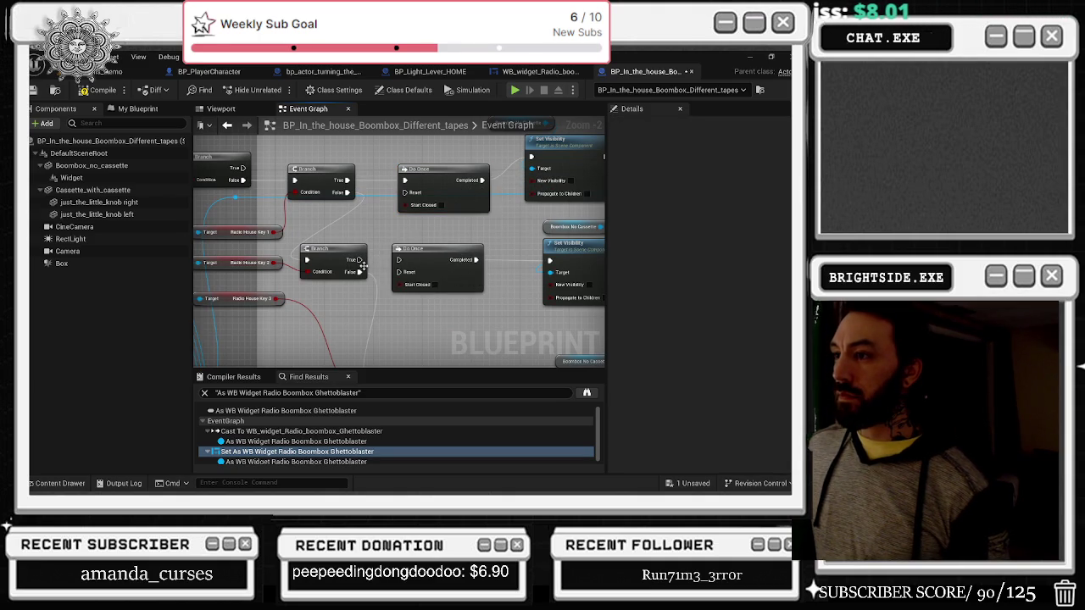
left_click(420, 256)
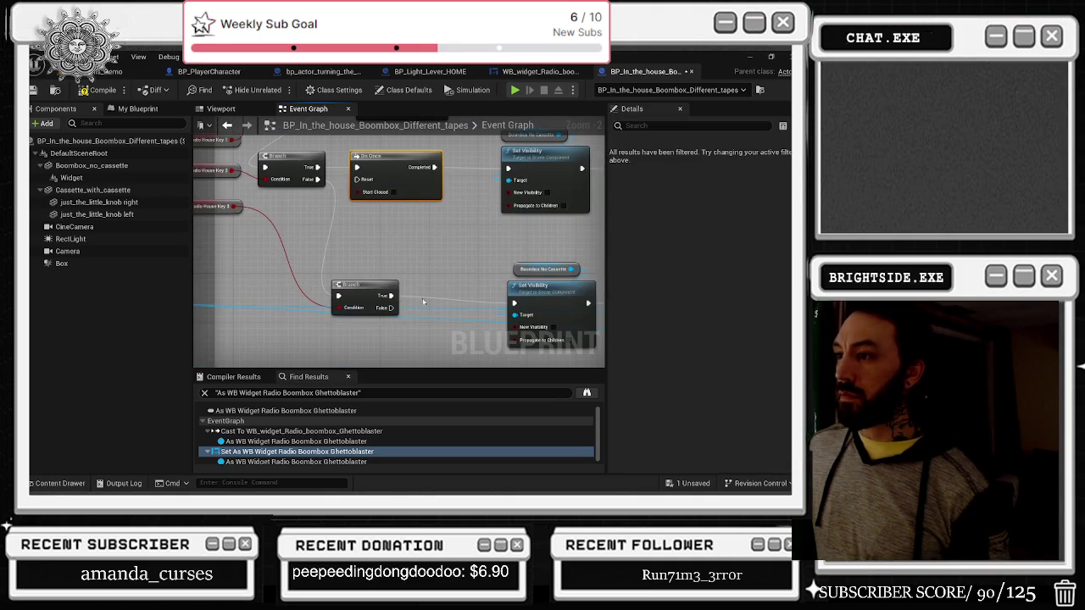
left_click_drag(378, 293, 343, 294)
key("ctrl+v")
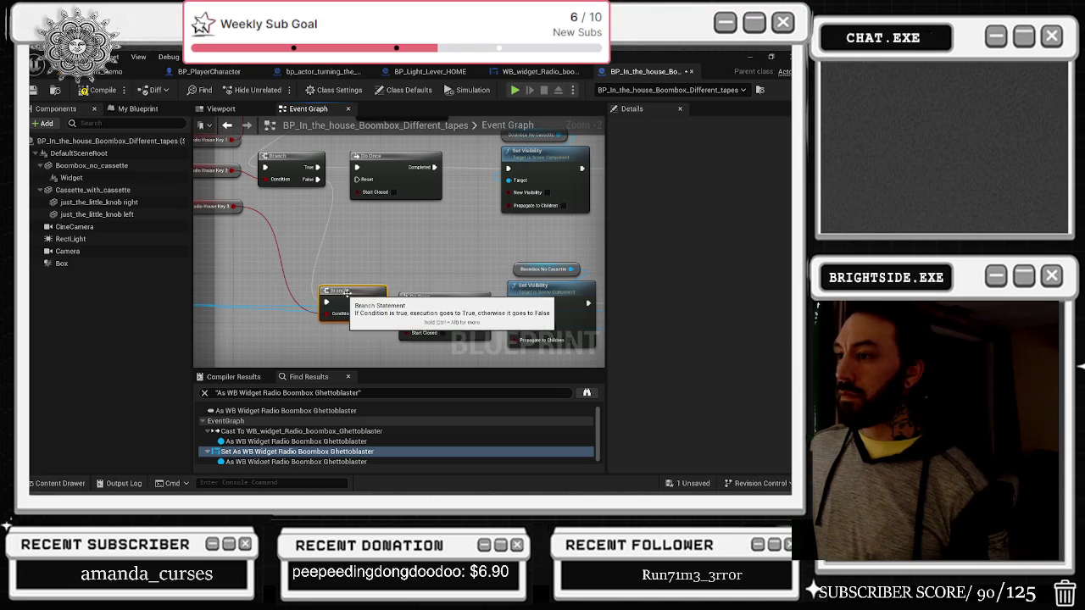
Step: Wire Branch True into Do Once and Completed into Set Visibility, then compile and save
left_click_drag(514, 302, 472, 305)
left_click_drag(380, 303, 406, 302)
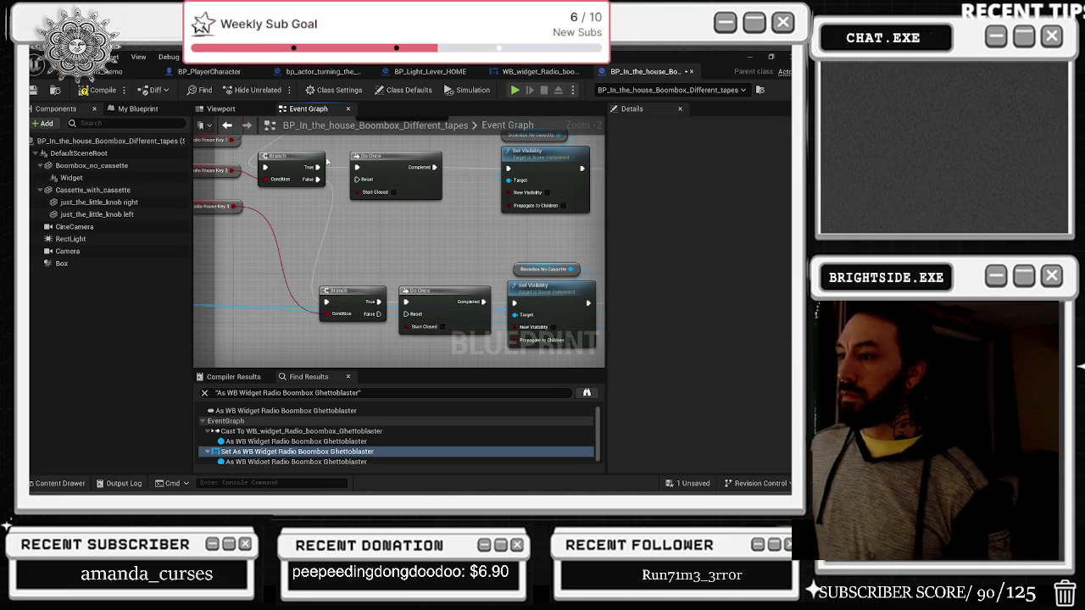
left_click(100, 90)
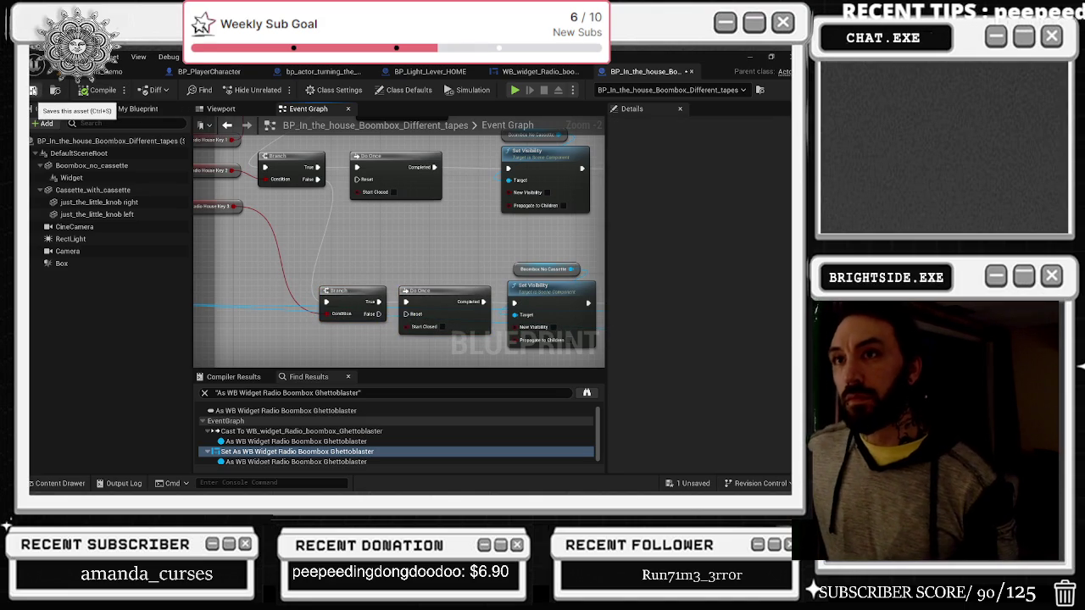
left_click(33, 90)
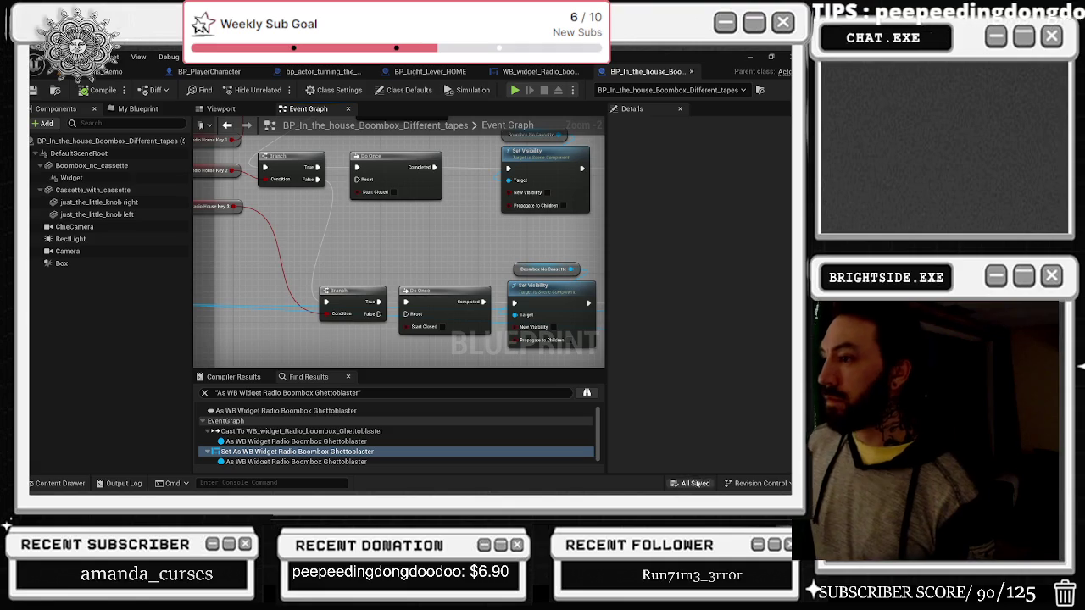
left_click_drag(595, 213, 494, 283)
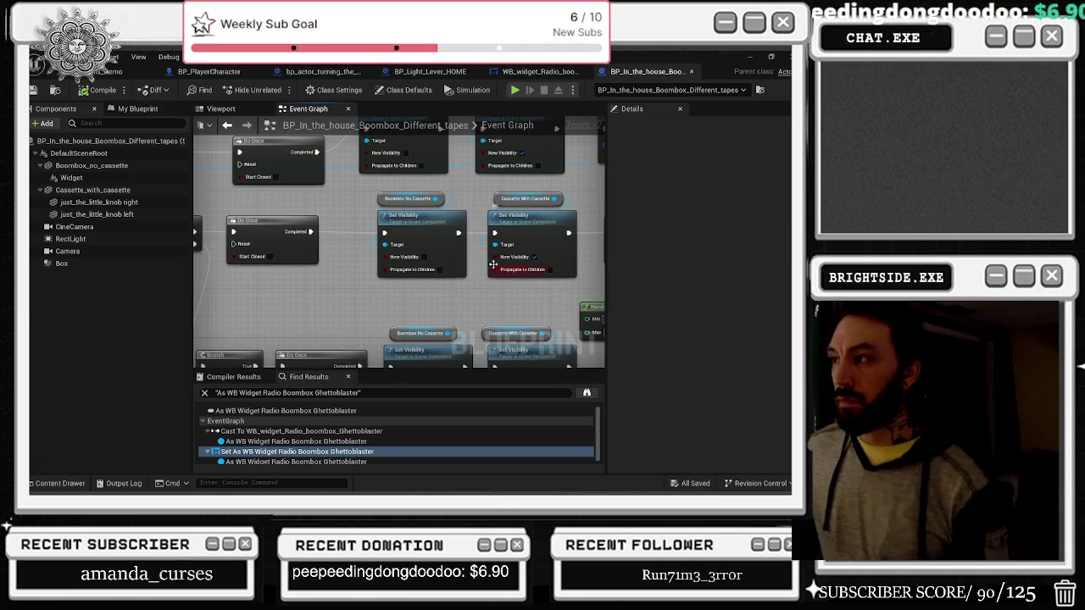
Step: Stretch the grey 'different tapes' comment box rightward around its nodes and save
scroll(479, 274, "down", 7)
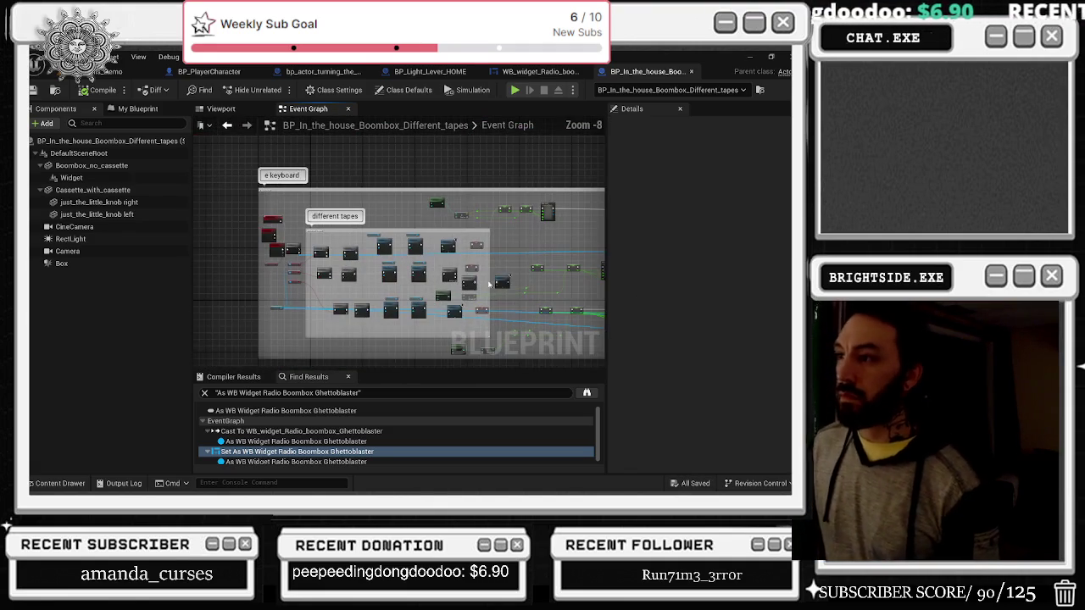
scroll(366, 247, "down", 4)
left_click_drag(365, 247, 368, 342)
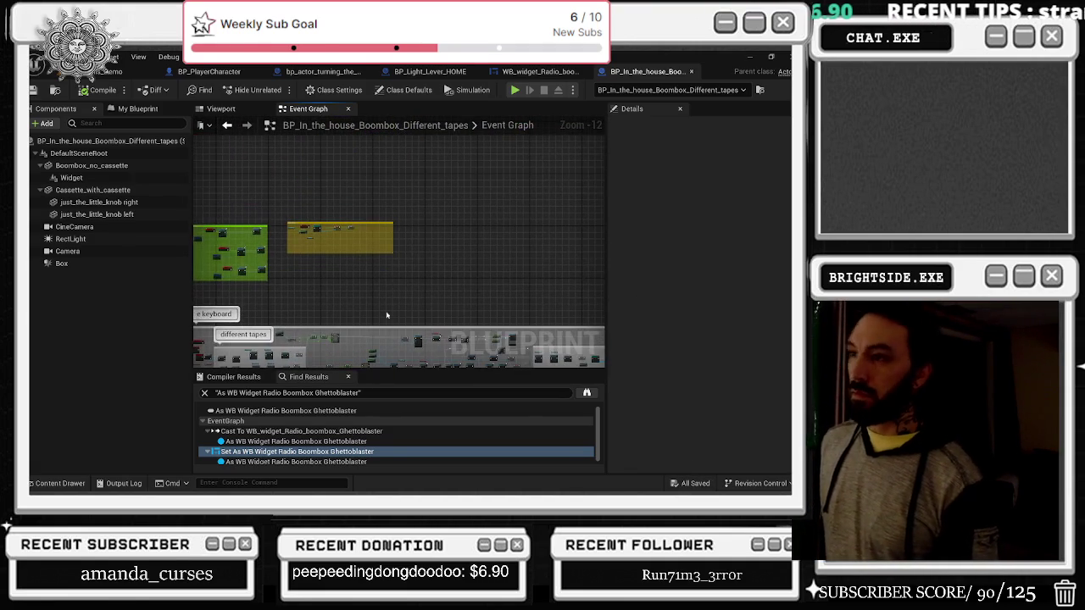
left_click_drag(409, 259, 440, 251)
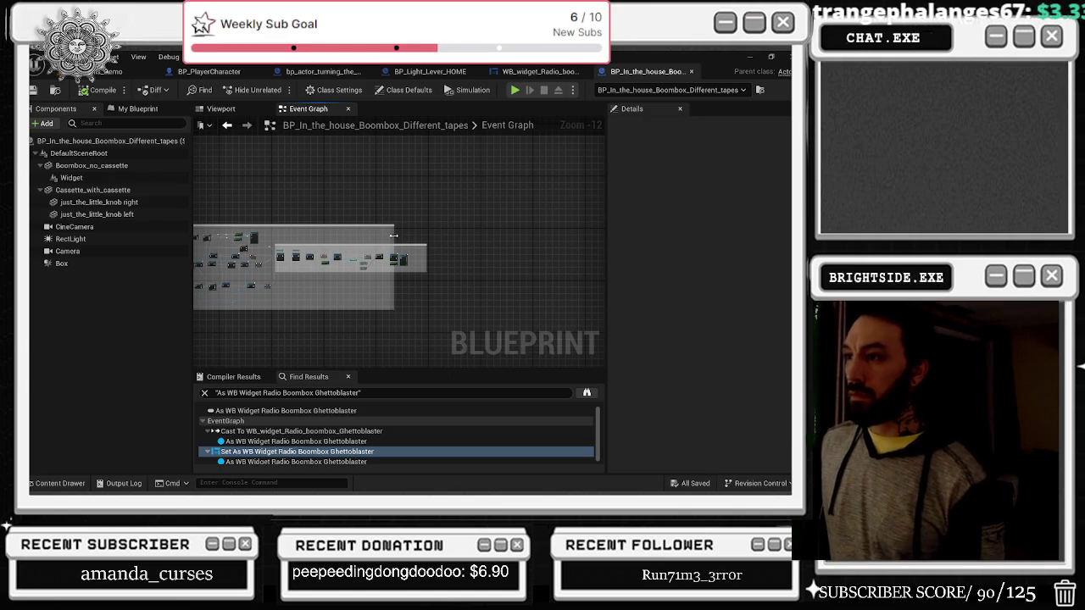
left_click_drag(393, 236, 429, 243)
left_click(34, 90)
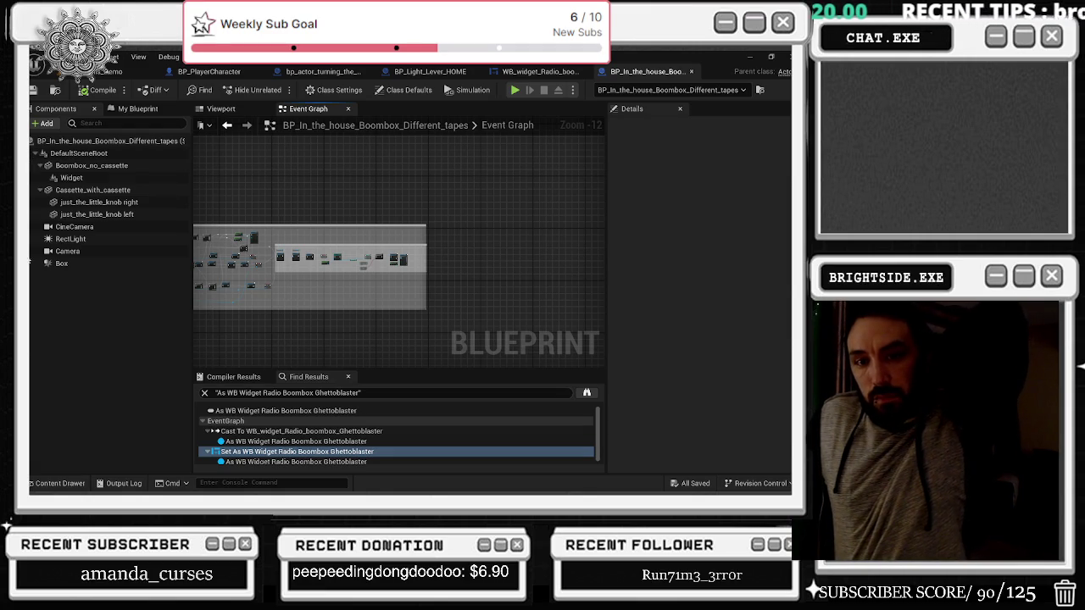
left_click(114, 71)
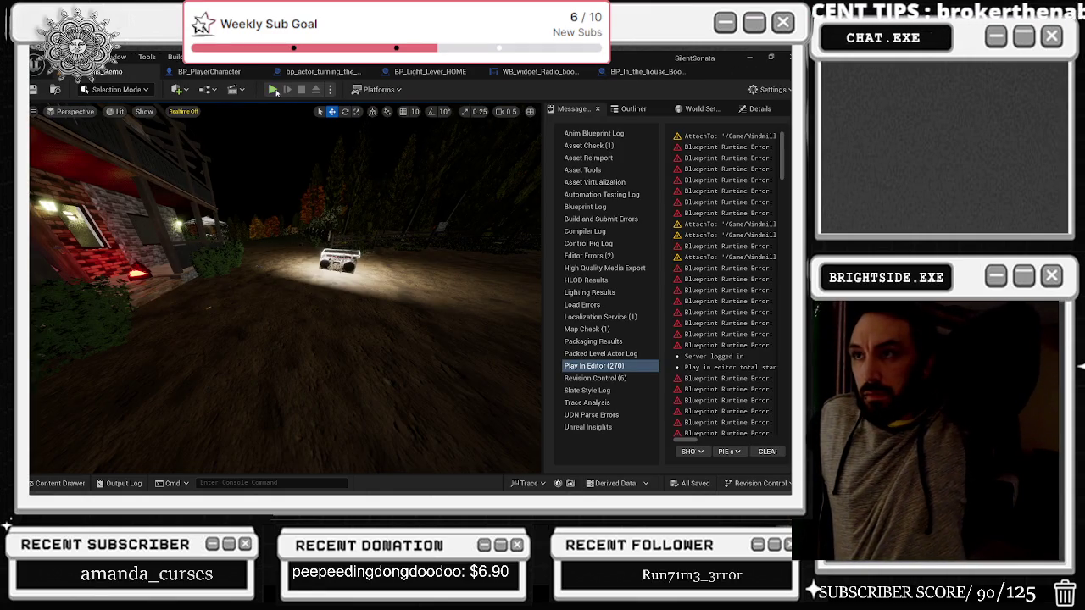
Step: Play the level, turning the boombox knobs to move the tuning needle, then stop
left_click(272, 89)
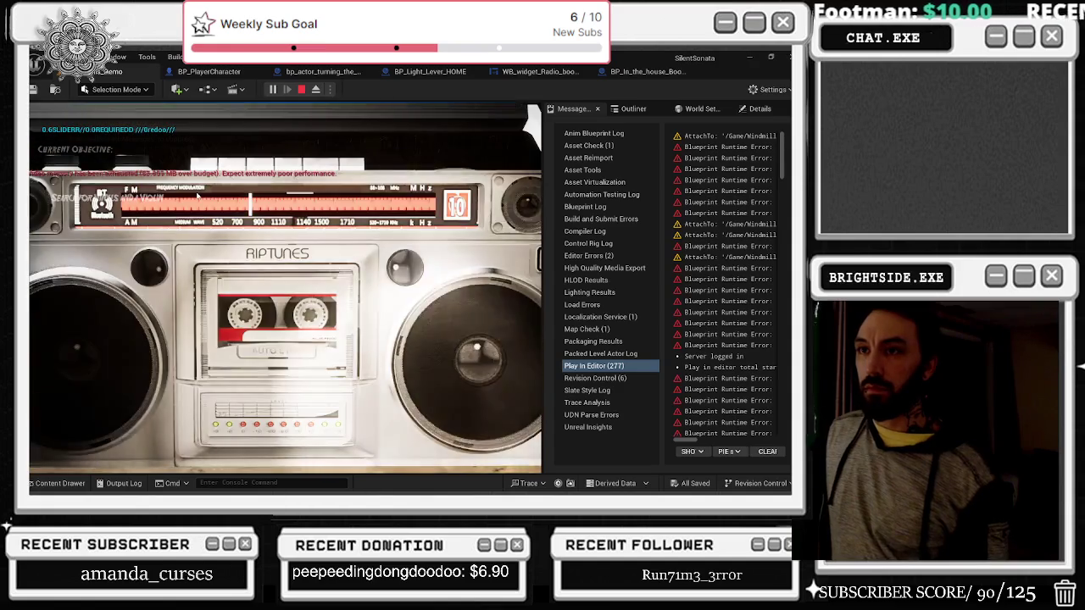
left_click_drag(197, 195, 404, 270)
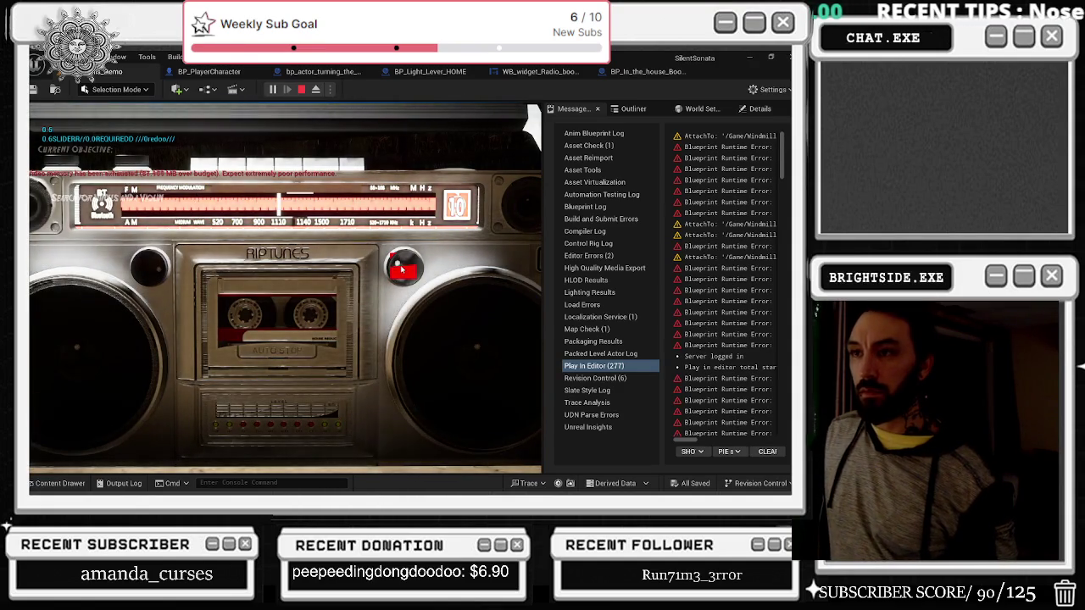
left_click(154, 264)
left_click(154, 264)
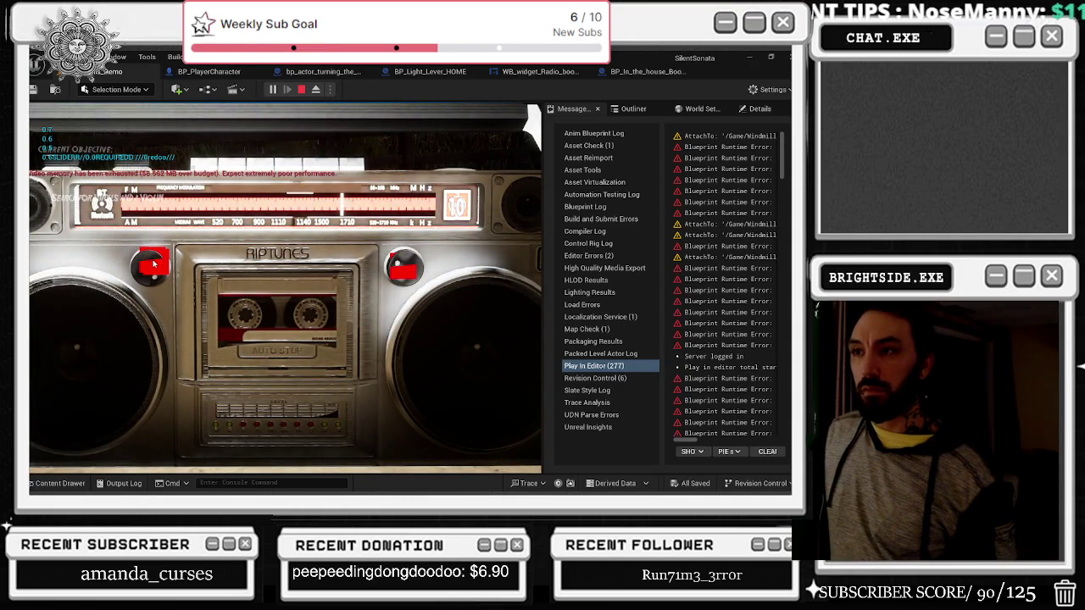
left_click(404, 269)
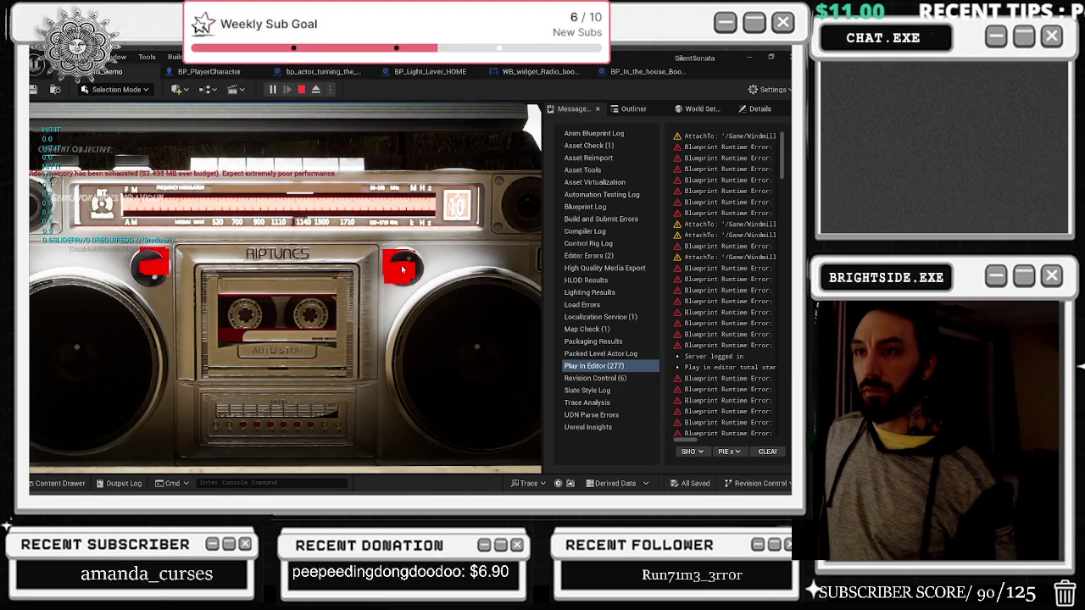
key("e")
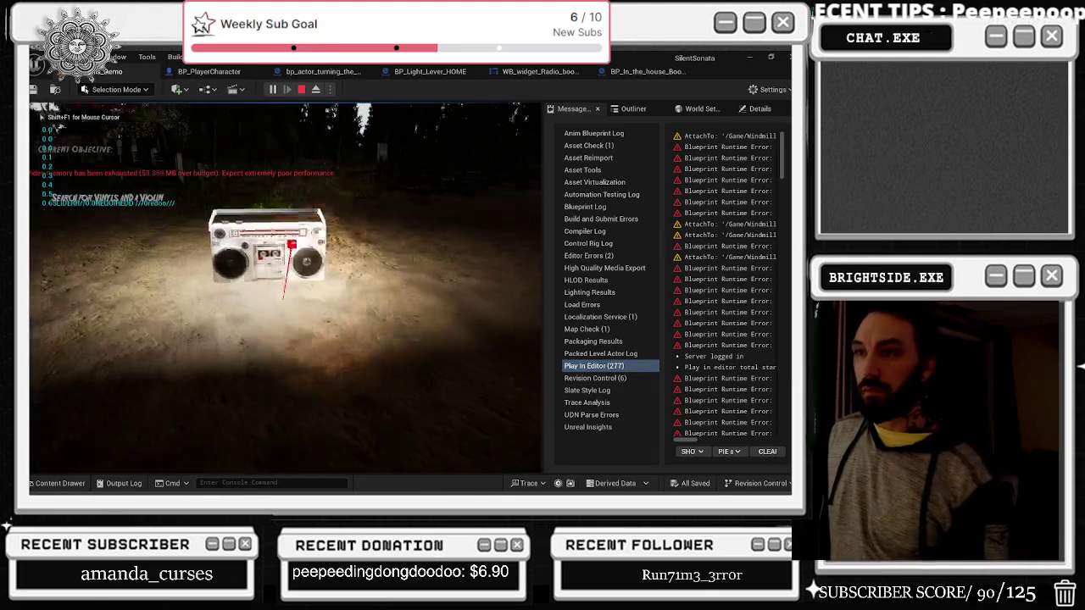
key("Escape")
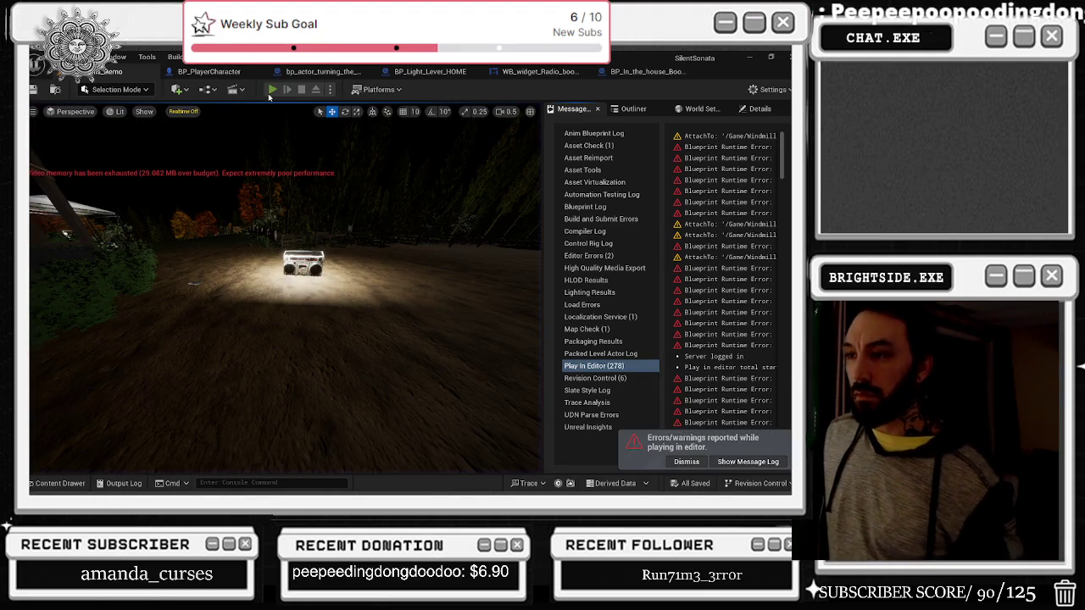
Step: Play again, walk to the boombox, turn both radio knobs, then stop and reopen its blueprint
key("alt+p")
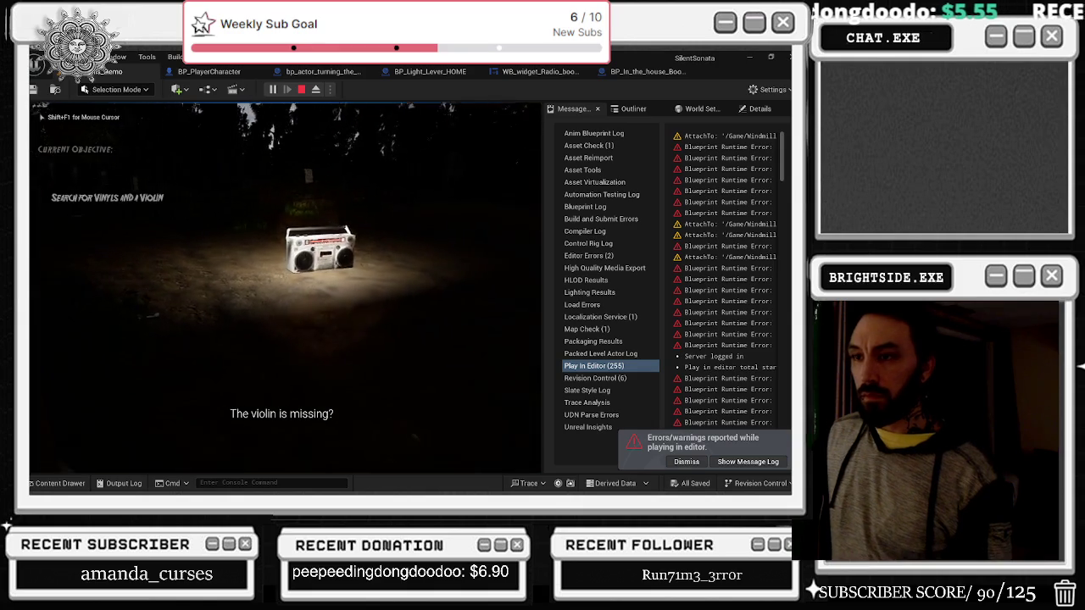
key("w")
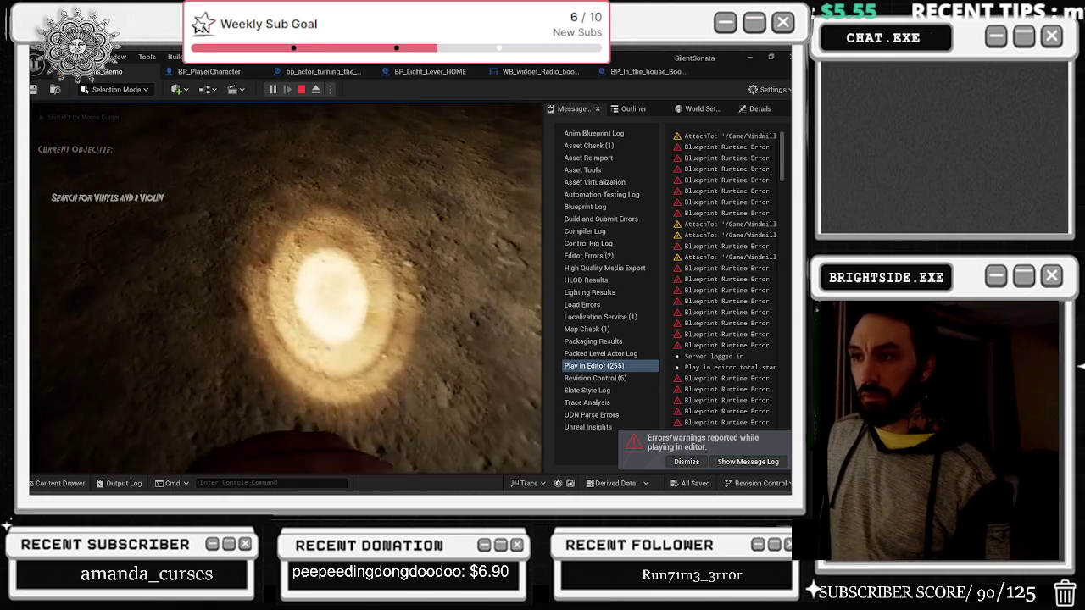
key("e")
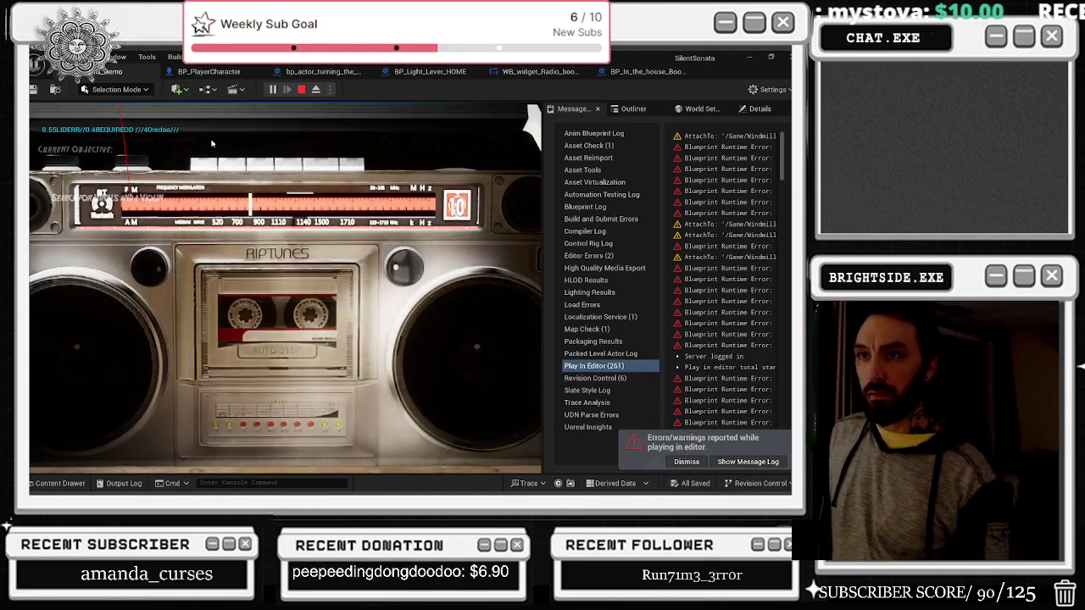
left_click(154, 264)
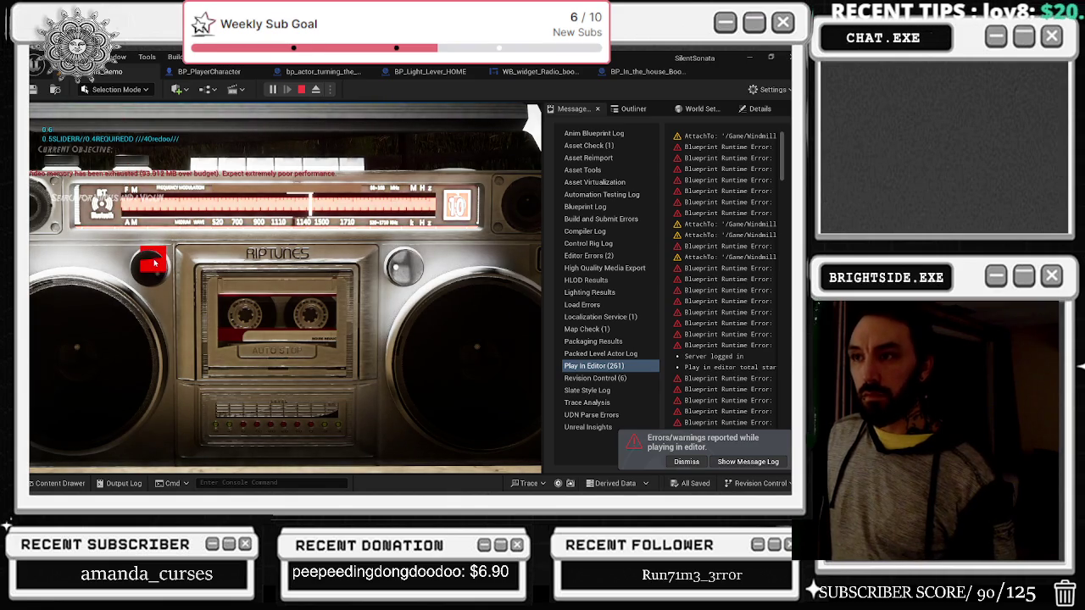
left_click(410, 265)
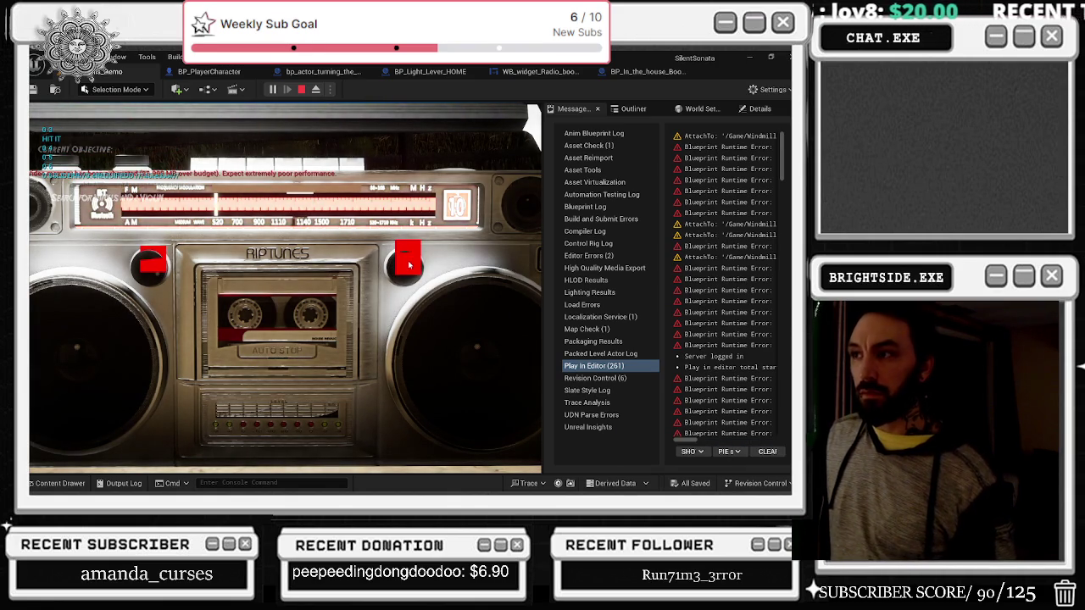
key("Escape")
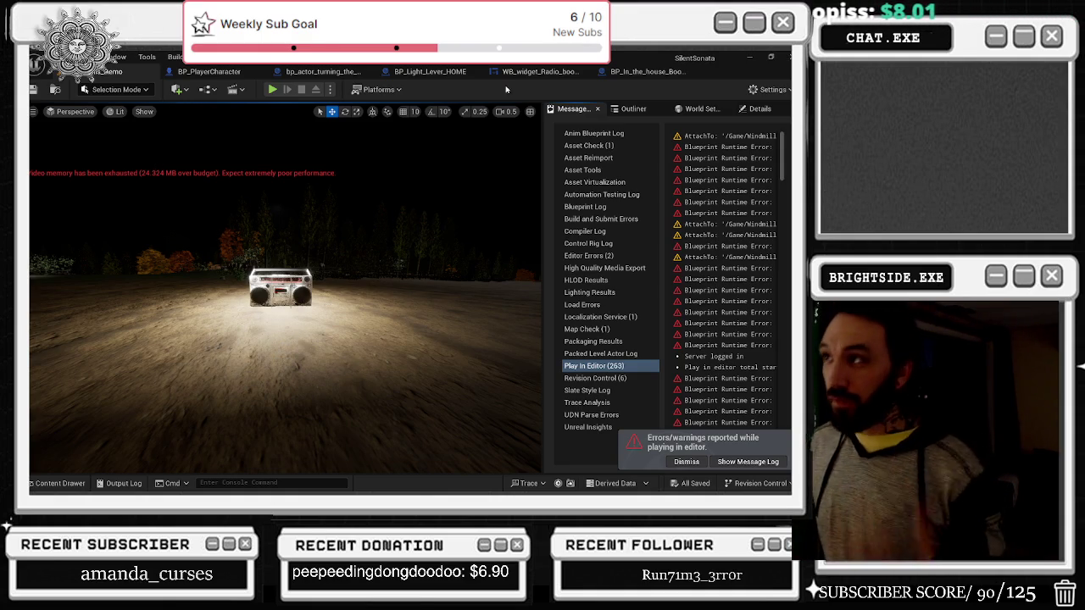
left_click(640, 73)
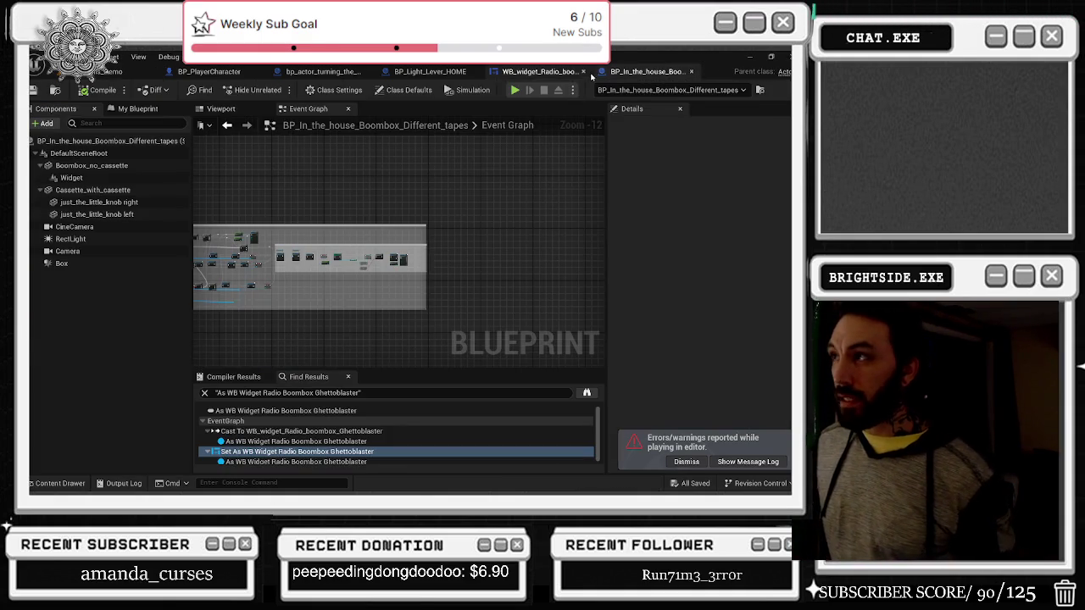
Step: Zoom the boombox 3D view onto the radio dial and select the Widget component
left_click(540, 71)
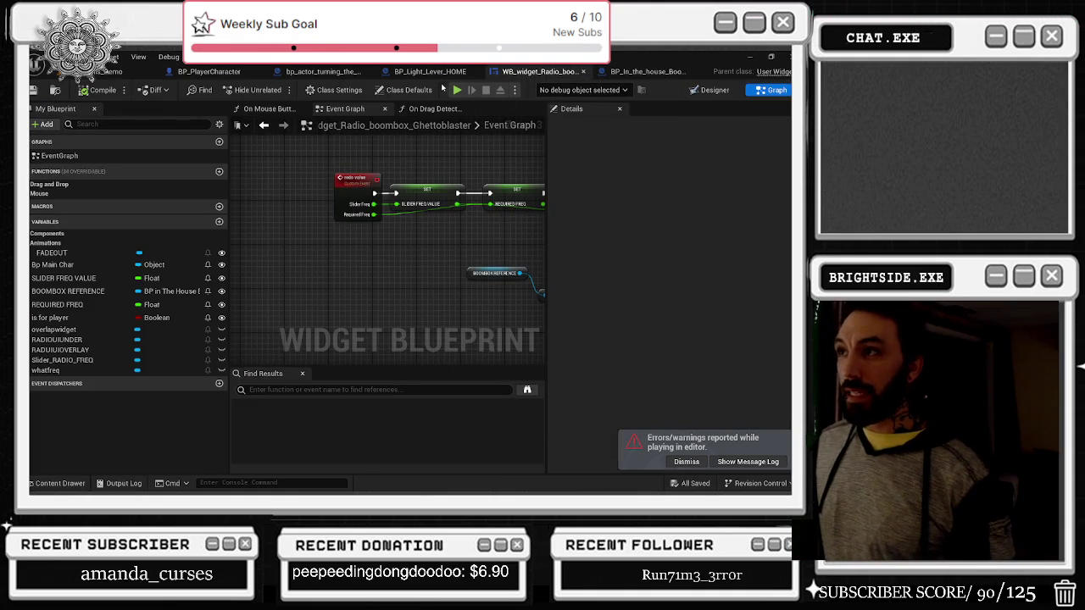
left_click(644, 71)
left_click(222, 108)
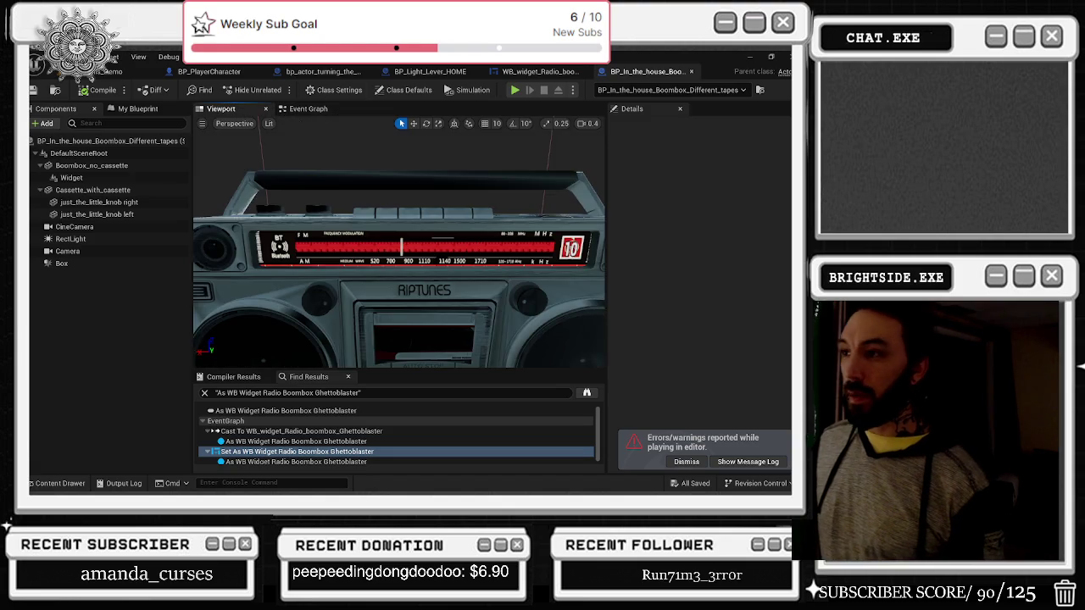
scroll(398, 255, "up", 5)
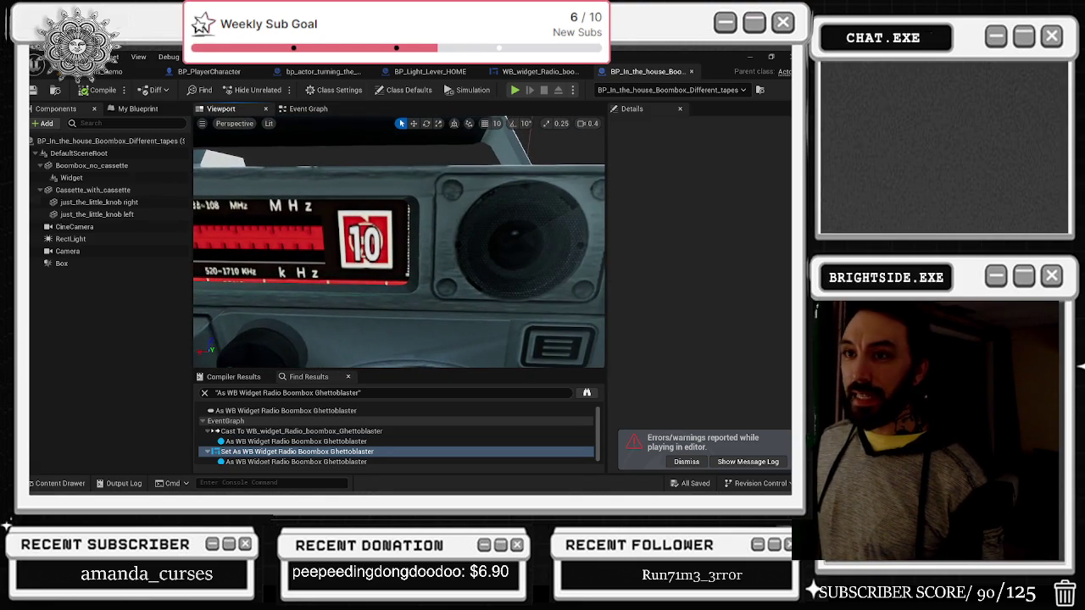
left_click(72, 178)
Step: Add a Text Render component under Widget and name it WHAT FREQ
left_click(44, 123)
type("TEXT")
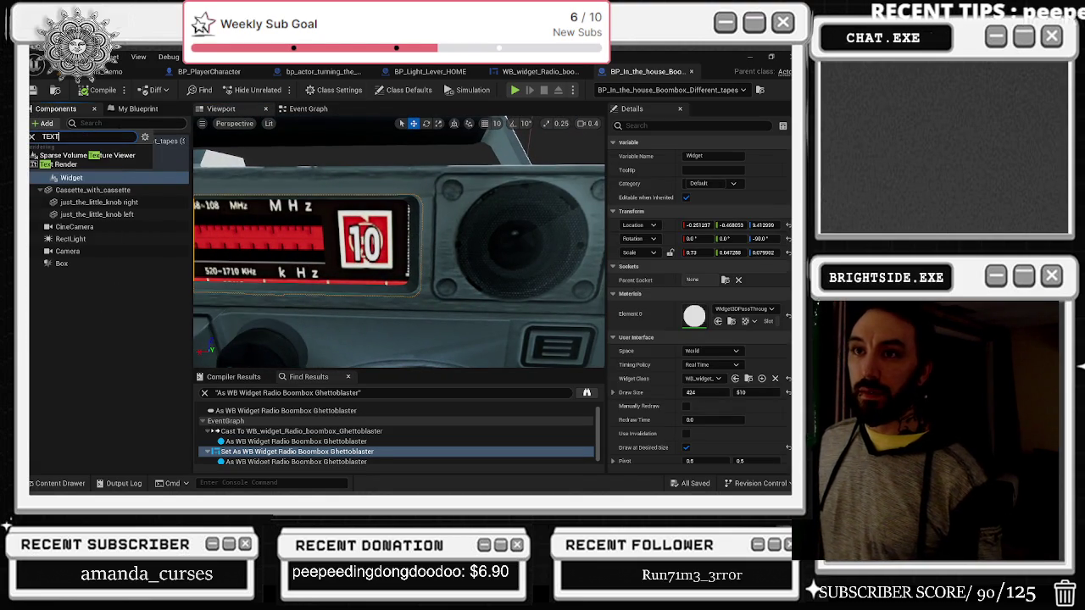
left_click(89, 161)
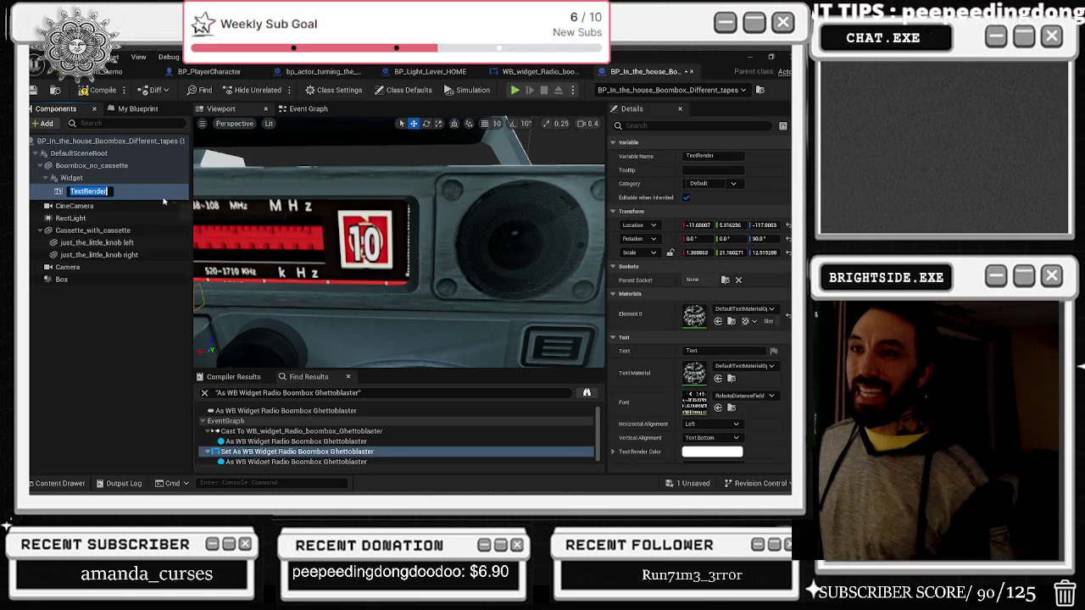
type("AT G")
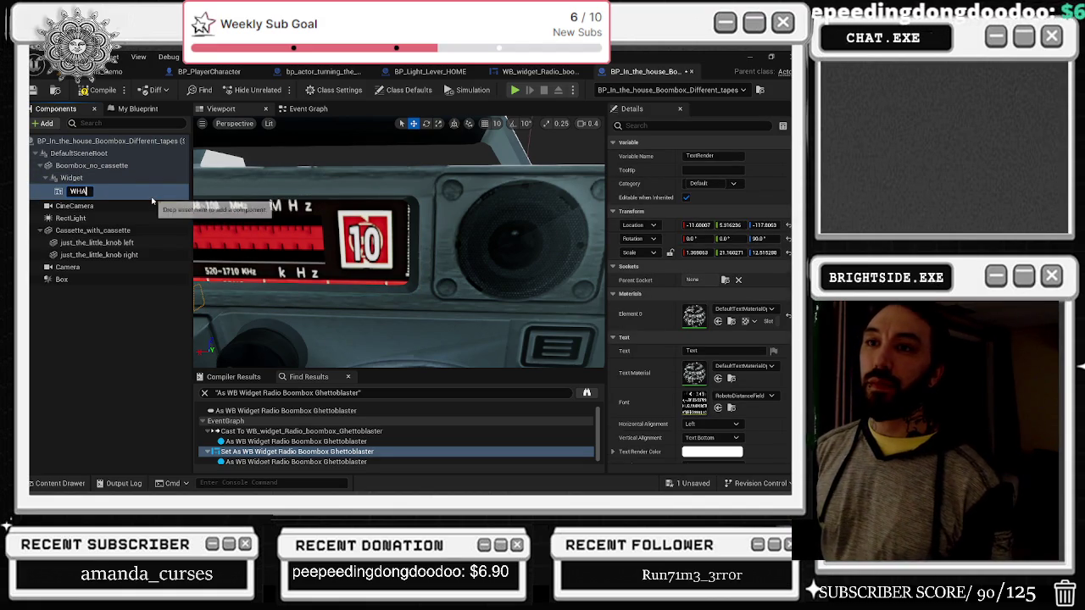
key("Return")
mouse_move(399, 254)
left_mouse_down()
mouse_move(339, 259)
mouse_move(364, 254)
left_mouse_up()
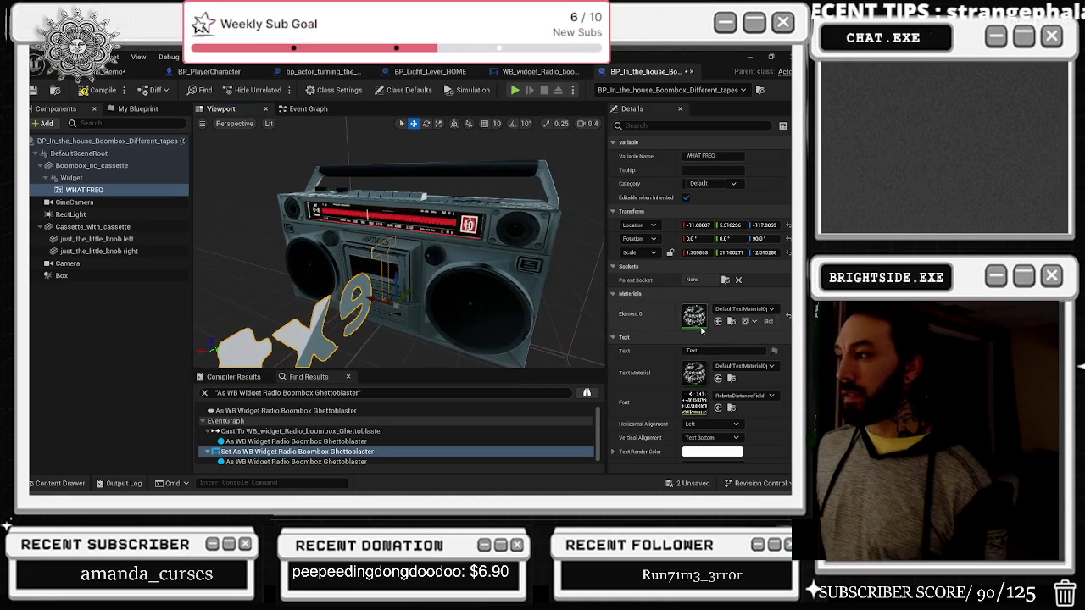
Step: Set the text to '10' with Center horizontal and Text Center vertical alignment
type("10")
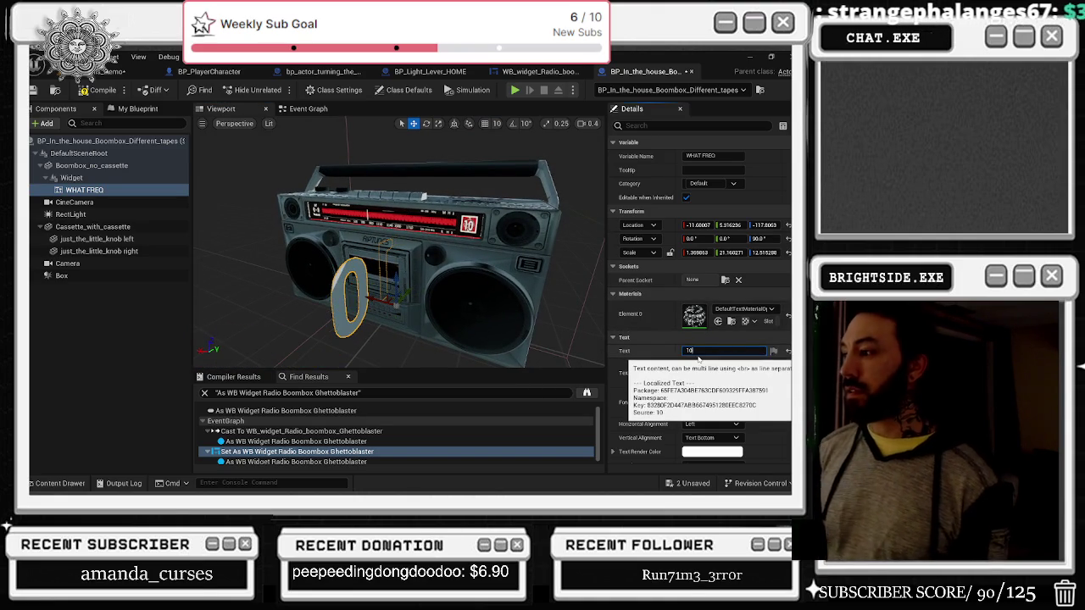
left_click(710, 424)
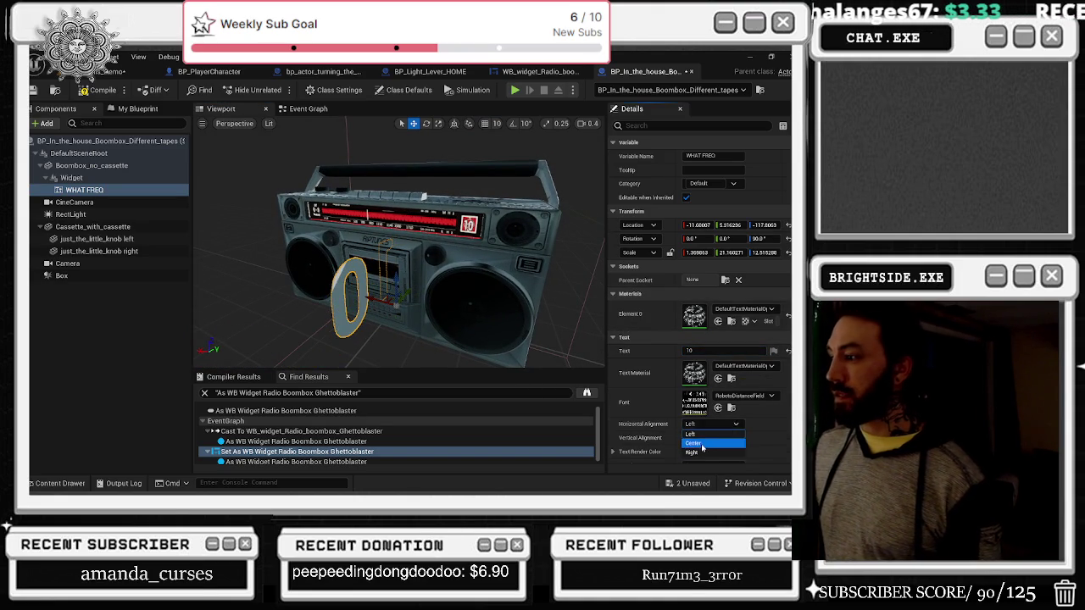
left_click(695, 441)
left_click(712, 437)
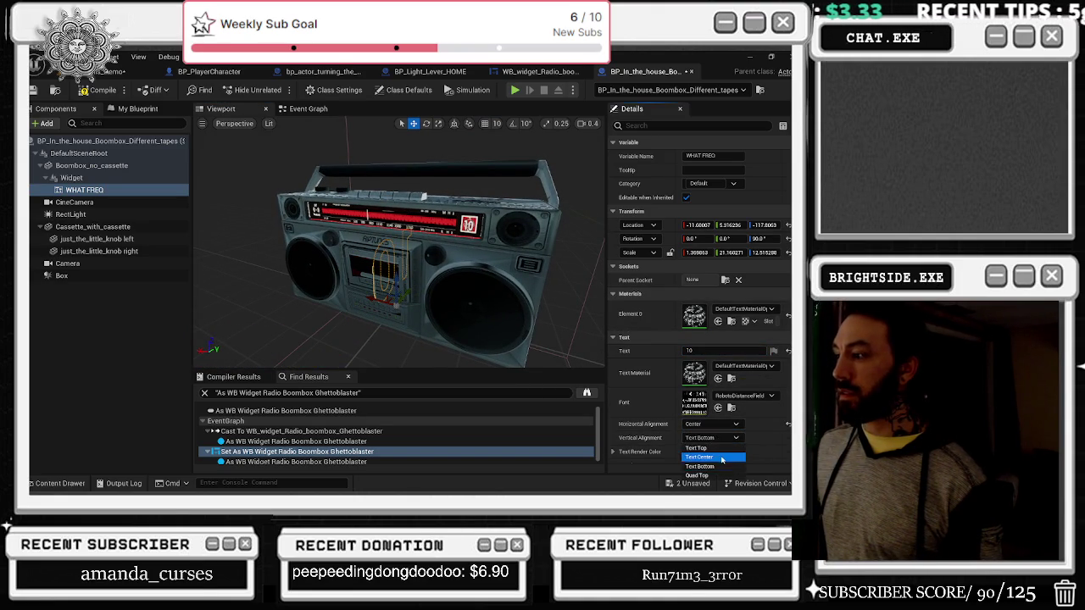
left_click(710, 456)
Step: Rotate the 10 text to face the front, raise it onto the radio display and shrink it
key("e")
mouse_move(360, 318)
left_mouse_down()
mouse_move(386, 321)
mouse_move(354, 320)
left_mouse_up()
key("w")
mouse_move(365, 279)
left_mouse_down()
mouse_move(366, 193)
mouse_move(432, 218)
left_mouse_up()
key("r")
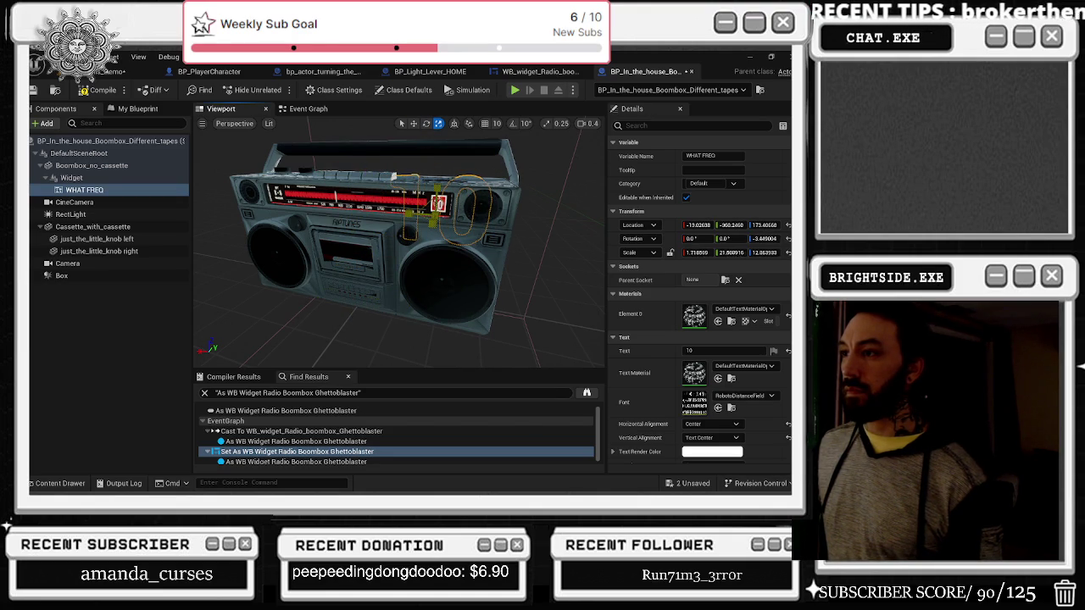
left_click_drag(437, 204, 434, 206)
key("f")
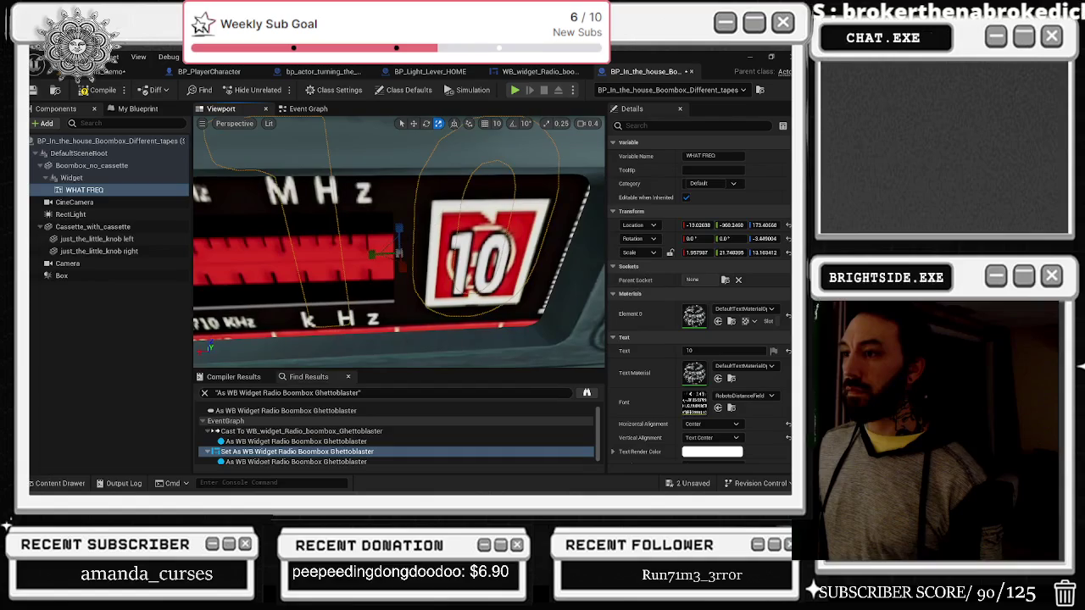
mouse_move(386, 252)
left_mouse_down()
mouse_move(363, 269)
mouse_move(381, 284)
mouse_move(382, 356)
left_mouse_up()
Step: Shrink and raise the text further, undo a squashed scale, then slide it onto the dial
mouse_move(399, 229)
left_mouse_down()
mouse_move(396, 279)
mouse_move(413, 321)
mouse_move(430, 289)
mouse_move(438, 345)
left_mouse_up()
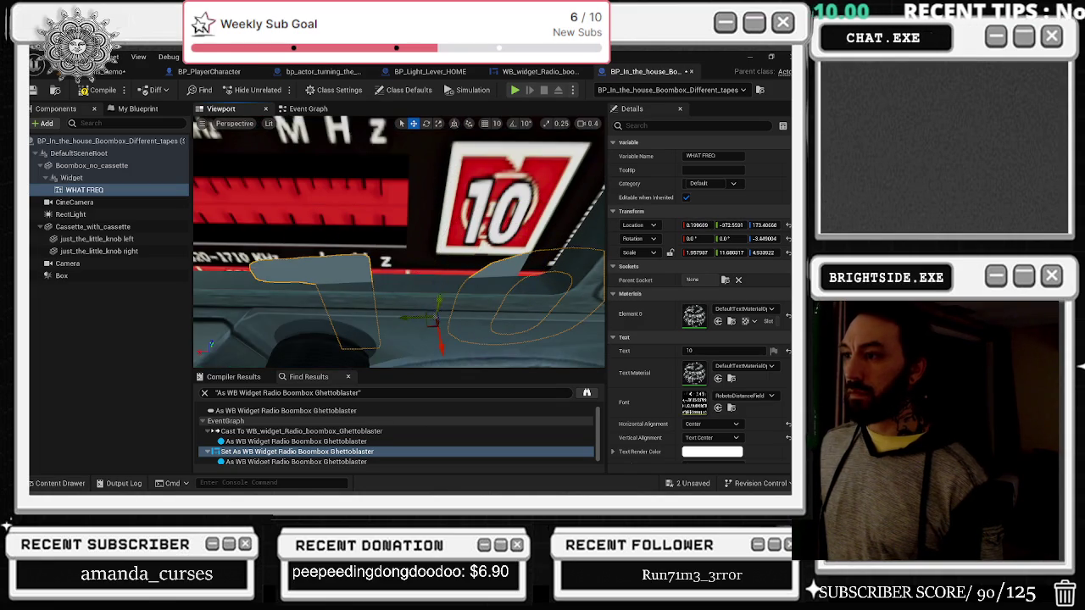
left_click_drag(434, 300, 447, 198)
left_click_drag(442, 267, 464, 276)
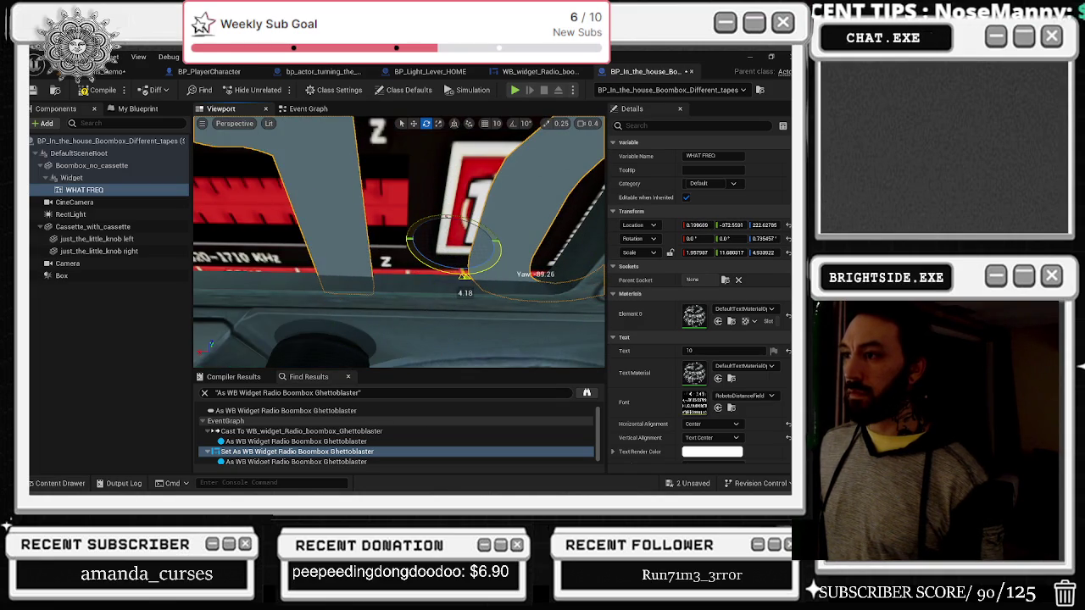
left_click_drag(430, 240, 453, 238)
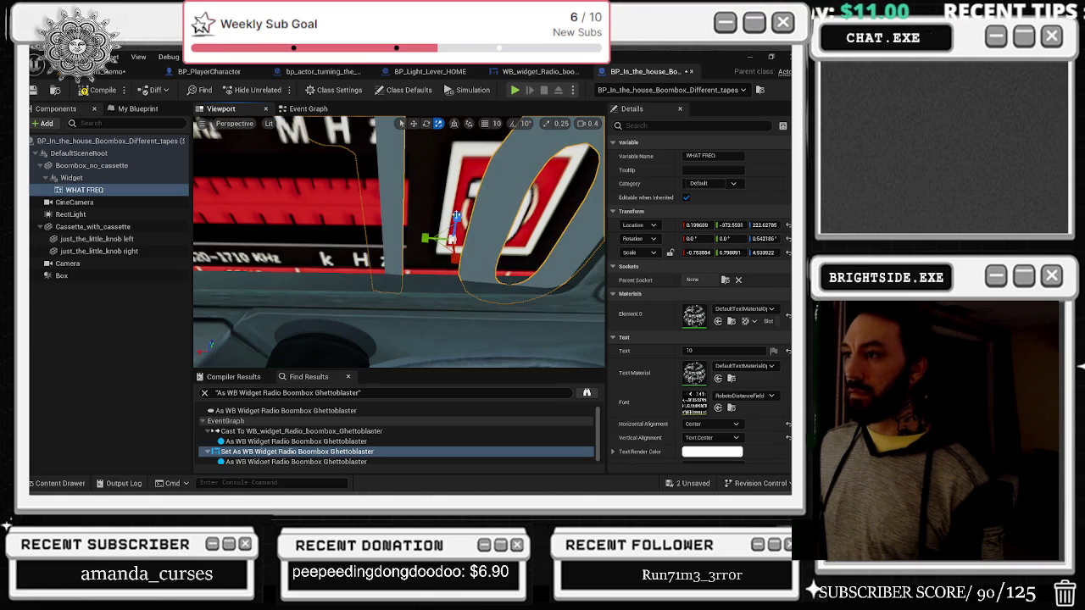
key("ctrl+z")
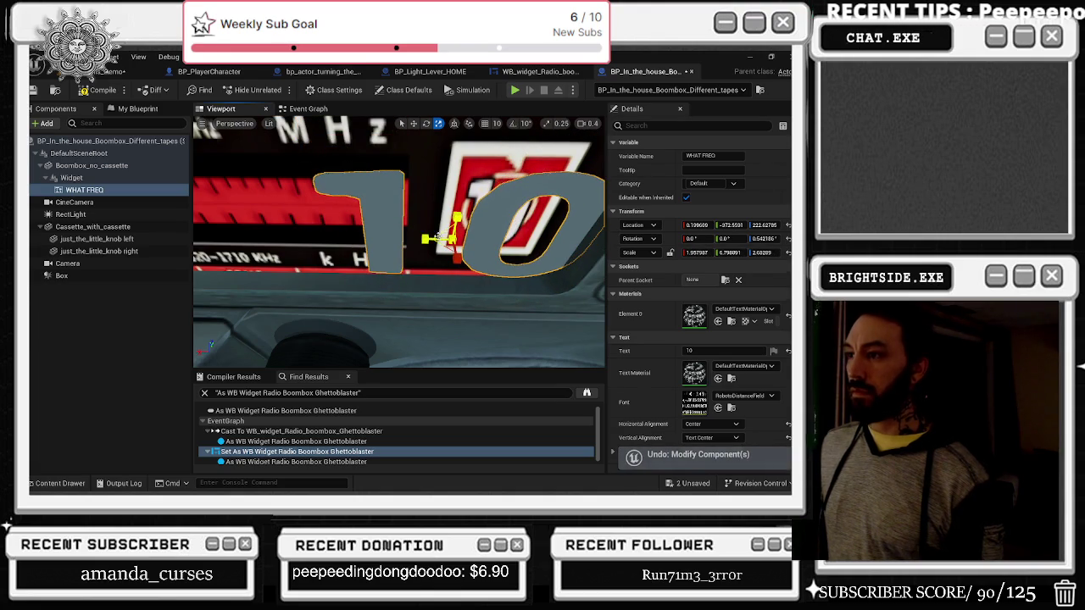
key("ctrl+z")
key("w")
mouse_move(449, 239)
left_mouse_down()
mouse_move(517, 222)
mouse_move(496, 204)
mouse_move(537, 256)
mouse_move(515, 228)
left_mouse_up()
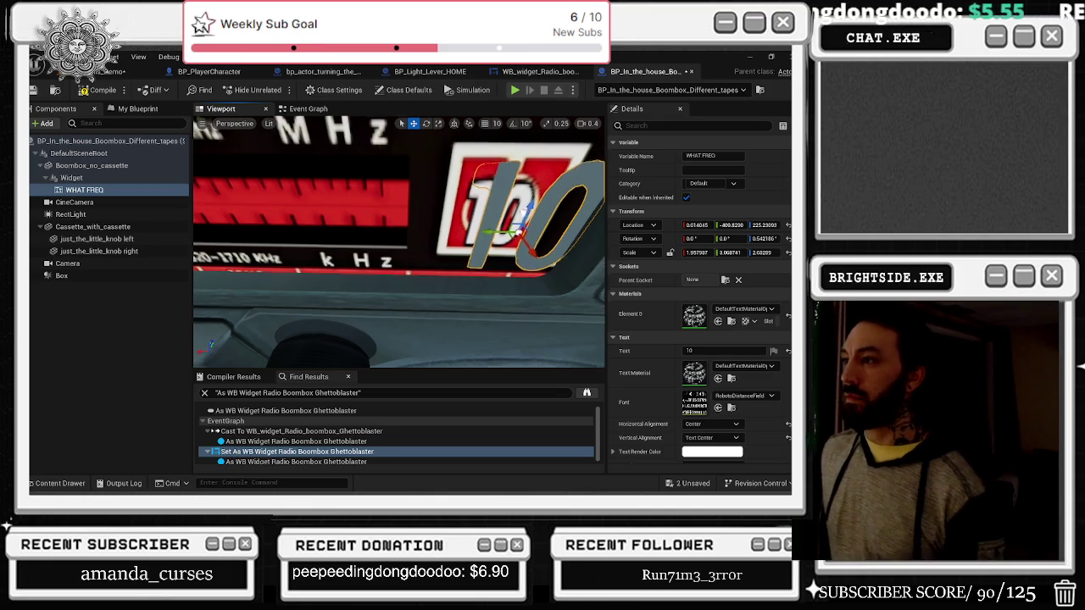
Step: Fine-tune the 10 text's rotation and height so it sits level on the dial
scroll(399, 241, "down", 5)
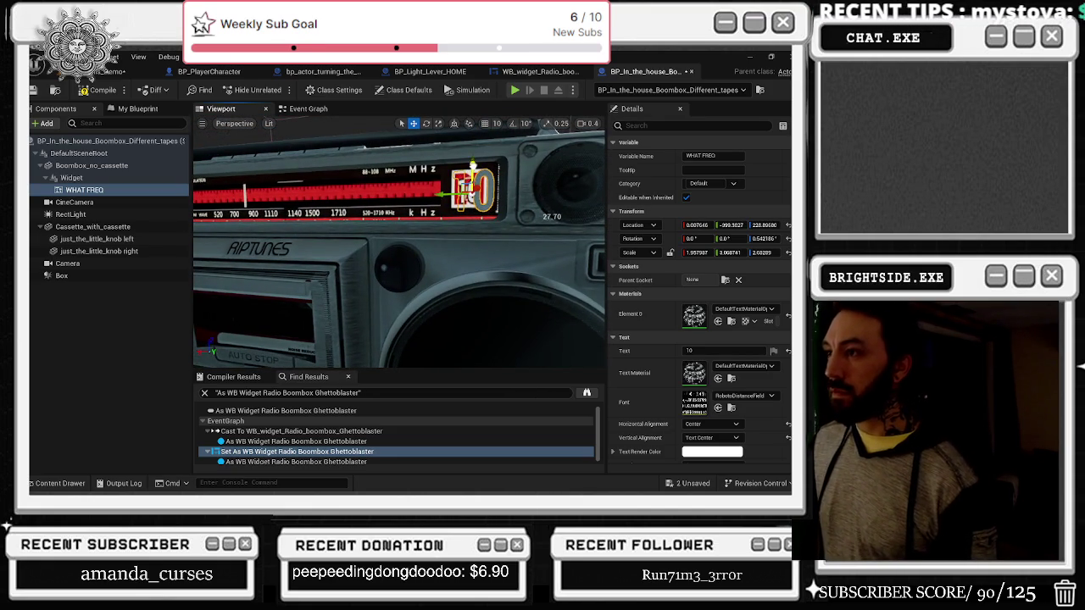
left_click_drag(470, 184, 487, 183)
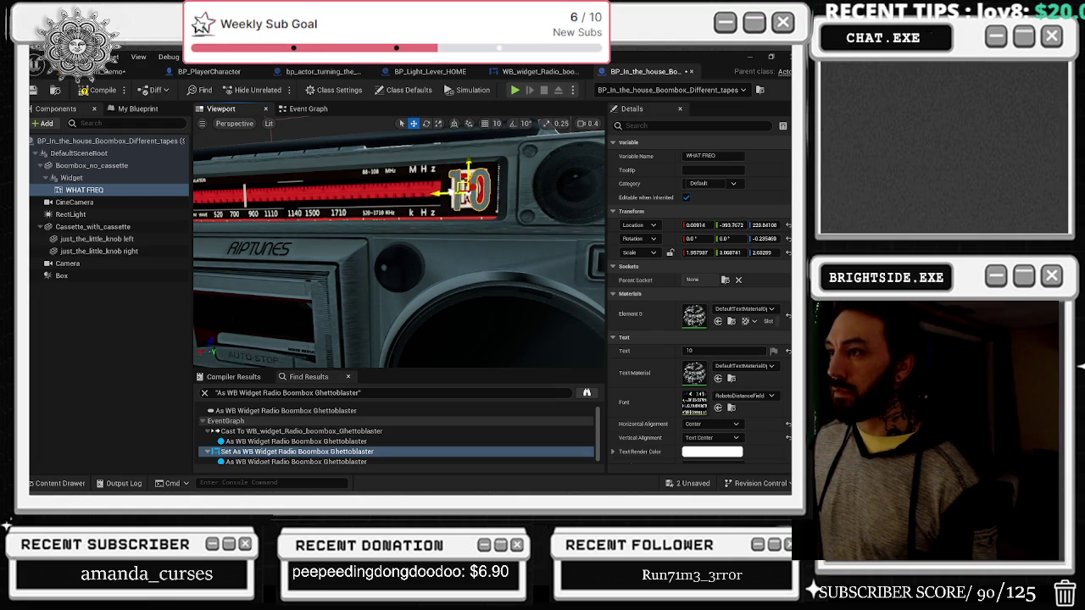
scroll(728, 392, "down", 2)
scroll(728, 392, "down", 1)
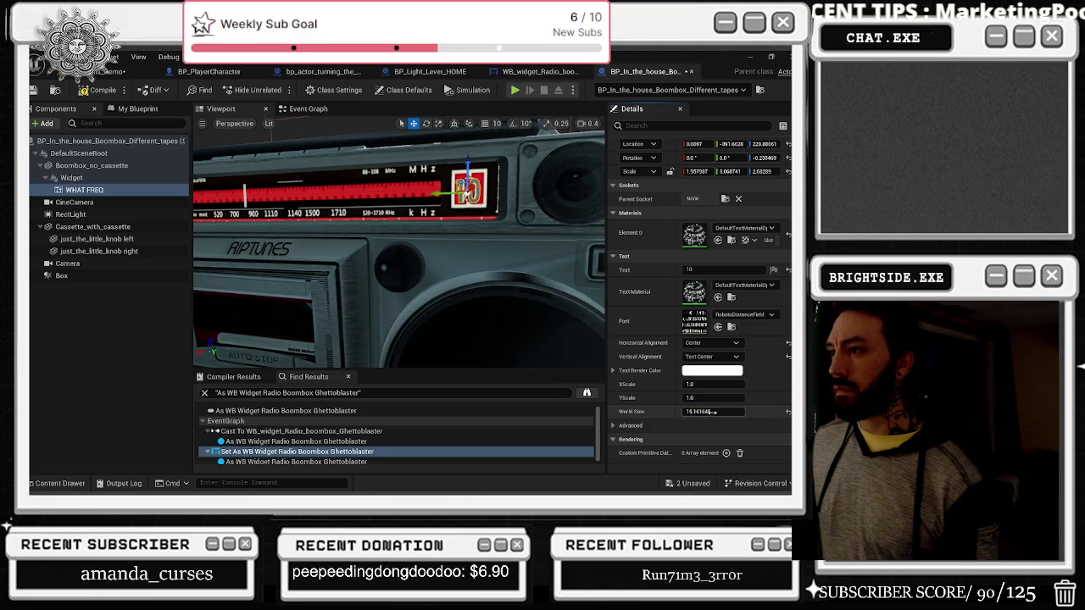
left_click_drag(468, 169, 468, 166)
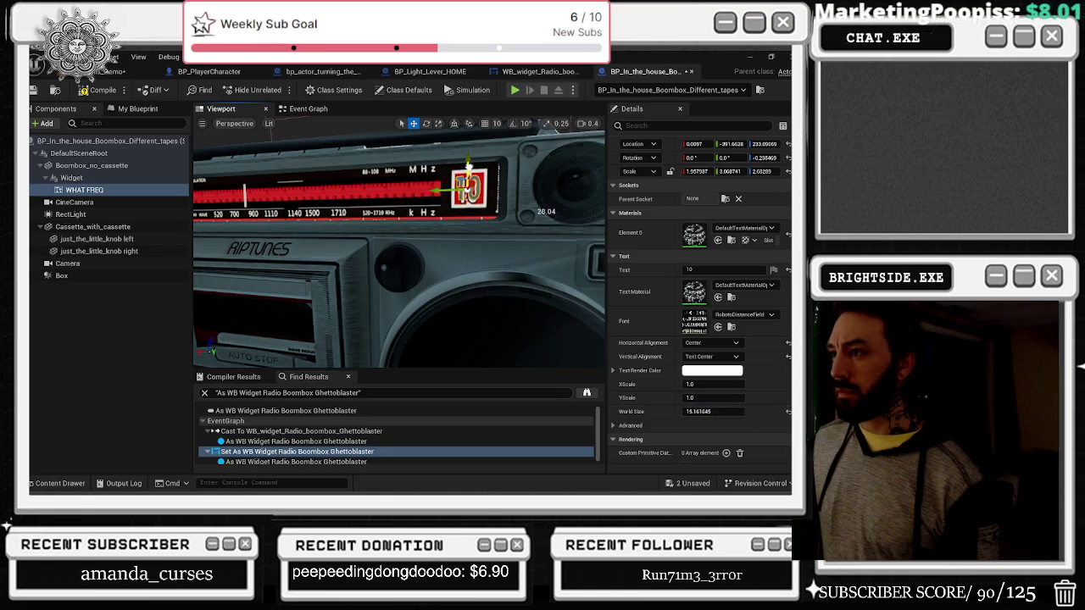
key("e")
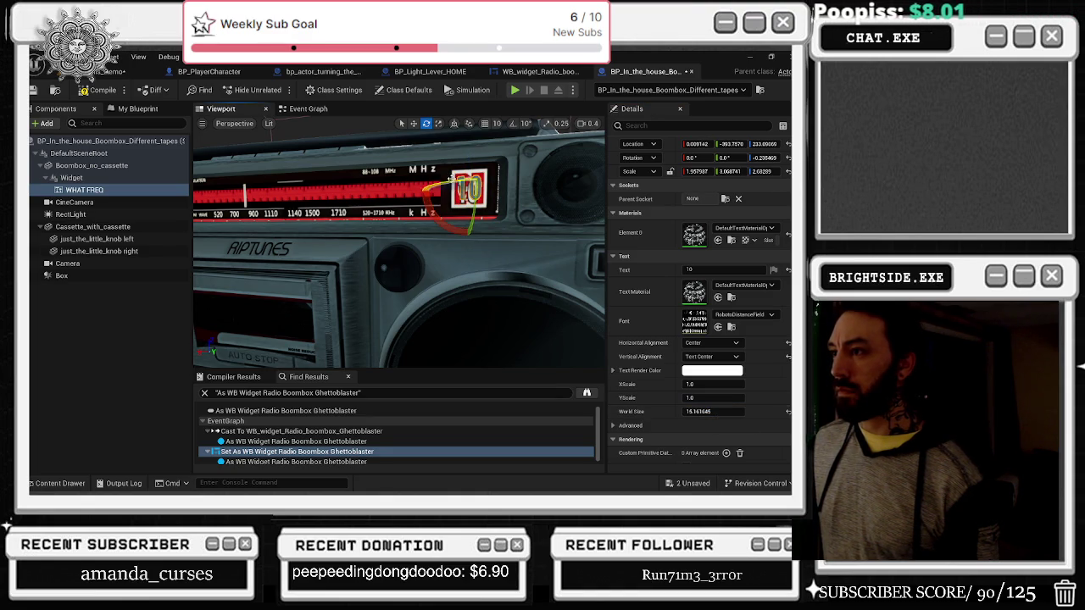
left_click_drag(436, 213, 438, 217)
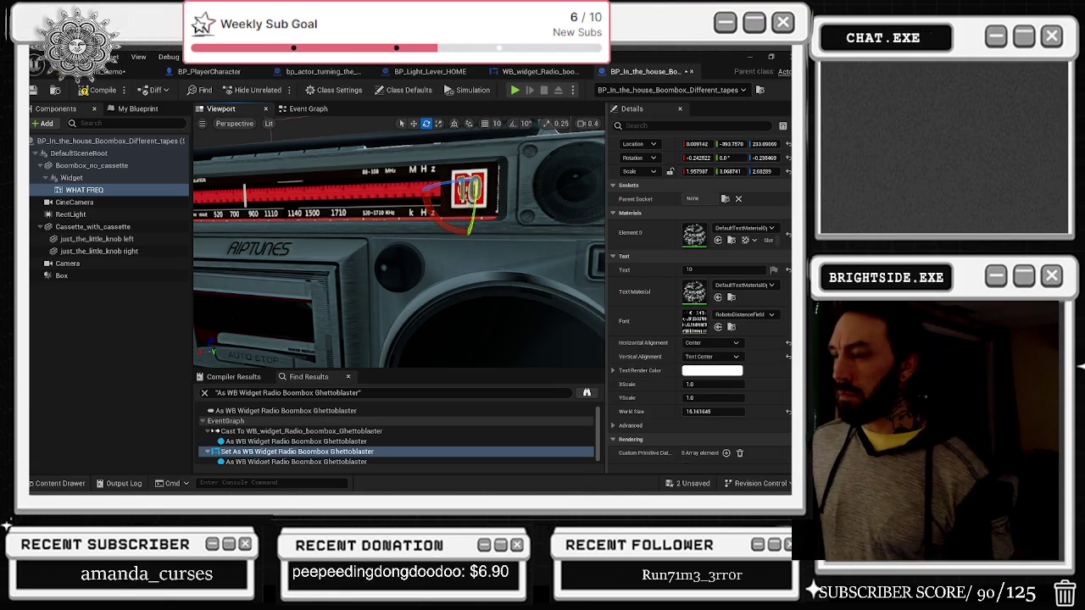
mouse_move(472, 206)
left_mouse_down()
mouse_move(406, 162)
mouse_move(377, 204)
left_mouse_up()
left_click(377, 204)
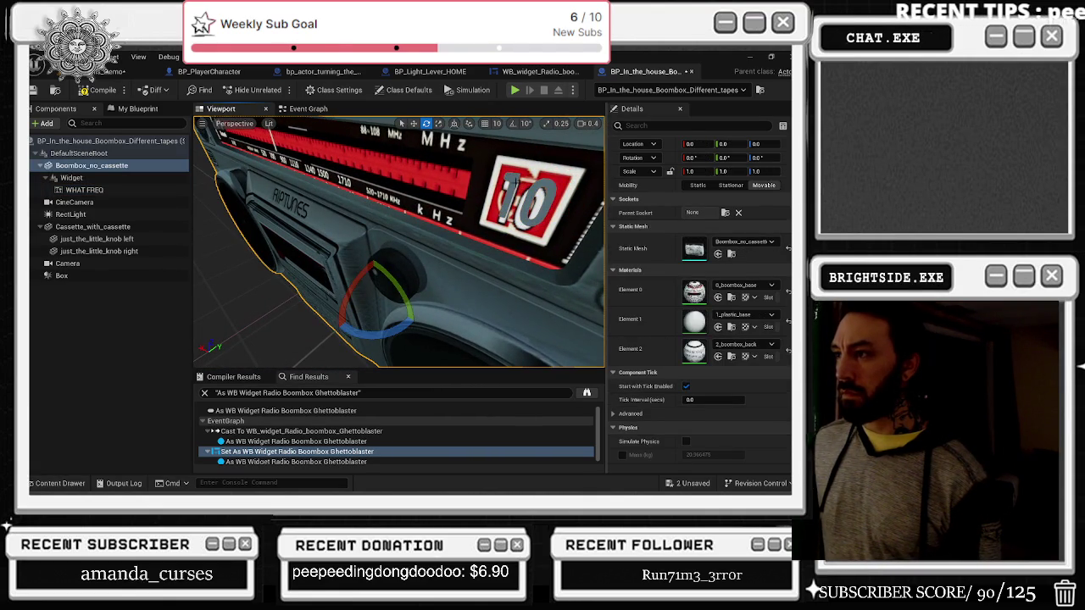
Step: Re-frame the viewport on the 10 text from the front of the boombox
left_click(513, 181)
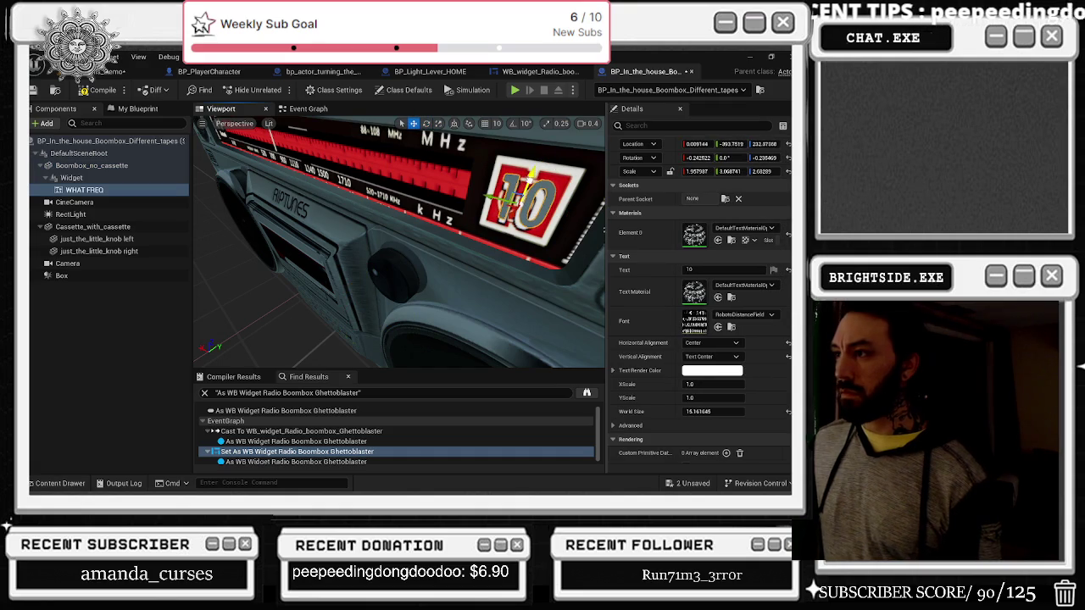
mouse_move(514, 181)
left_mouse_down()
mouse_move(474, 185)
mouse_move(468, 163)
left_mouse_up()
scroll(399, 243, "up", 5)
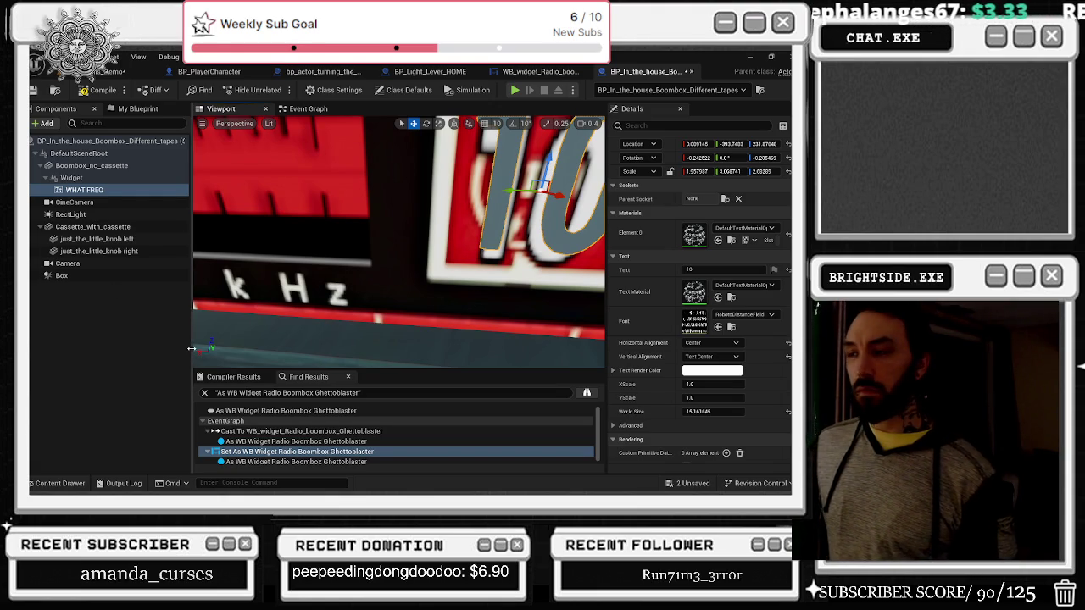
key("f")
scroll(400, 242, "down", 5)
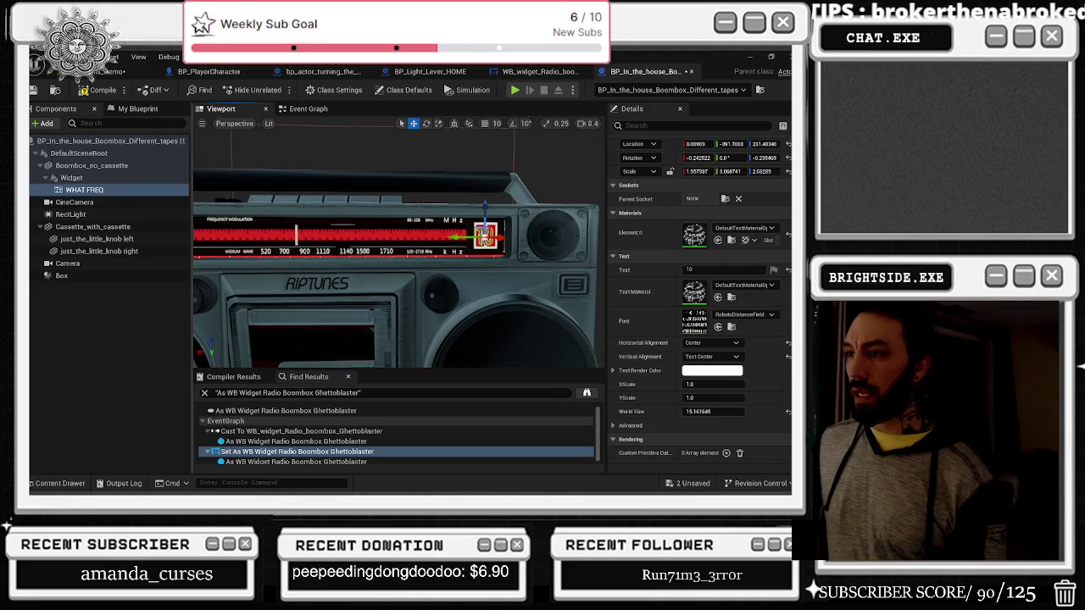
key("f")
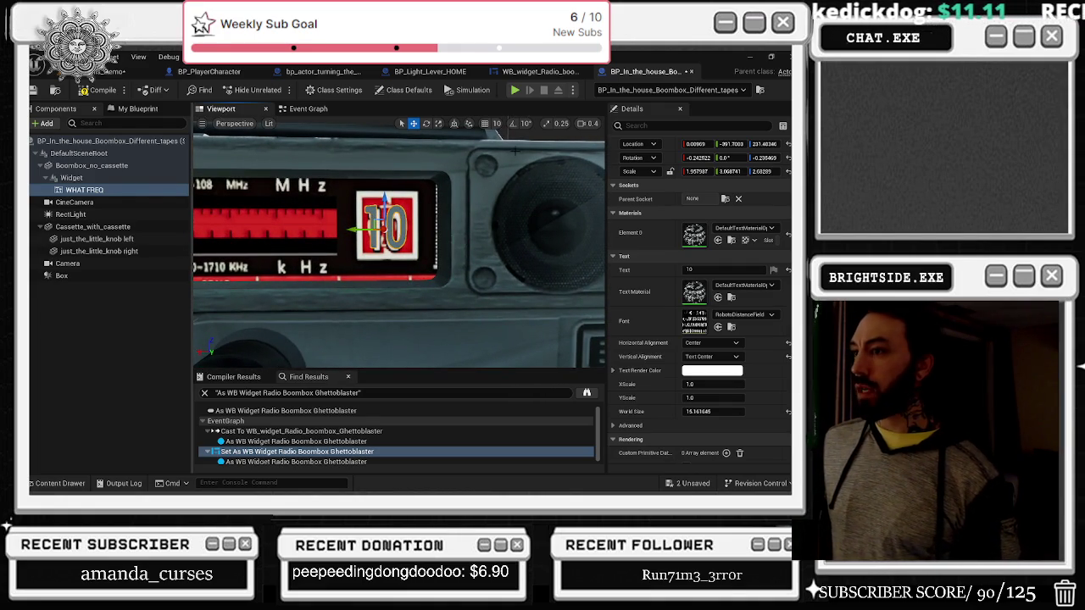
Step: Open WB_widget_Radio, the Widget component's Widget Class, from the Content Browser
left_click(72, 178)
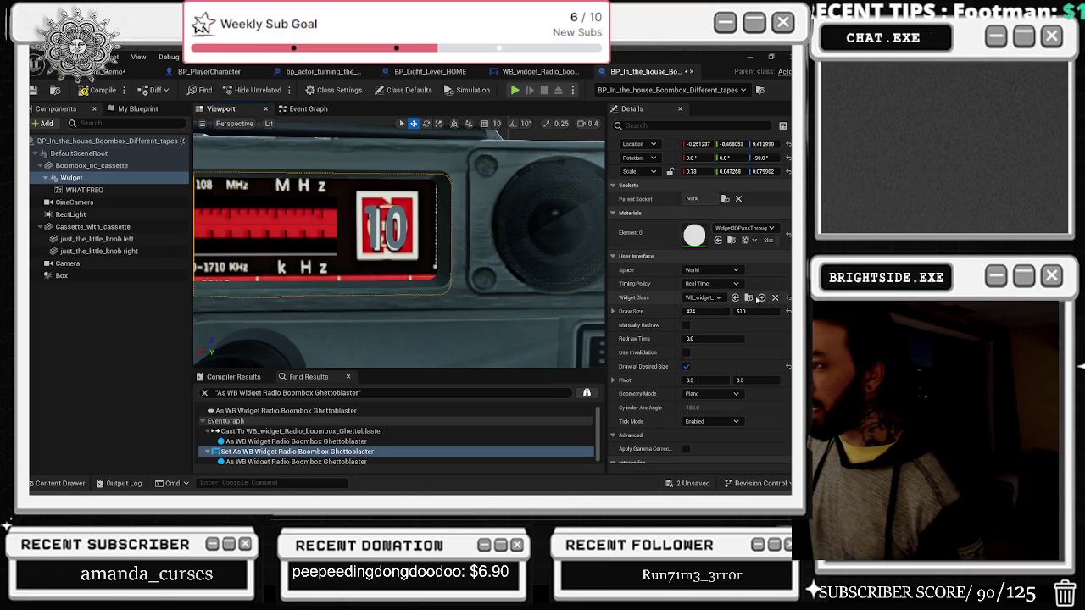
left_click(748, 297)
double_click(488, 339)
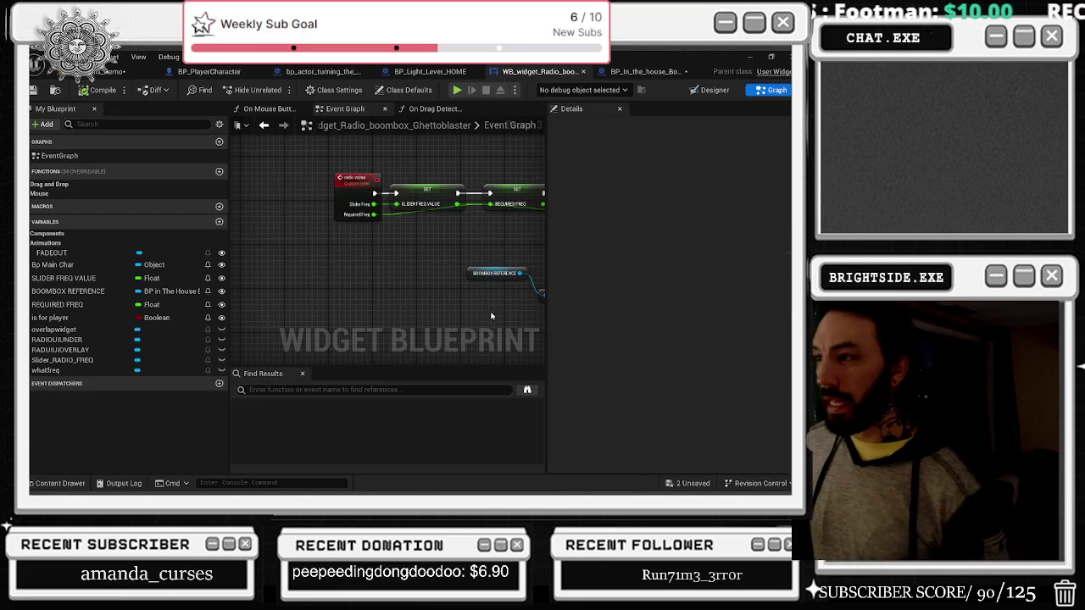
Step: Add a Get WHAT FREQ node fed by BOOMBOX REFERENCE, then switch to BP_In_the_house_Boombox
left_click_drag(338, 283, 203, 263)
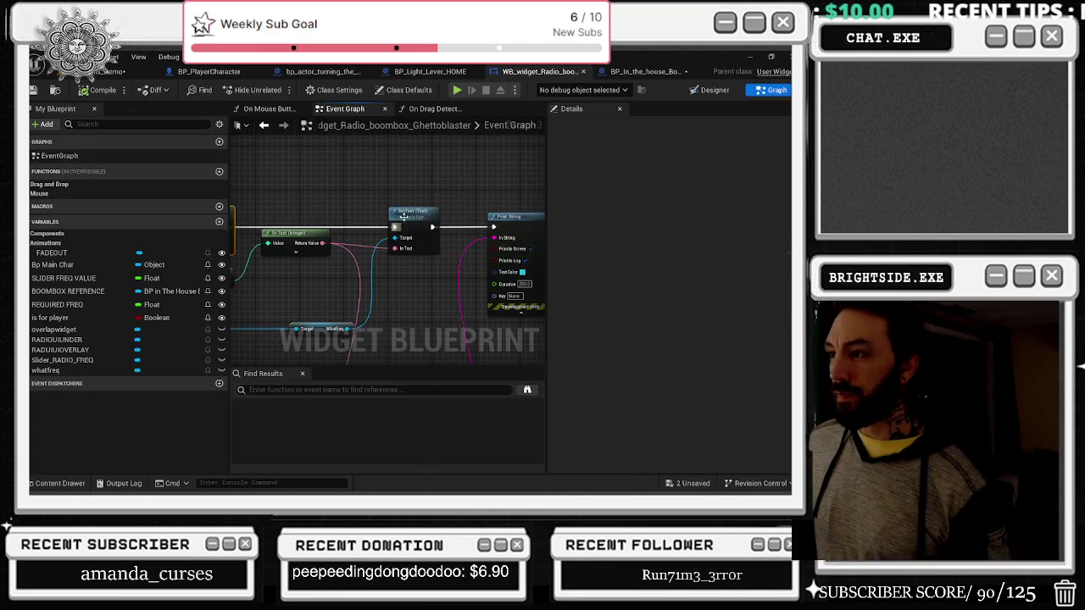
left_click(279, 110)
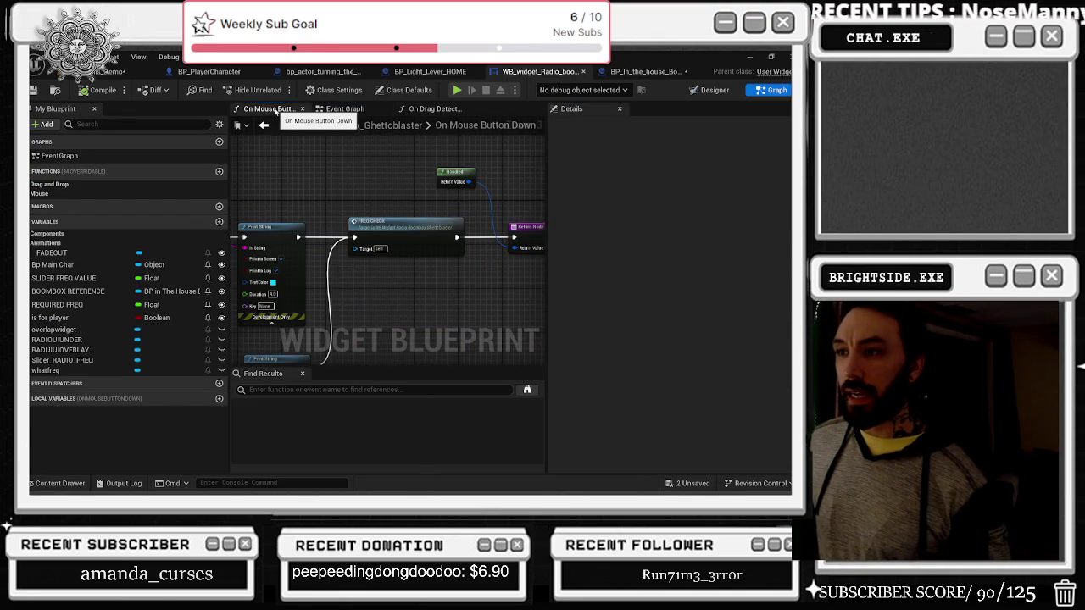
left_click(343, 110)
left_click_drag(400, 213, 483, 176)
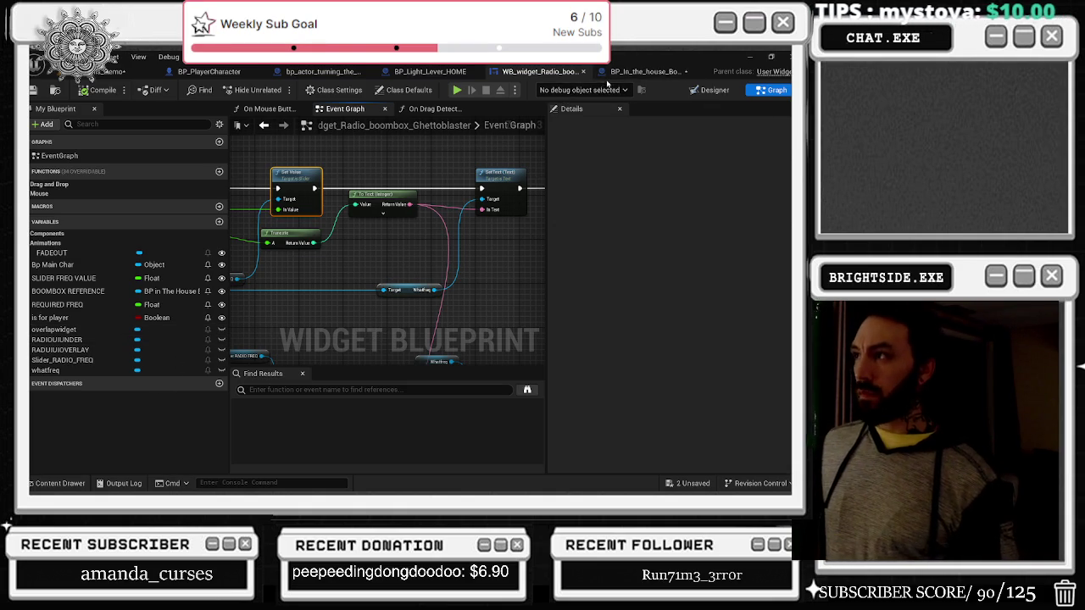
mouse_move(195, 291)
left_mouse_down()
mouse_move(270, 291)
mouse_move(318, 273)
mouse_move(392, 288)
left_mouse_up()
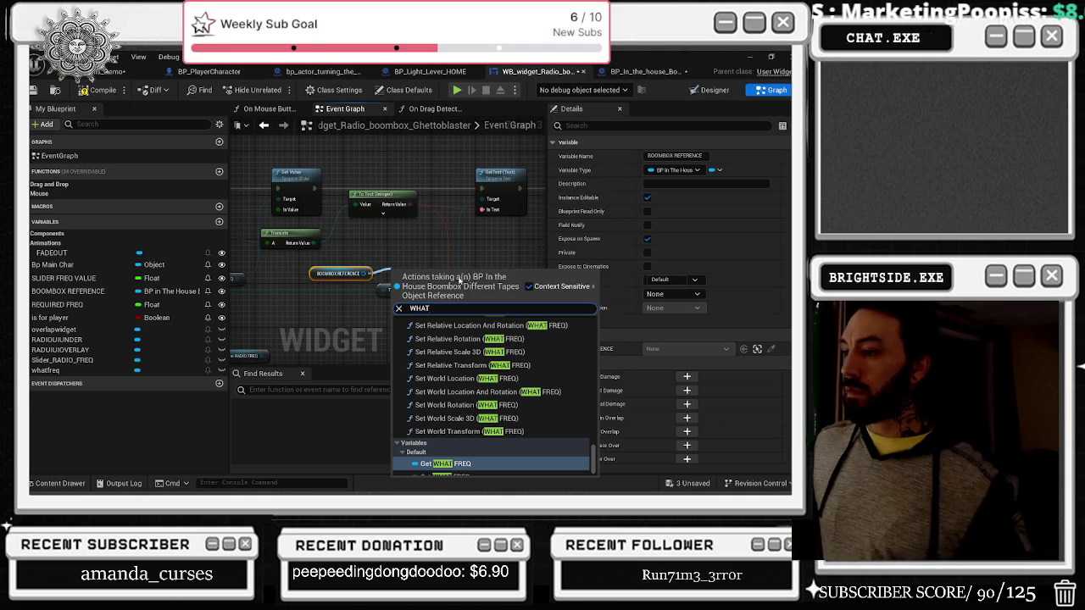
left_click(639, 77)
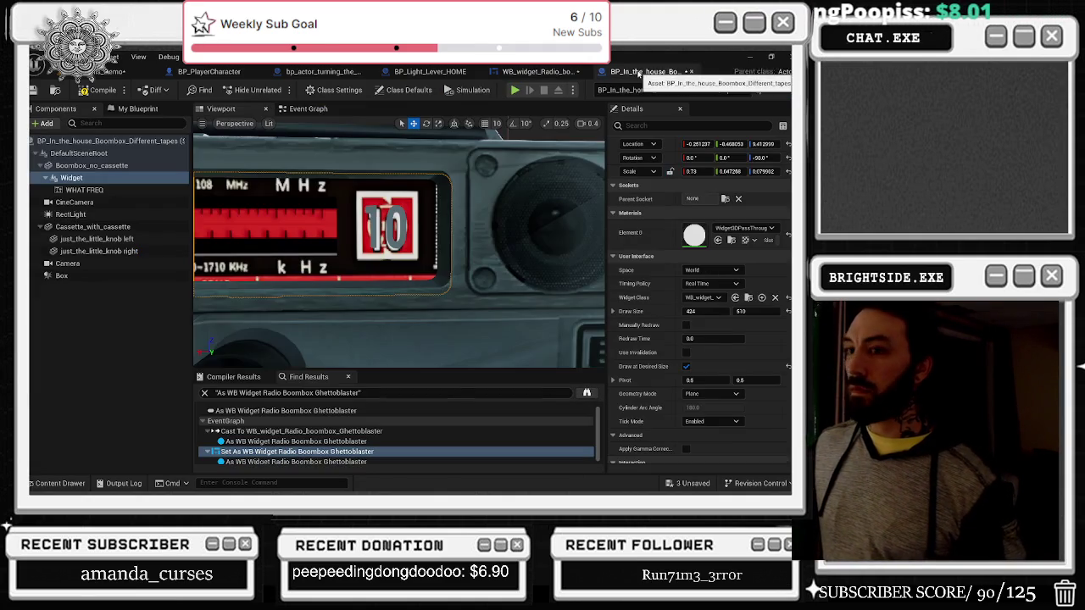
left_click(541, 71)
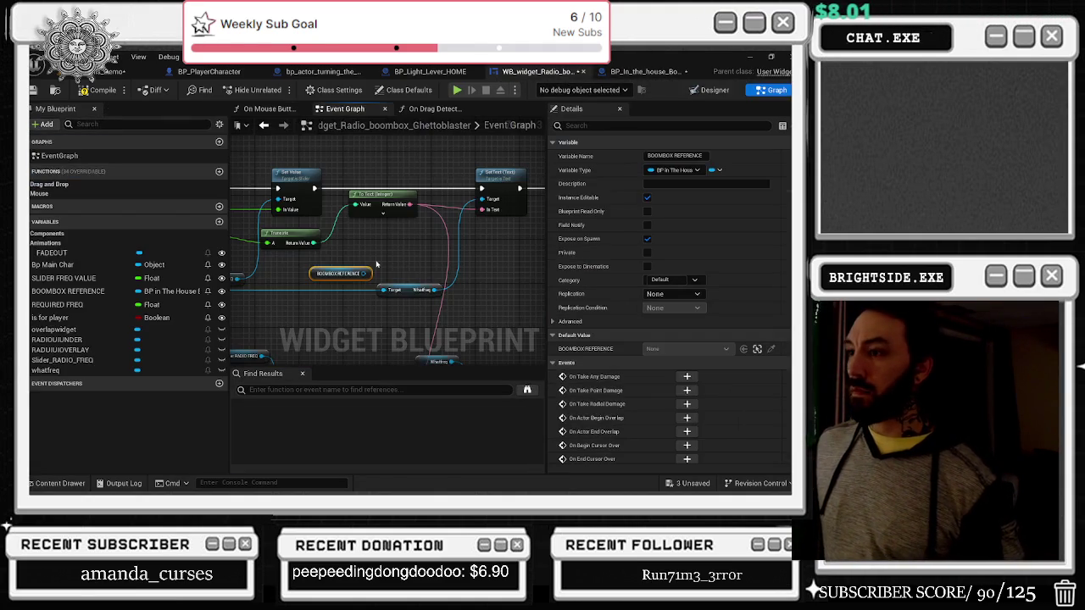
left_click(645, 71)
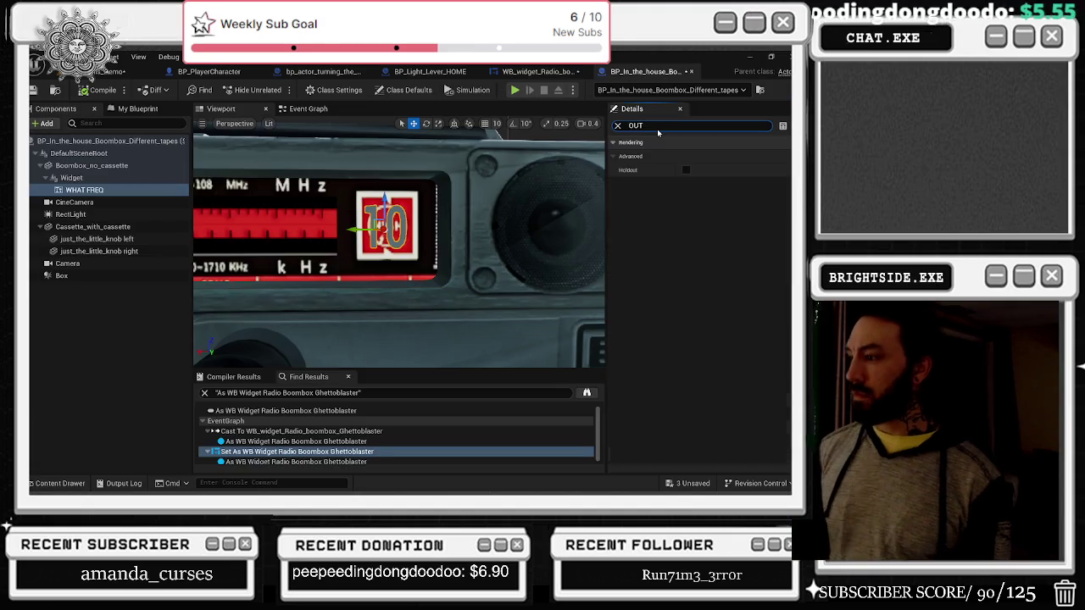
Step: Preview a new Text Render Color, then cancel it to keep the text white
key("BackSpace")
key("BackSpace")
key("BackSpace")
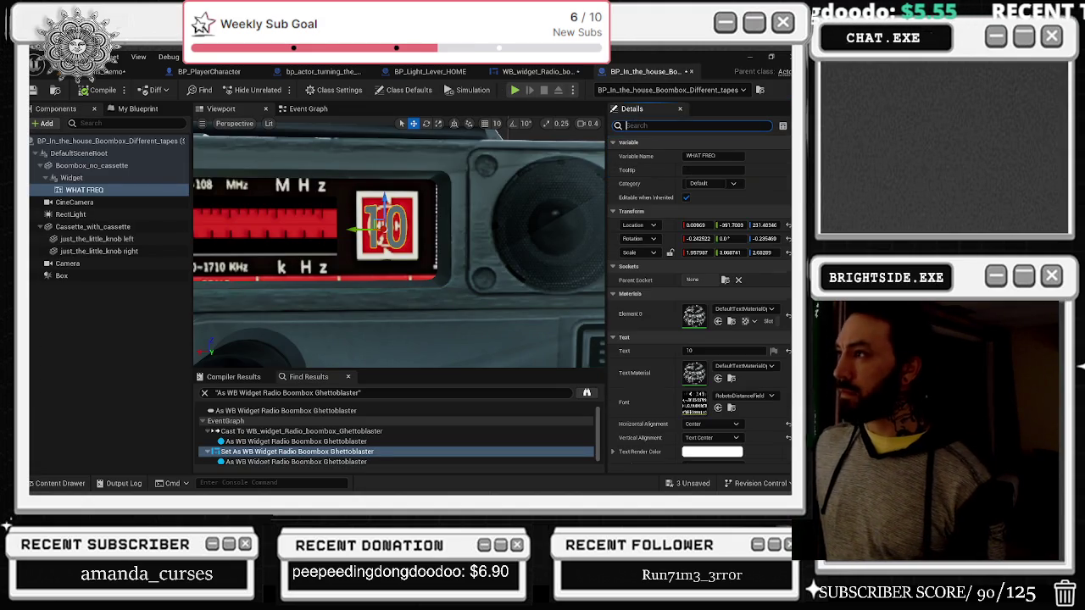
scroll(740, 385, "down", 5)
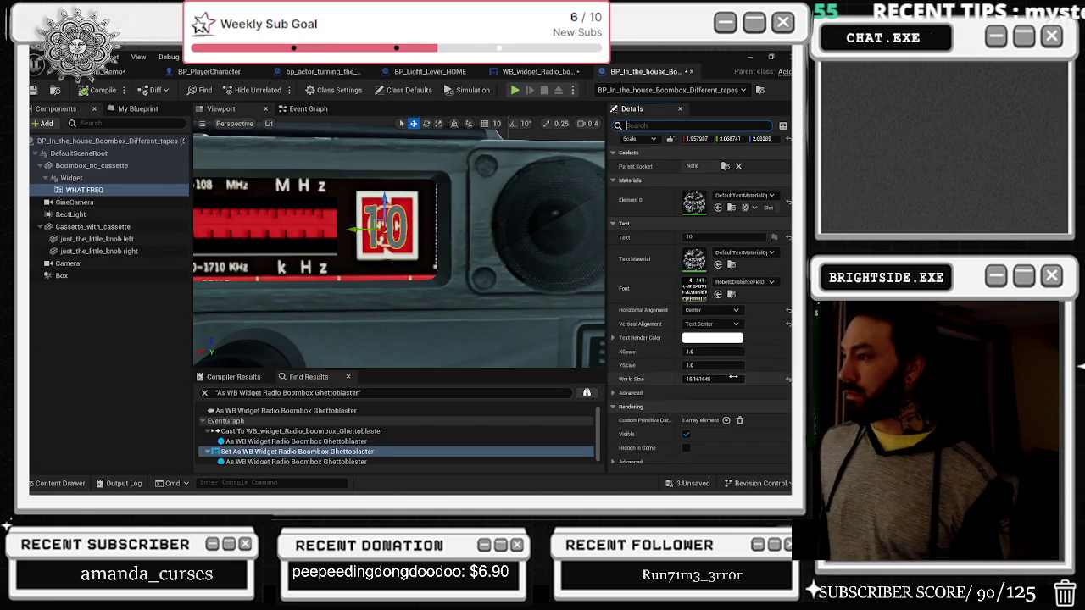
scroll(741, 379, "down", 2)
left_click(613, 206)
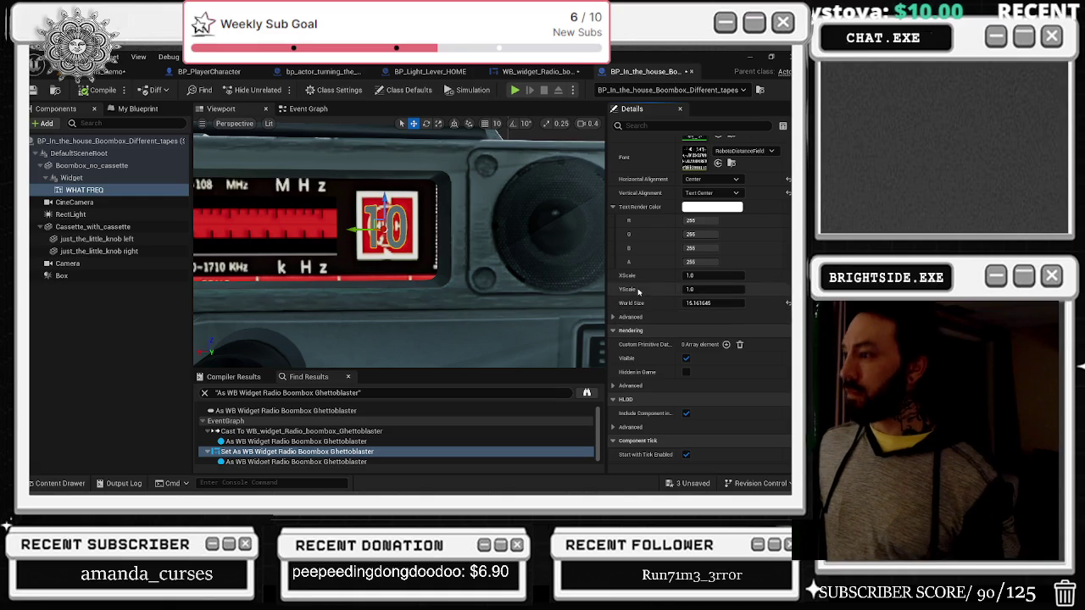
scroll(664, 331, "down", 1)
scroll(700, 374, "down", 1)
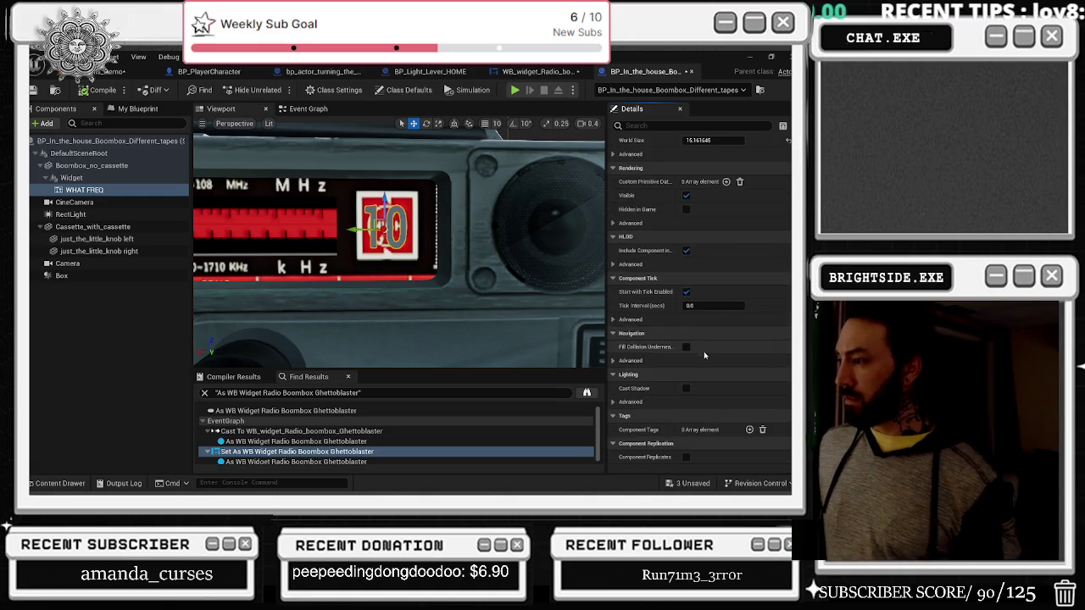
scroll(700, 374, "up", 10)
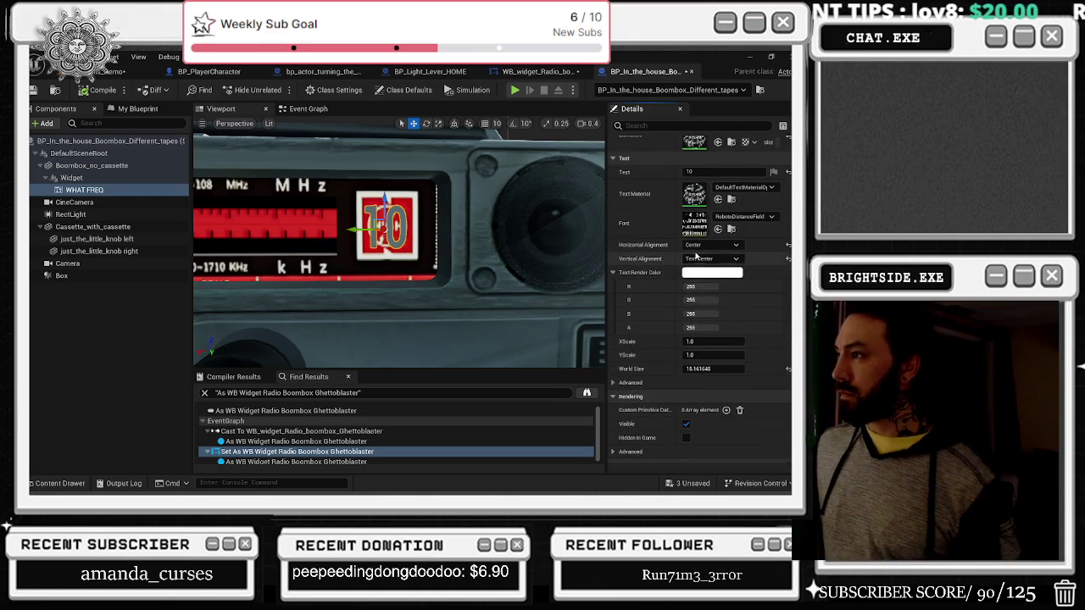
scroll(703, 277, "up", 5)
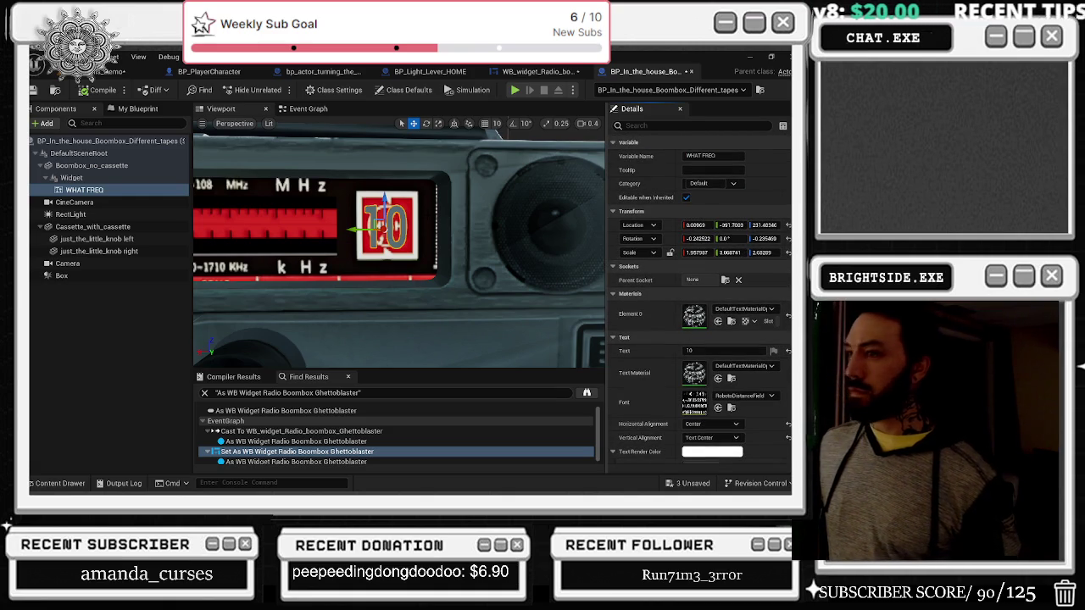
mouse_move(299, 181)
left_mouse_down()
mouse_move(288, 195)
mouse_move(299, 182)
left_mouse_up()
left_click(712, 452)
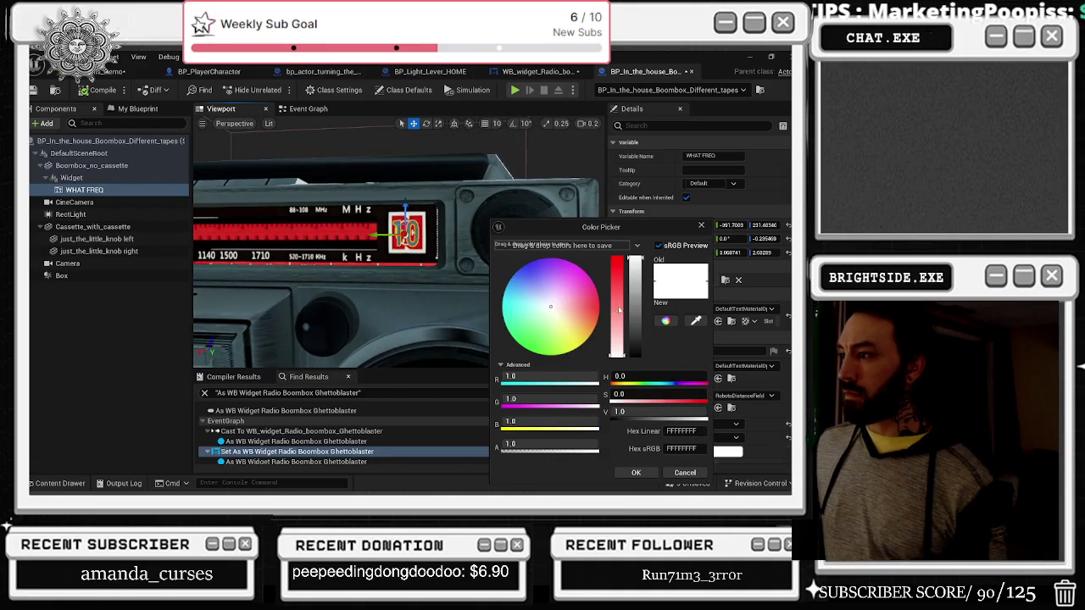
mouse_move(585, 347)
left_mouse_down()
mouse_move(595, 356)
mouse_move(560, 299)
left_mouse_up()
left_click(696, 471)
mouse_move(397, 227)
left_mouse_down()
mouse_move(397, 205)
mouse_move(399, 239)
left_mouse_up()
Step: Keep the 10 text's horizontal alignment at Center and set its World Size to 14.777217
key("e")
left_click(384, 249)
key("r")
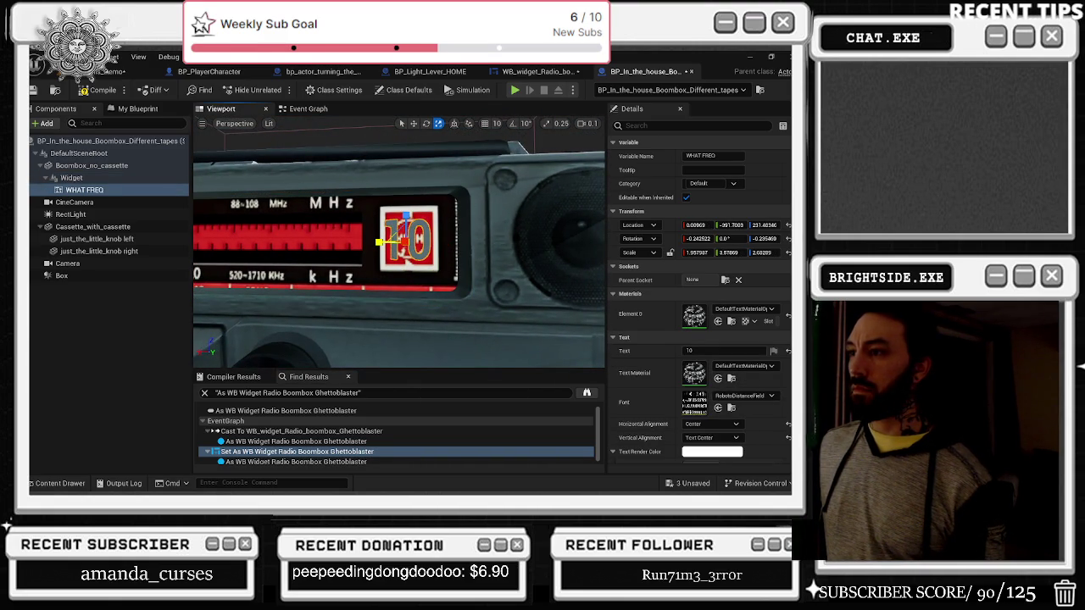
scroll(720, 382, "down", 1)
left_click(720, 408)
left_click(731, 427)
scroll(738, 426, "down", 5)
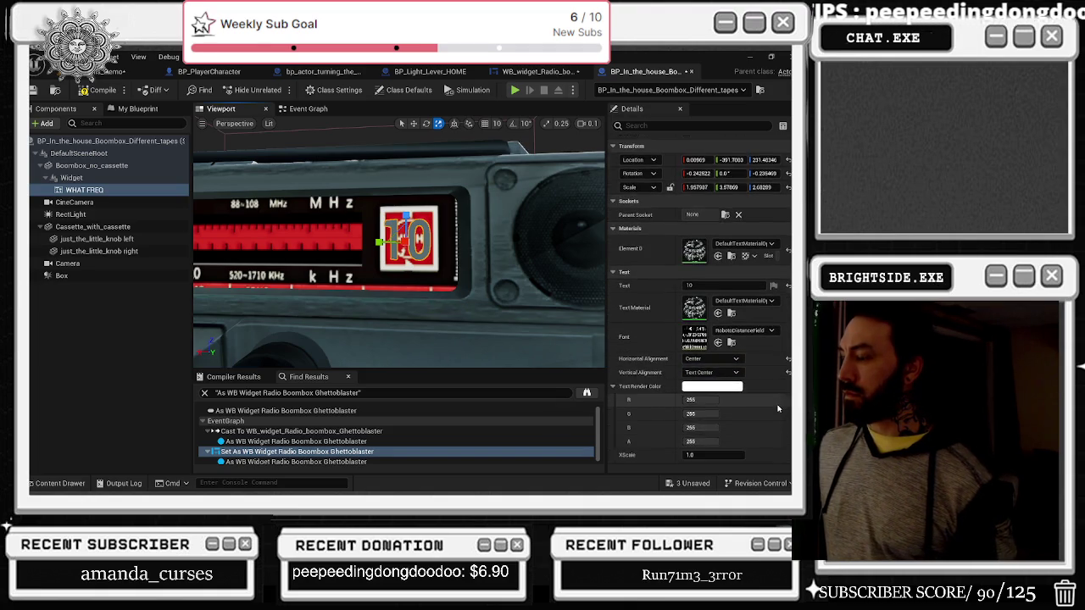
scroll(742, 404, "down", 2)
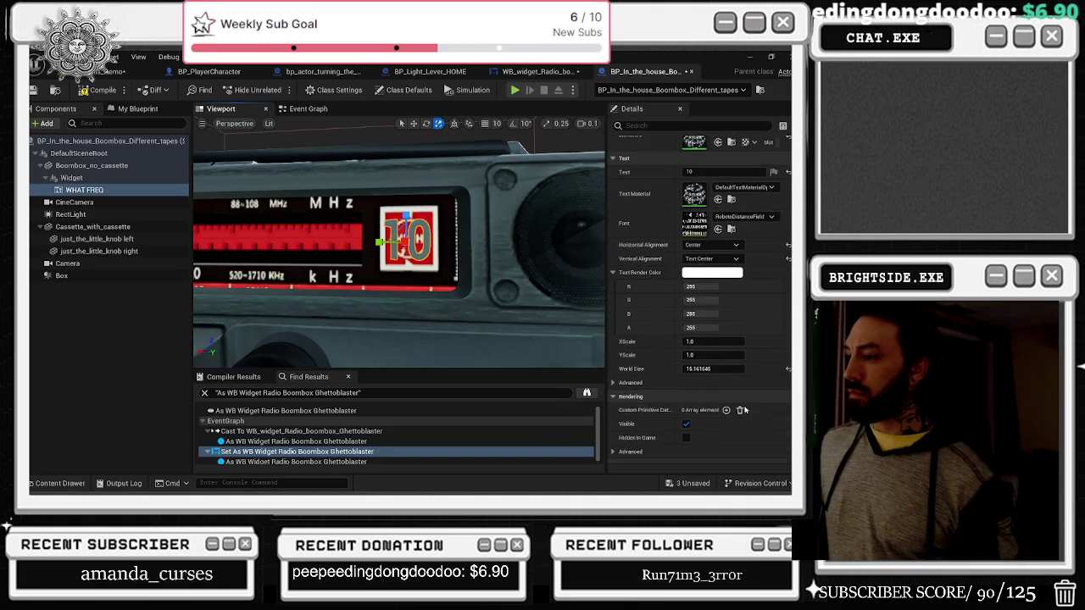
left_click(712, 368)
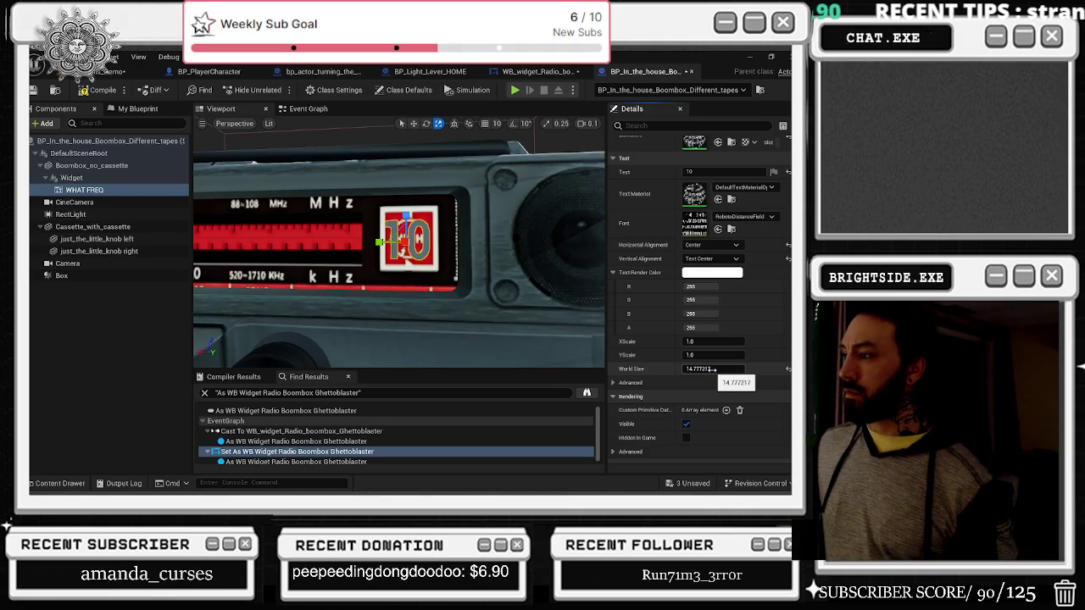
key("w")
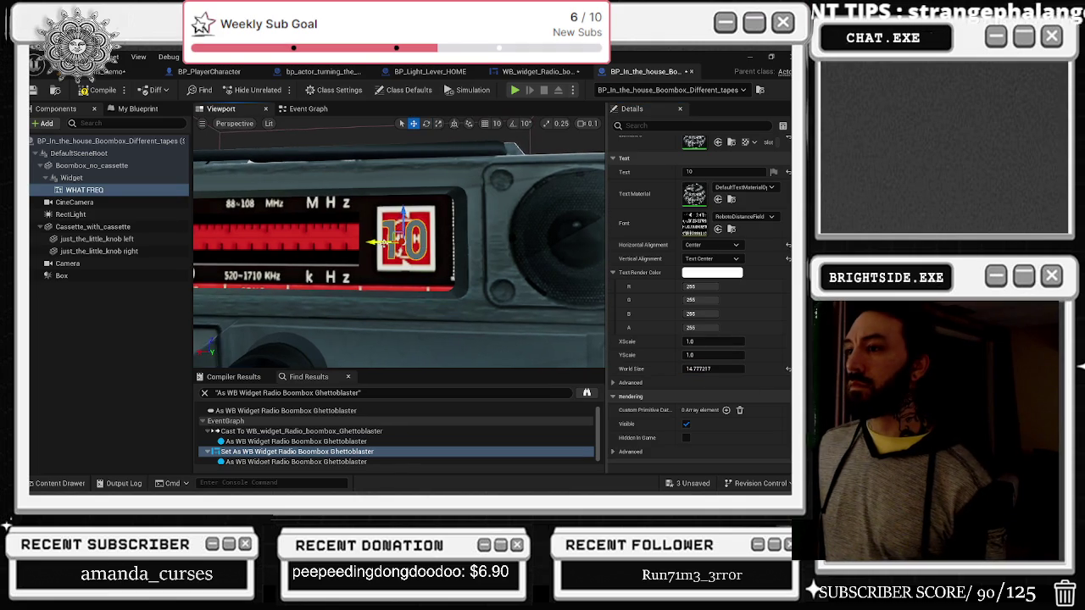
Step: Save the 3 unsaved assets and go back to the level editor
scroll(661, 339, "down", 2)
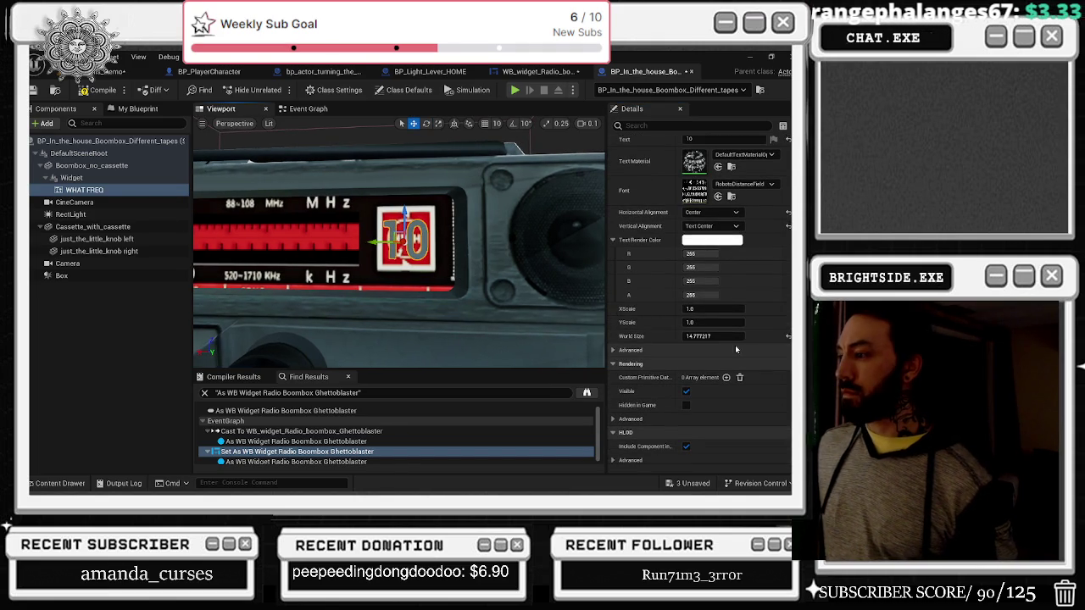
left_click(683, 486)
left_click(491, 390)
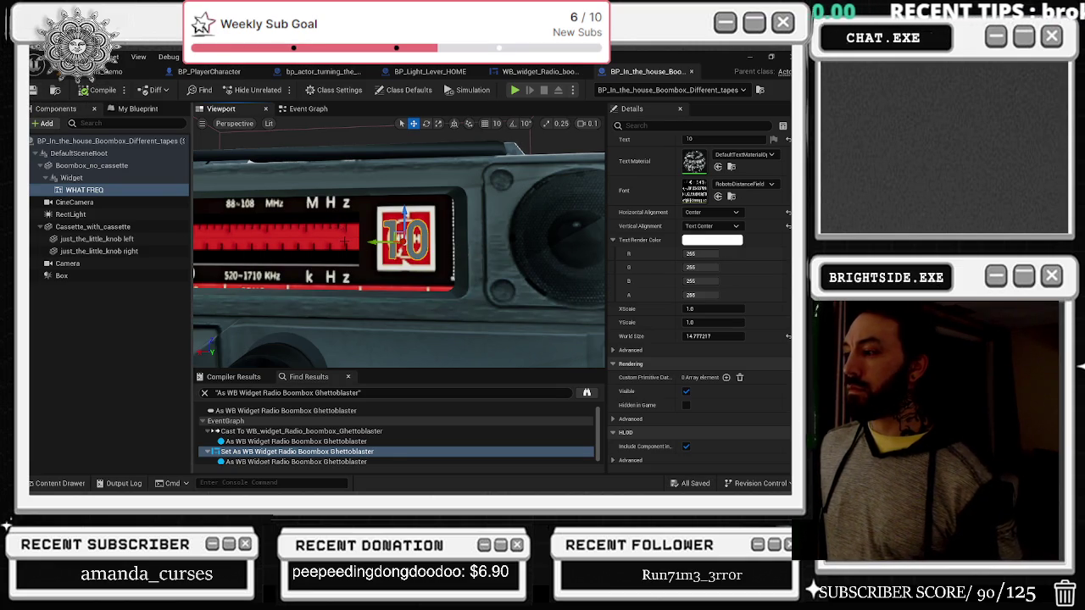
scroll(699, 297, "down", 3)
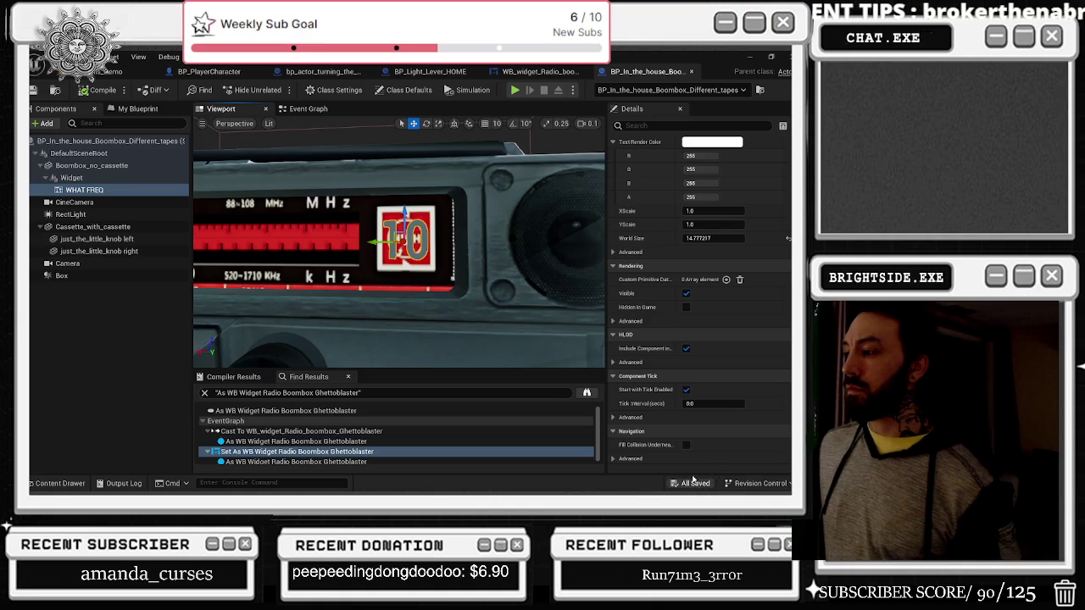
left_click(140, 72)
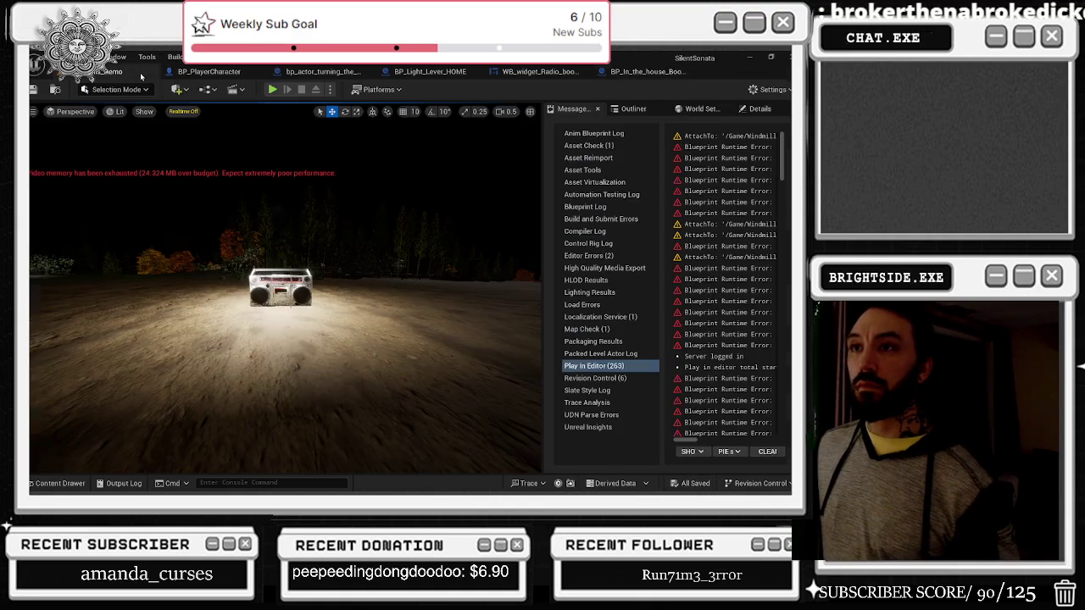
Step: Cancel Play because of compile errors and recompile WB_widget_Radio
left_click(272, 90)
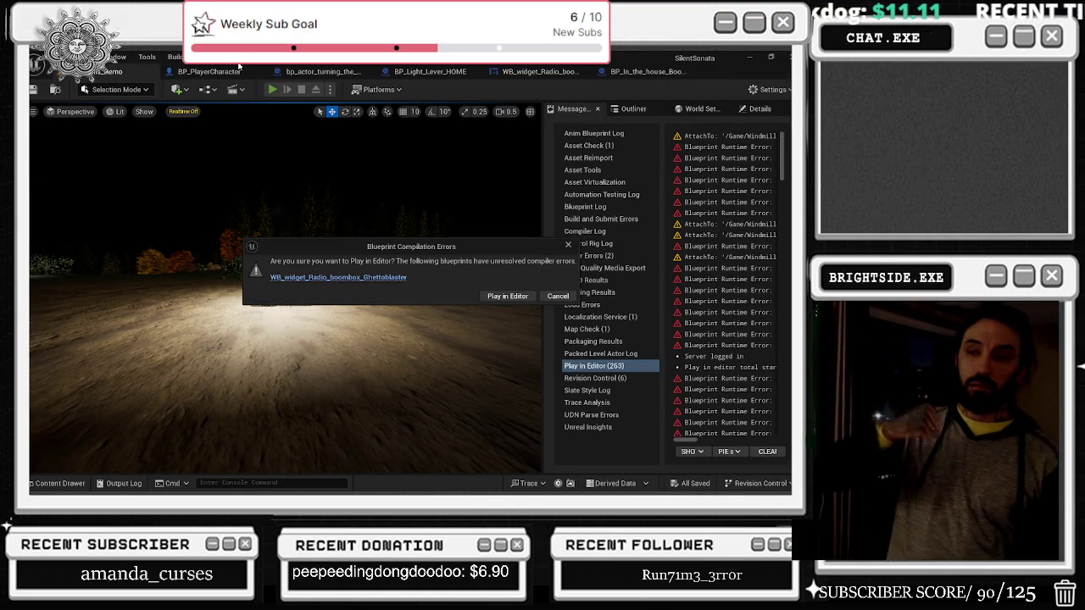
left_click(389, 278)
left_click(538, 71)
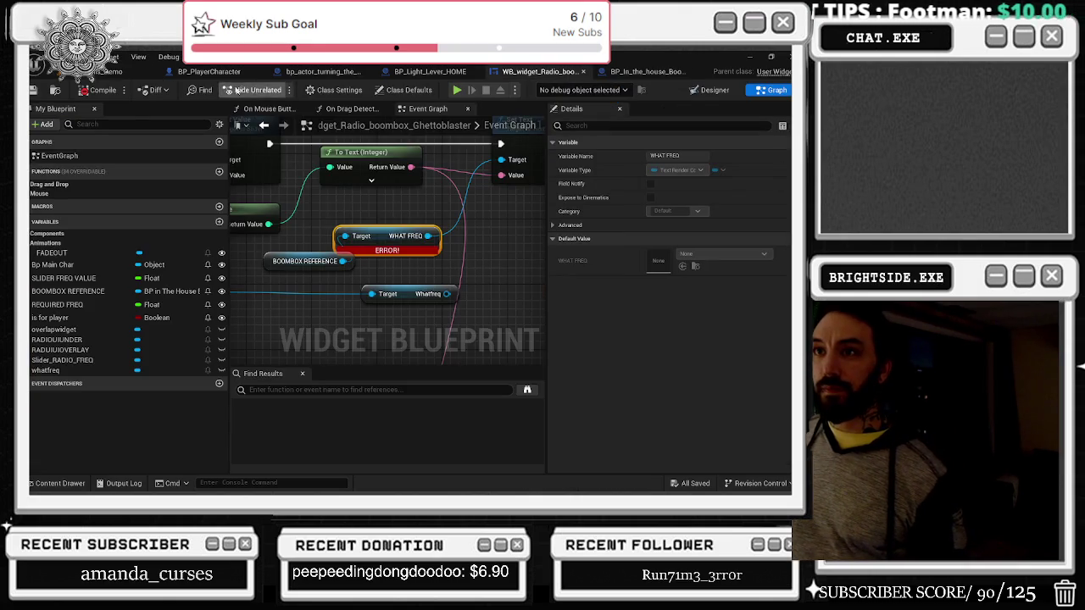
left_click(107, 89)
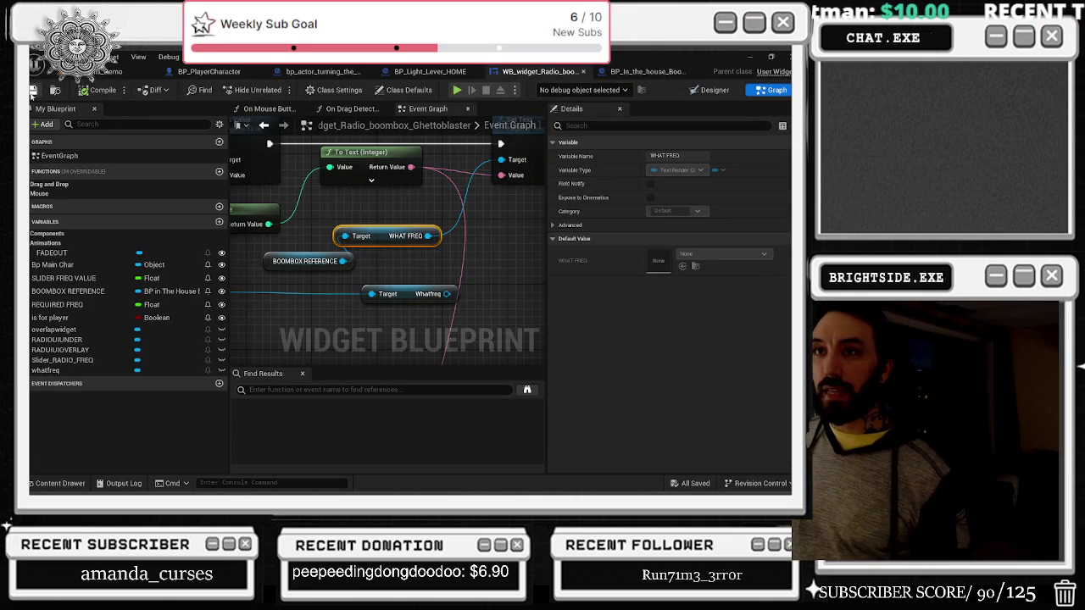
Step: Return to the level editor and start Play-in-Editor with Alt+P
left_click(648, 71)
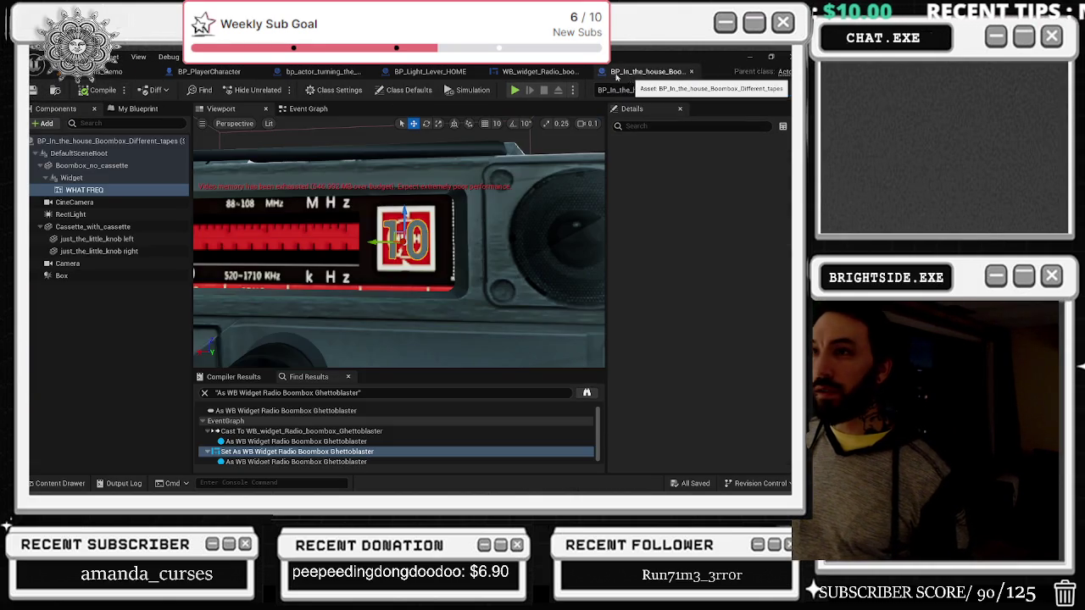
left_click(107, 71)
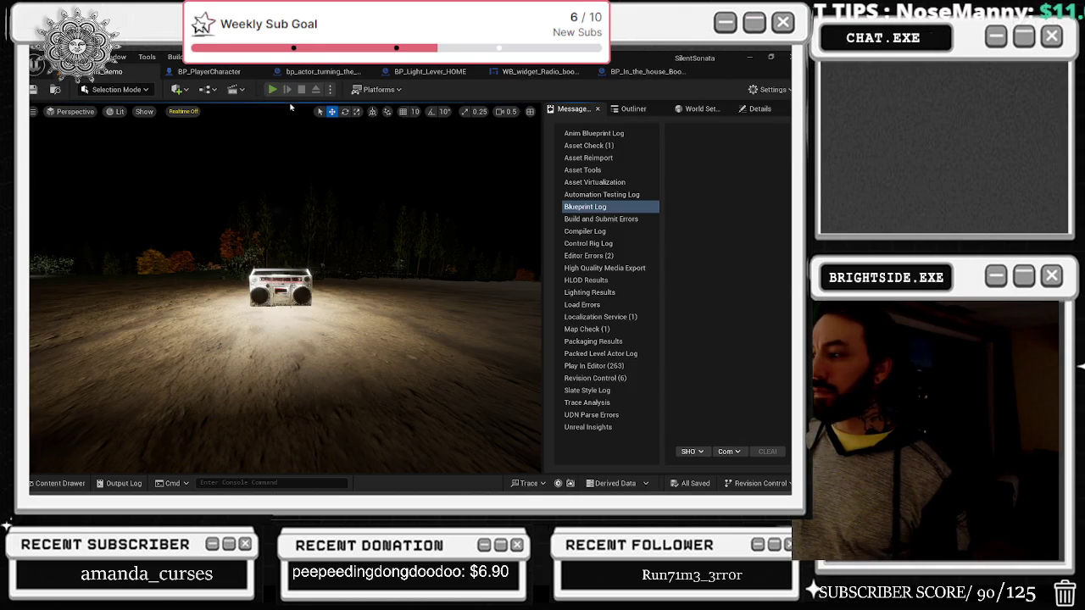
key("alt+p")
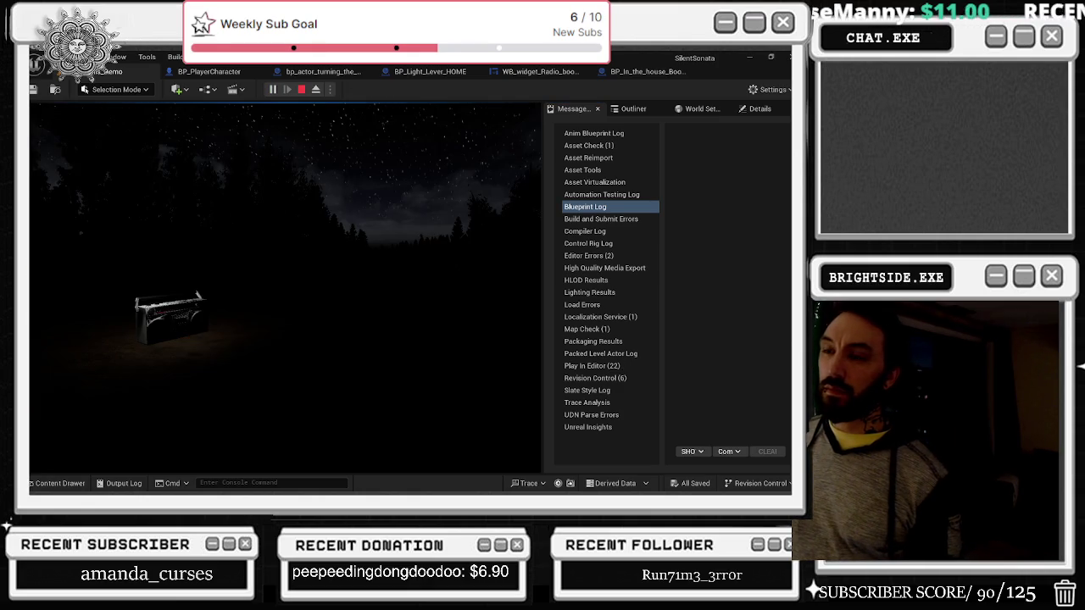
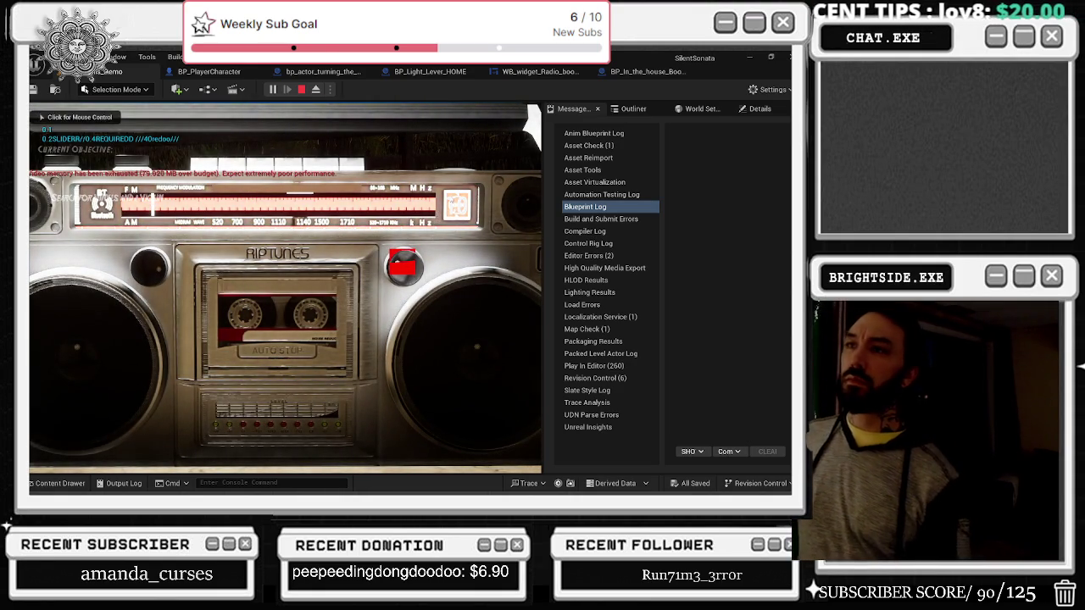
Step: Stop the test play and bring up the radio widget blueprint's graph
key("Escape")
left_click(631, 71)
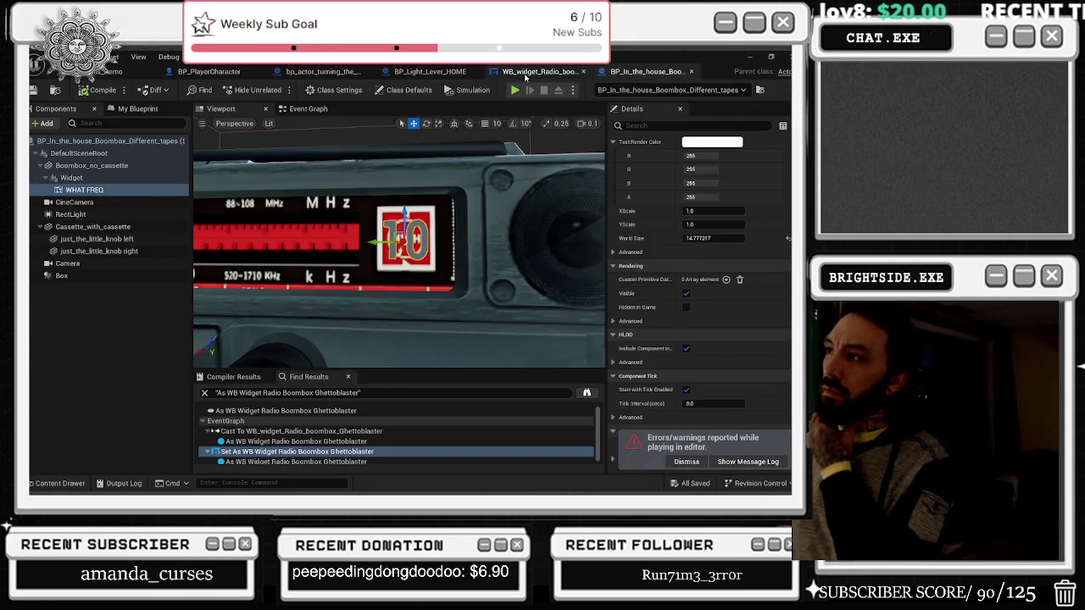
left_click(539, 72)
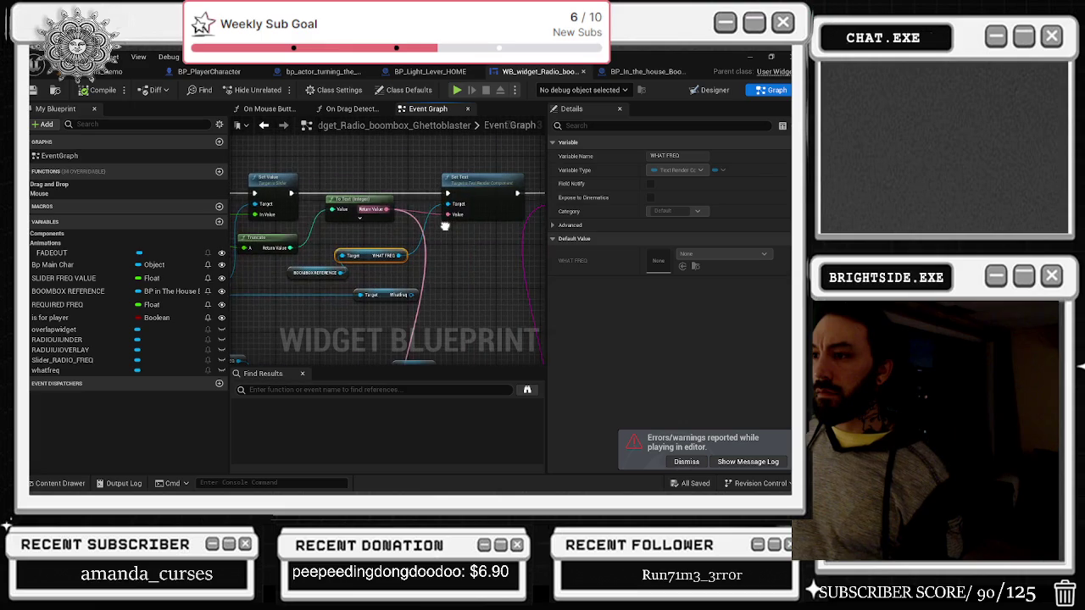
Step: Select the WHAT FREQ and boombox reference nodes, then show the boombox blueprint's Event Graph
mouse_move(415, 292)
left_mouse_down()
mouse_move(437, 210)
mouse_move(450, 204)
mouse_move(455, 238)
left_mouse_up()
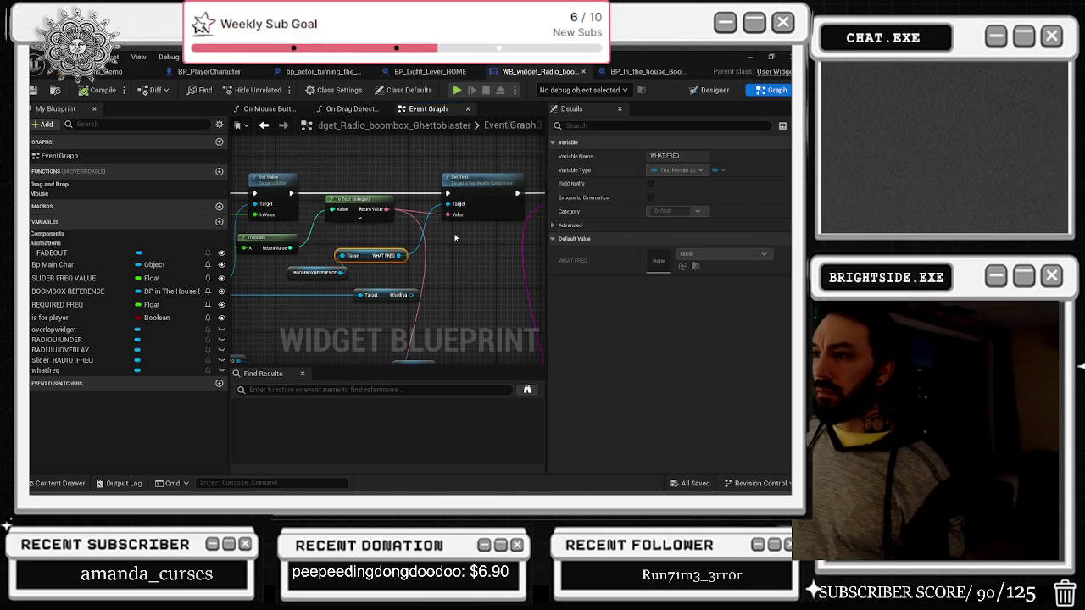
scroll(443, 203, "down", 2)
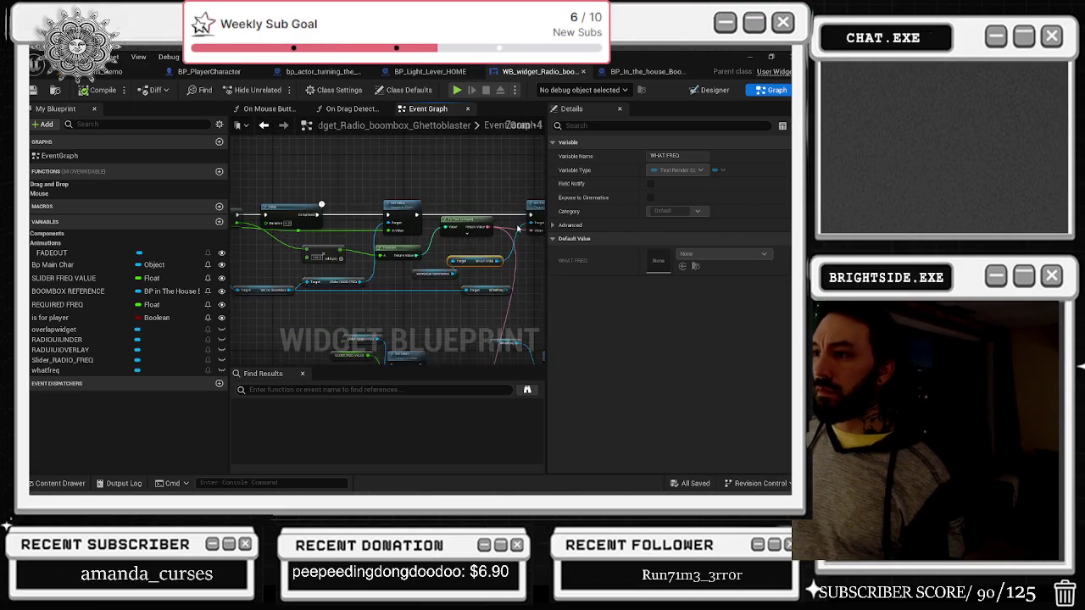
scroll(479, 223, "up", 2)
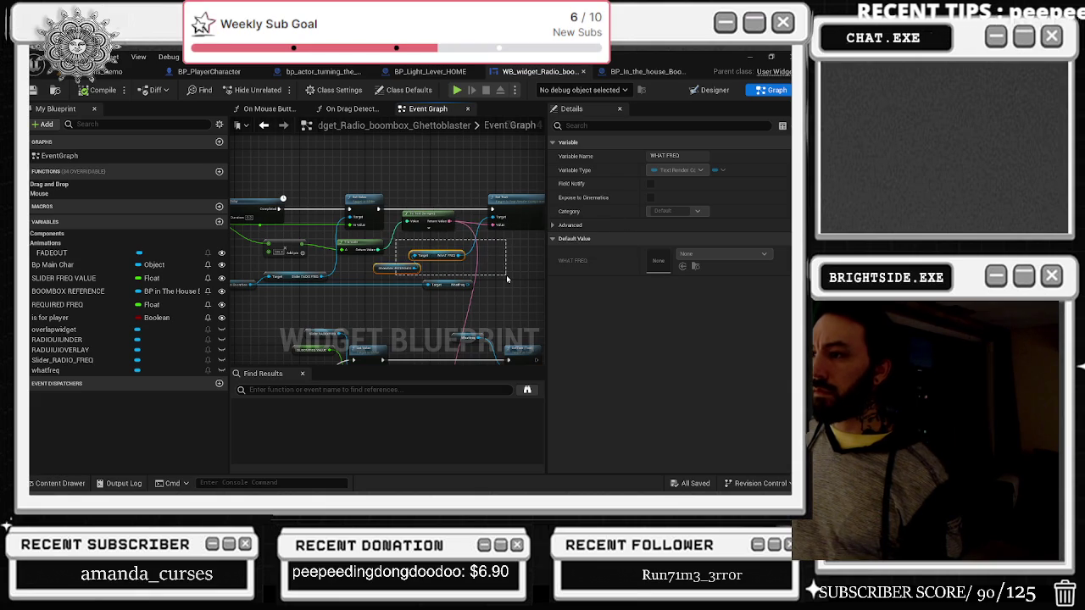
left_click_drag(510, 278, 511, 278)
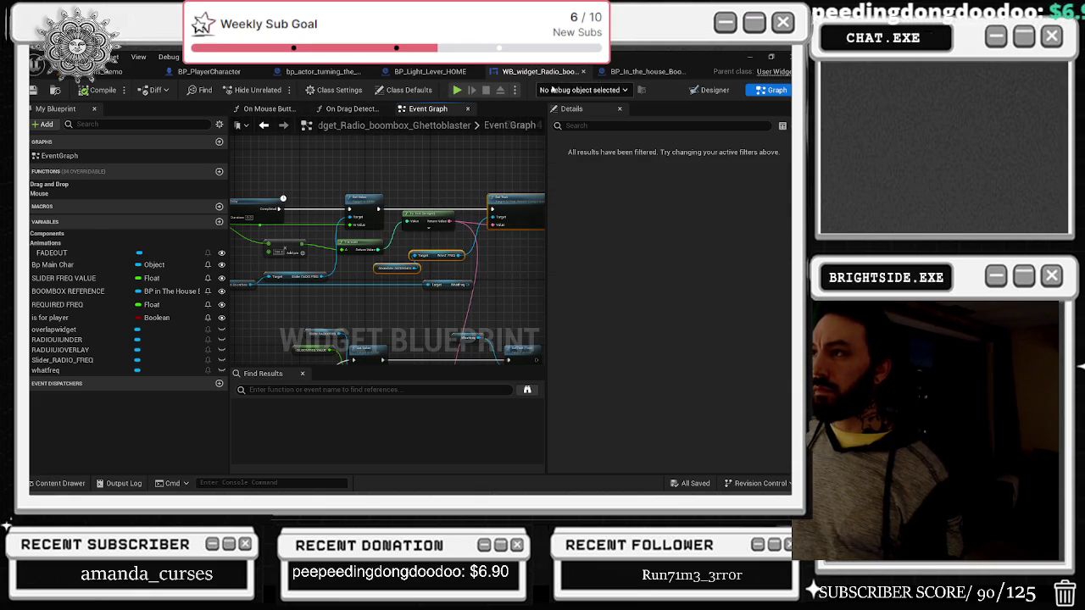
left_click(648, 71)
left_click(338, 109)
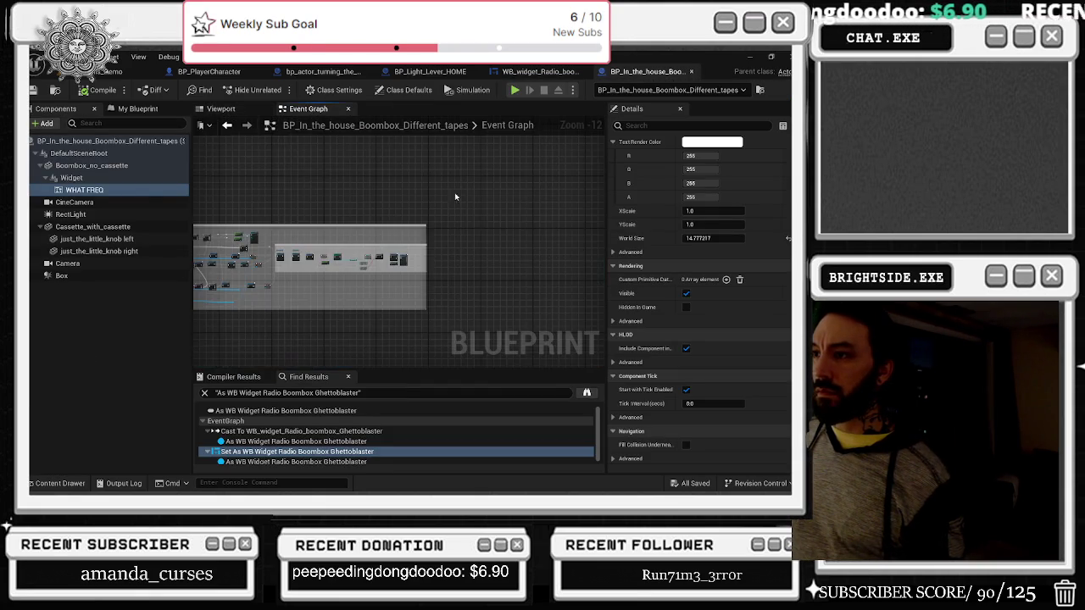
Step: Paste the WHAT FREQ and boombox reference nodes near the different tapes nodes, then enter what mixer
scroll(386, 245, "up", 6)
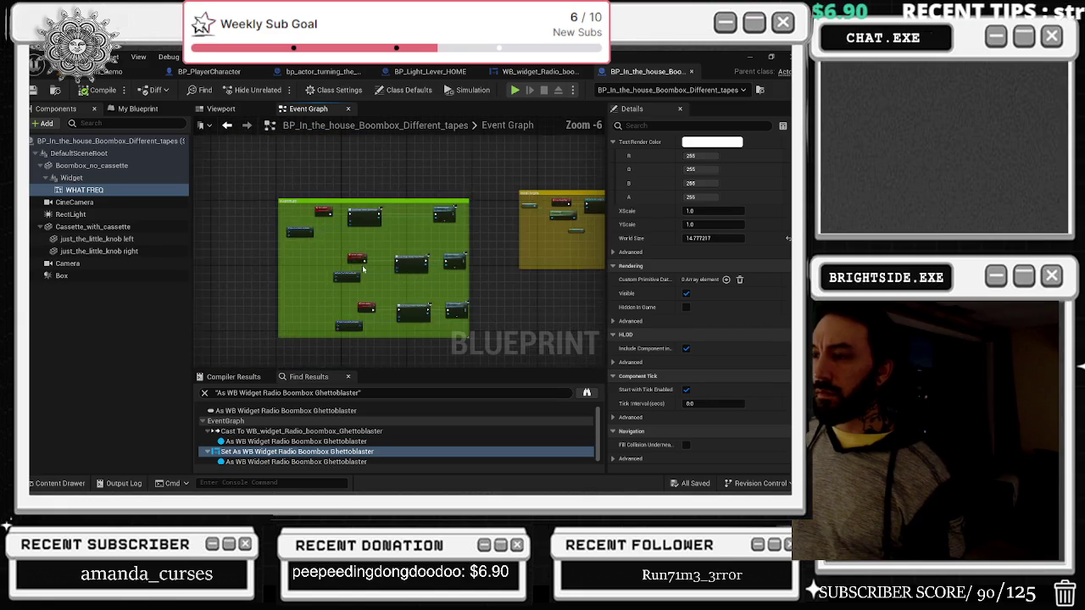
scroll(373, 269, "up", 4)
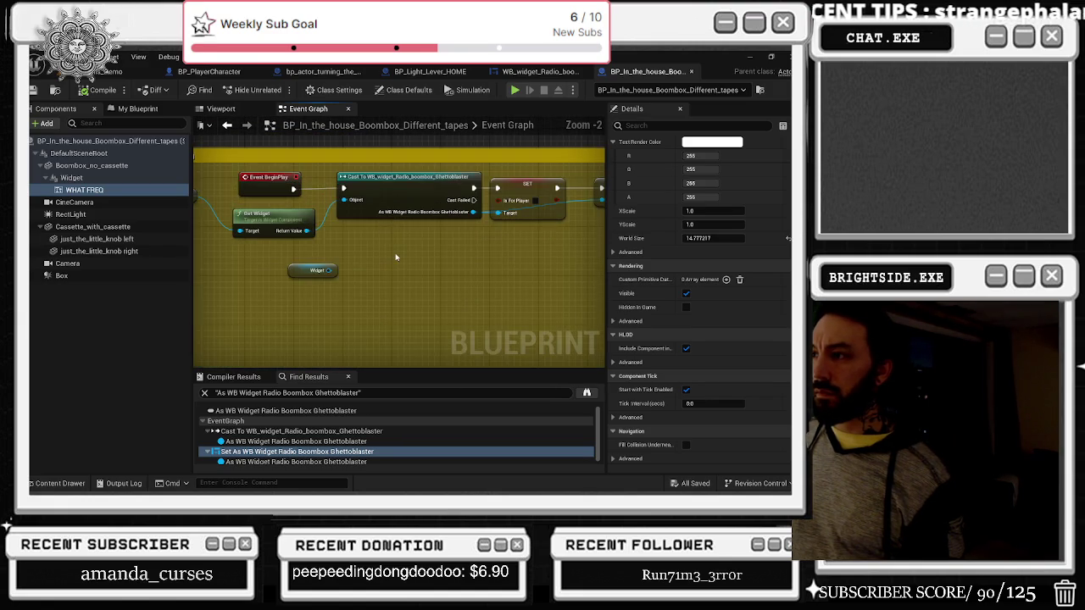
scroll(395, 257, "down", 2)
mouse_move(418, 298)
left_mouse_down()
mouse_move(475, 153)
mouse_move(533, 223)
left_mouse_up()
mouse_move(506, 265)
left_mouse_down()
mouse_move(474, 322)
mouse_move(509, 356)
left_mouse_up()
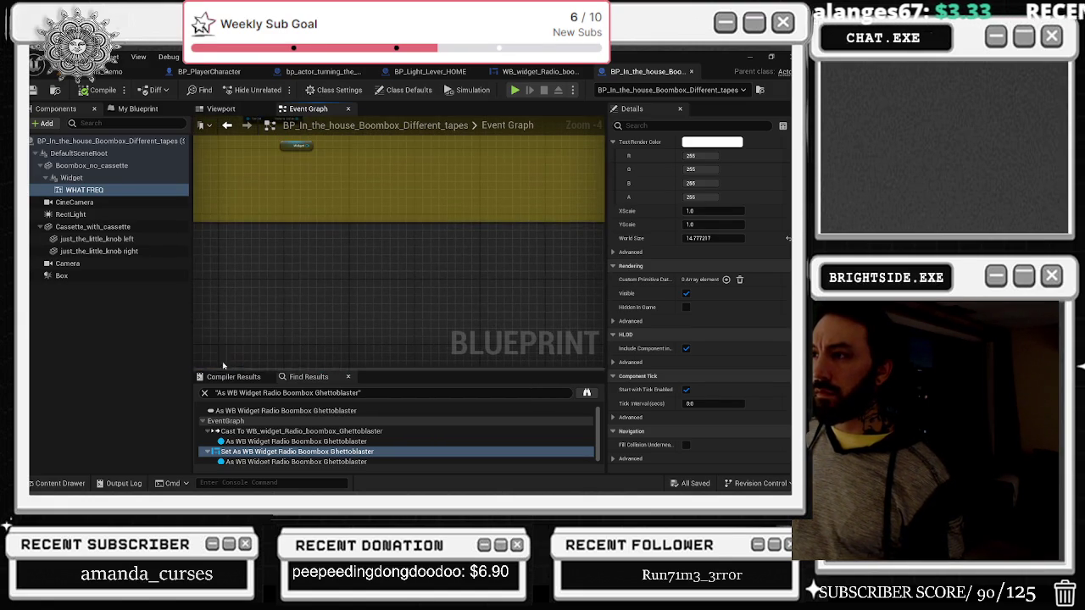
mouse_move(492, 288)
left_mouse_down()
mouse_move(488, 151)
mouse_move(503, 153)
left_mouse_up()
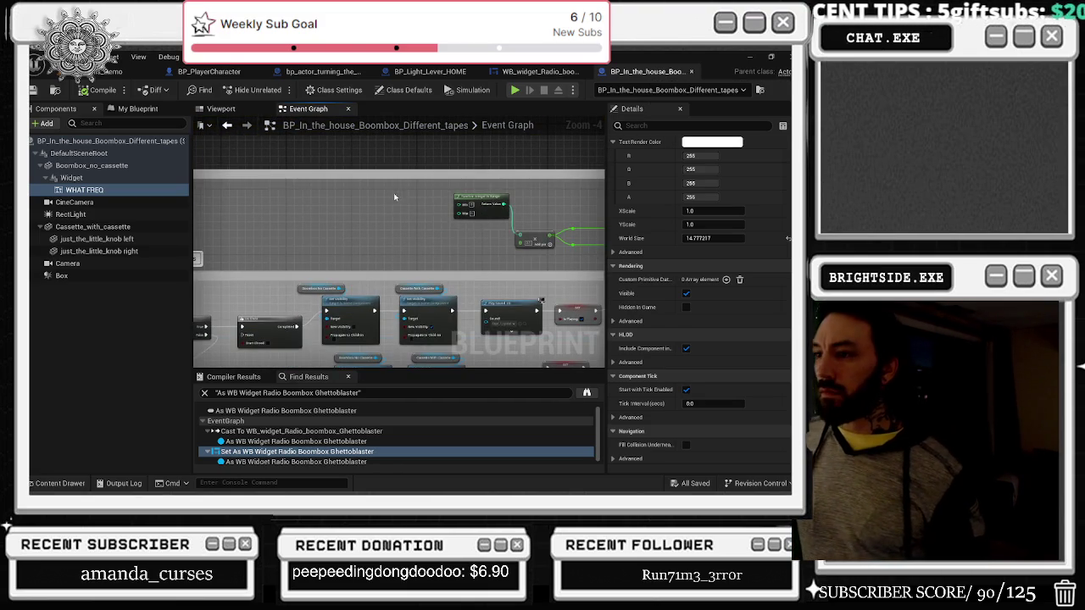
scroll(396, 197, "down", 5)
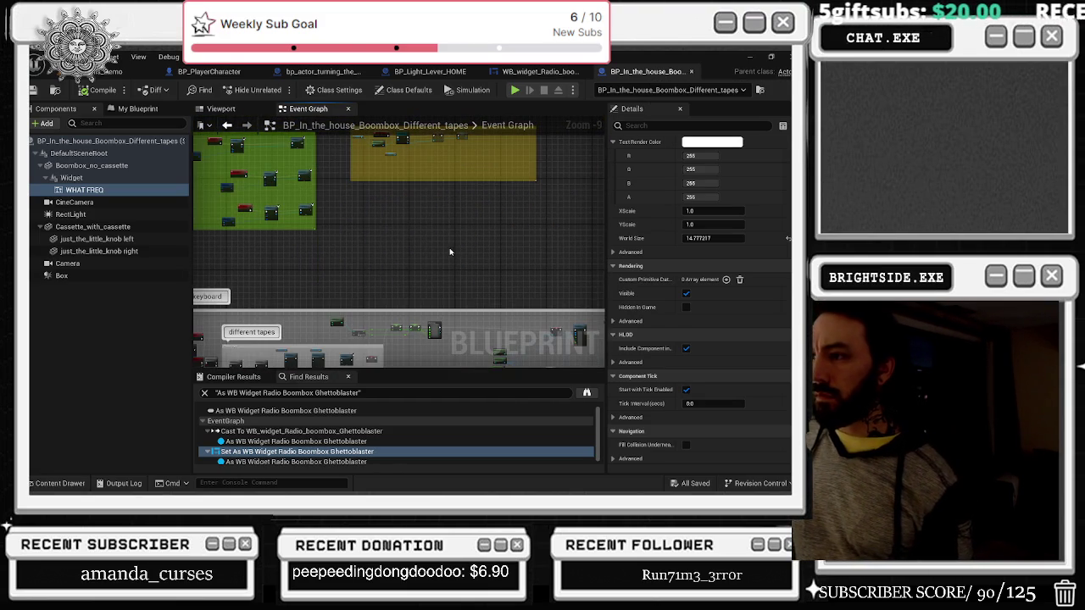
key("ctrl+v")
scroll(451, 271, "up", 5)
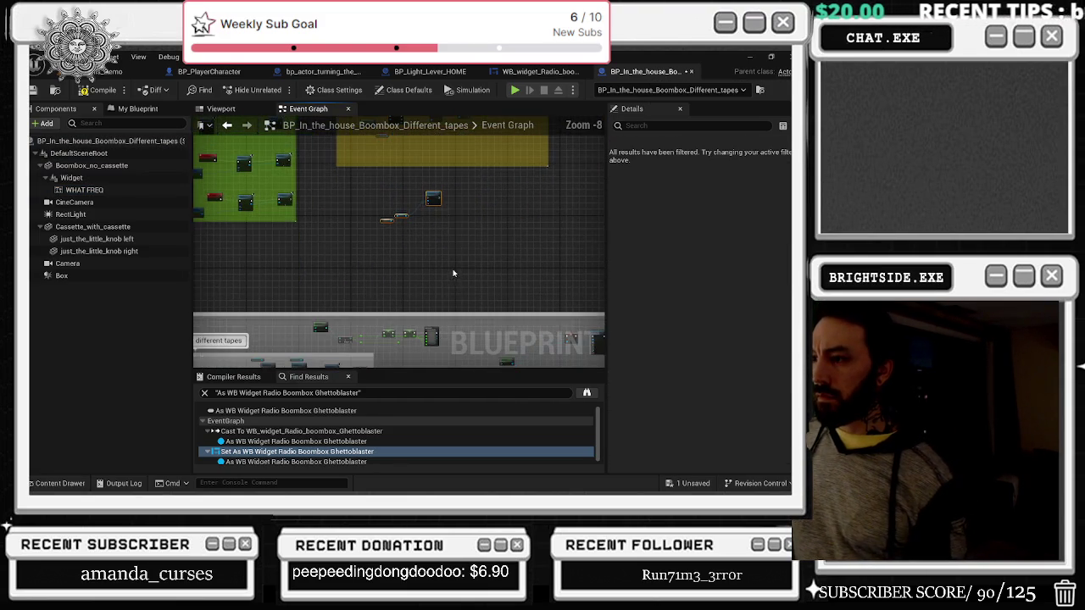
double_click(428, 242)
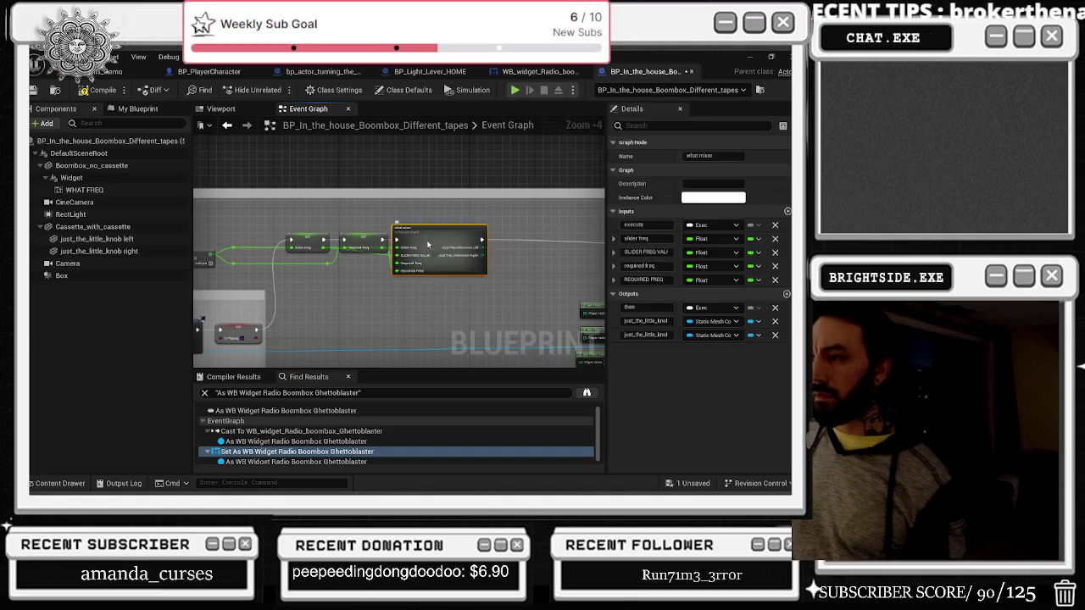
Step: Add a WHAT FREQ reference as Set Text's Target and run Set Text after the Delay completes
mouse_move(468, 204)
left_mouse_down()
mouse_move(551, 182)
mouse_move(525, 199)
left_mouse_up()
left_click_drag(462, 222, 509, 212)
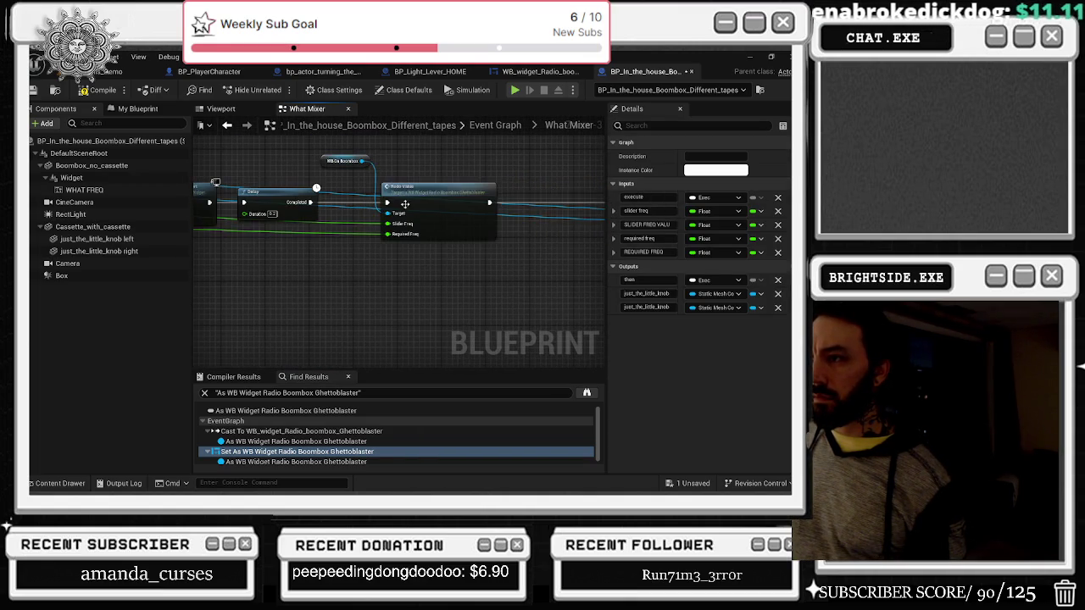
mouse_move(441, 229)
left_mouse_down()
mouse_move(384, 238)
mouse_move(372, 252)
left_mouse_up()
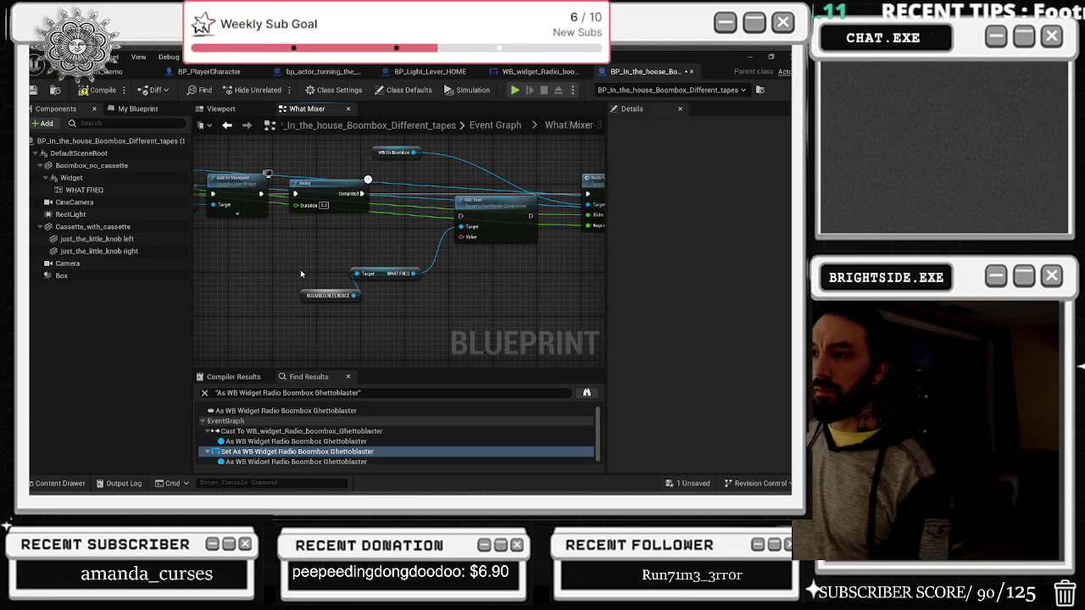
left_click_drag(84, 189, 405, 256)
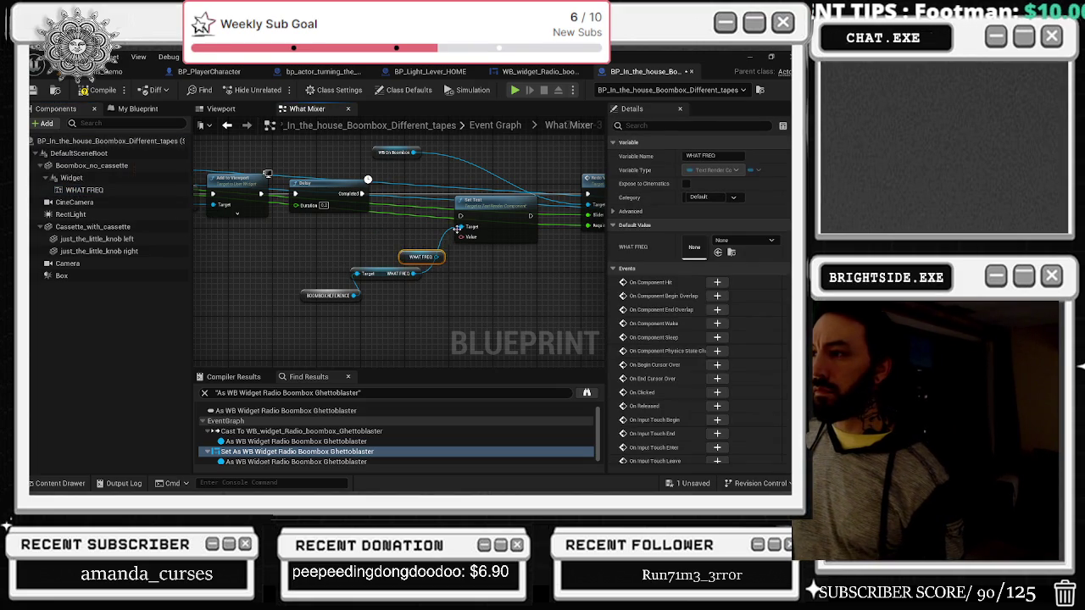
left_click_drag(481, 215, 463, 194)
left_click_drag(438, 256, 442, 205)
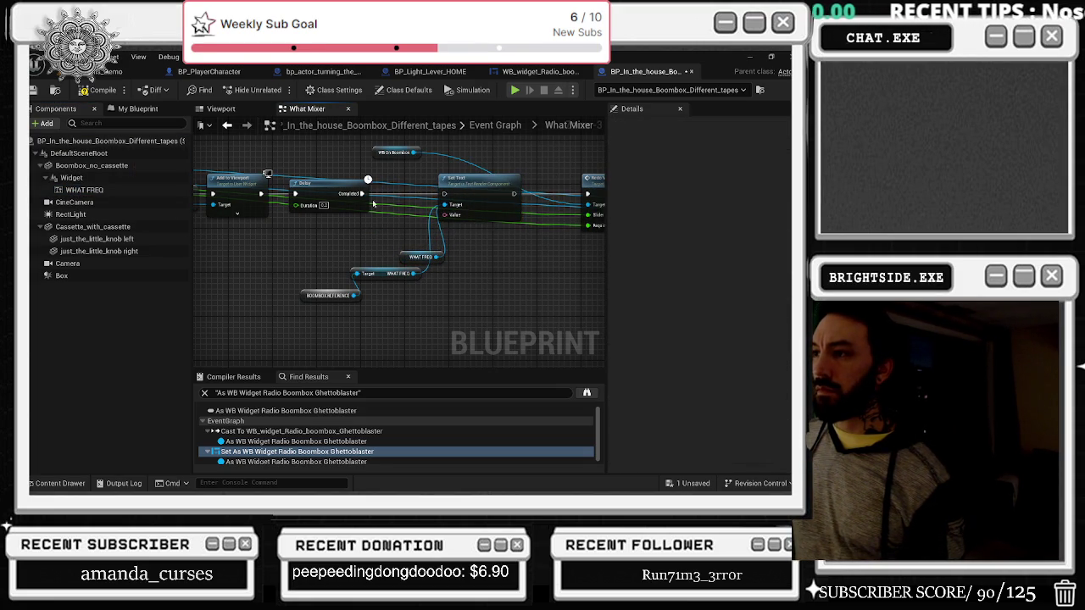
mouse_move(363, 193)
left_mouse_down()
mouse_move(581, 199)
mouse_move(368, 190)
mouse_move(443, 193)
left_mouse_up()
left_click_drag(378, 235, 297, 303)
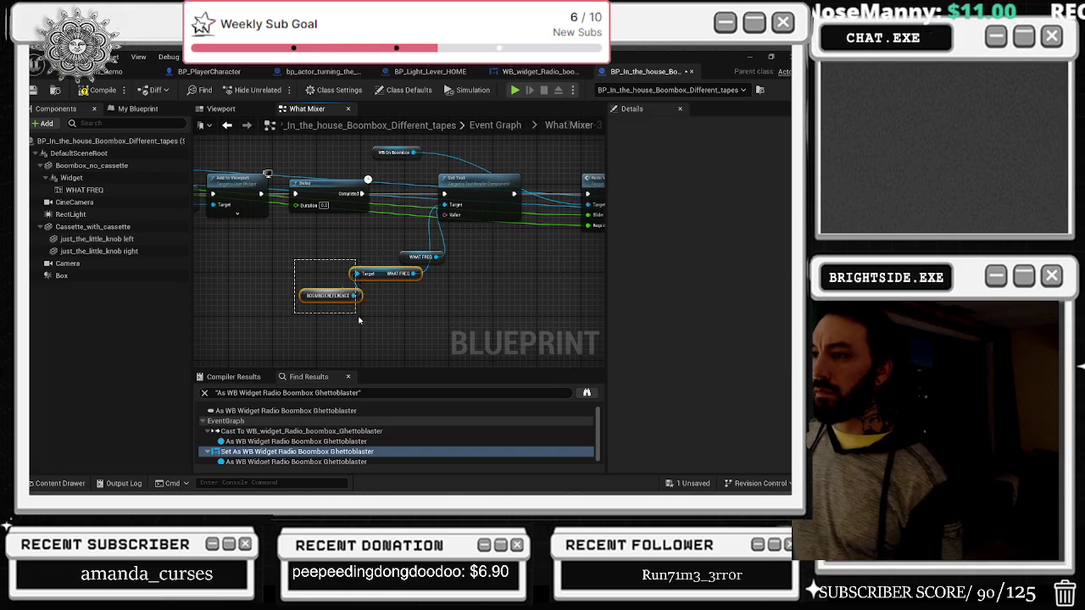
Step: Delete the old getters and feed the float value into Set Text through a To Text node
key("Delete")
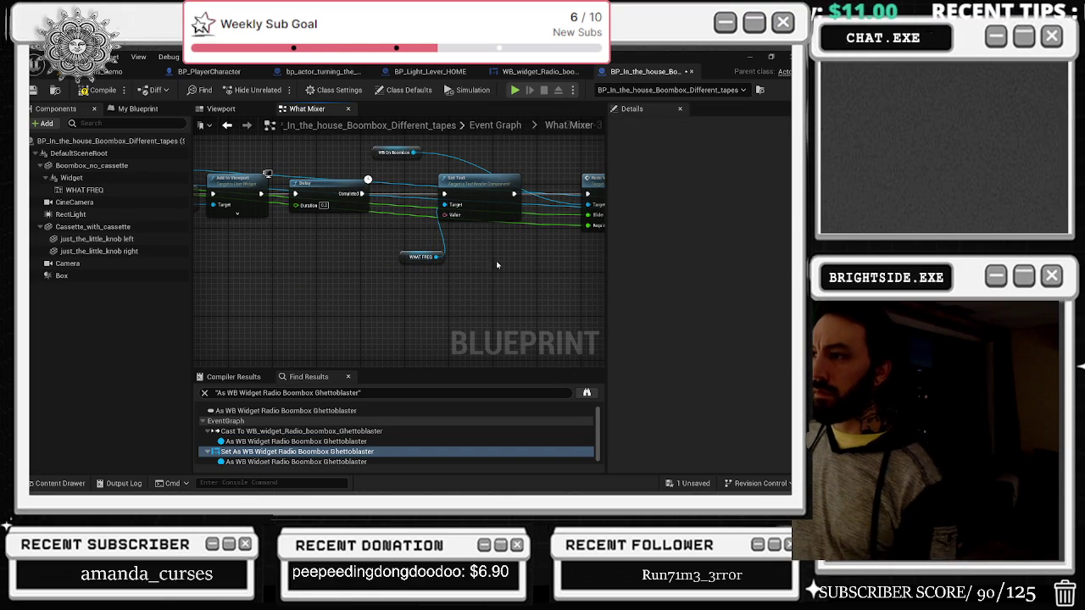
left_click_drag(404, 256, 394, 241)
left_click(567, 261)
left_click_drag(567, 261, 495, 286)
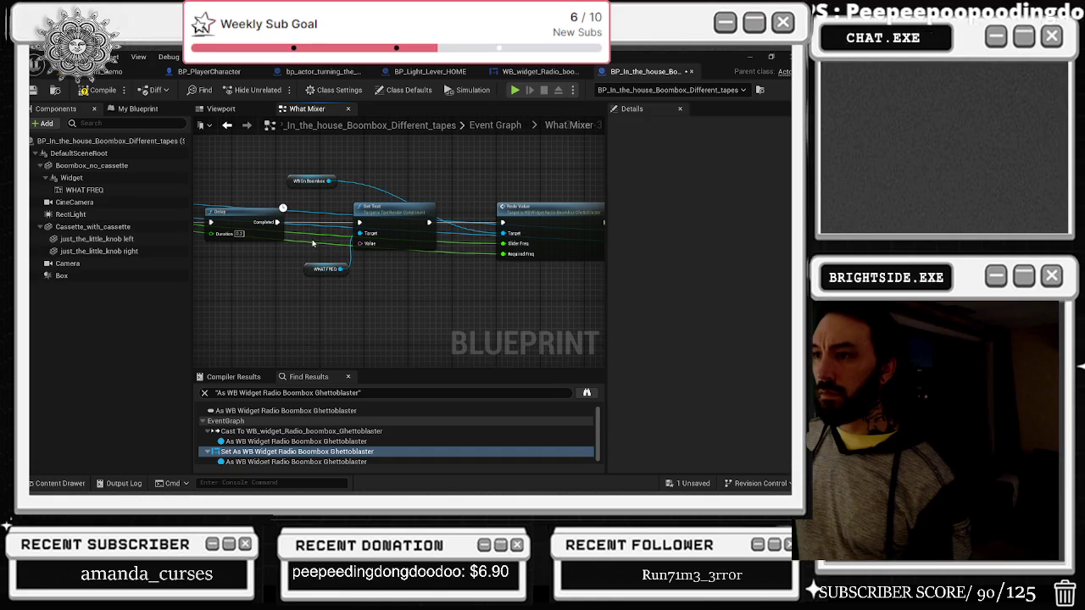
mouse_move(315, 240)
left_mouse_down()
mouse_move(380, 251)
mouse_move(356, 239)
mouse_move(316, 291)
left_mouse_up()
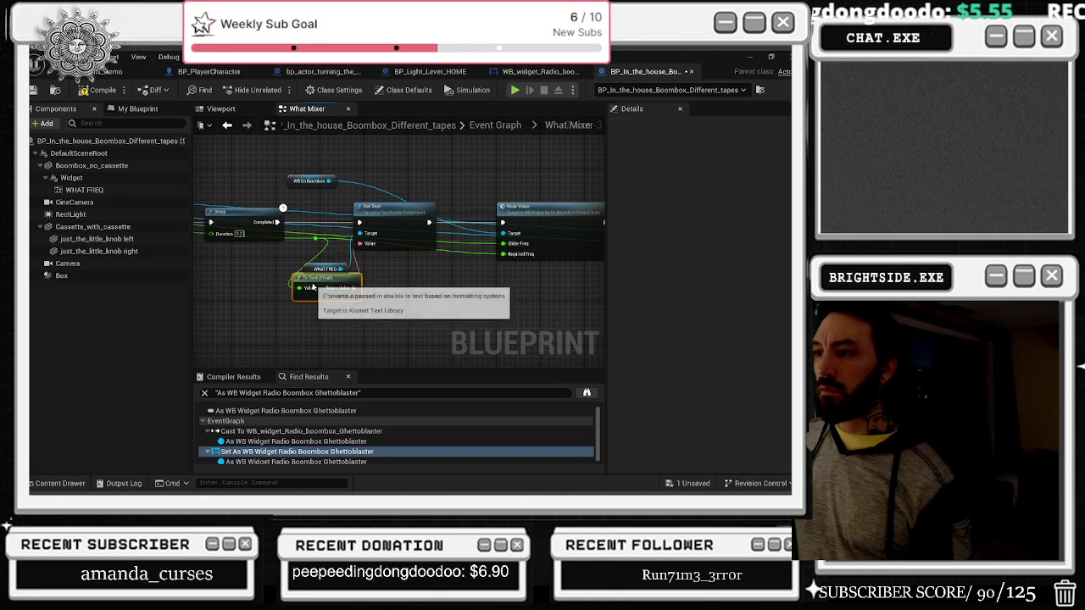
left_click_drag(373, 222, 408, 223)
double_click(512, 209)
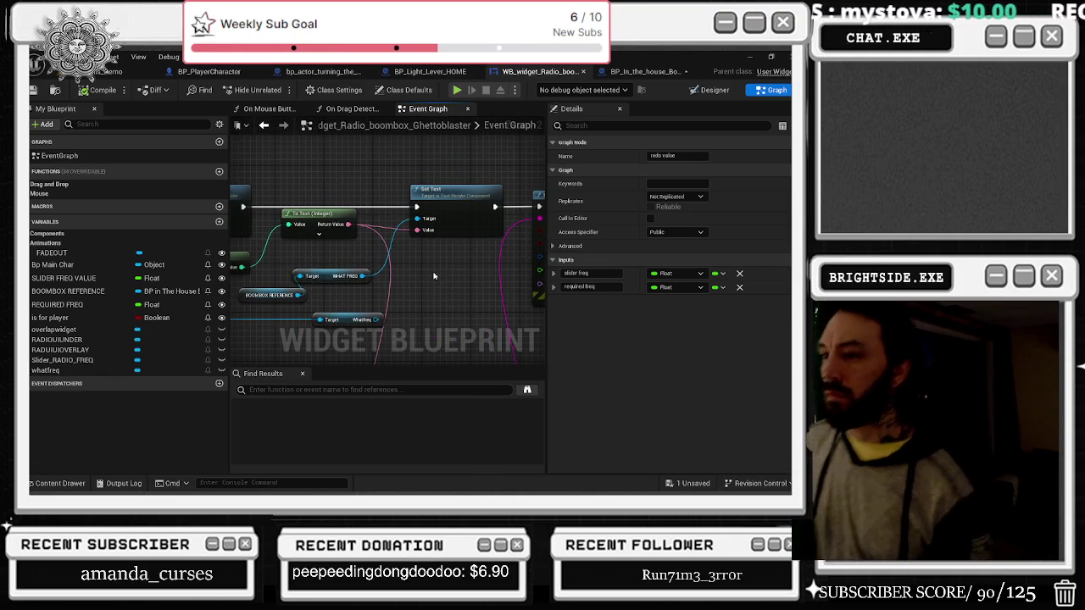
Step: Compare the widget's earlier Set Value/Truncate version with the Set Text and Print String version via undo/redo
left_click(330, 277)
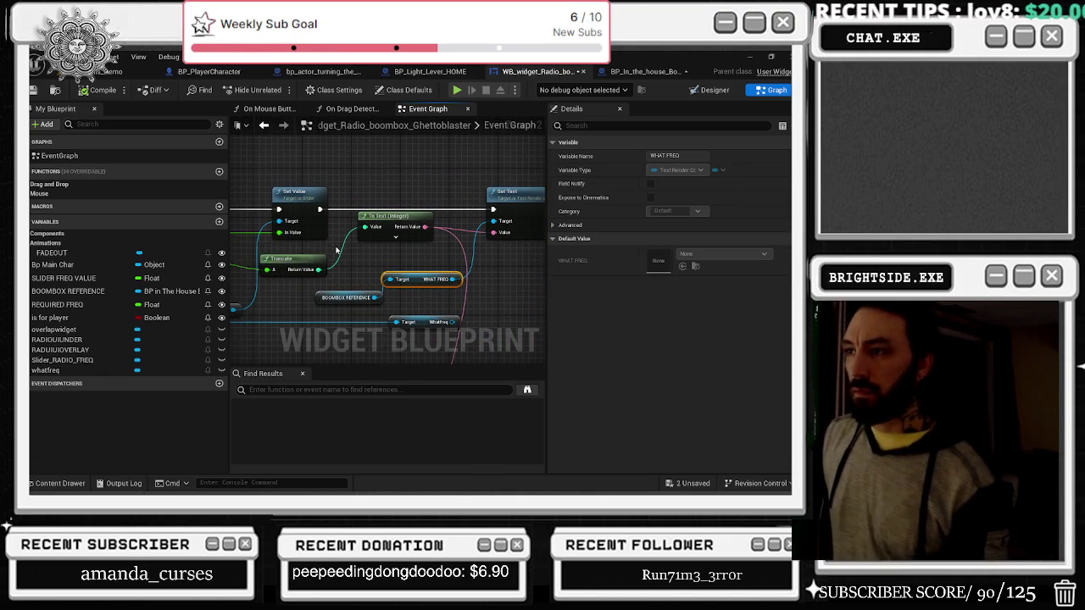
left_click_drag(438, 247, 320, 254)
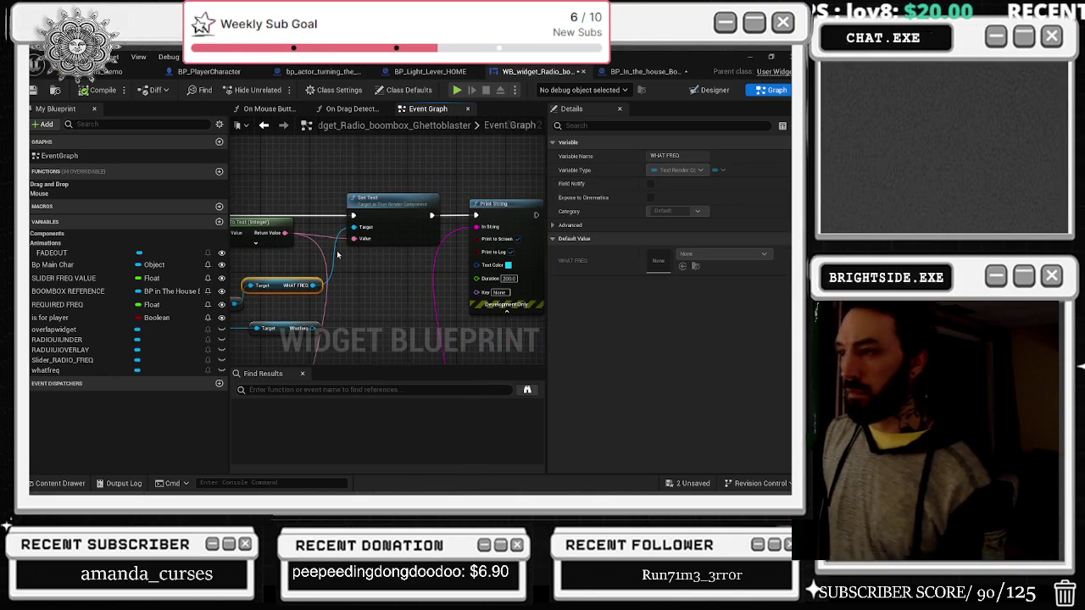
mouse_move(387, 269)
left_mouse_down()
mouse_move(446, 242)
mouse_move(455, 265)
left_mouse_up()
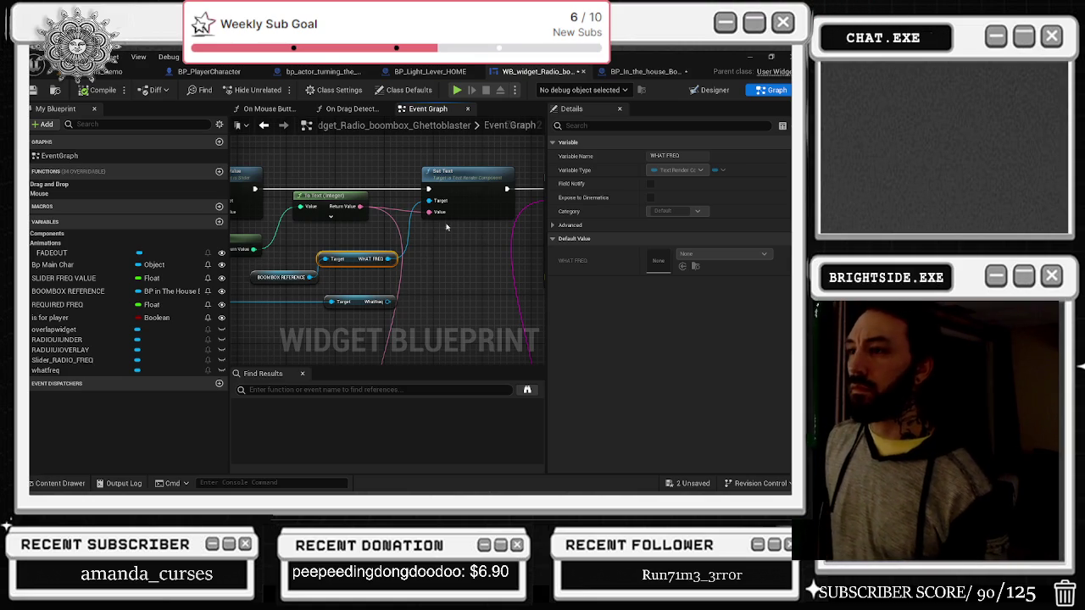
left_click_drag(484, 253, 340, 237)
key("ctrl+z")
key("ctrl+z")
key("ctrl+z")
mouse_move(413, 190)
left_mouse_down()
mouse_move(441, 199)
mouse_move(490, 188)
mouse_move(499, 206)
left_mouse_up()
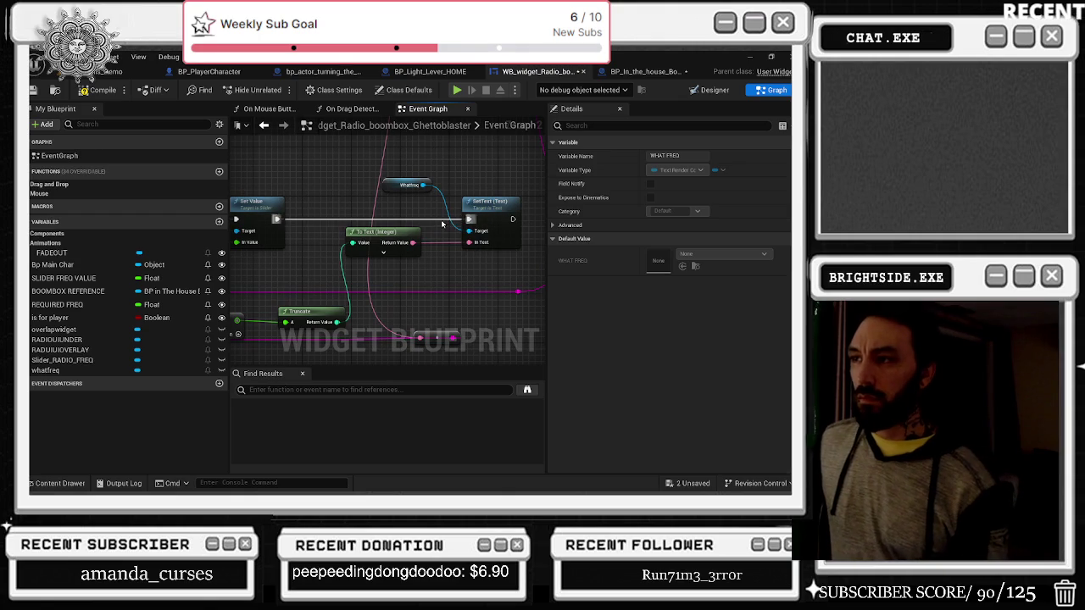
key("ctrl+y")
key("ctrl+y")
key("ctrl+y")
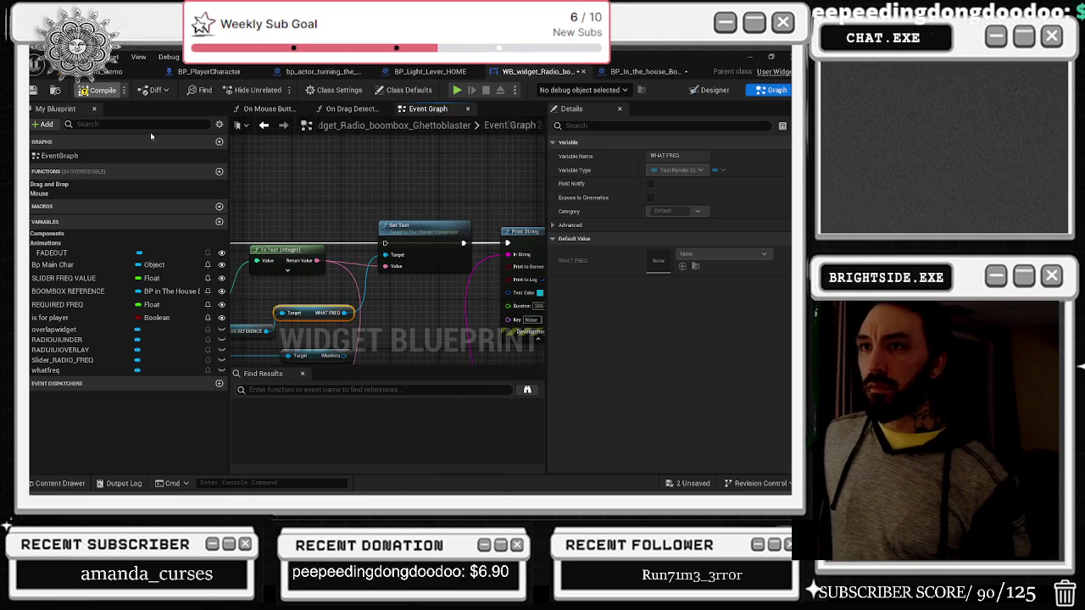
left_click(644, 71)
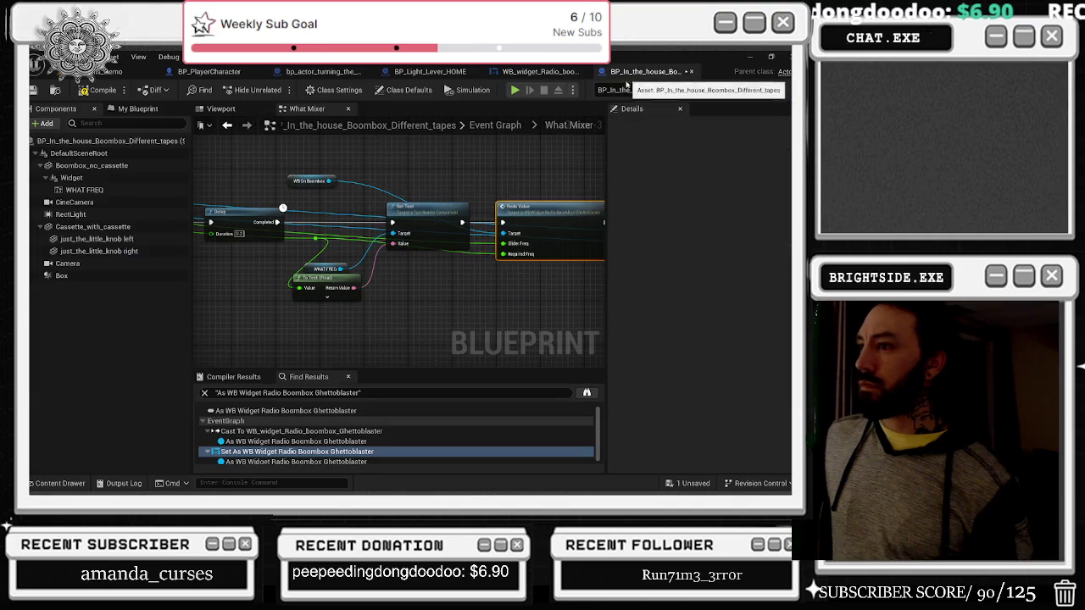
Step: Open the What Mixer 2 collapsed graph and paste the copied Set Text nodes into it
scroll(524, 284, "down", 3)
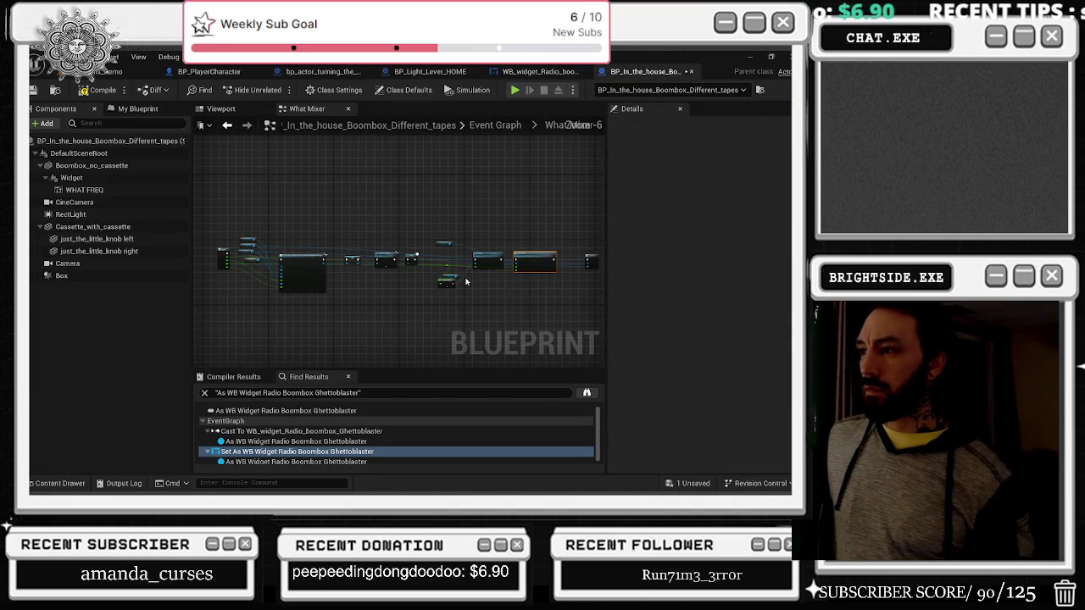
left_click(499, 125)
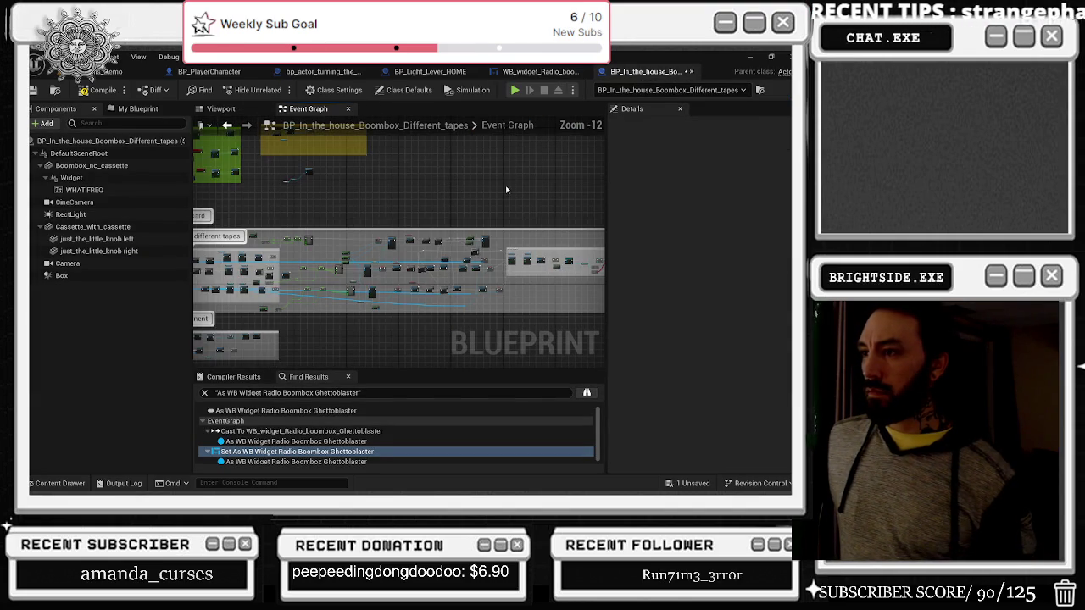
scroll(434, 205, "up", 8)
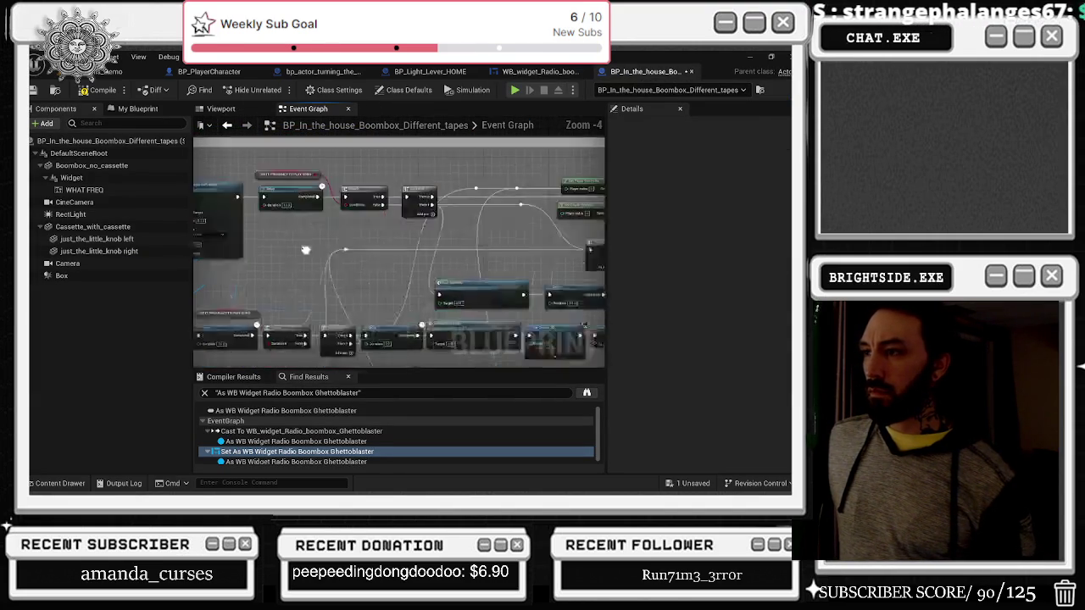
scroll(412, 258, "down", 4)
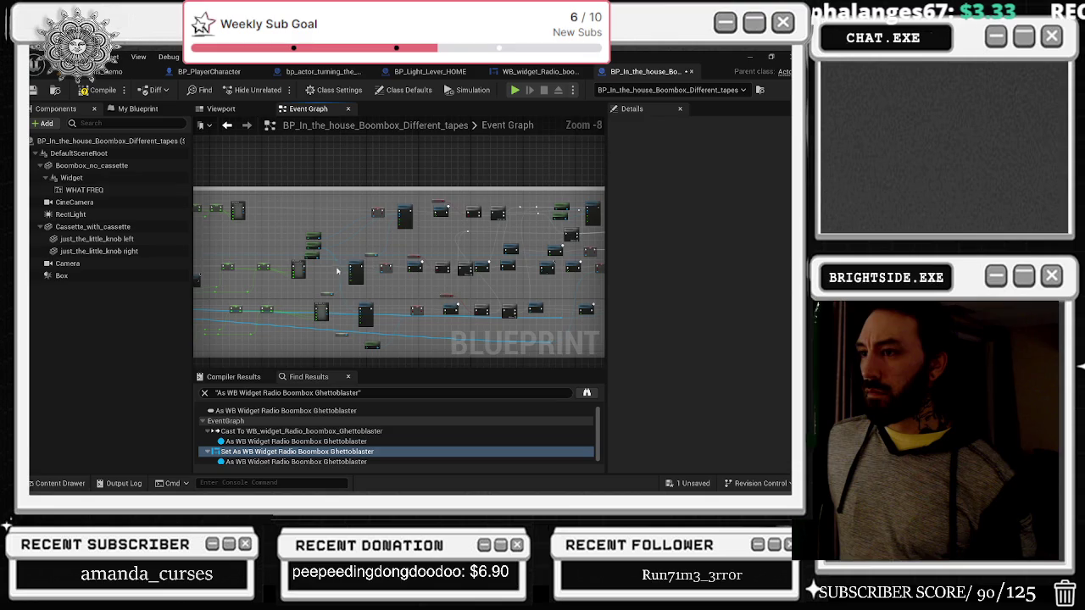
double_click(295, 265)
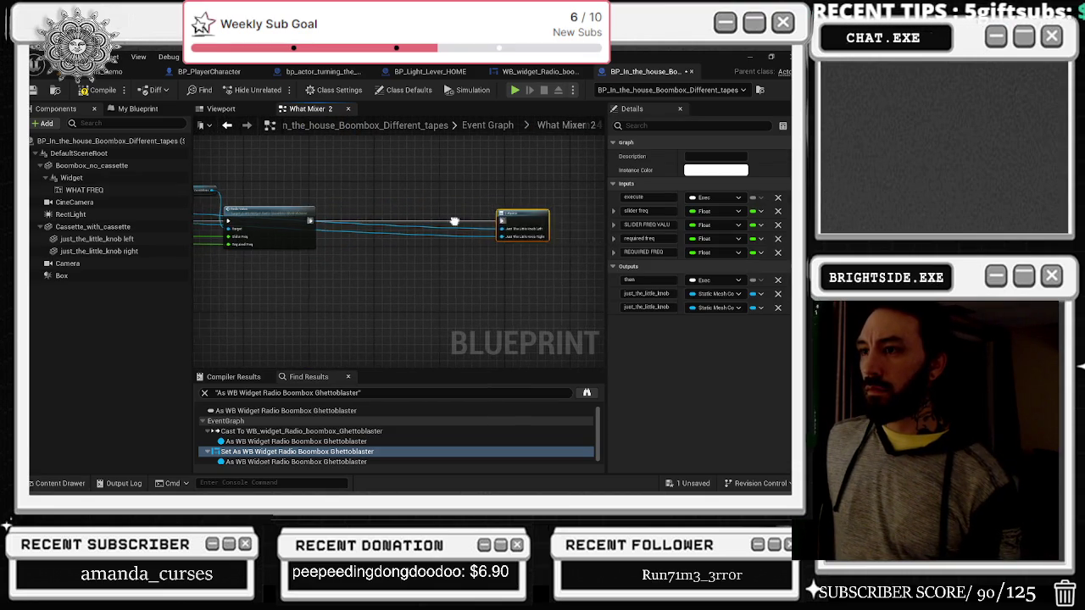
scroll(283, 182, "up", 1)
mouse_move(282, 183)
left_mouse_down()
mouse_move(365, 232)
mouse_move(521, 232)
left_mouse_up()
key("ctrl+v")
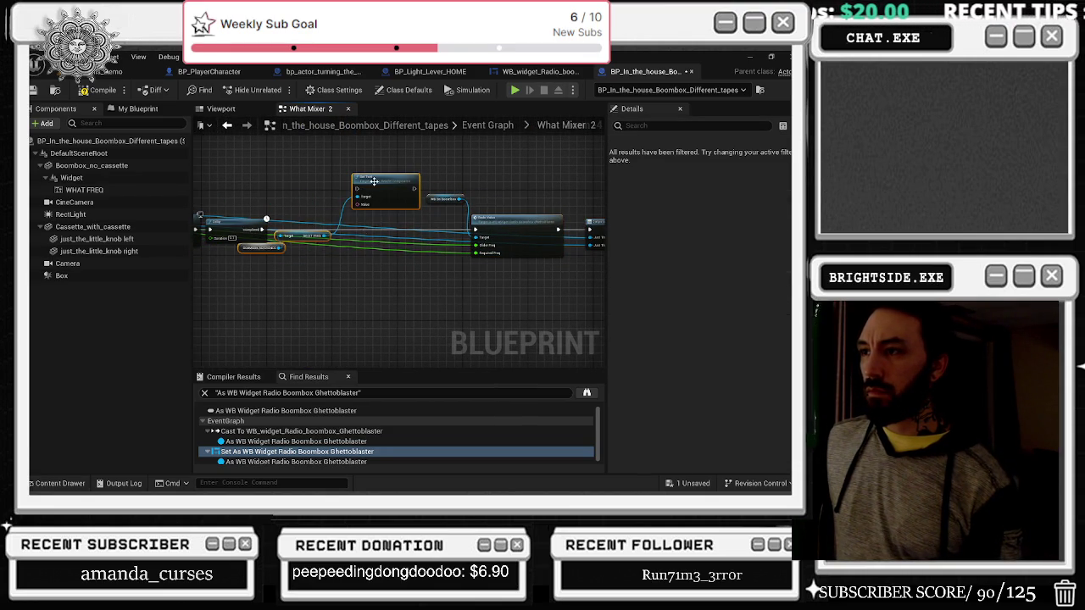
left_click_drag(374, 182, 373, 217)
left_click(364, 279)
scroll(356, 199, "up", 2)
Step: Add a WHAT FREQ reference, wire execution into Set Text, and feed the float through To Text (Float)
mouse_move(84, 190)
left_mouse_down()
mouse_move(366, 248)
mouse_move(321, 274)
left_mouse_up()
left_click(321, 274)
mouse_move(554, 240)
left_mouse_down()
mouse_move(405, 240)
mouse_move(432, 237)
mouse_move(378, 250)
mouse_move(387, 238)
mouse_move(428, 238)
left_mouse_up()
left_click(324, 257)
left_click_drag(324, 256, 412, 261)
mouse_move(432, 225)
left_mouse_down()
mouse_move(469, 225)
mouse_move(408, 266)
left_mouse_up()
left_click_drag(499, 224, 495, 223)
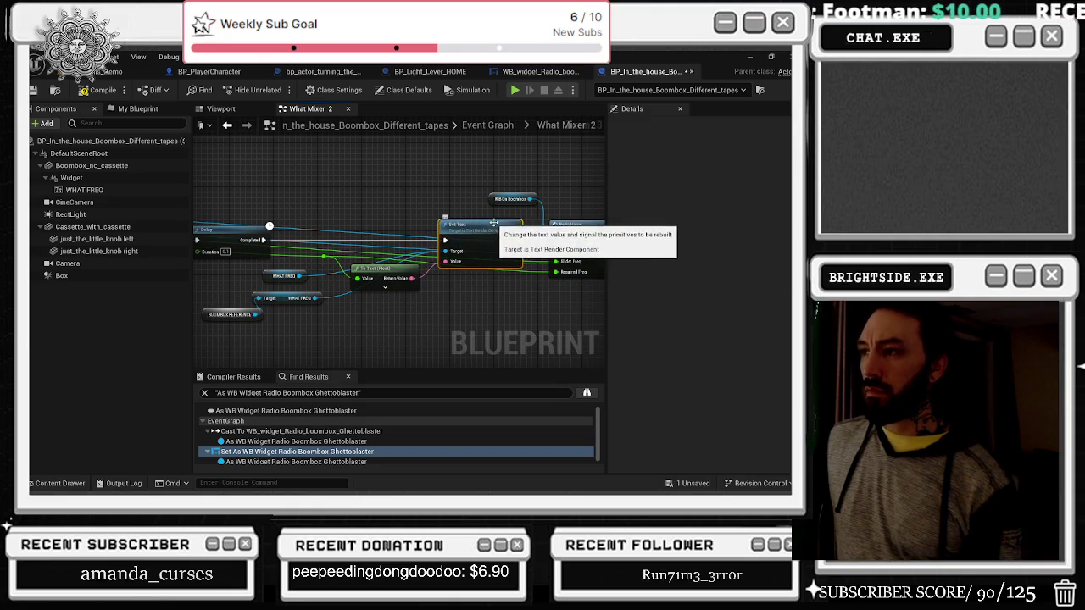
Step: Delete the unneeded What FREQ and Boombox Reference getters and return to the Event Graph
left_click_drag(197, 287, 268, 341)
key("Delete")
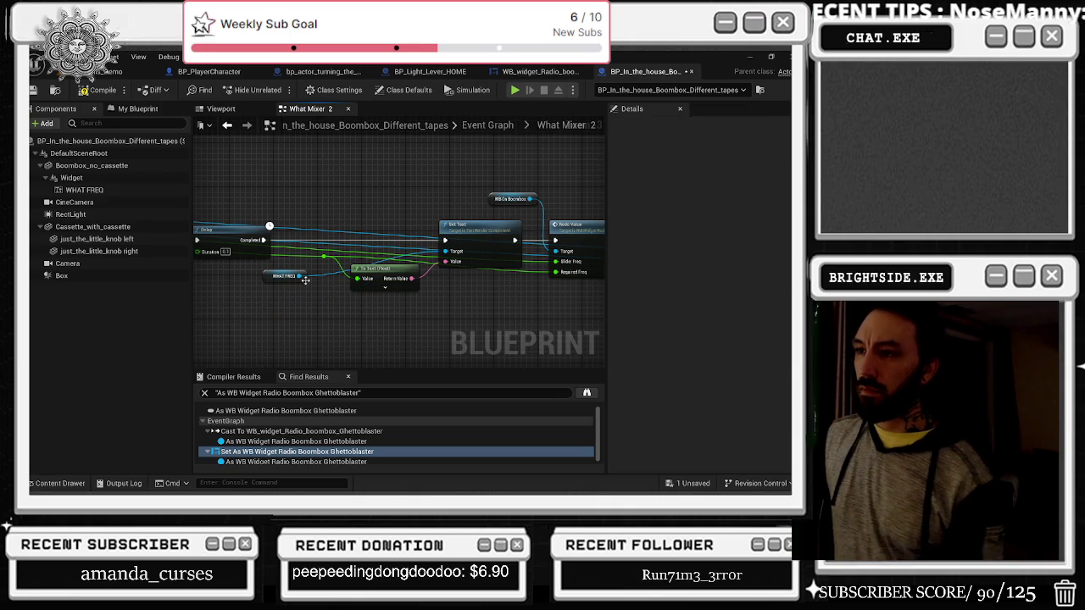
left_click_drag(297, 218, 477, 301)
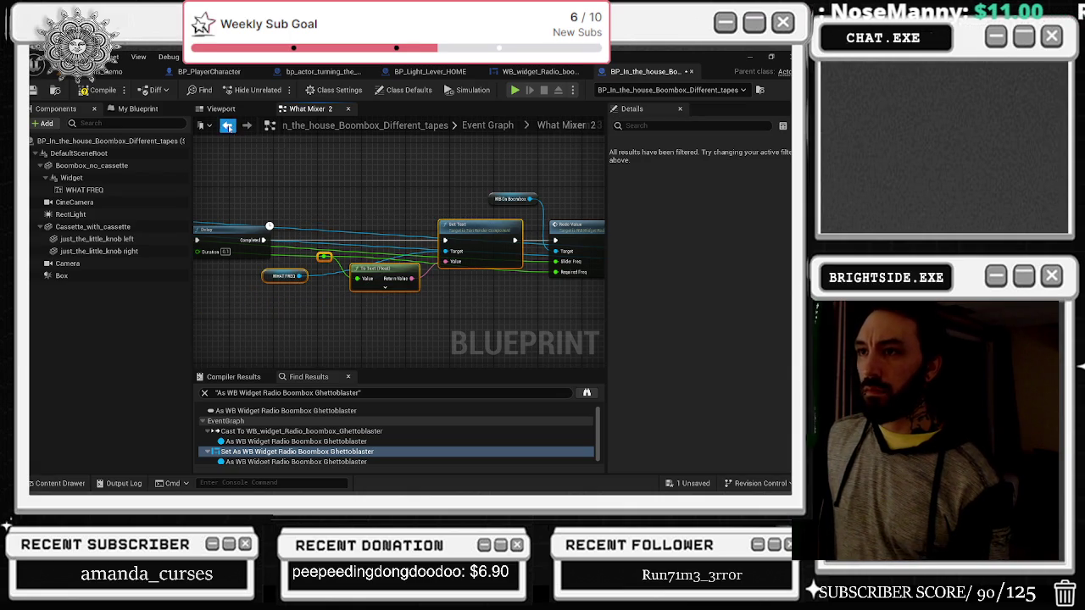
left_click(227, 126)
left_click(423, 244)
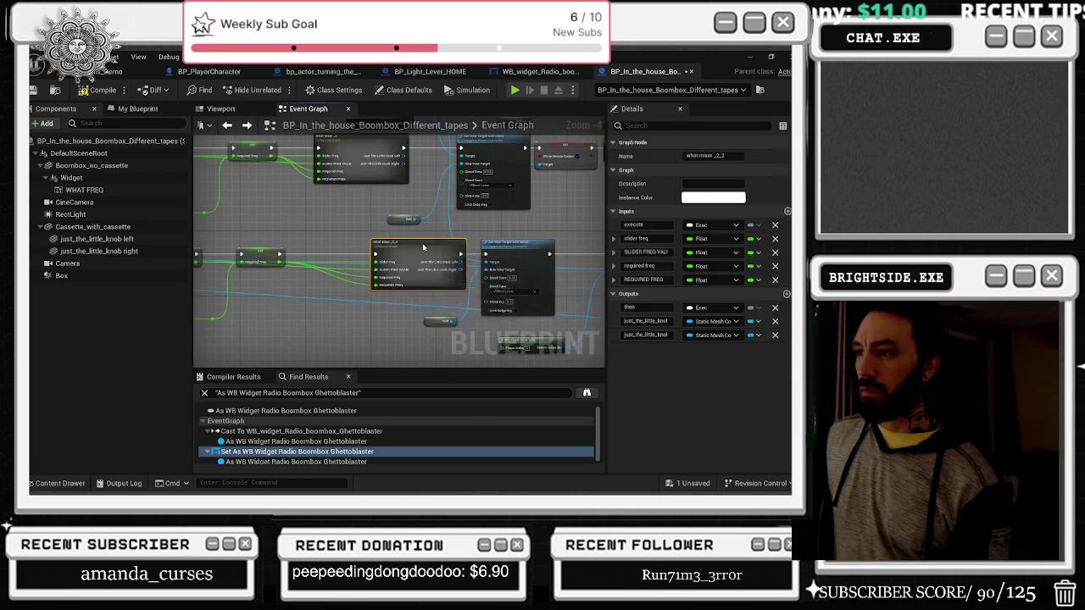
Step: In what mixer 2_2, run Set Text once the Delay completes
double_click(422, 244)
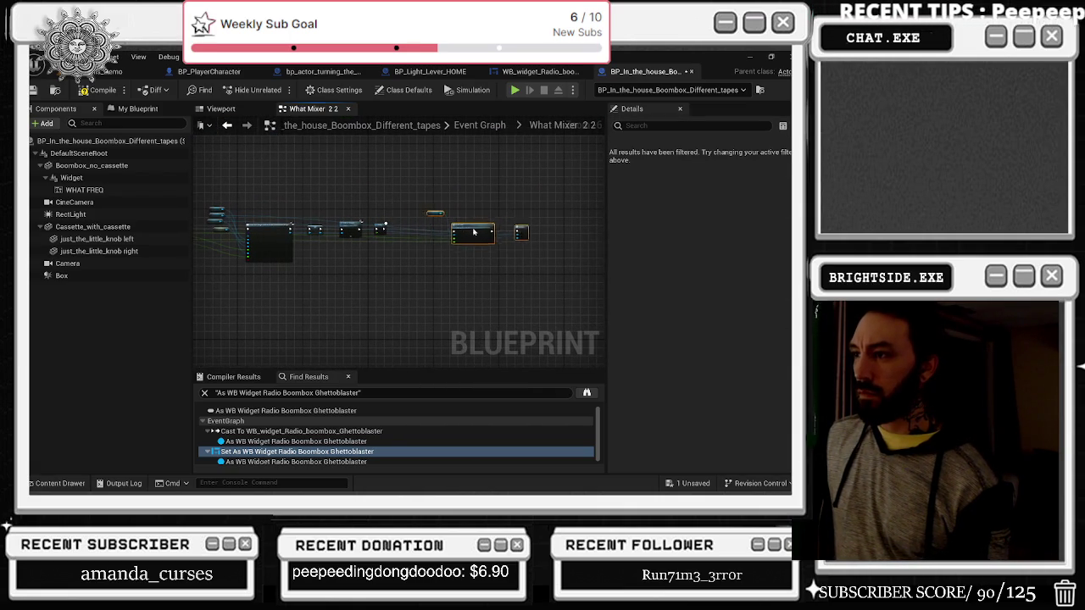
scroll(500, 233, "up", 8)
mouse_move(561, 268)
left_mouse_down()
mouse_move(437, 200)
mouse_move(515, 216)
left_mouse_up()
left_click_drag(401, 216, 444, 215)
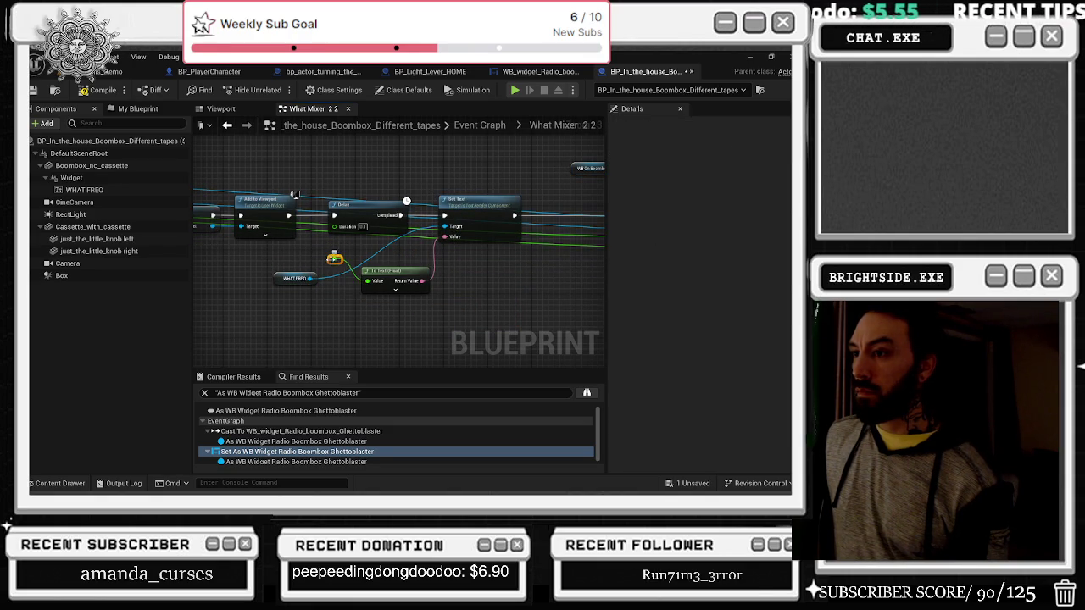
Step: Lay out the To Text, Set Text, Delay and WHAT FREQ nodes neatly
left_click_drag(386, 272, 391, 311)
left_click_drag(462, 200, 510, 200)
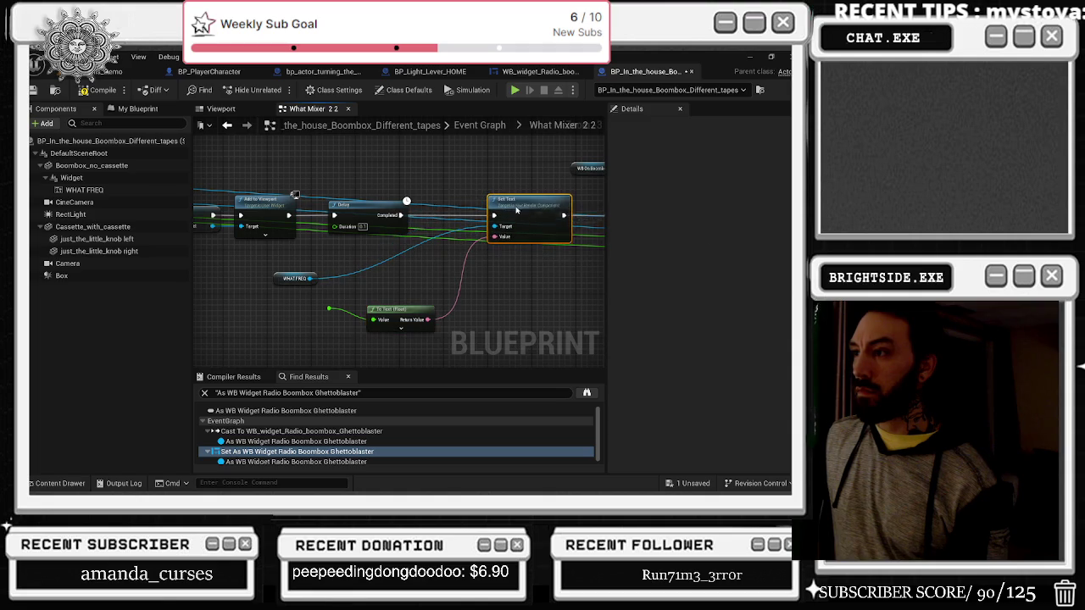
left_click_drag(375, 208, 386, 208)
left_click_drag(288, 285, 439, 167)
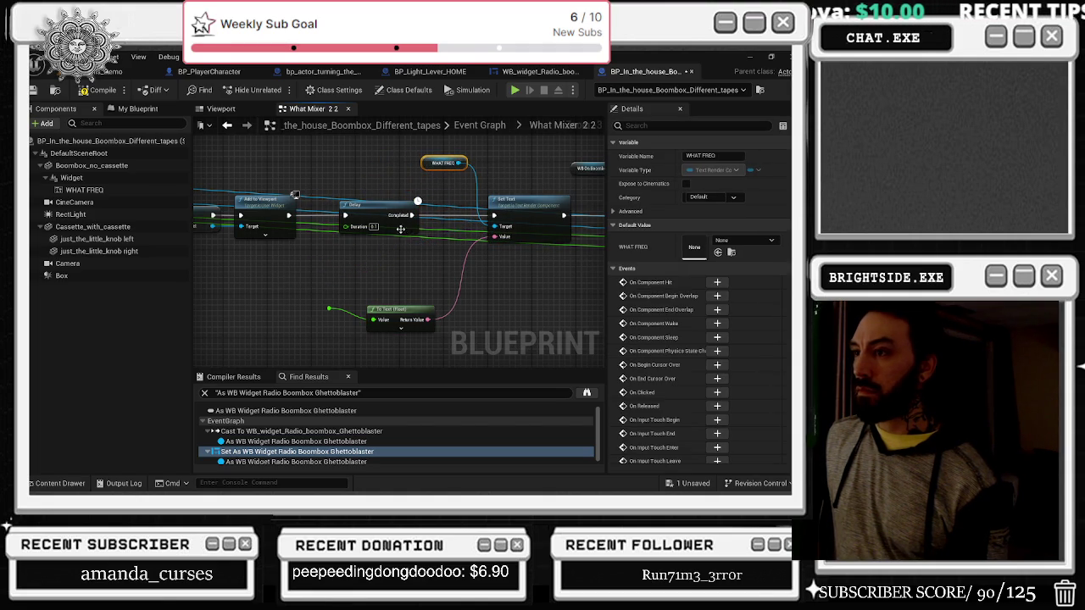
left_click_drag(407, 231, 412, 231)
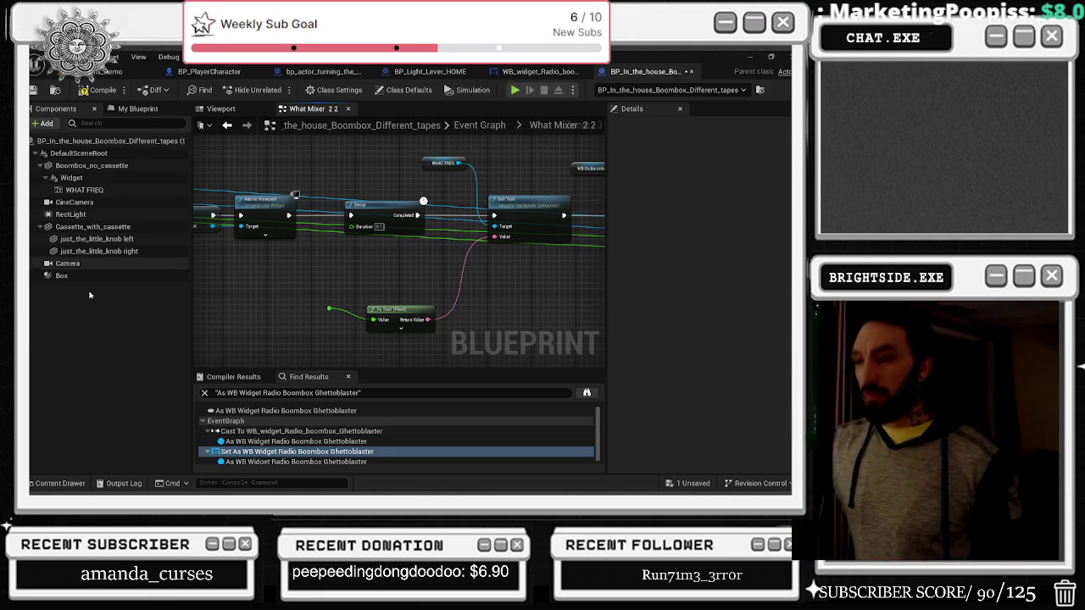
left_click_drag(395, 315, 397, 268)
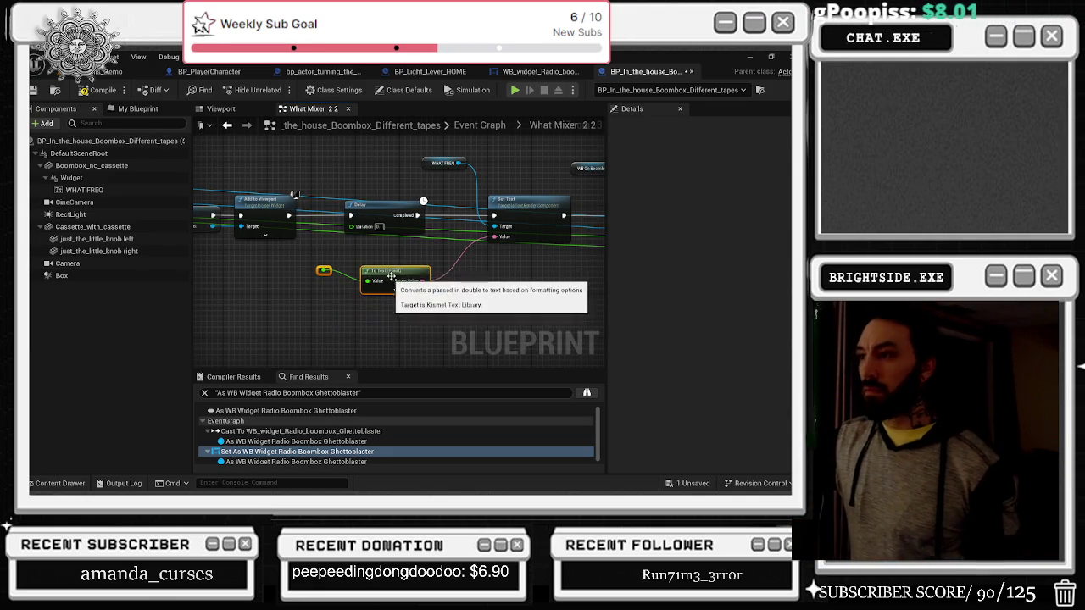
left_click_drag(300, 280, 339, 278)
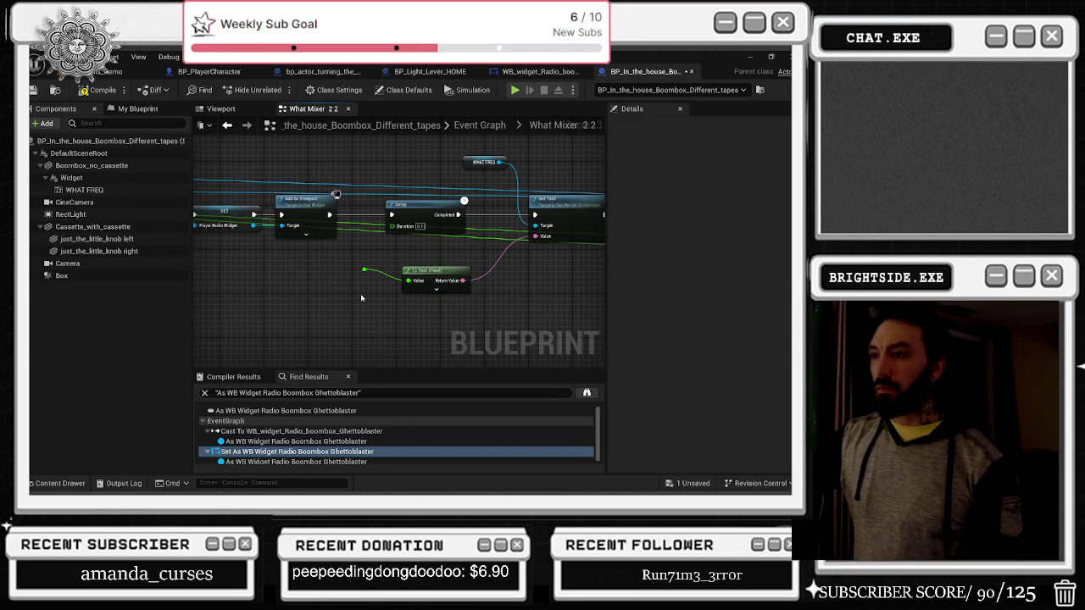
left_click_drag(437, 269, 492, 260)
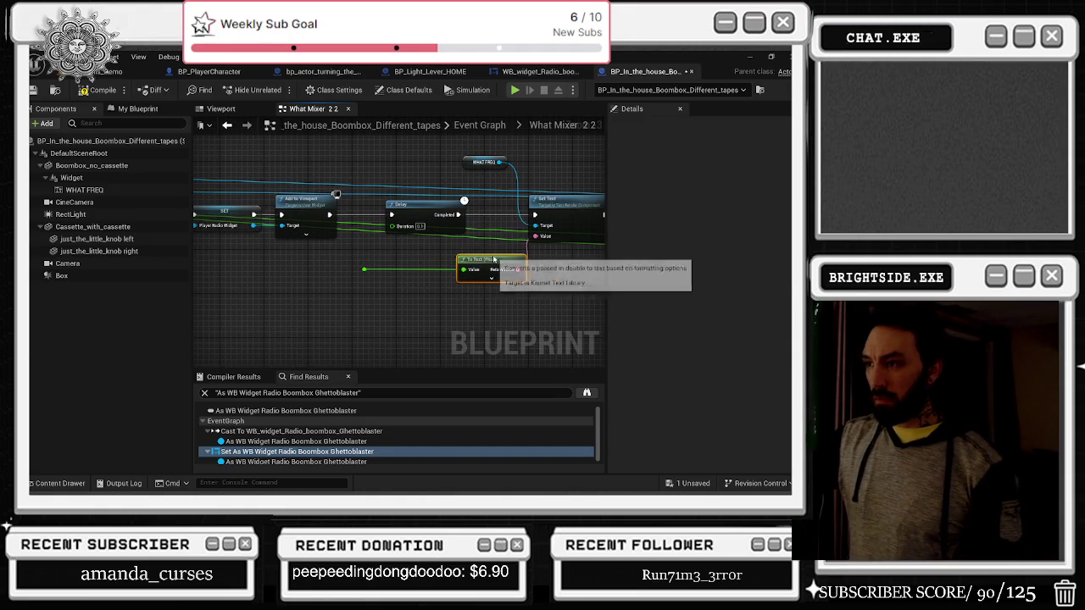
right_click(399, 298)
mouse_move(399, 295)
left_mouse_down()
mouse_move(382, 311)
mouse_move(409, 315)
mouse_move(203, 328)
mouse_move(342, 321)
left_mouse_up()
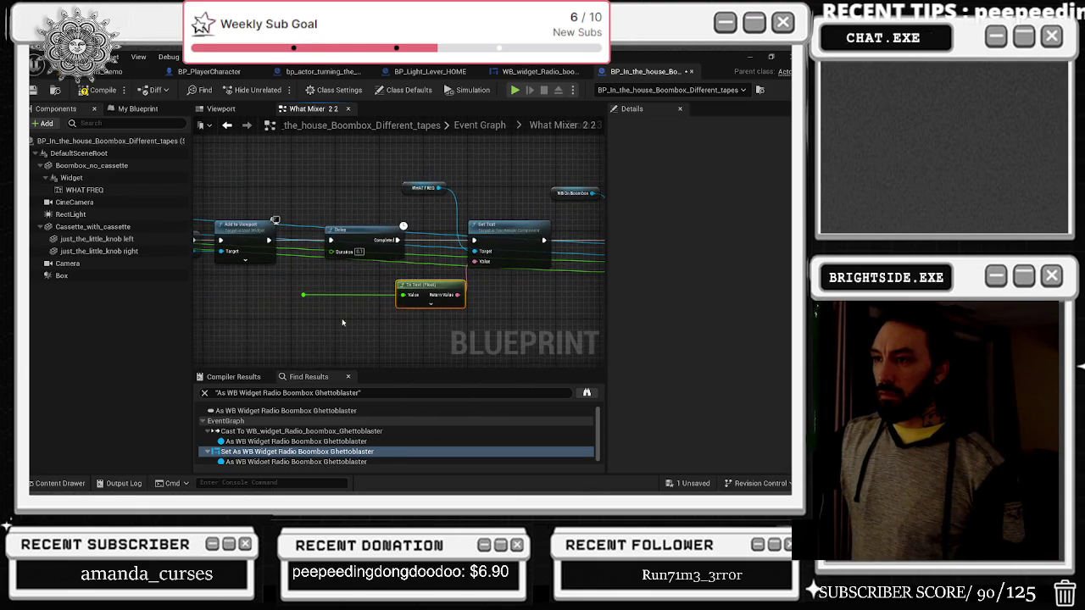
Step: Route the float input through a reroute point into To Text
double_click(292, 253)
mouse_move(292, 253)
left_mouse_down()
mouse_move(311, 297)
mouse_move(403, 294)
left_mouse_up()
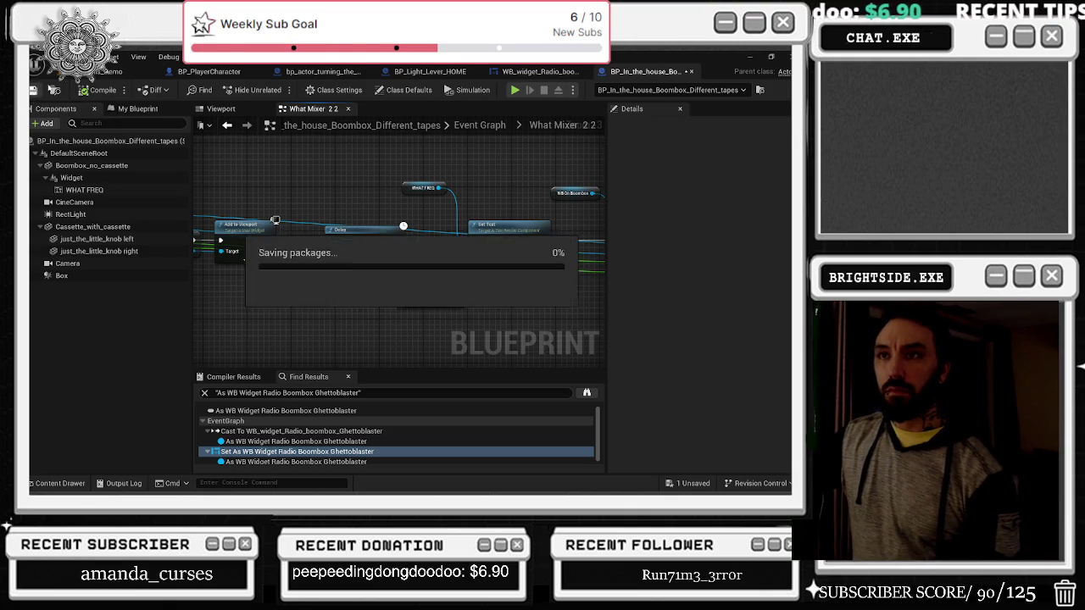
left_click(108, 72)
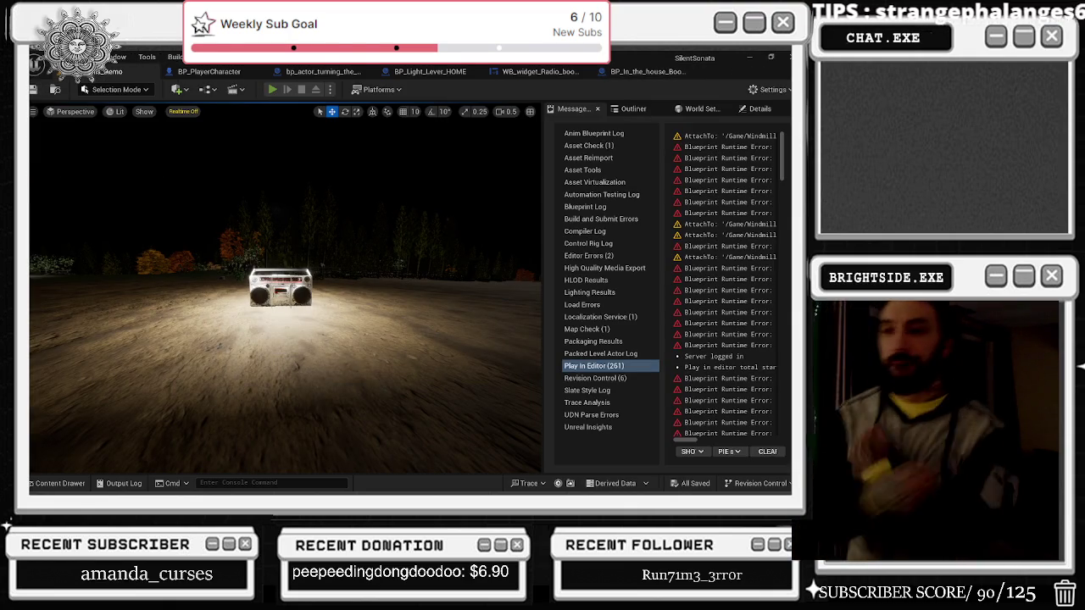
Step: Play the level, use E on the boombox, turn its left knob, then stop the session
key("alt+p")
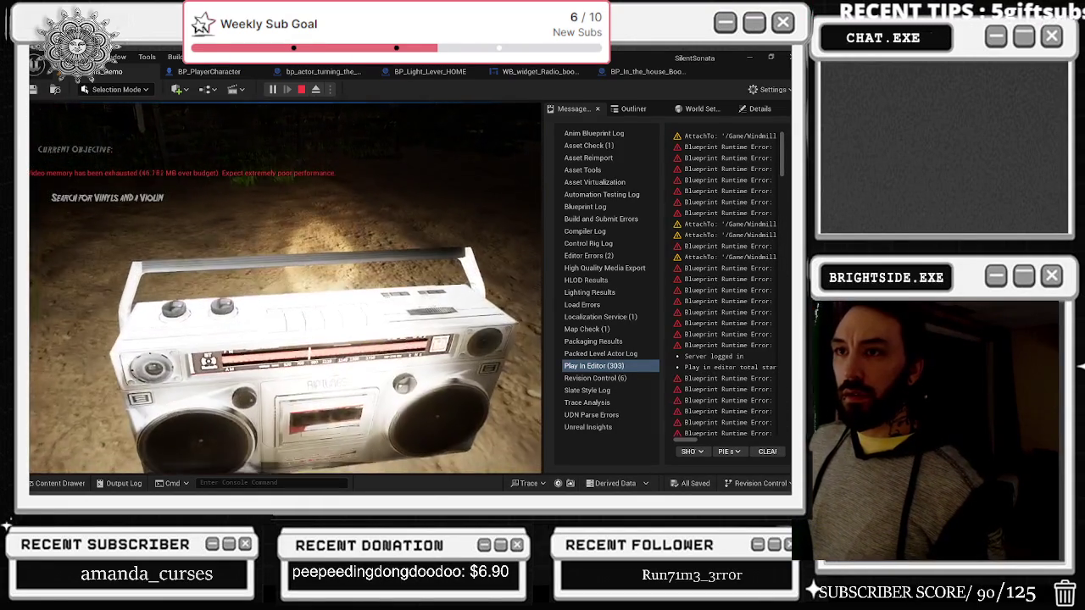
key("e")
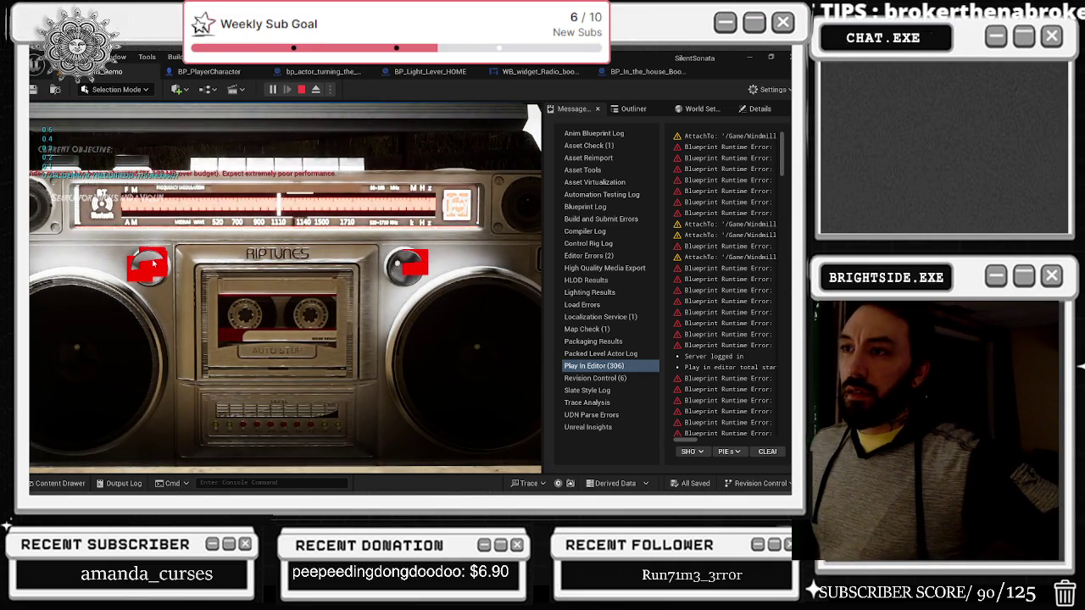
left_click(156, 261)
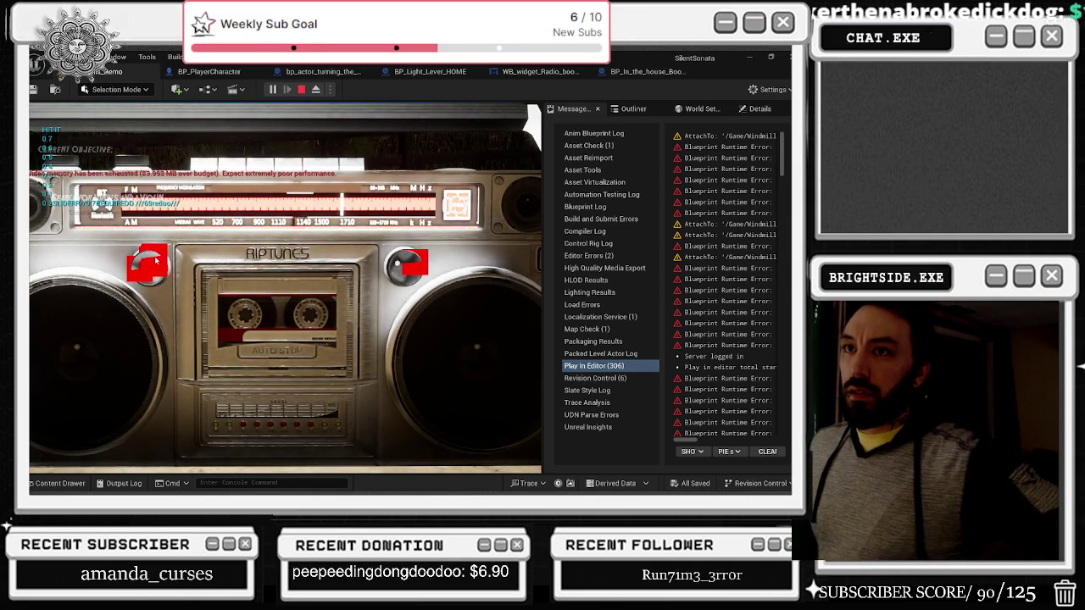
key("e")
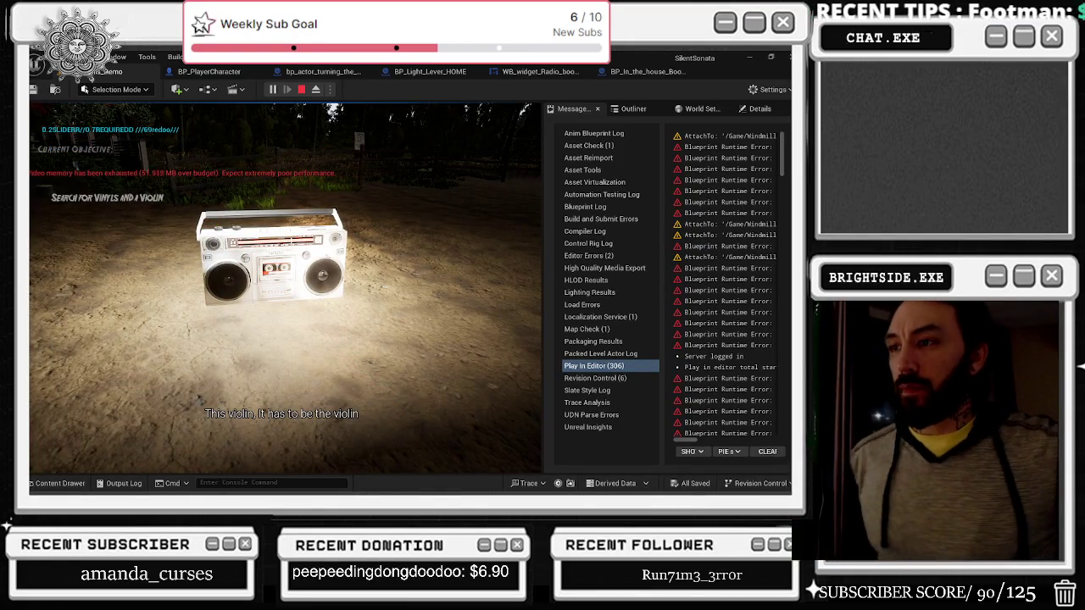
key("Escape")
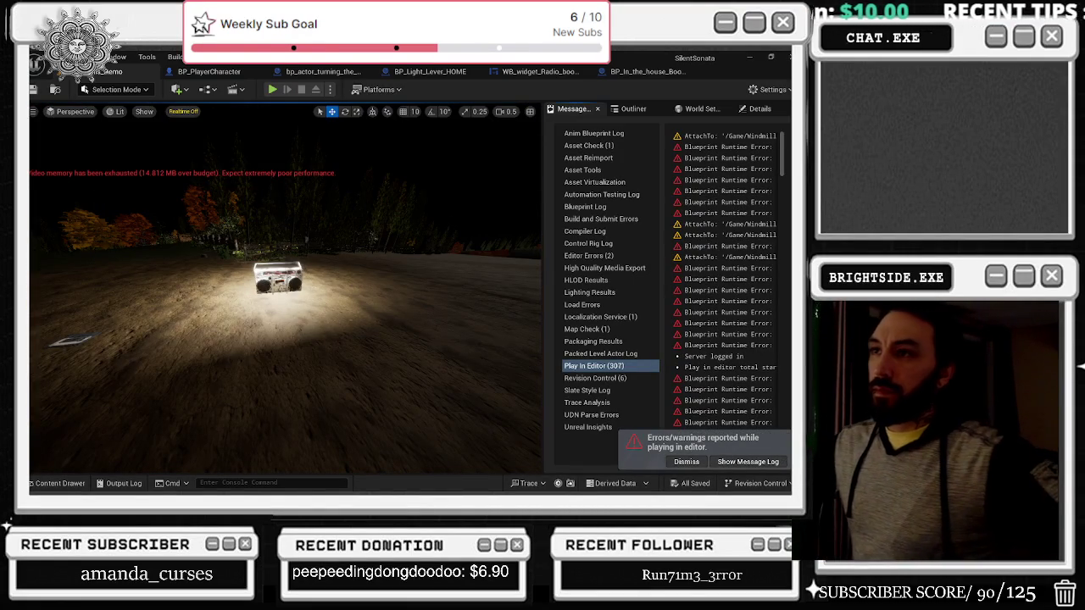
left_click(646, 72)
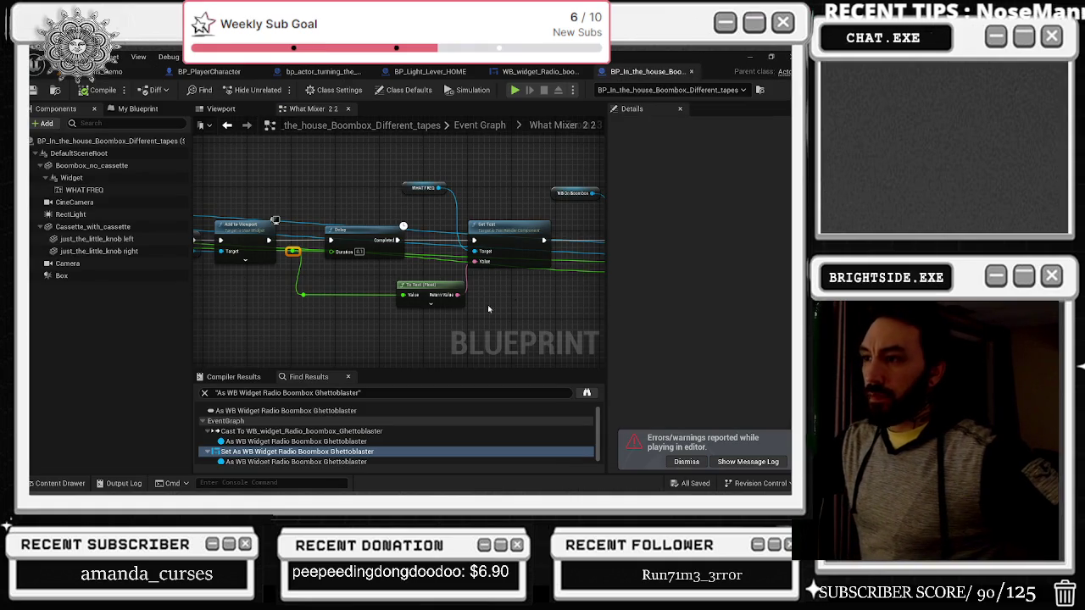
Step: Inspect the To Text (Float) node's advanced options alongside the Delay node in What Mixer 2 2
mouse_move(323, 310)
left_mouse_down()
mouse_move(525, 313)
mouse_move(381, 257)
left_mouse_up()
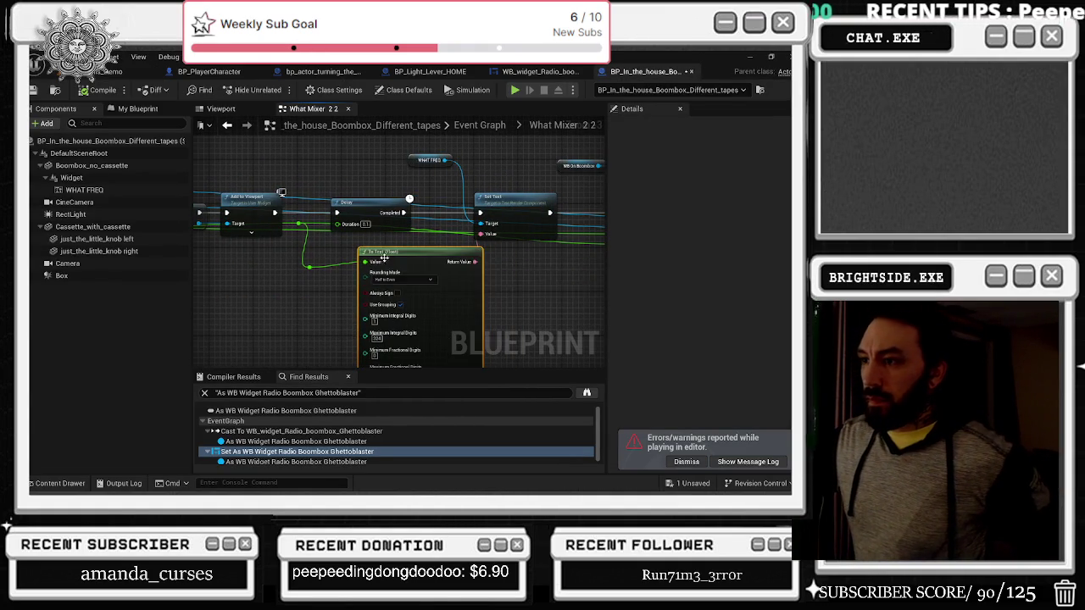
left_click_drag(436, 319, 421, 270)
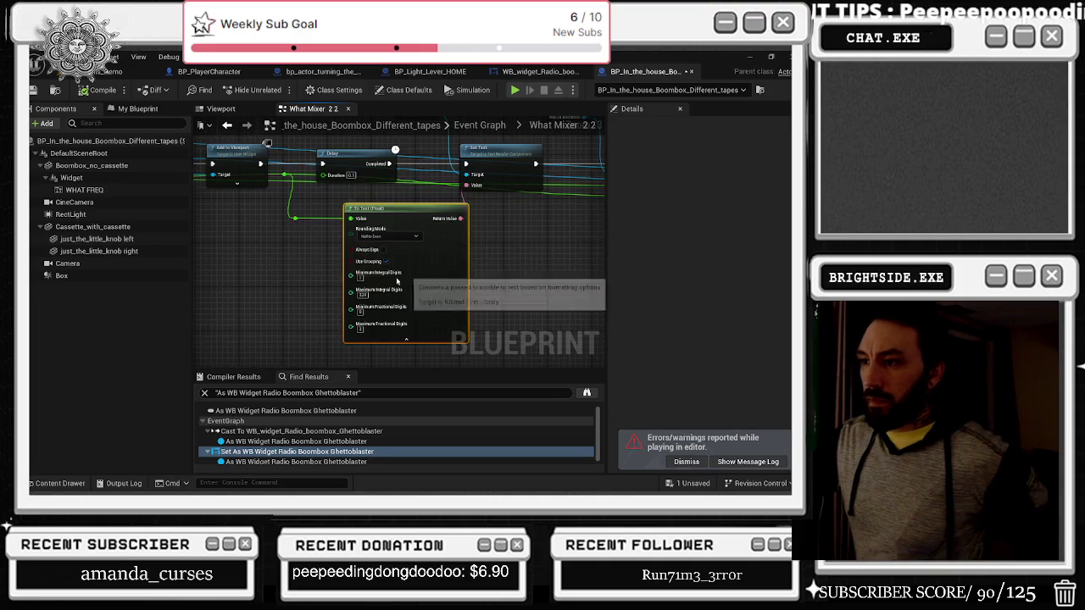
scroll(373, 296, "up", 1)
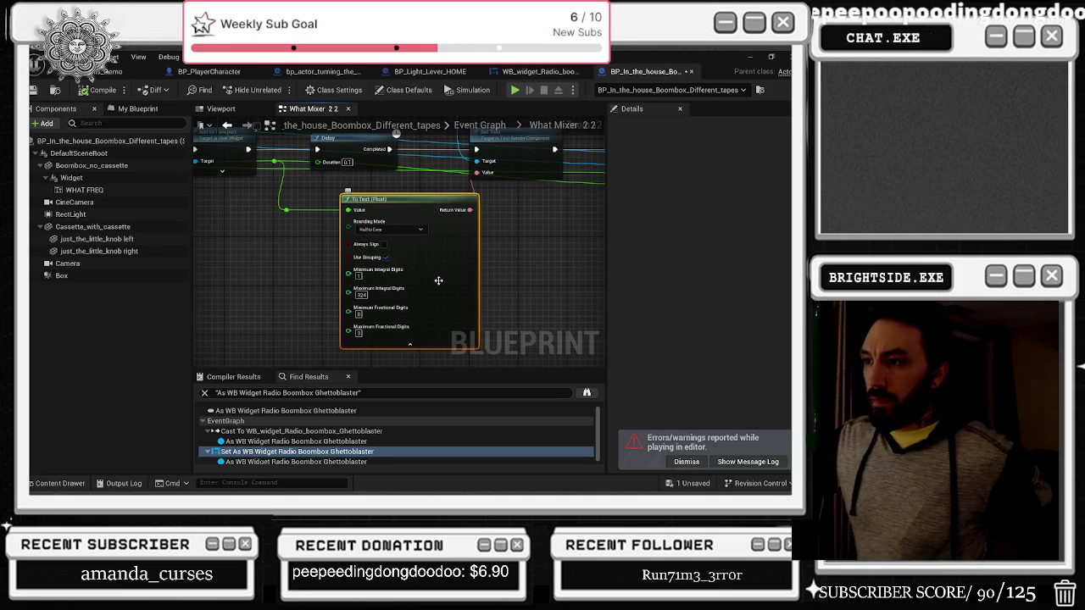
left_click_drag(438, 234, 485, 298)
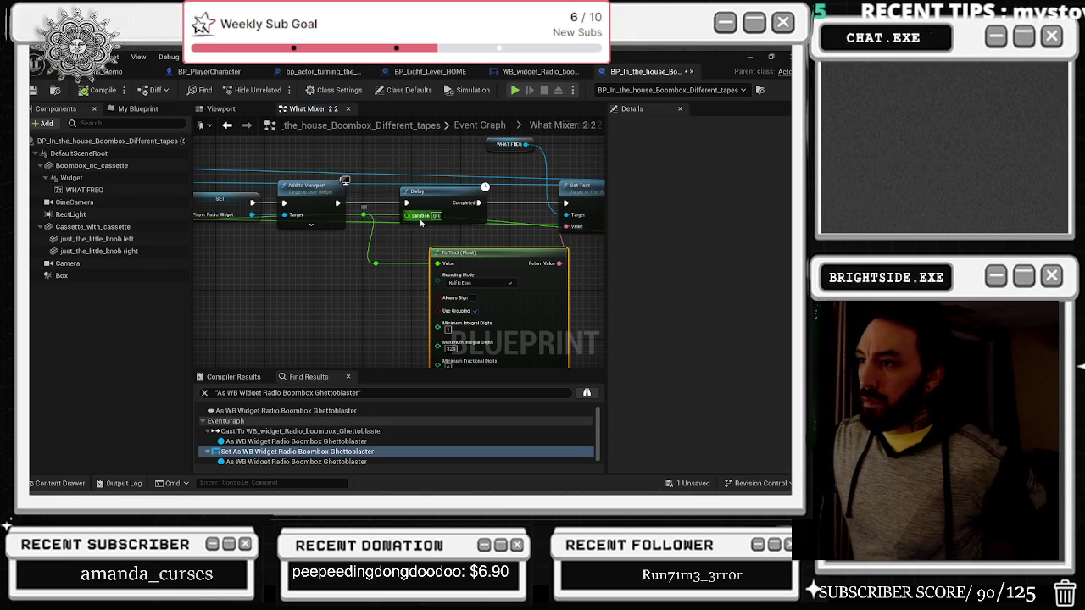
left_click_drag(516, 239, 422, 258)
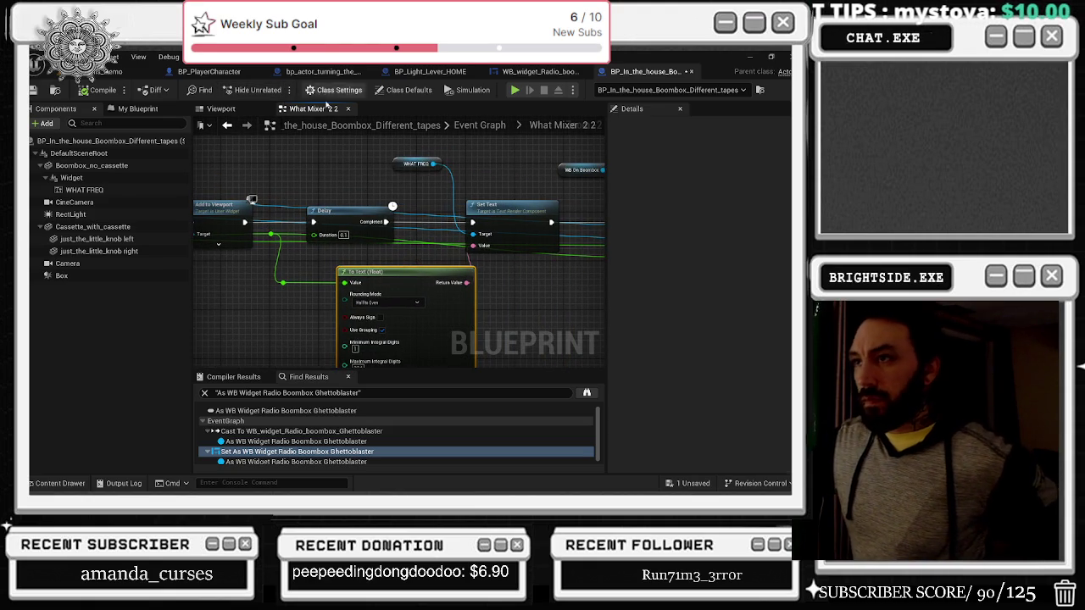
left_click(539, 72)
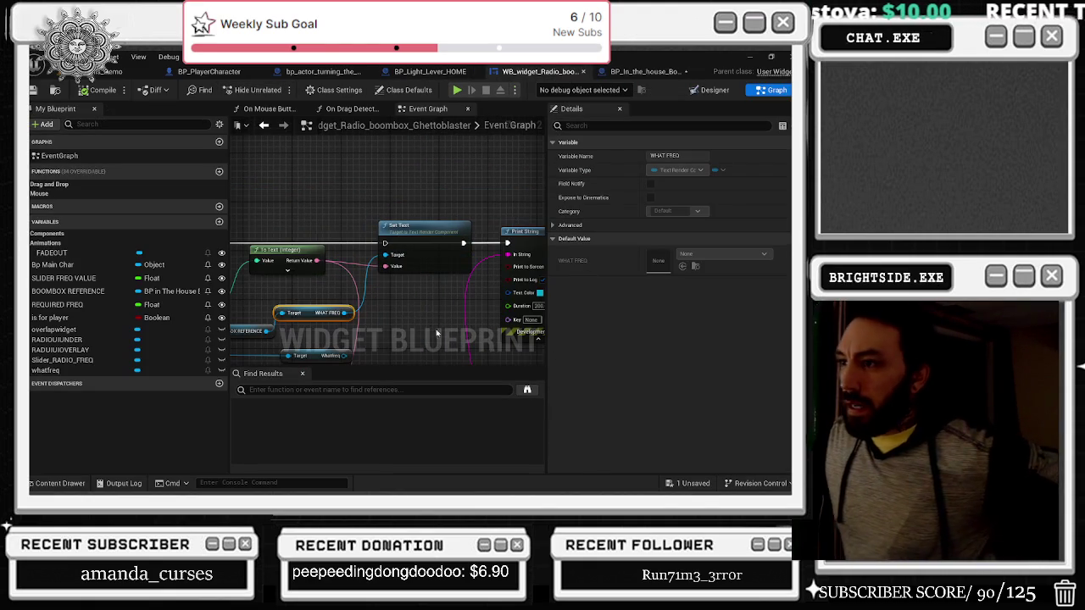
Step: Delete Set Text, then the WHAT FREQ and BOOMBOX REFERENCE nodes, in the radio widget's Event Graph
left_click_drag(463, 228, 264, 263)
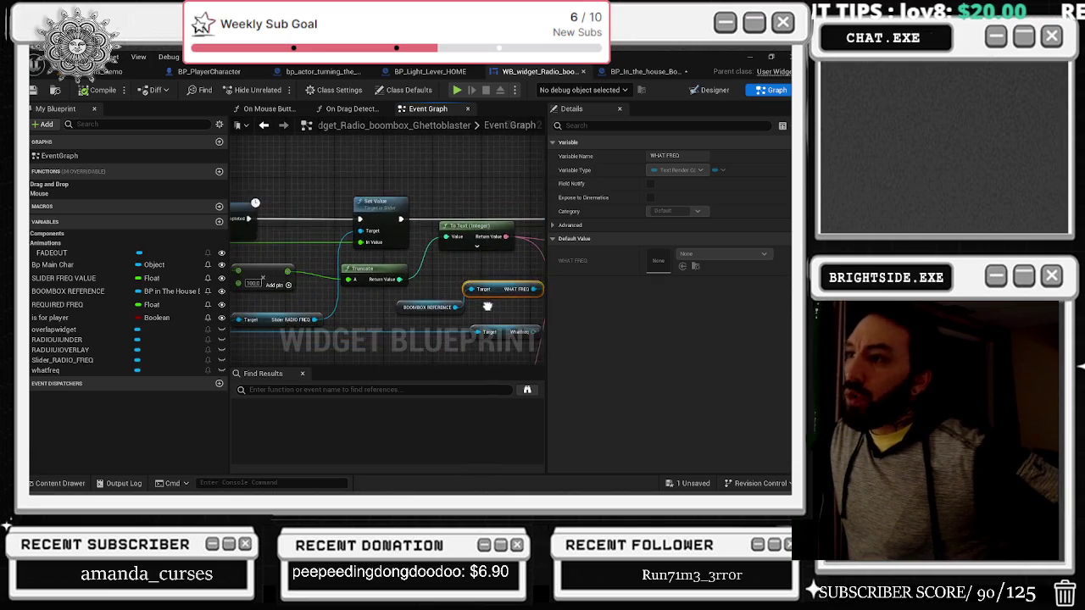
left_click(485, 274)
mouse_move(496, 255)
left_mouse_down()
mouse_move(456, 239)
mouse_move(317, 270)
left_mouse_up()
left_click(442, 242)
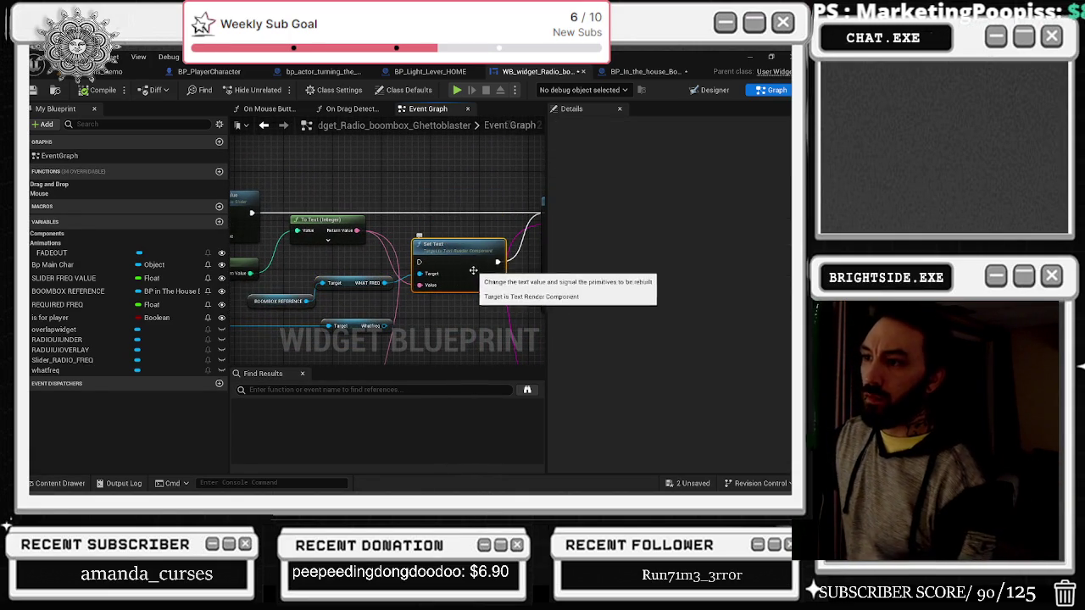
key("Delete")
mouse_move(245, 269)
left_mouse_down()
mouse_move(376, 307)
mouse_move(455, 291)
mouse_move(371, 236)
mouse_move(507, 261)
mouse_move(395, 247)
left_mouse_up()
key("Delete")
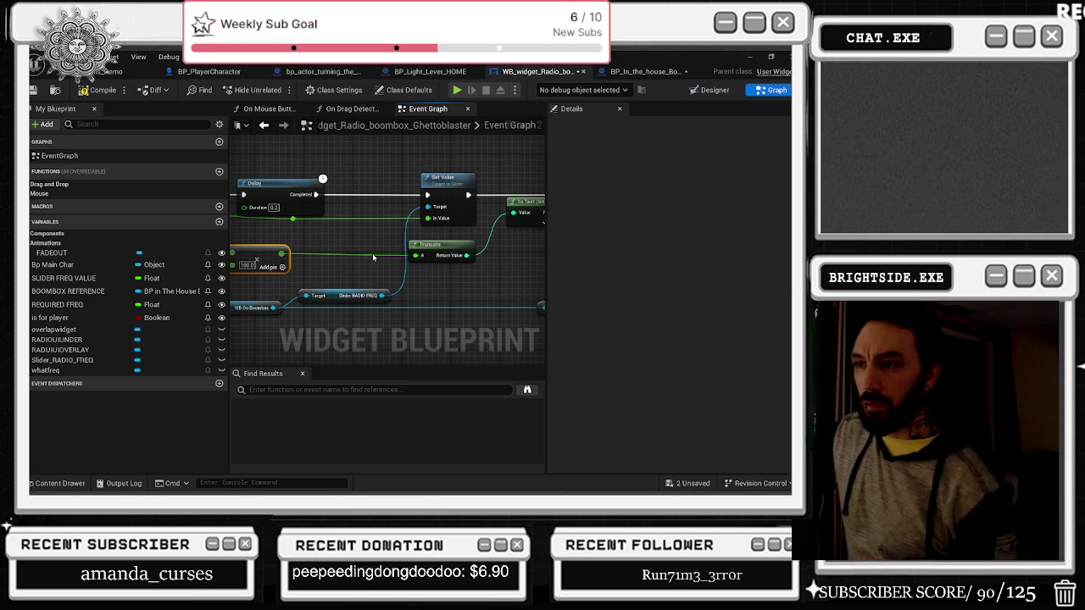
scroll(371, 253, "down", 3)
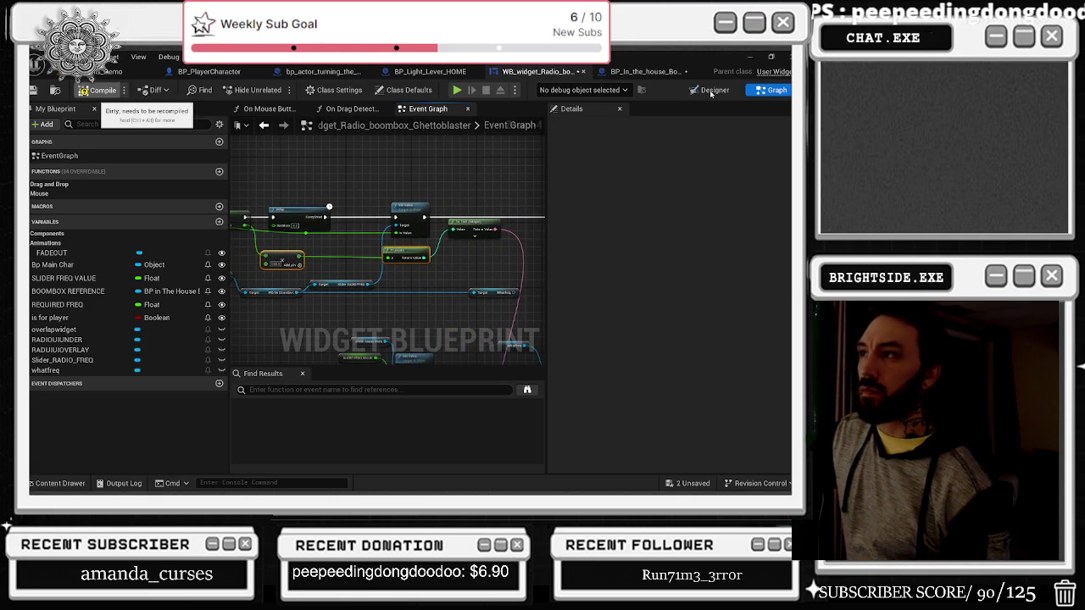
left_click(646, 72)
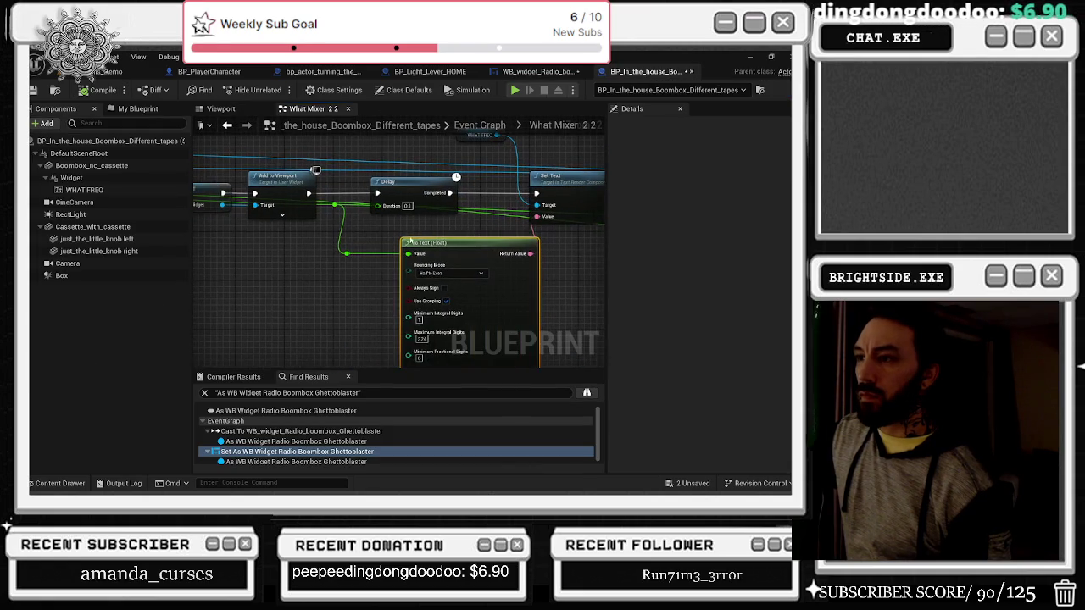
Step: Drop To Text (Float) and wire the restored Truncate output into Set Text's Value
mouse_move(372, 275)
left_mouse_down()
mouse_move(354, 269)
mouse_move(461, 250)
mouse_move(273, 272)
mouse_move(354, 272)
left_mouse_up()
left_click_drag(413, 248, 412, 257)
key("Delete")
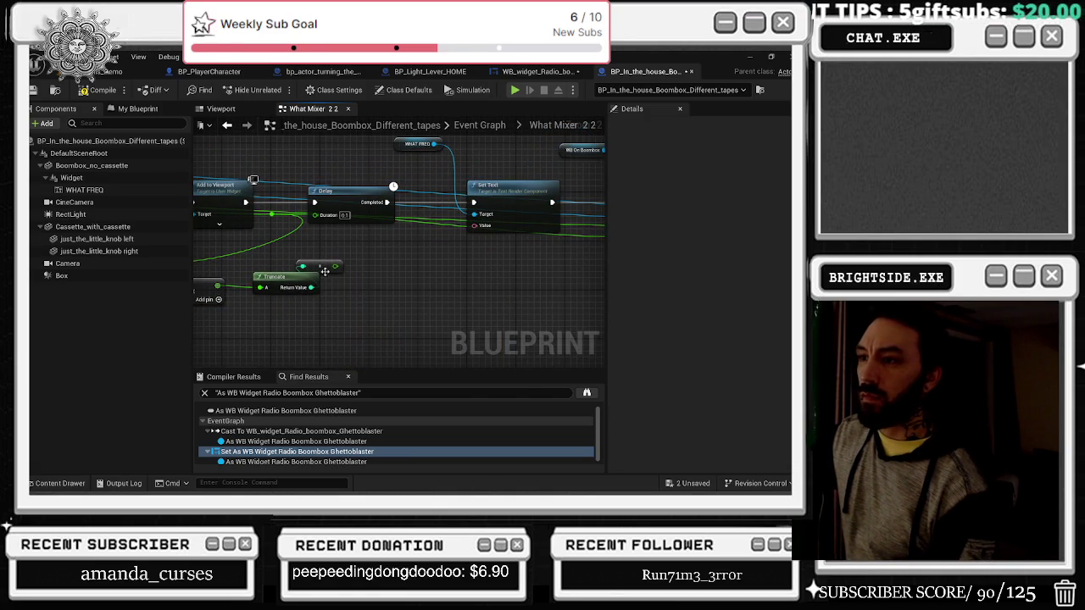
key("Delete")
mouse_move(312, 281)
left_mouse_down()
mouse_move(408, 265)
mouse_move(406, 306)
mouse_move(546, 228)
left_mouse_up()
key("ctrl+z")
left_click_drag(462, 246, 472, 280)
Step: Arrange the Add, Truncate, To Text (Integer) and reroute nodes beside Set Text
left_click_drag(321, 271, 227, 308)
left_click(373, 278)
left_click_drag(355, 296, 391, 298)
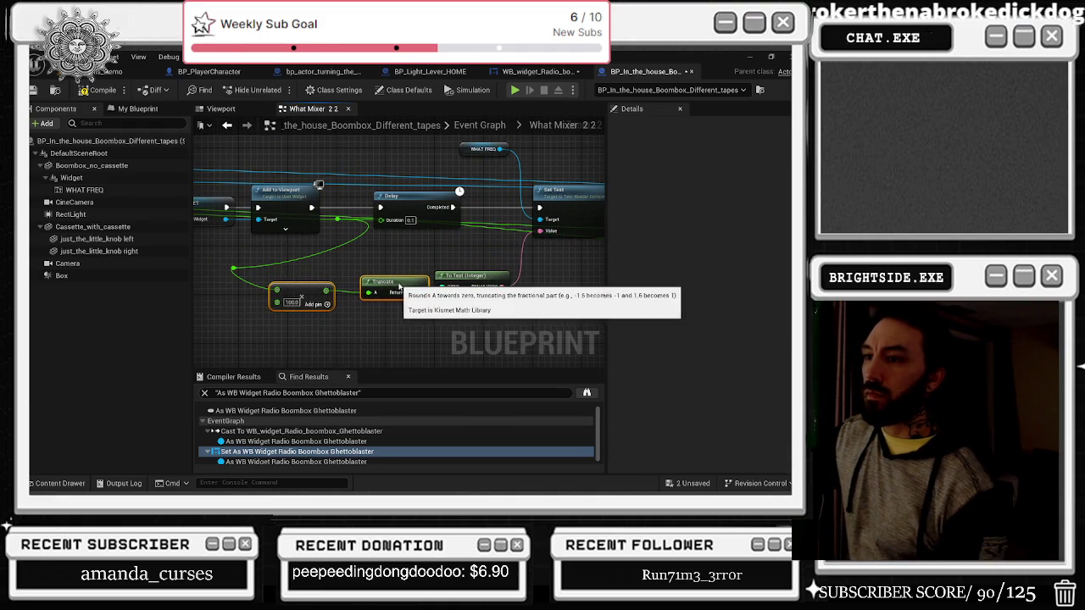
left_click_drag(228, 263, 241, 274)
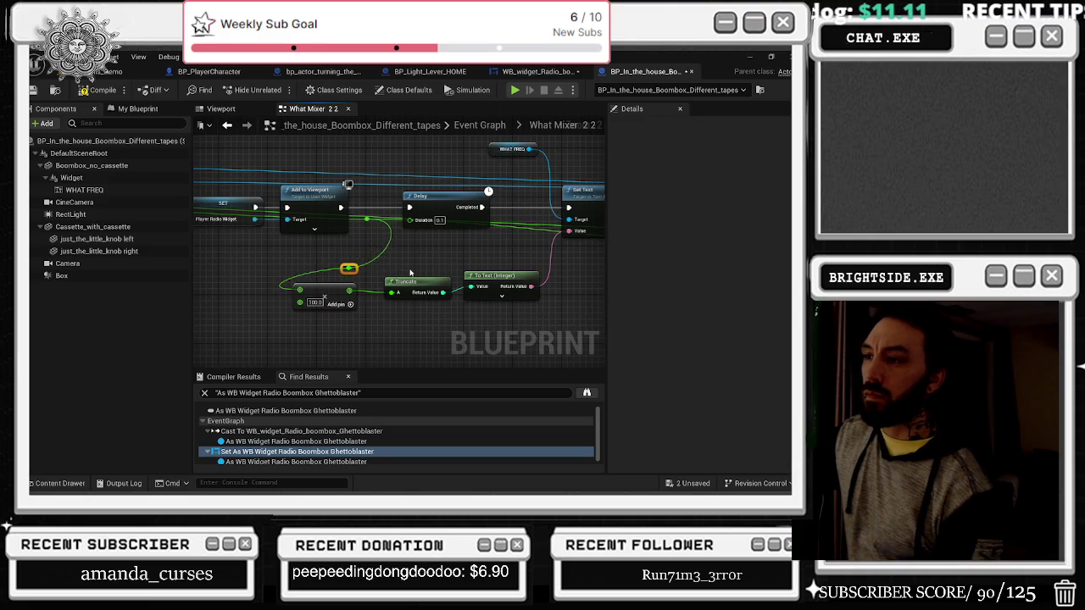
mouse_move(298, 286)
left_mouse_down()
mouse_move(416, 299)
mouse_move(417, 311)
left_mouse_up()
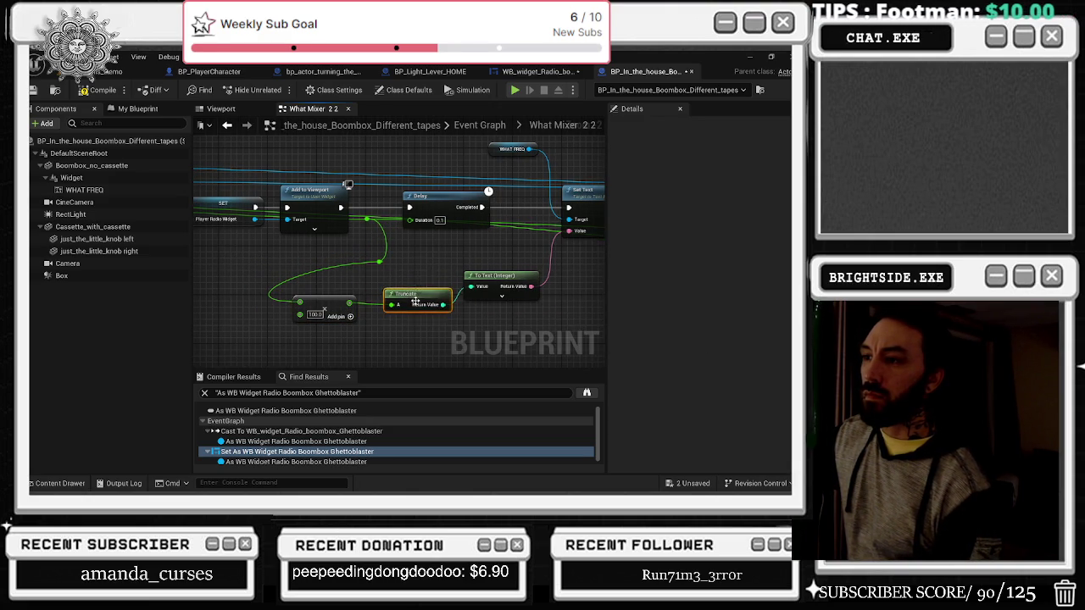
left_click_drag(494, 276, 504, 300)
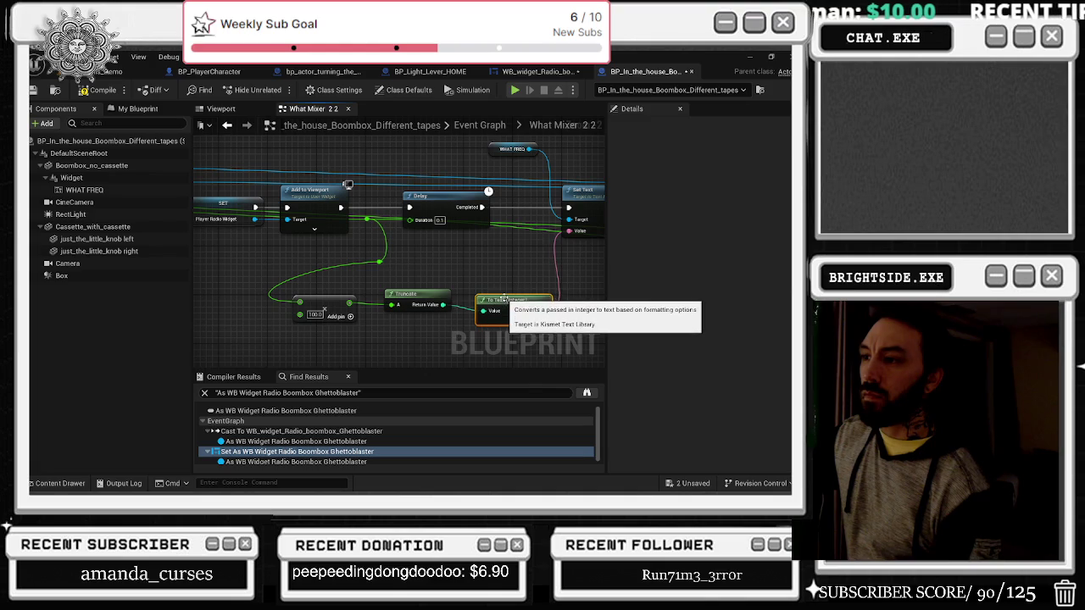
mouse_move(379, 262)
left_mouse_down()
mouse_move(442, 278)
mouse_move(397, 304)
mouse_move(363, 305)
mouse_move(350, 291)
left_mouse_up()
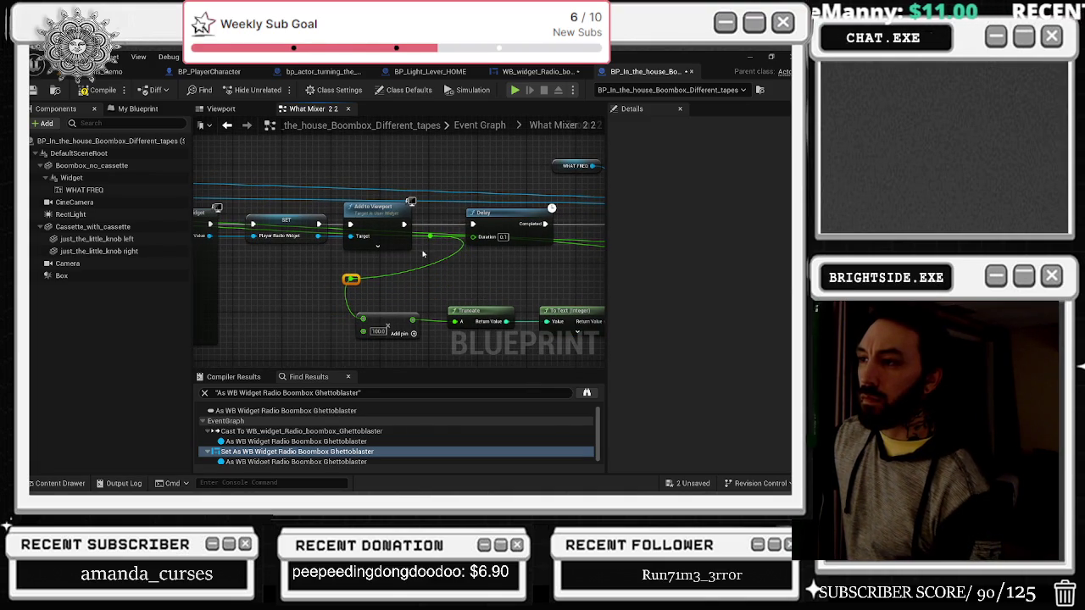
left_click_drag(349, 280, 333, 252)
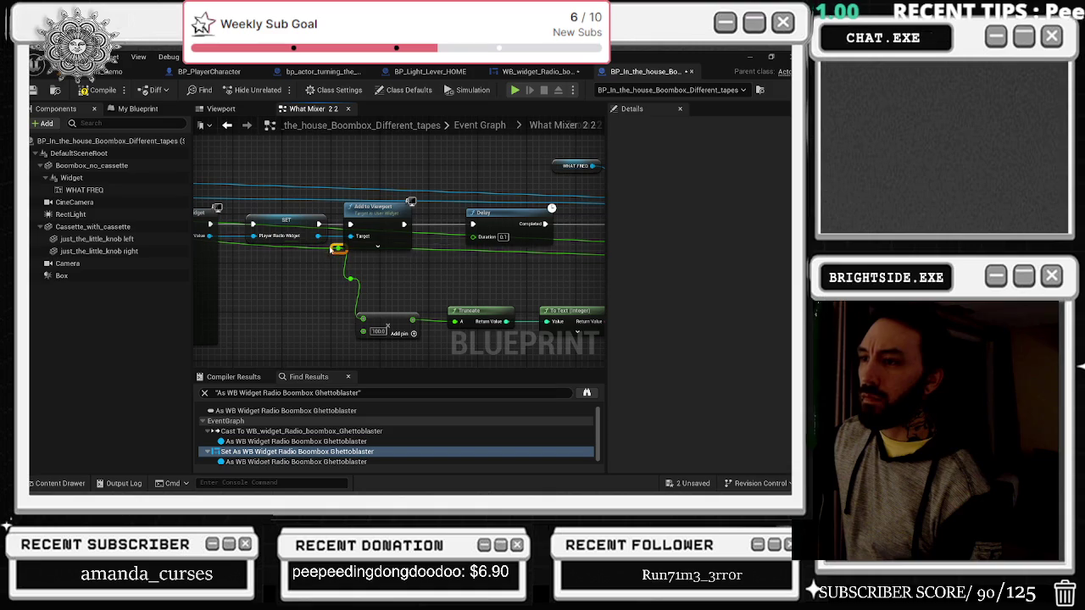
left_click_drag(403, 222, 259, 237)
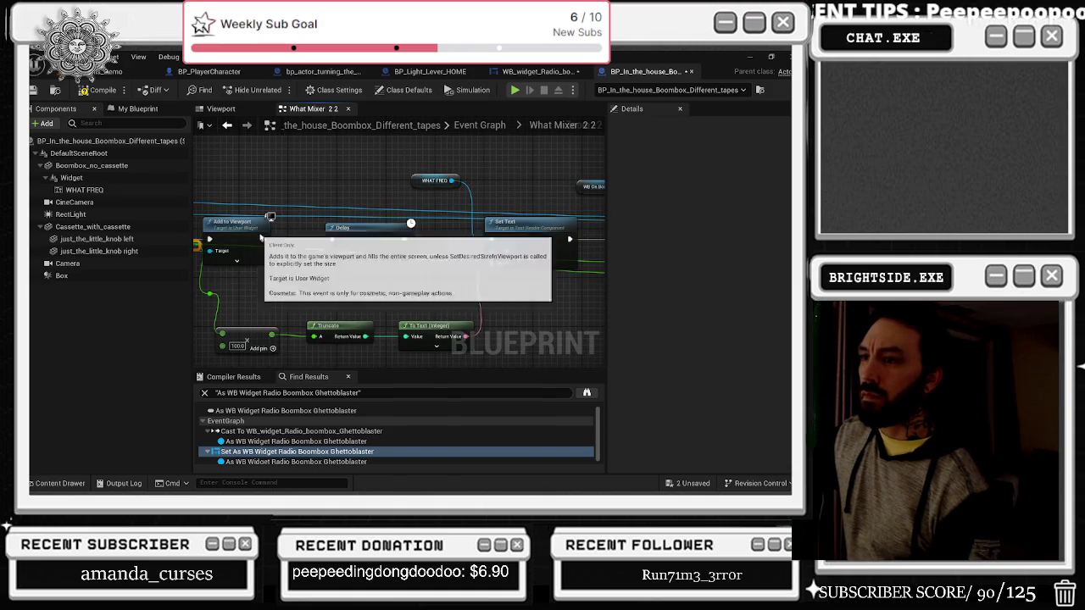
Step: Select the Truncate, To Text, Add and reroute nodes, then open the What Mixer 2 graph
left_click(344, 235)
mouse_move(467, 279)
left_mouse_down()
mouse_move(433, 270)
mouse_move(319, 291)
left_mouse_up()
left_click(513, 233)
mouse_move(498, 279)
left_mouse_down()
mouse_move(395, 275)
mouse_move(578, 231)
left_mouse_up()
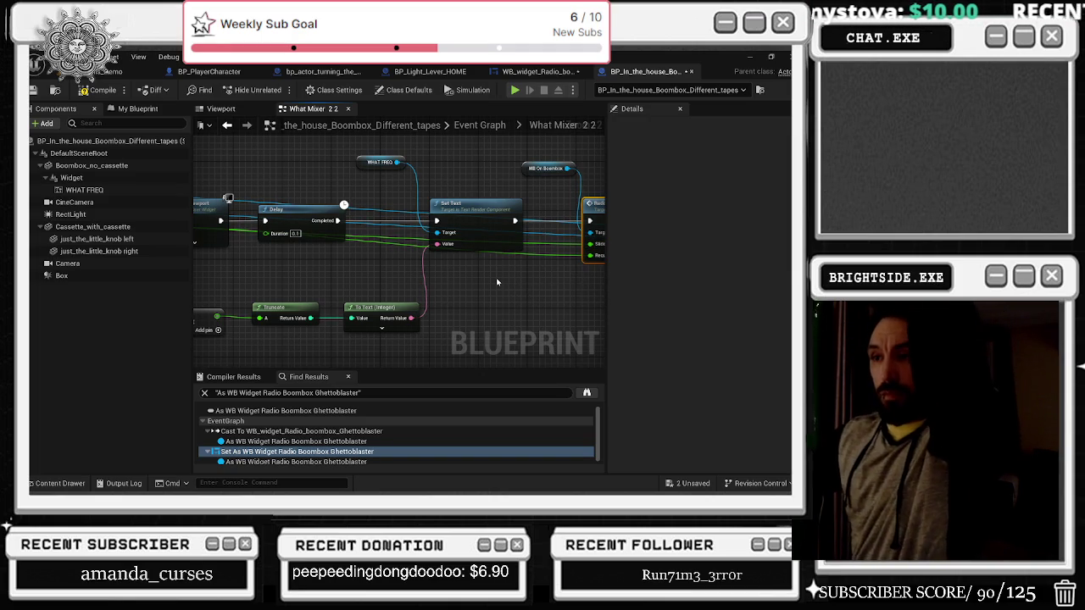
left_click_drag(479, 277, 601, 269)
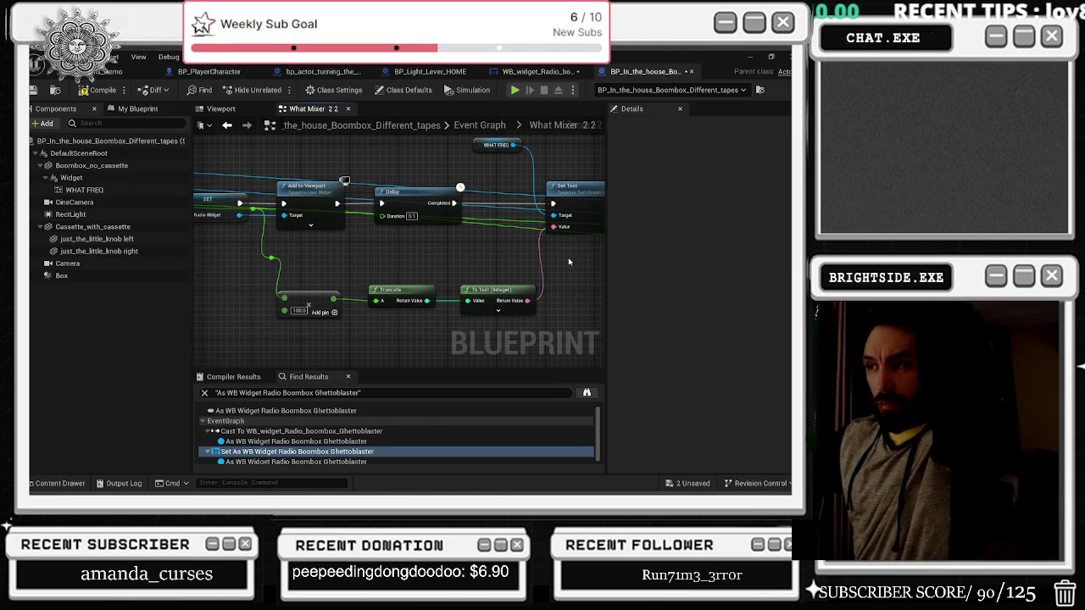
left_click_drag(252, 244, 537, 318)
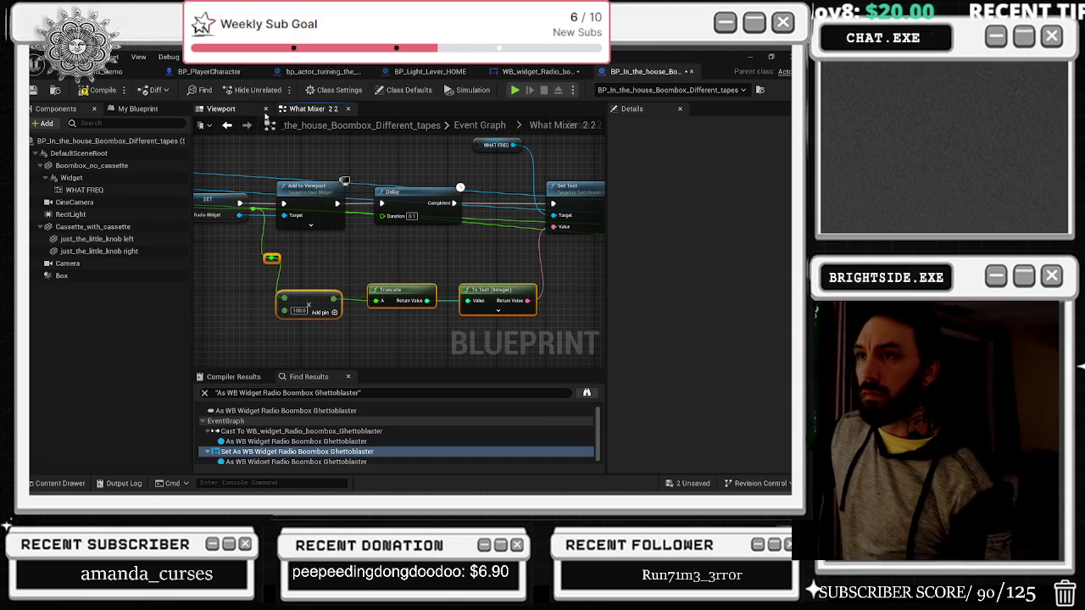
left_click(480, 125)
scroll(427, 255, "up", 3)
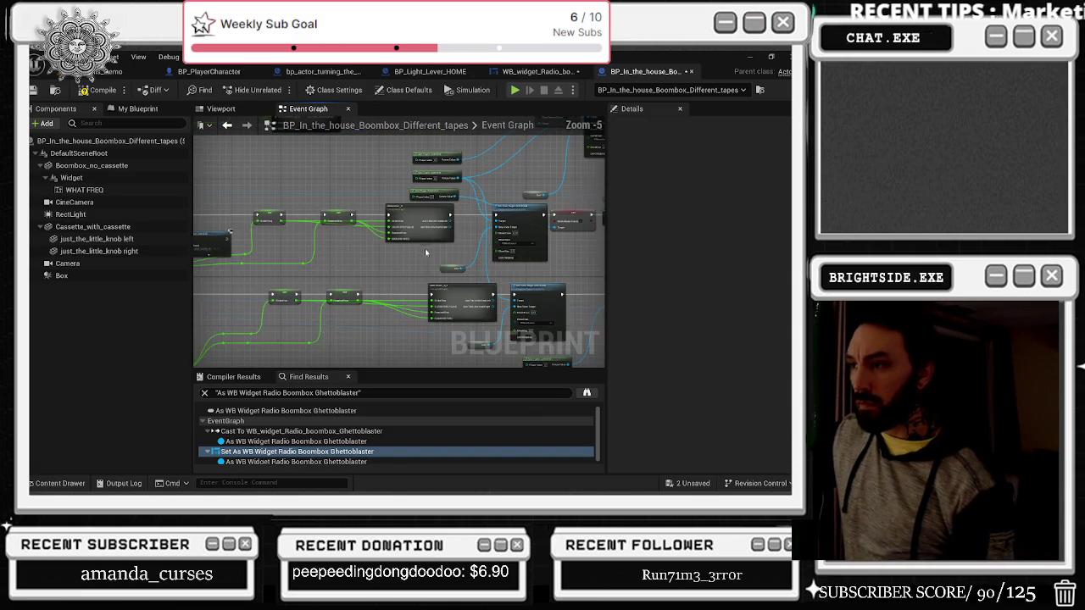
double_click(434, 256)
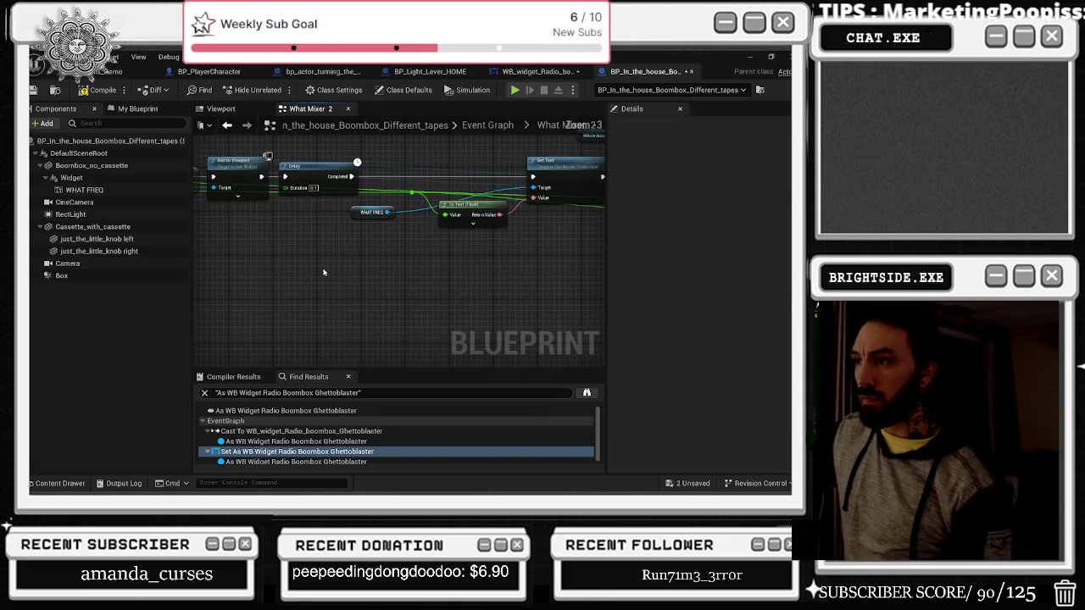
Step: Paste the Truncate/To Text/Add nodes, wire To Text (Integer) into Set Text, and delete To Text (Float)
key("ctrl+v")
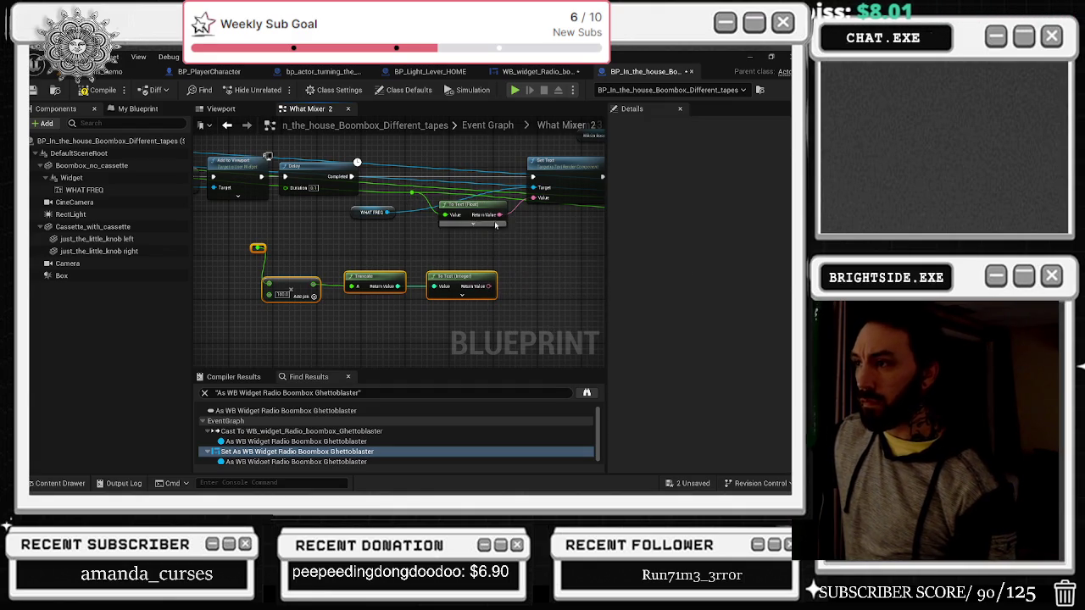
mouse_move(499, 216)
left_mouse_down()
mouse_move(493, 283)
mouse_move(483, 272)
left_mouse_up()
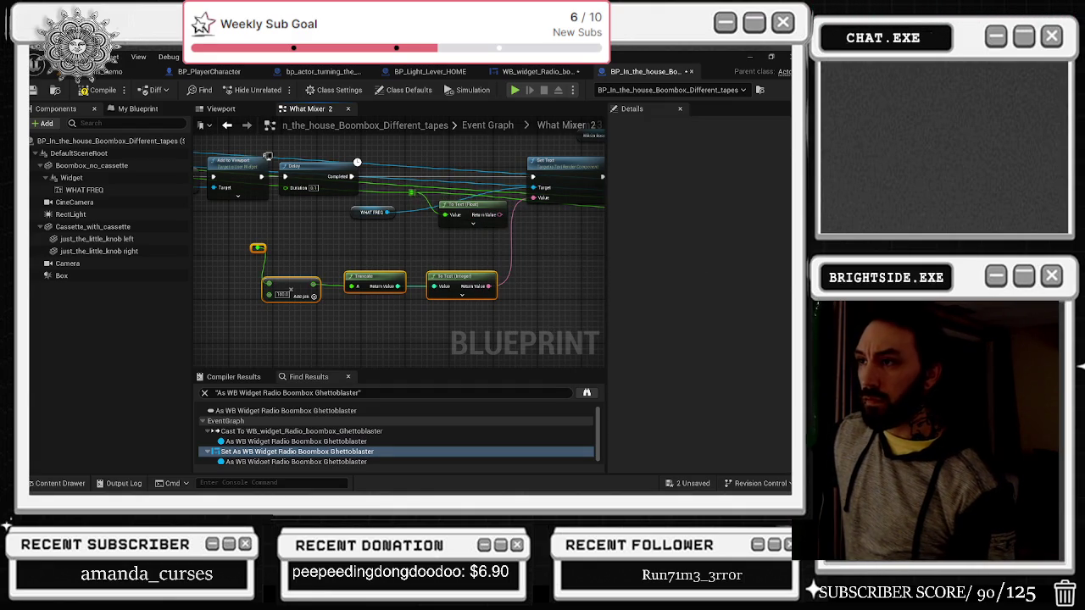
left_click_drag(445, 215, 257, 247)
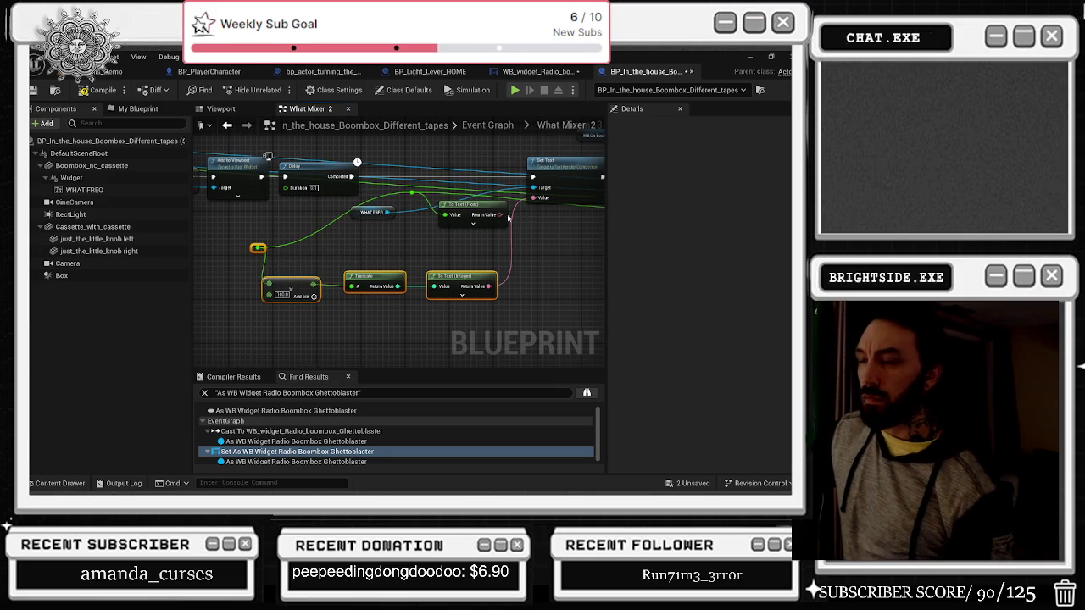
key("ctrl+z")
right_click(417, 253)
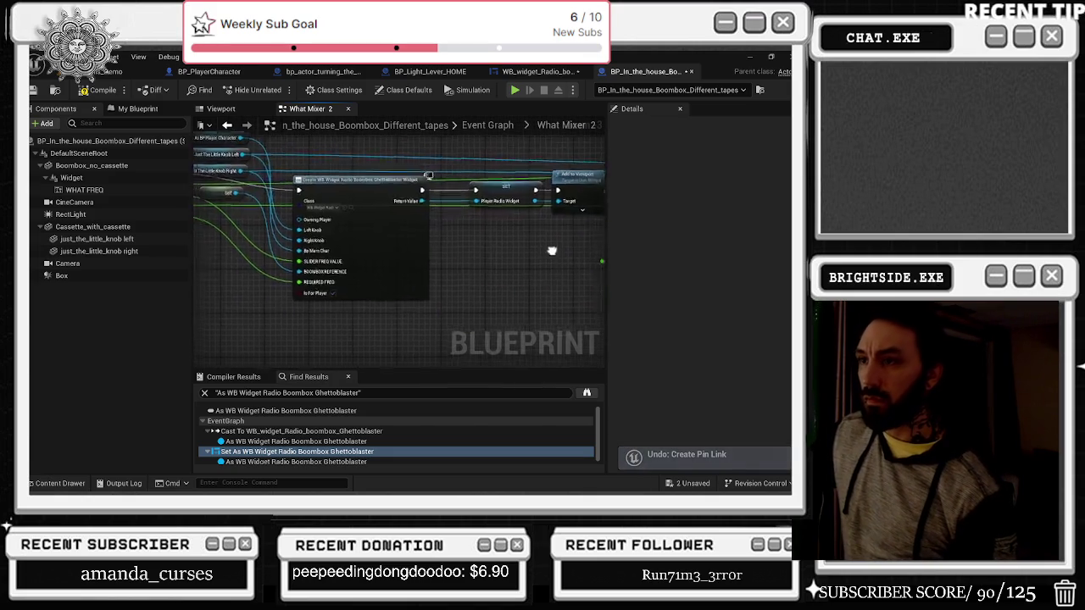
mouse_move(387, 274)
left_mouse_down()
mouse_move(339, 266)
mouse_move(495, 195)
mouse_move(399, 211)
mouse_move(370, 259)
mouse_move(426, 291)
mouse_move(432, 326)
left_mouse_up()
left_click_drag(539, 264, 360, 255)
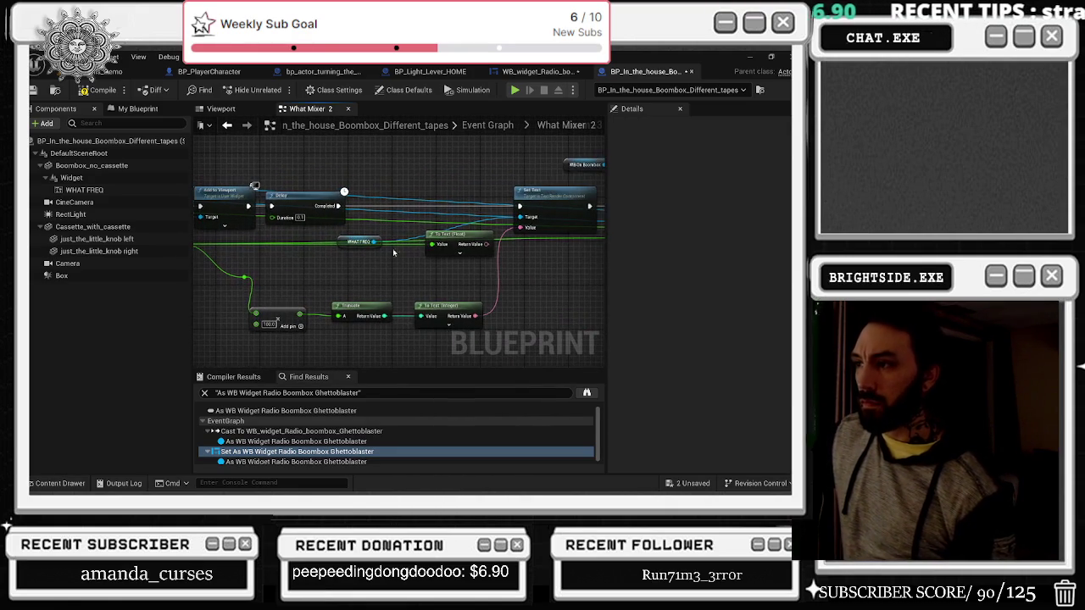
key("Delete")
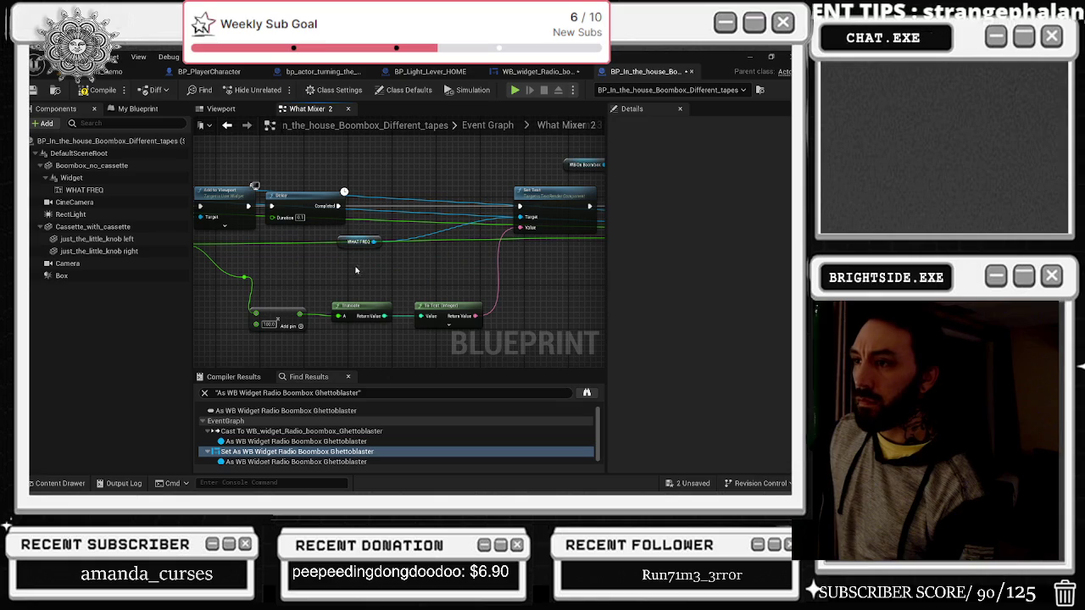
Step: Check the Set Text and Redo Value nodes, then return to the Event Graph and reopen What Mixer 2
left_click_drag(606, 208, 358, 205)
left_click(407, 197)
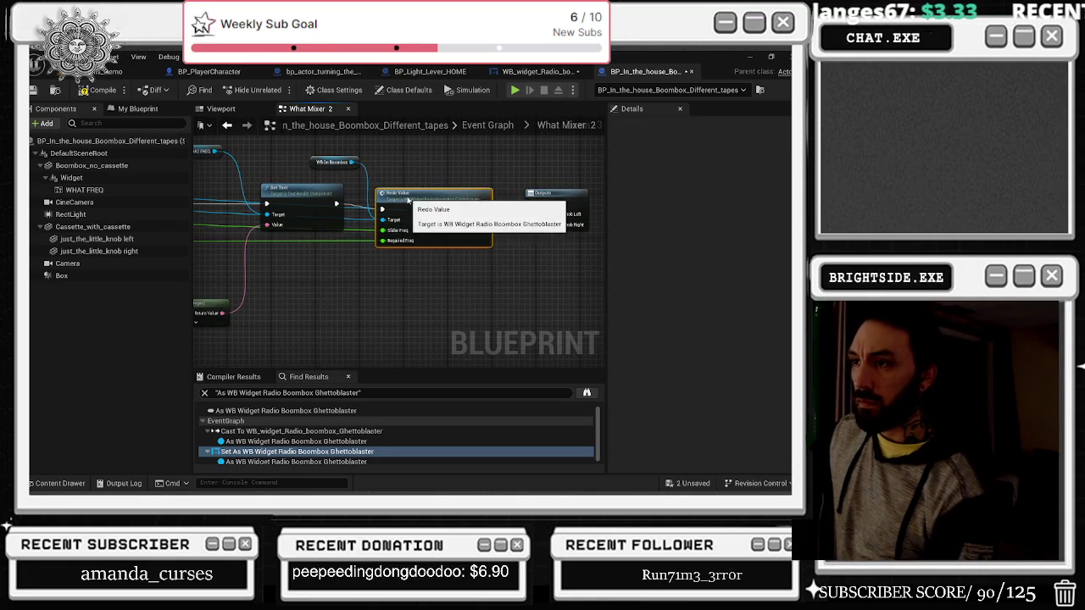
mouse_move(554, 199)
left_mouse_down()
mouse_move(409, 179)
mouse_move(339, 193)
mouse_move(314, 246)
mouse_move(428, 295)
mouse_move(519, 297)
left_mouse_up()
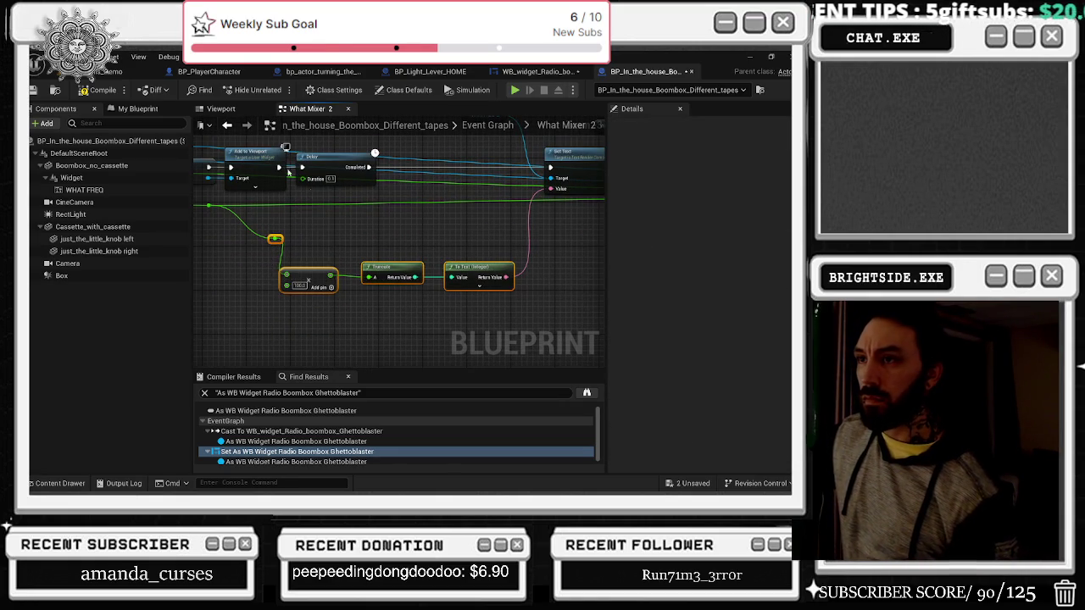
left_click(228, 126)
double_click(430, 205)
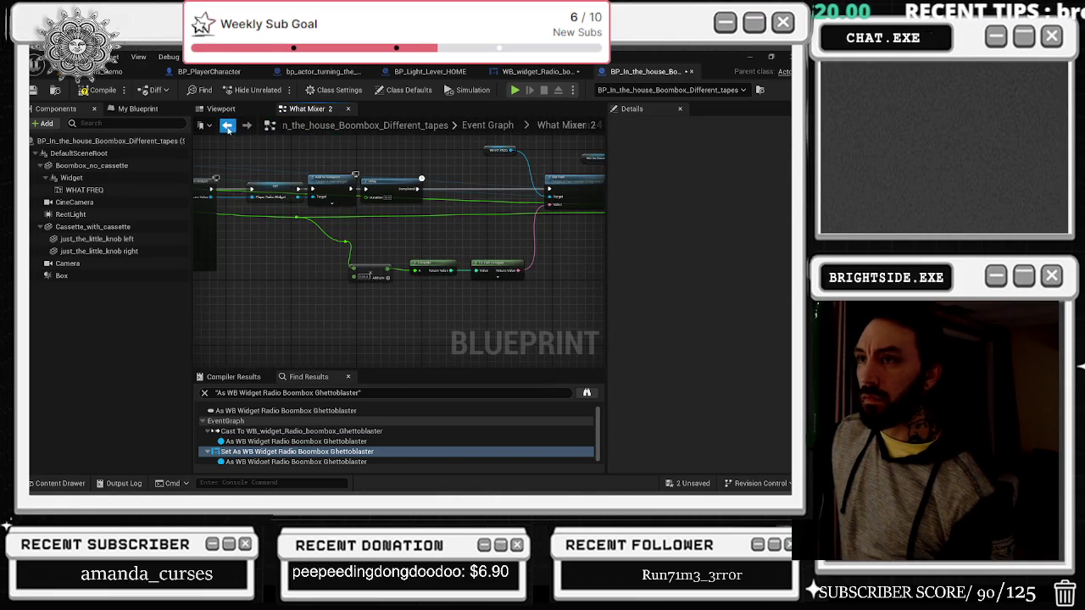
Step: In What Mixer, route Delay's Completed exec through a new reroute point
left_click(228, 126)
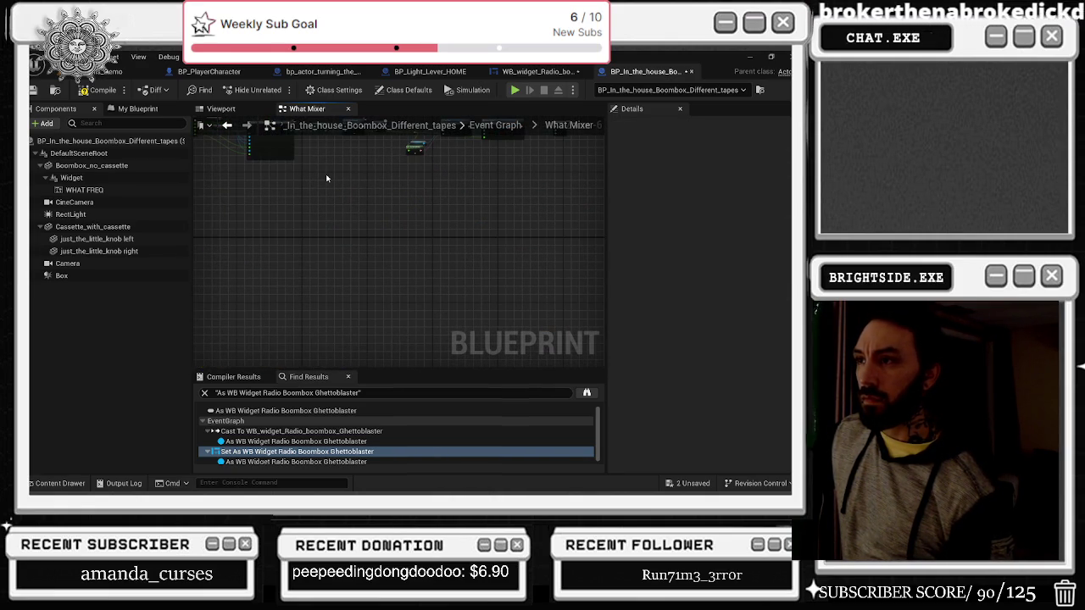
scroll(383, 251, "up", 3)
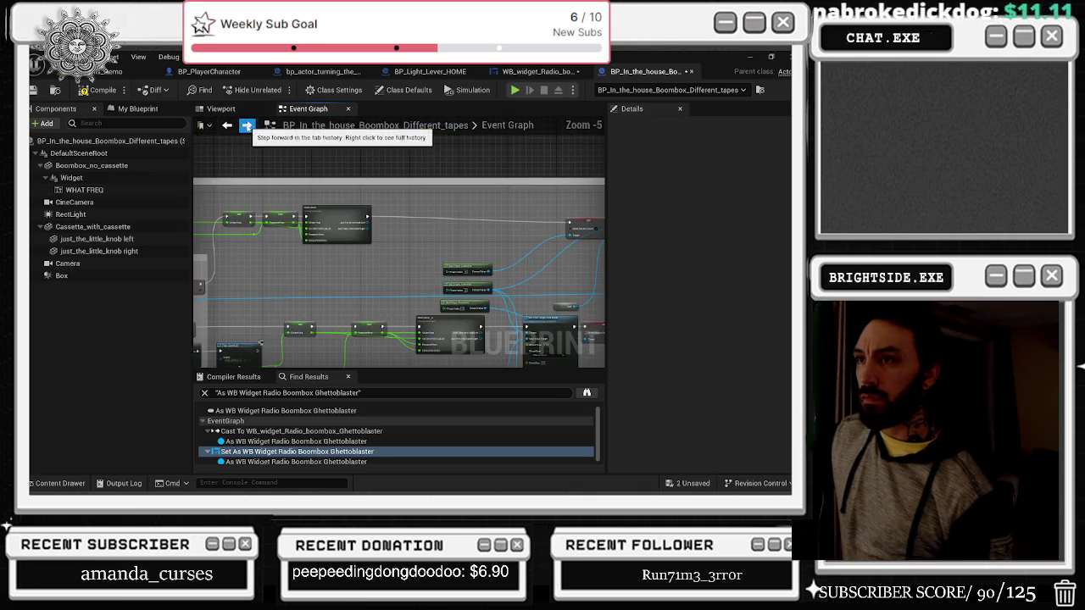
mouse_move(383, 251)
left_mouse_down()
mouse_move(466, 263)
mouse_move(451, 307)
mouse_move(440, 300)
left_mouse_up()
mouse_move(420, 184)
left_mouse_down()
mouse_move(399, 203)
mouse_move(211, 260)
left_mouse_up()
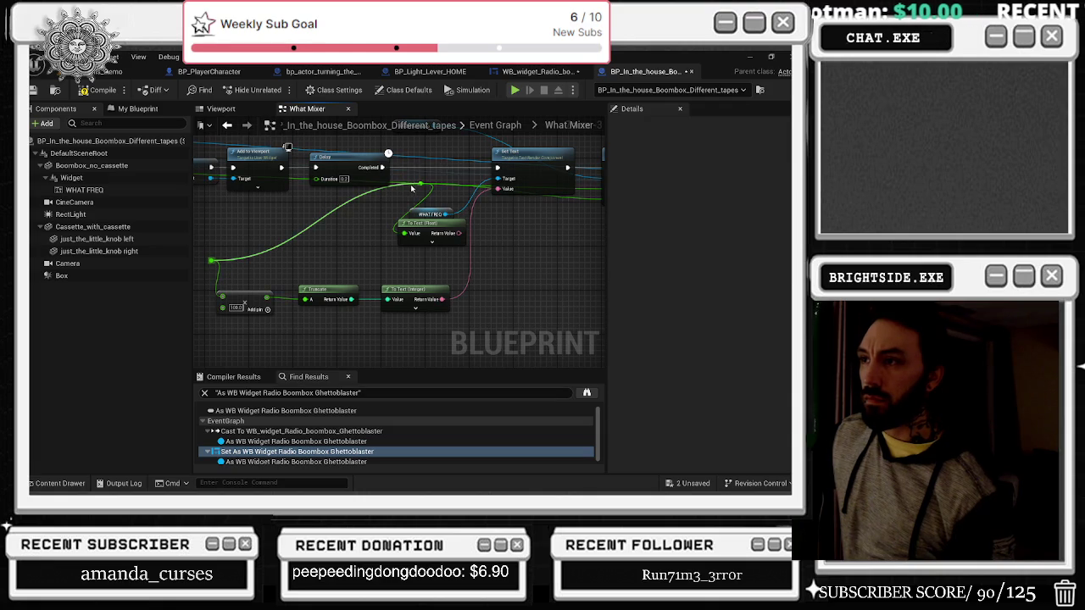
double_click(410, 188)
mouse_move(410, 188)
left_mouse_down()
mouse_move(234, 219)
mouse_move(555, 230)
left_mouse_up()
Step: Connect the orange reroute to Add, shift the conversion nodes right, and delete To Text (Float)
left_click_drag(329, 261, 305, 238)
left_click_drag(585, 254, 310, 269)
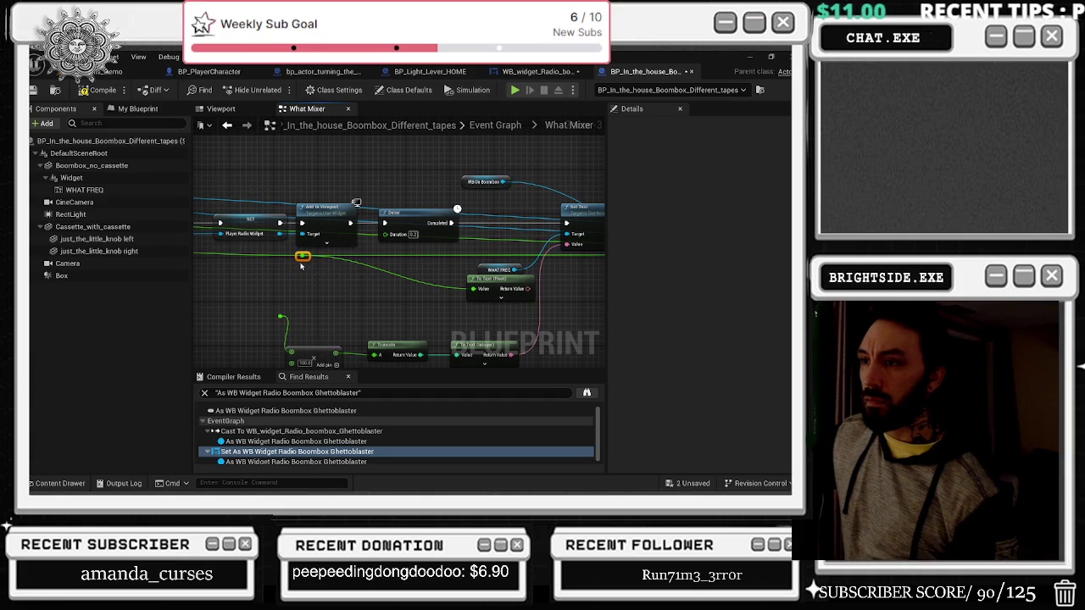
left_click_drag(329, 323, 326, 288)
mouse_move(301, 223)
left_mouse_down()
mouse_move(356, 242)
mouse_move(314, 272)
mouse_move(289, 320)
left_mouse_up()
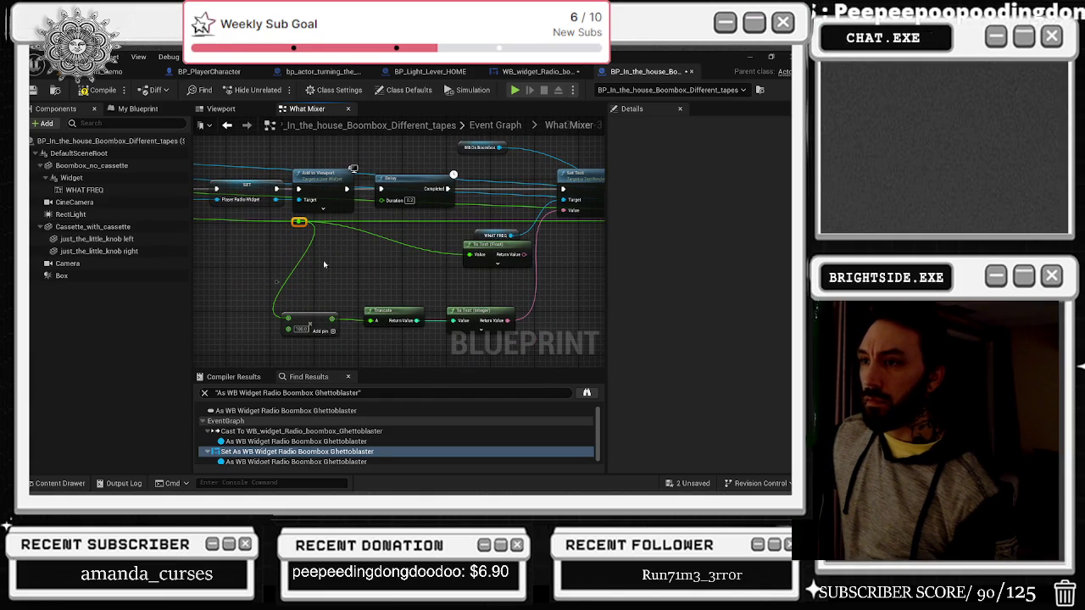
left_click_drag(278, 284, 514, 334)
left_click_drag(485, 308, 519, 302)
left_click(503, 258)
key("Delete")
left_click_drag(433, 273, 307, 303)
Step: Move the WB On Boombox, Radio Value, player character, knob and Self nodes up near Create WB Widget
mouse_move(267, 172)
left_mouse_down()
mouse_move(385, 169)
mouse_move(218, 169)
left_mouse_up()
left_click(366, 203)
left_click_drag(366, 203, 399, 203)
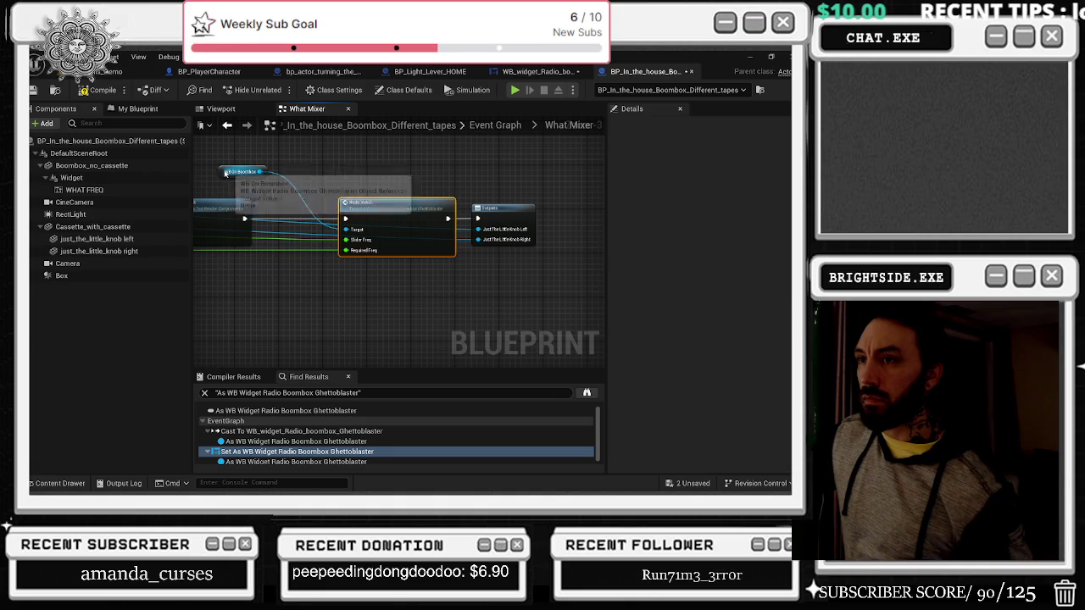
left_click_drag(226, 173, 258, 165)
left_click(398, 279)
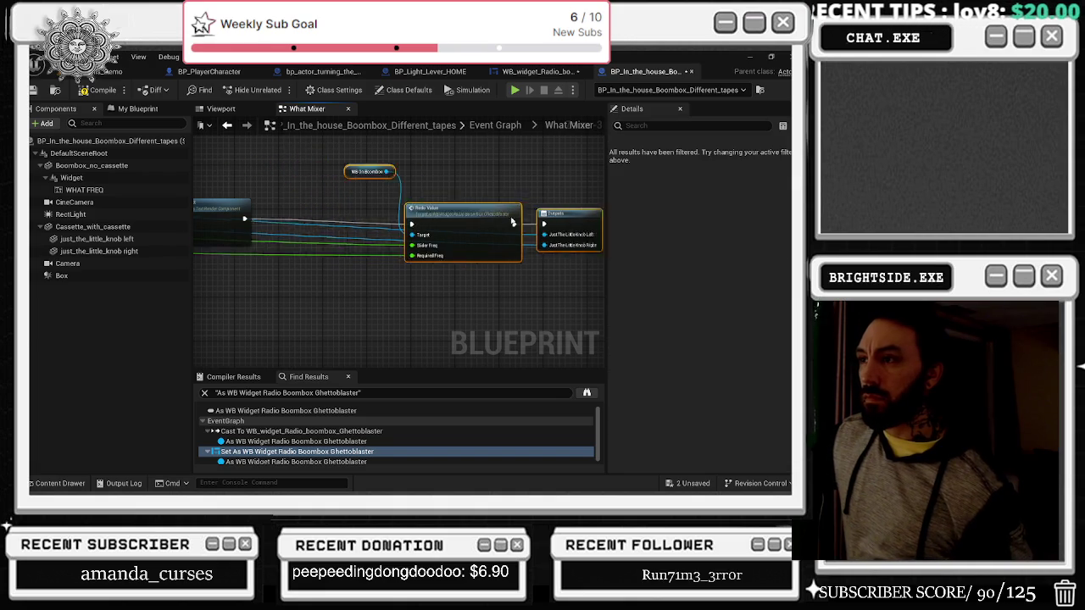
left_click_drag(213, 199, 464, 212)
mouse_move(284, 179)
left_mouse_down()
mouse_move(275, 153)
mouse_move(276, 173)
left_mouse_up()
left_click(279, 181)
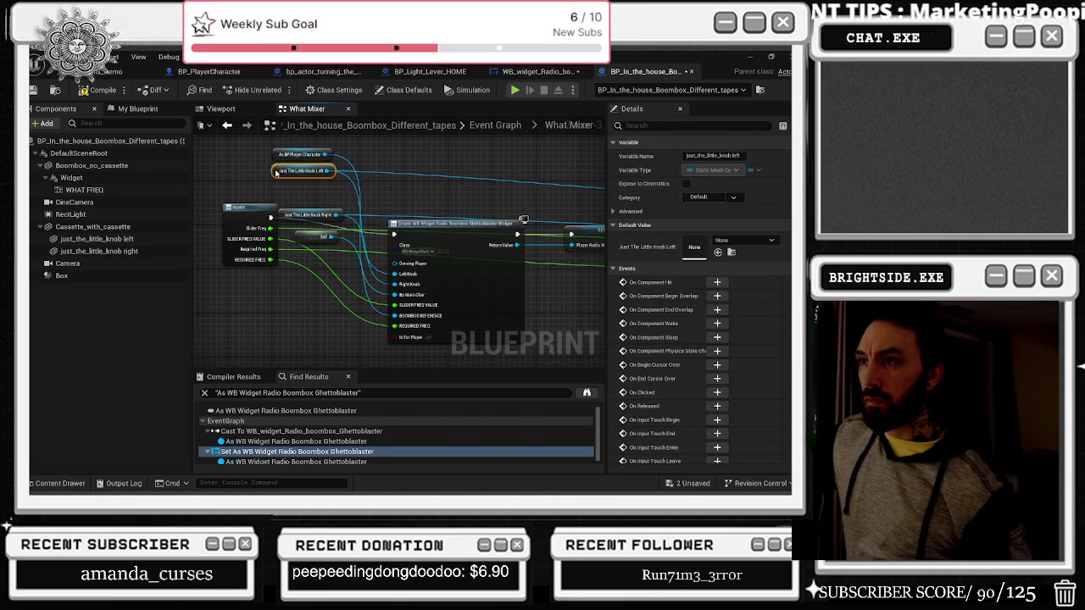
left_click_drag(282, 215, 280, 187)
mouse_move(303, 236)
left_mouse_down()
mouse_move(300, 199)
mouse_move(280, 235)
left_mouse_up()
left_click(220, 187)
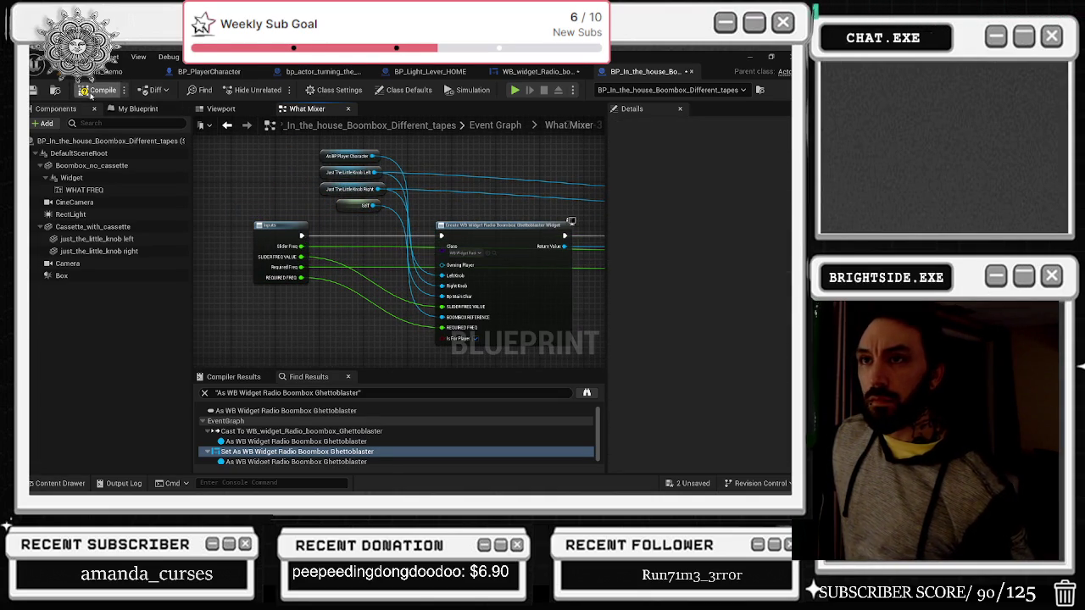
Step: Save both modified assets and the current level map
left_click(691, 483)
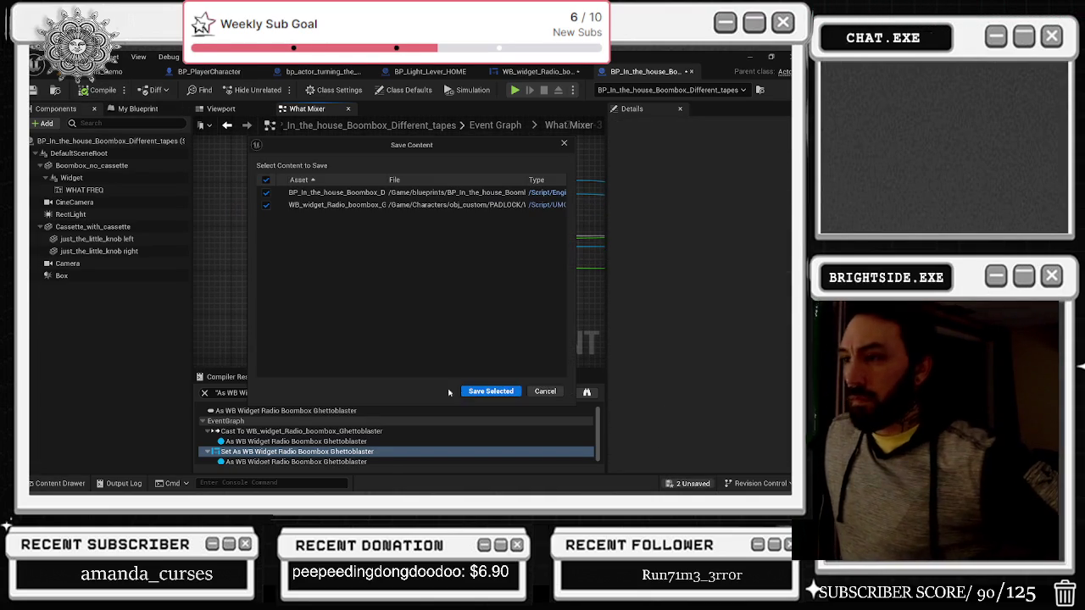
left_click(492, 390)
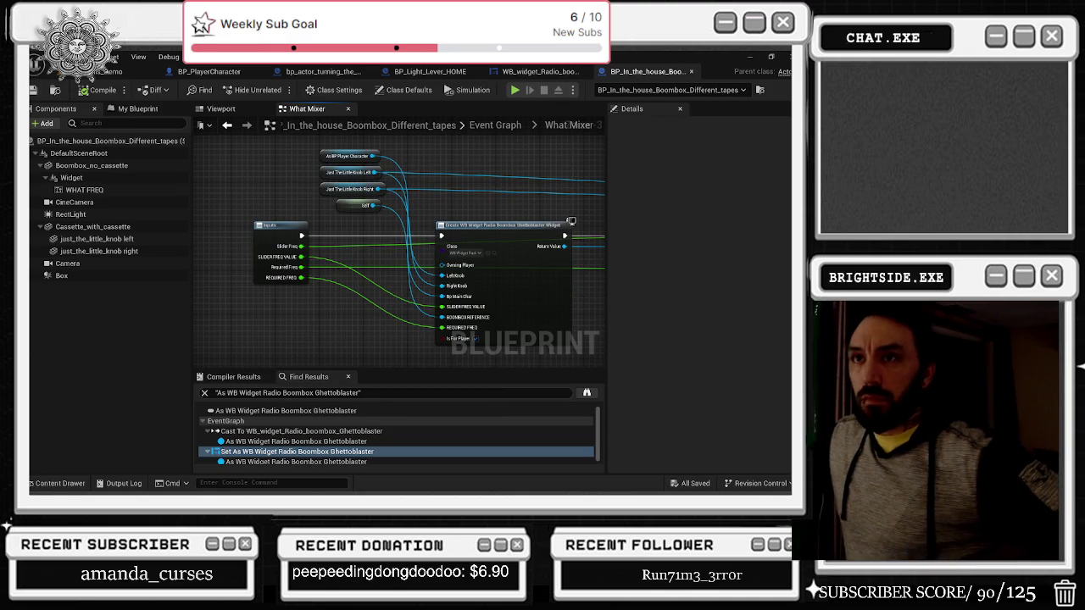
key("ctrl+shift+s")
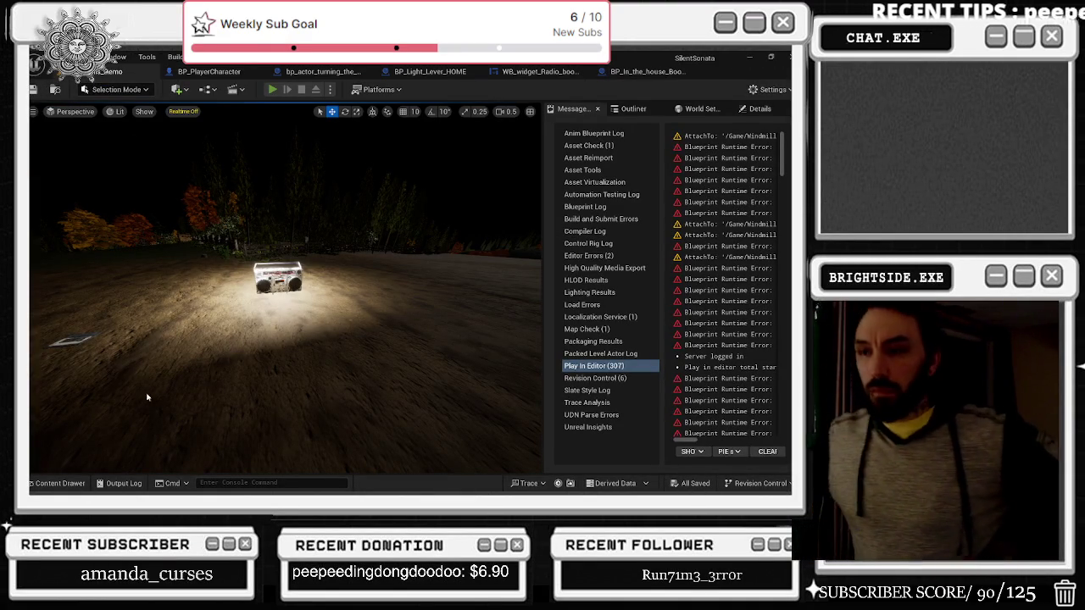
Step: Play in editor, turn the left and right boombox knobs to move the needle, then stop
key("alt+p")
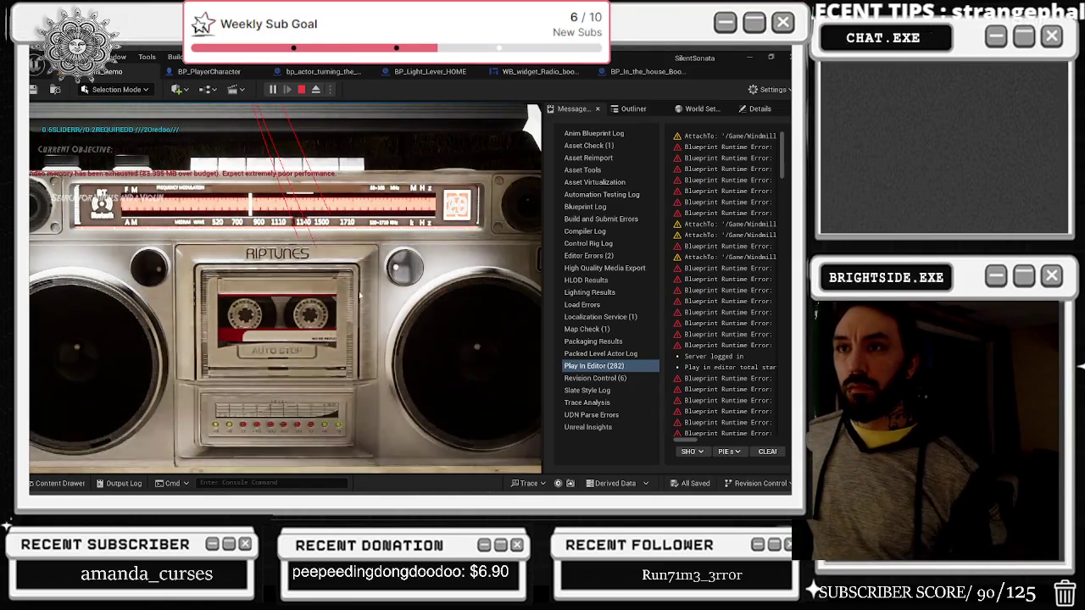
left_click(155, 268)
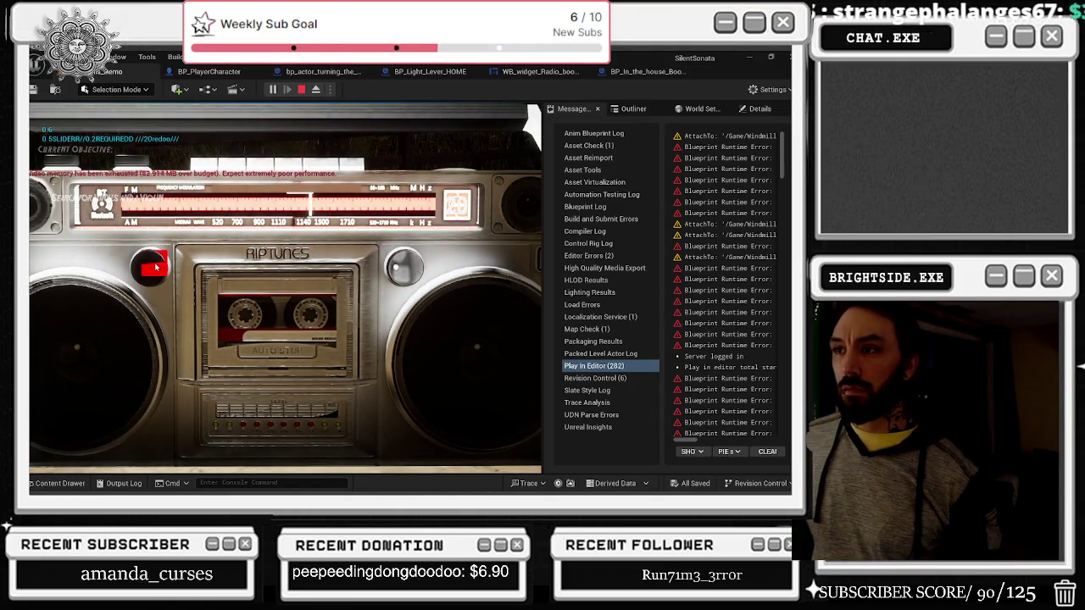
left_click(408, 268)
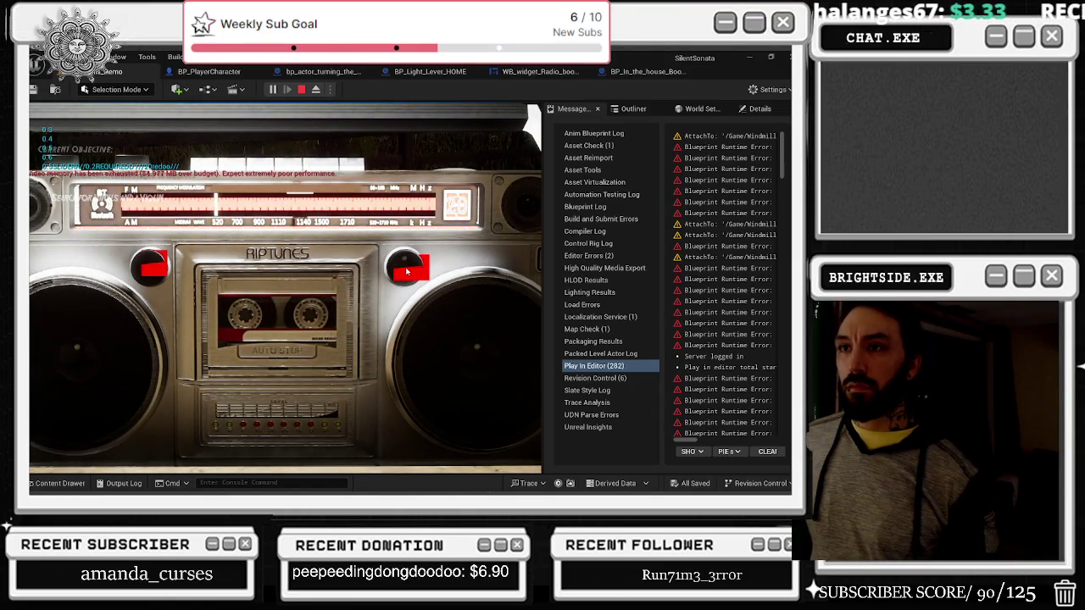
left_click(407, 269)
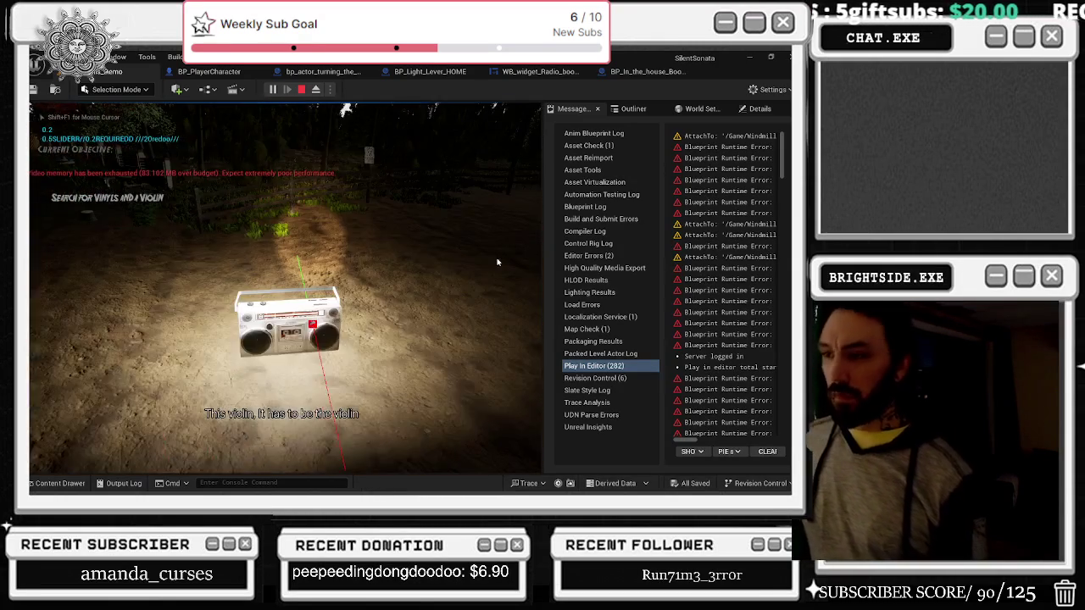
key("Escape")
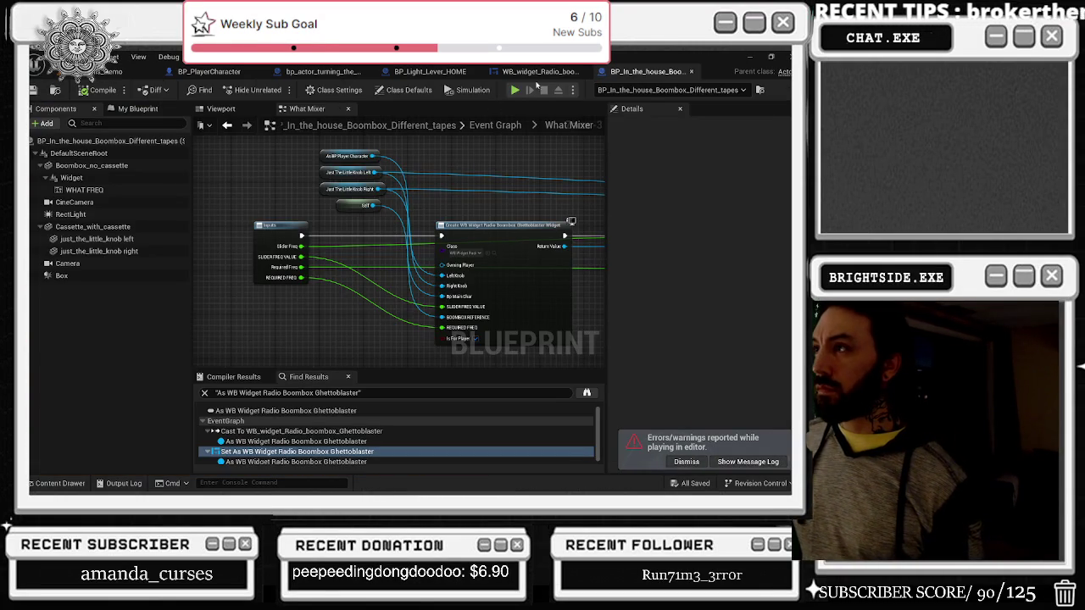
Step: Set the WHAT FREQ text render colour to pure black
left_click(535, 75)
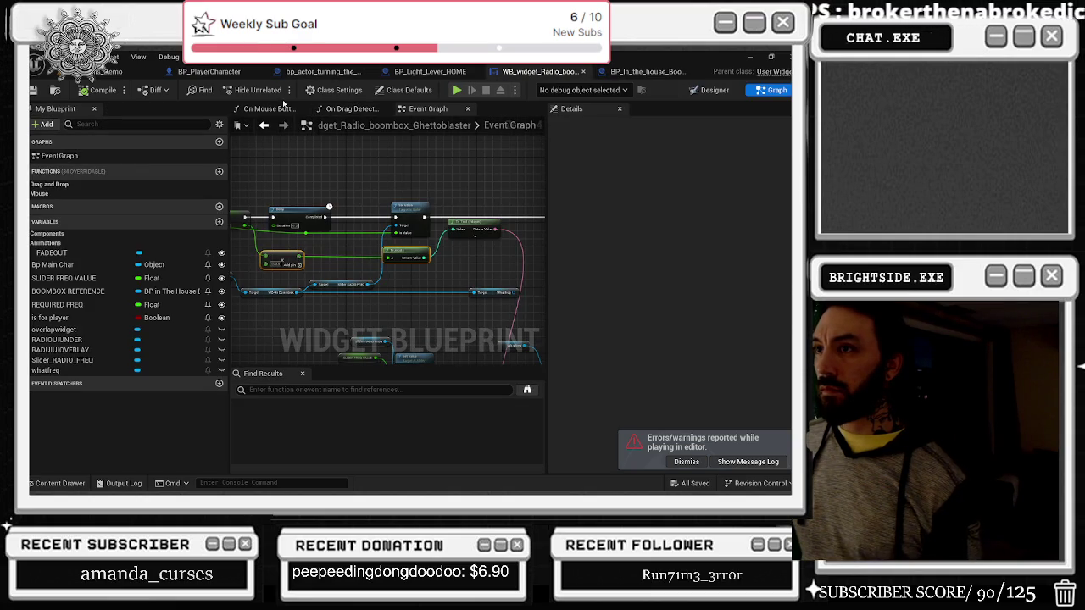
left_click(646, 72)
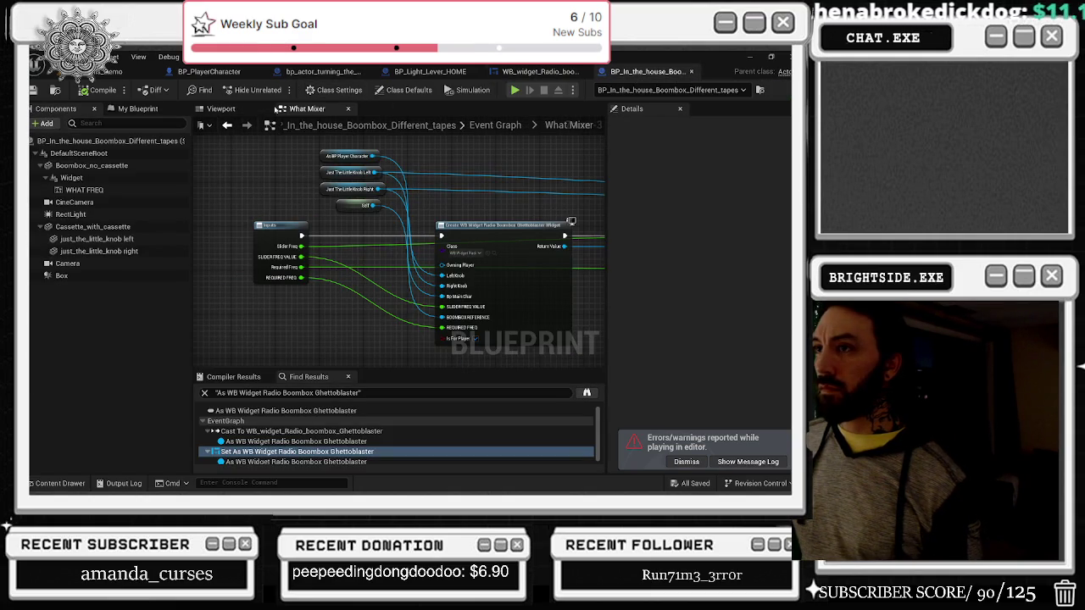
left_click(222, 109)
left_click(424, 227)
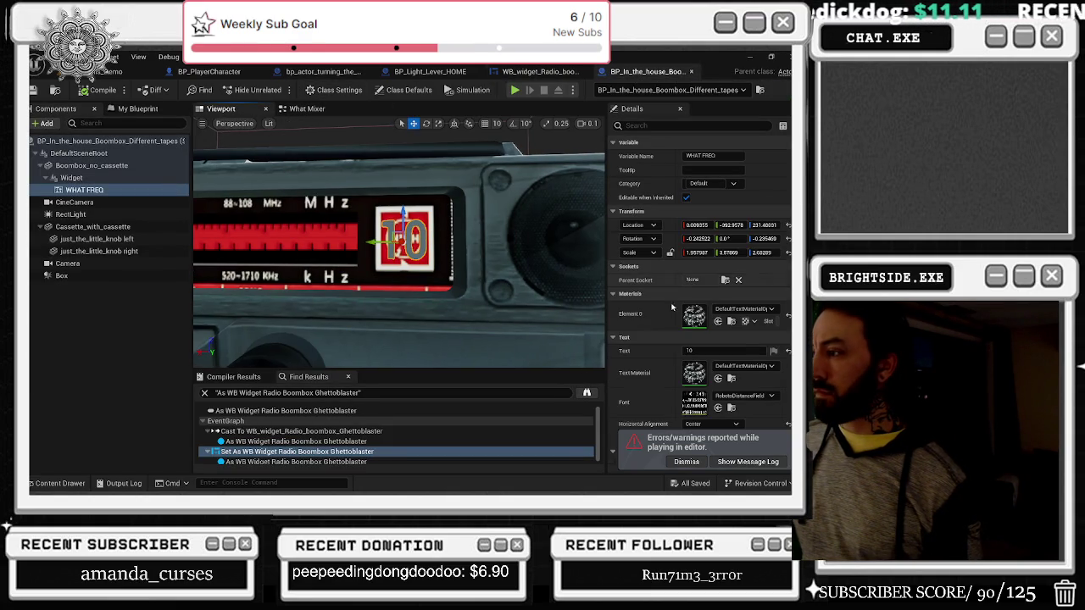
scroll(699, 339, "down", 3)
left_click(726, 370)
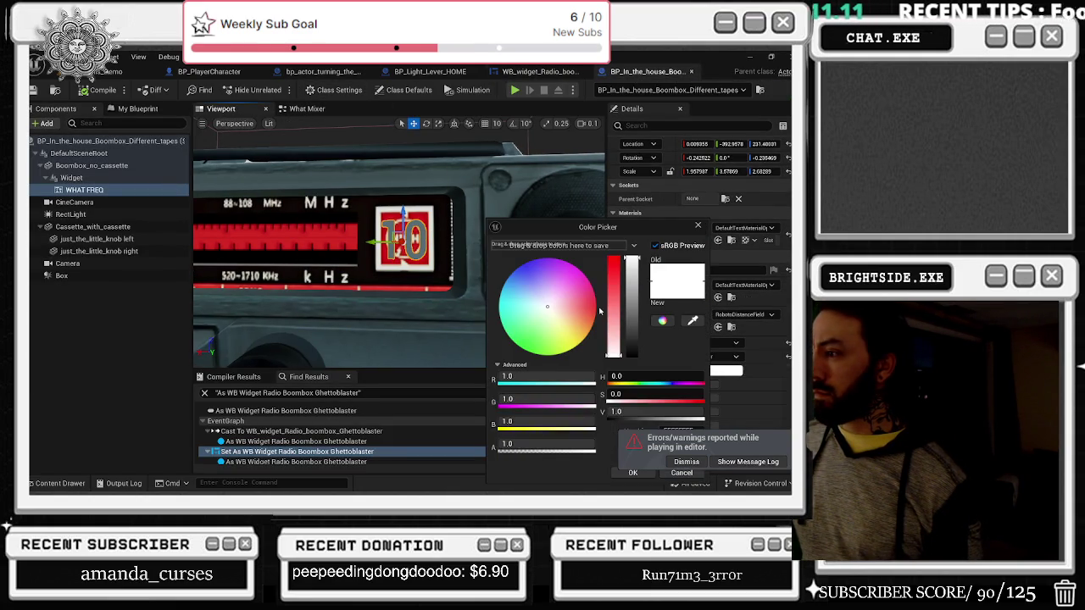
left_click_drag(633, 334, 639, 426)
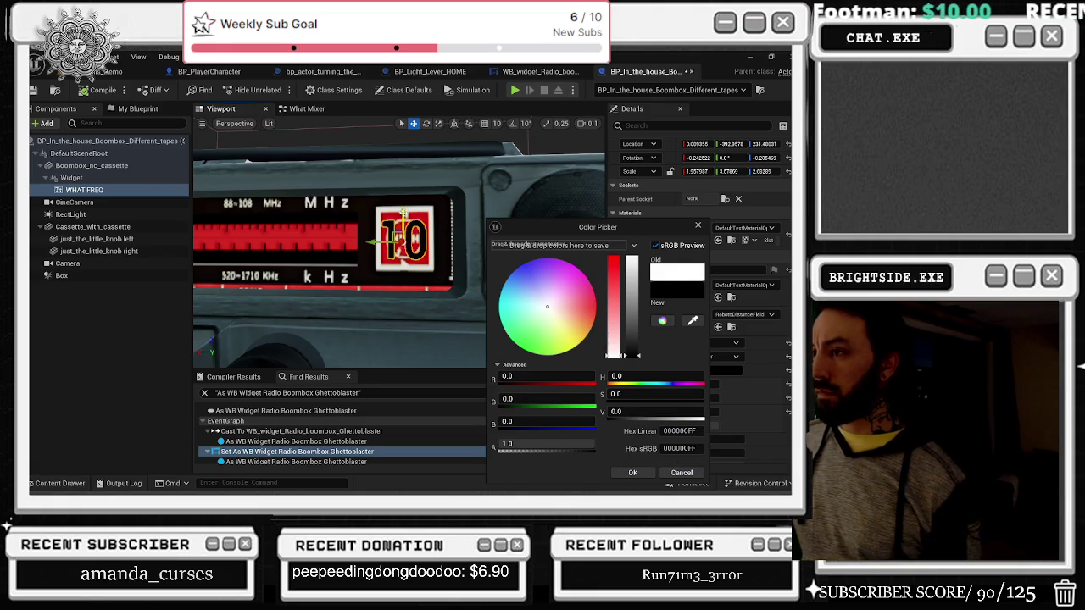
left_click(632, 472)
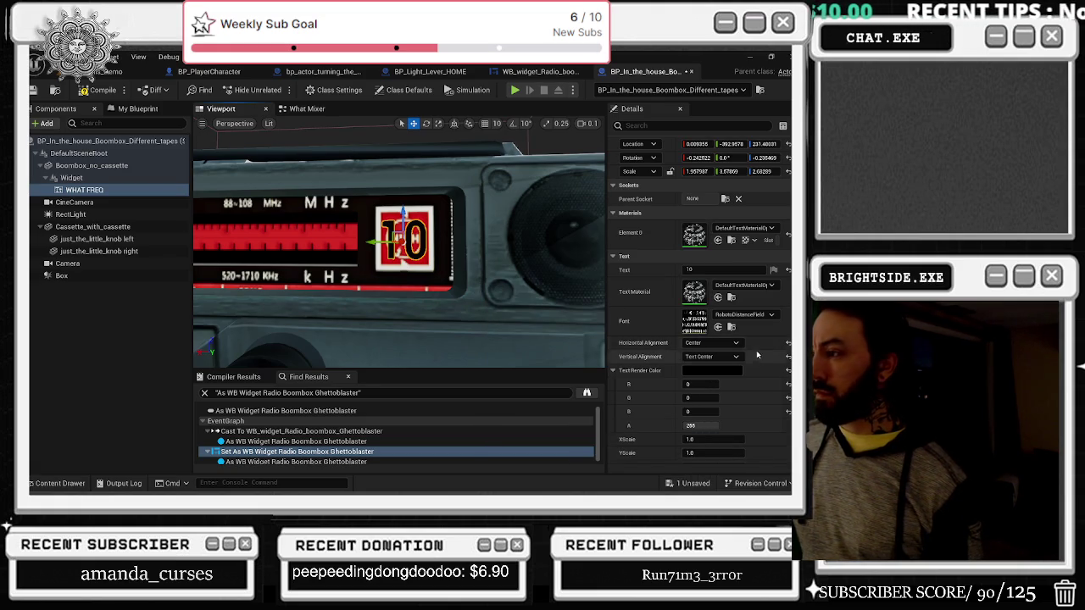
Step: Change the WHAT FREQ text value from 69 to 00
scroll(758, 360, "down", 2)
left_click(707, 219)
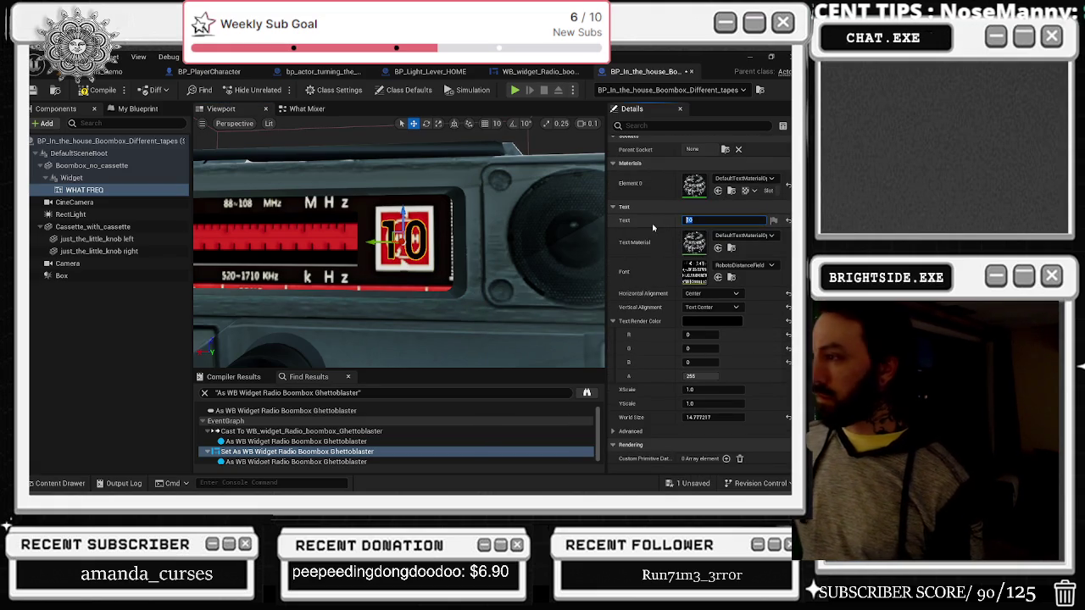
type("69")
key("Return")
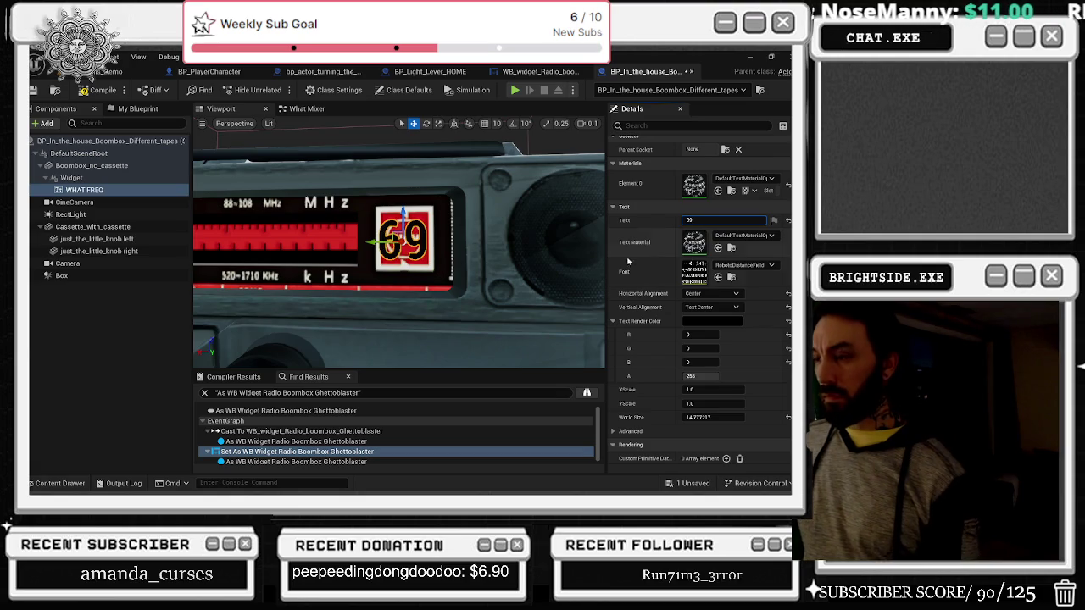
scroll(398, 255, "up", 2)
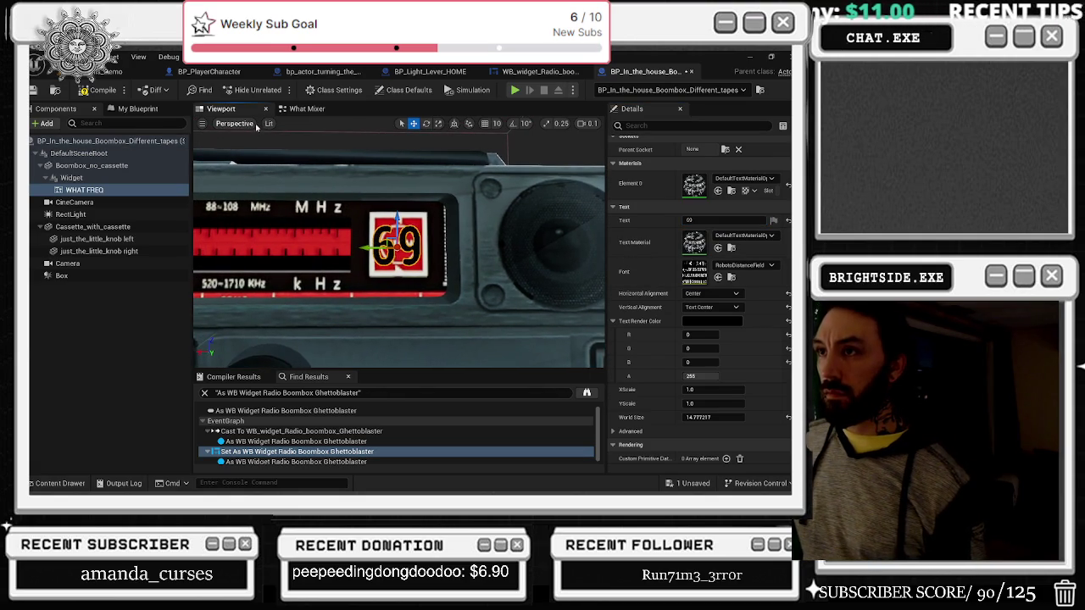
scroll(399, 248, "down", 2)
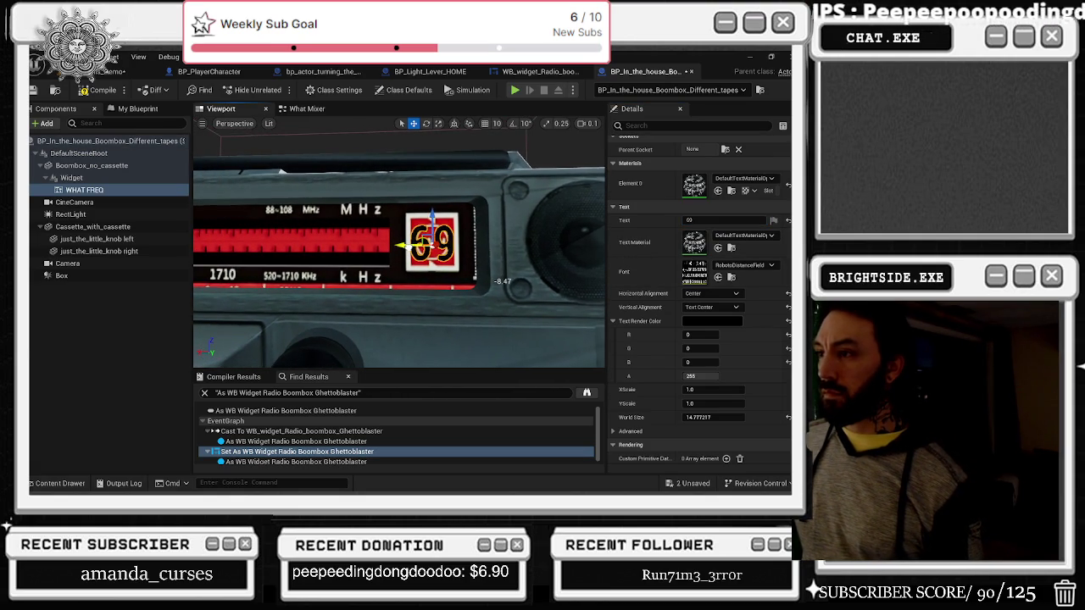
left_click(695, 220)
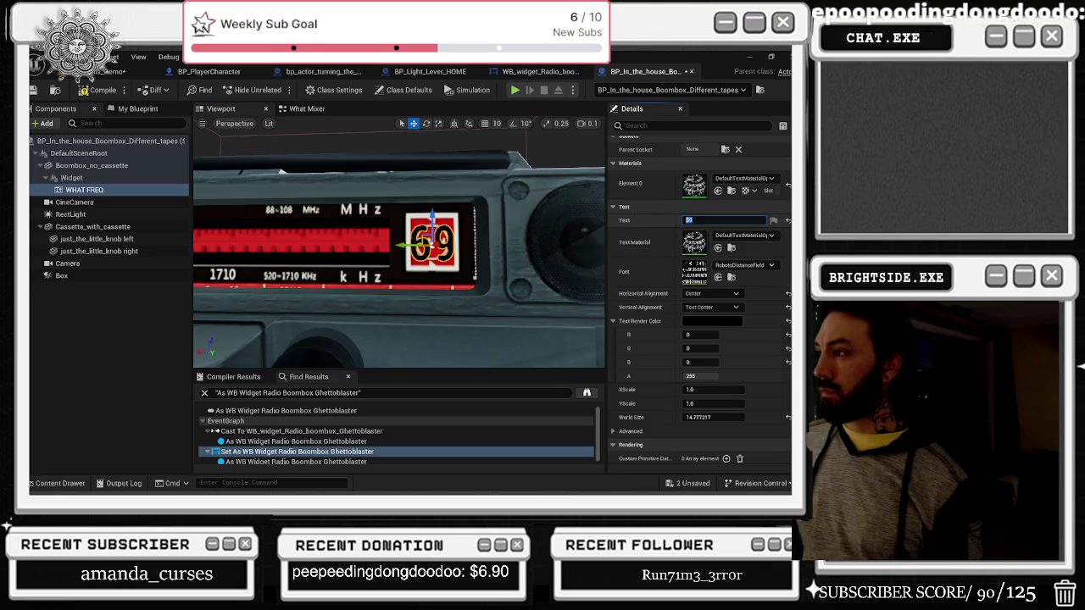
type("00")
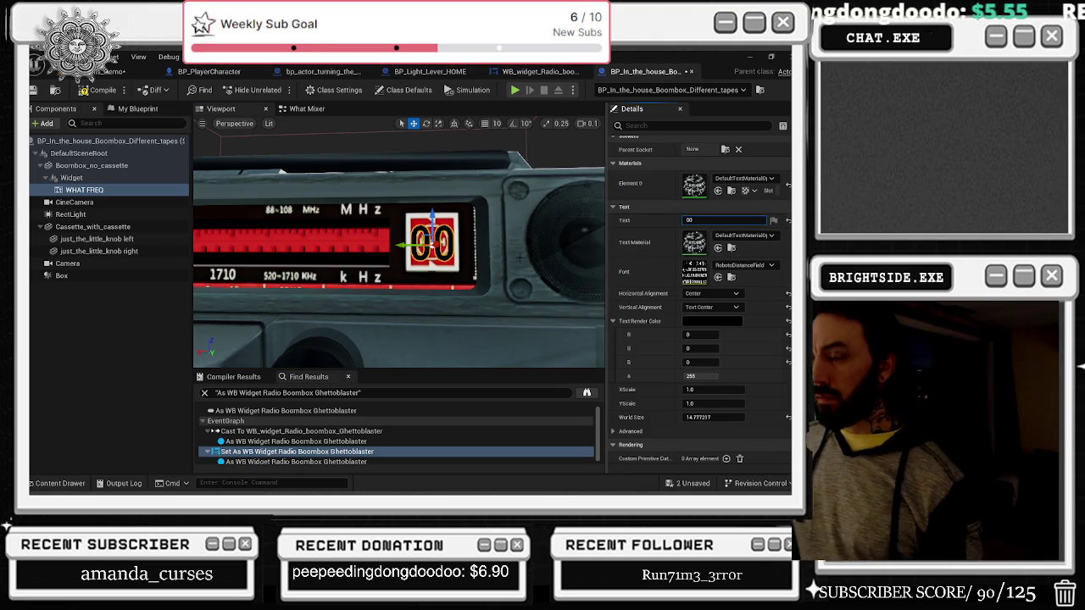
key("Return")
scroll(399, 250, "down", 5)
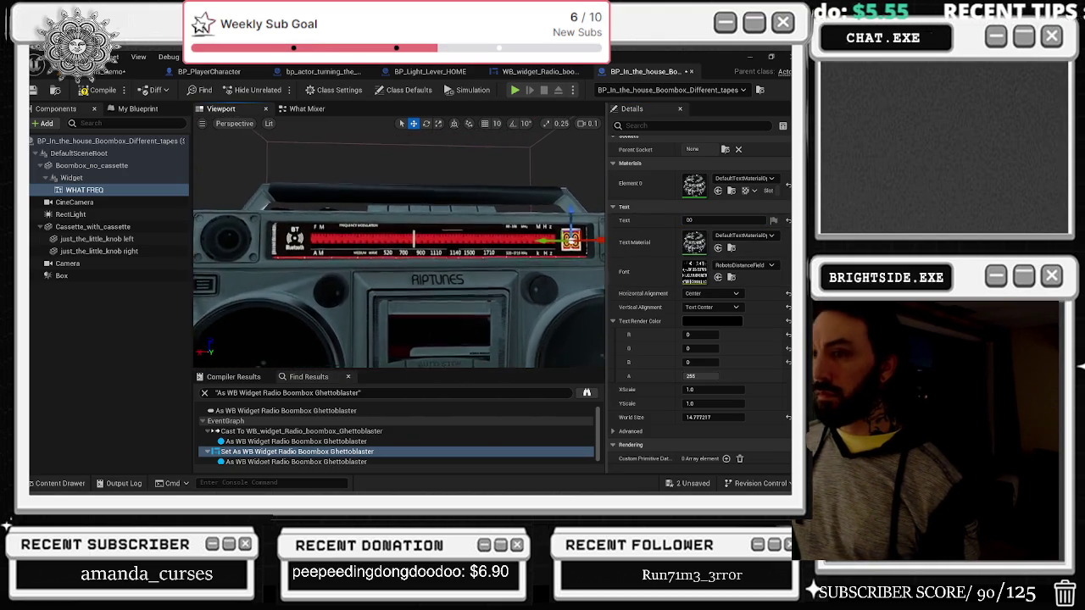
left_click_drag(127, 203, 127, 203)
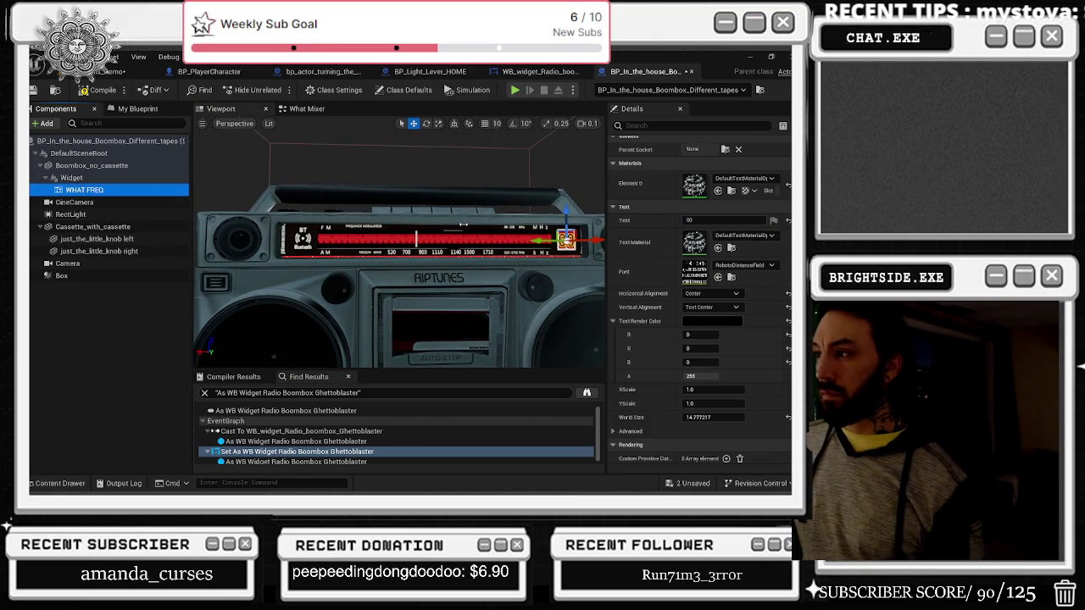
Step: Move the duplicated text to the dial's left end and rename it CURRENT FREQ
left_click_drag(543, 241, 290, 252)
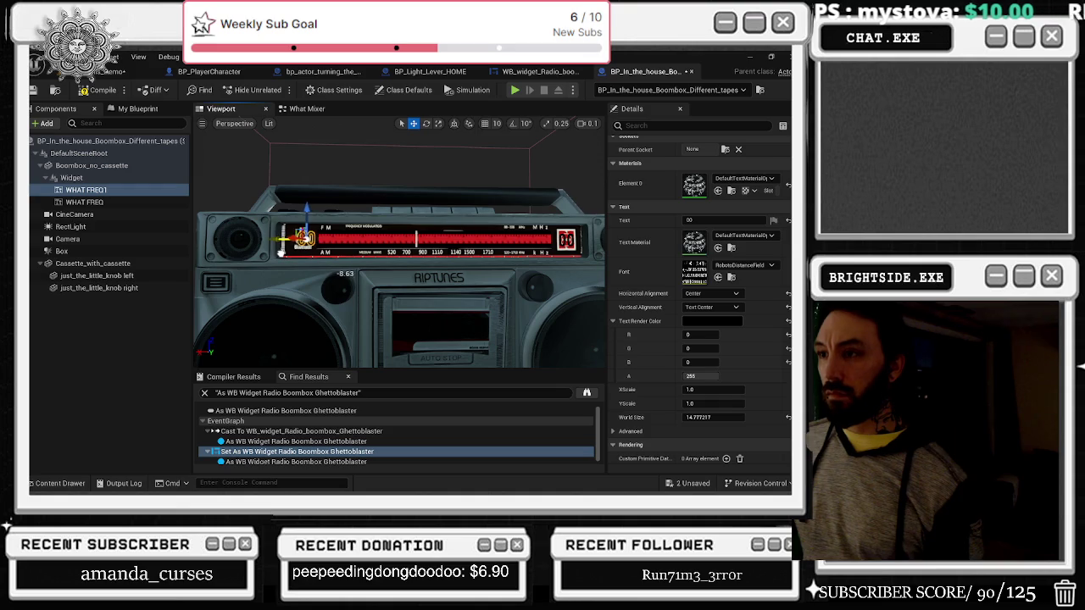
left_click(108, 191)
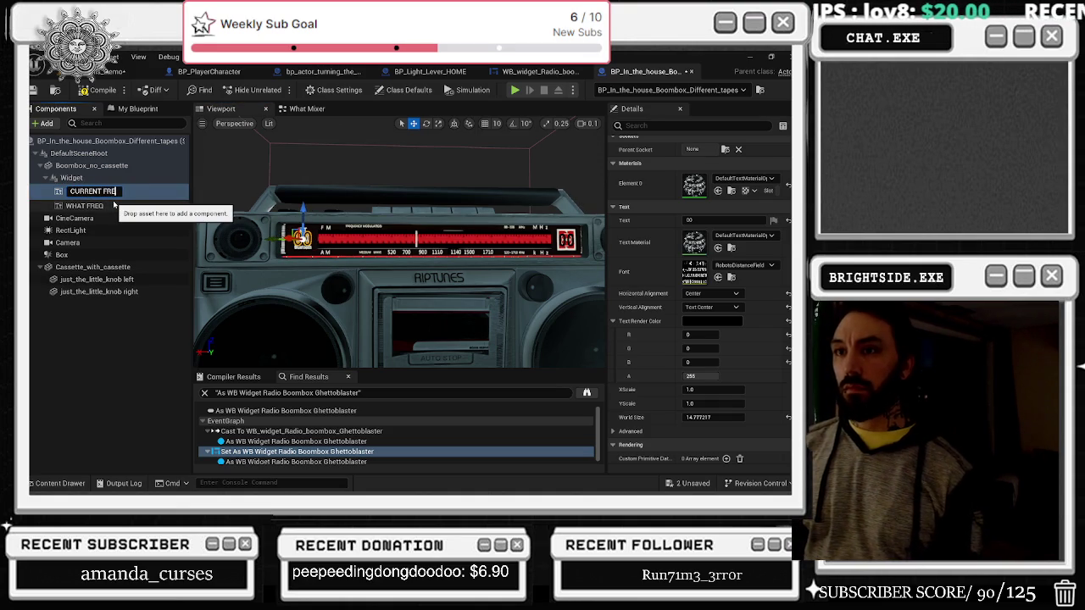
type("Q")
key("Return")
Step: Frame the CURRENT FREQ text in the viewport and view it across the boombox front
double_click(180, 250)
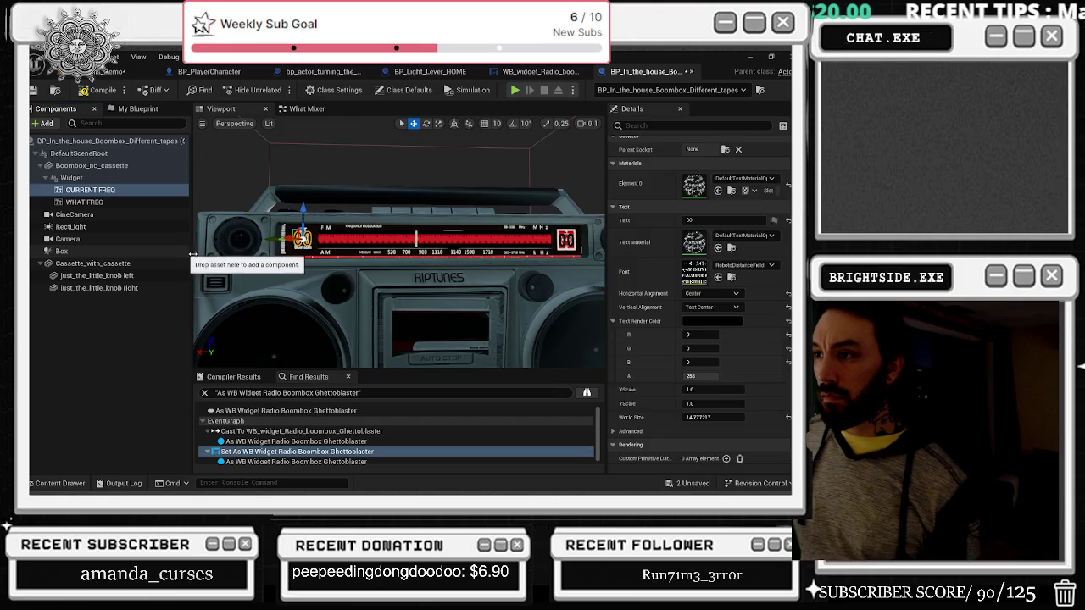
left_click(89, 189)
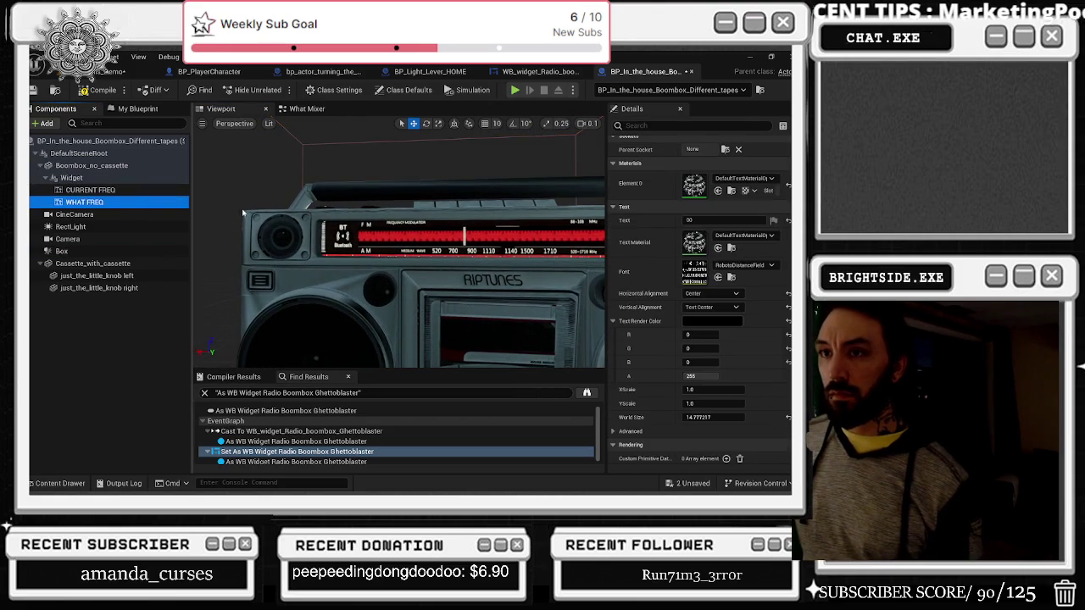
key("f")
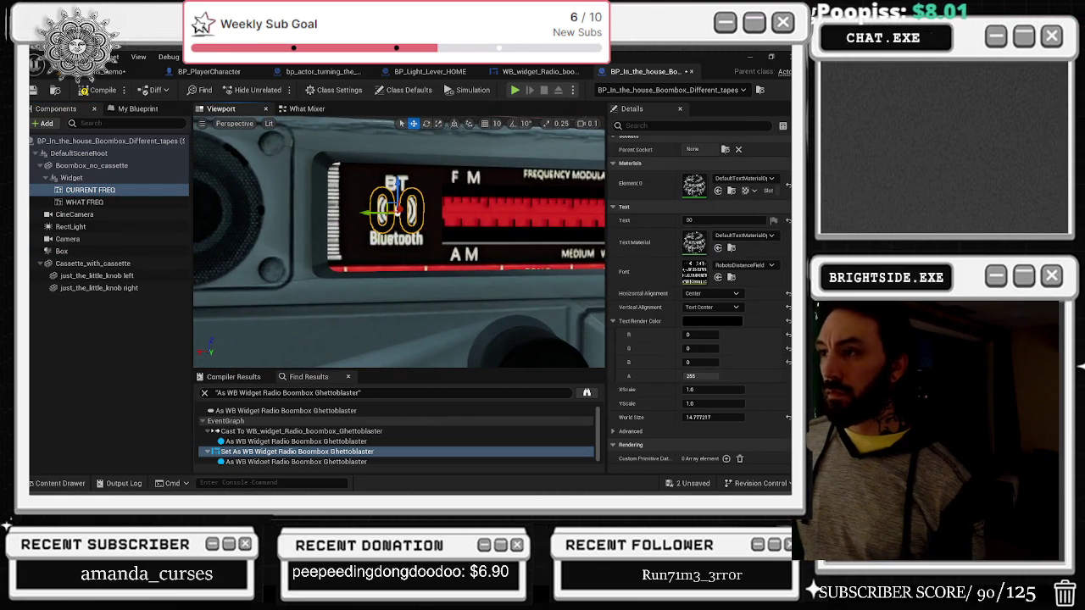
scroll(476, 206, "down", 10)
mouse_move(399, 254)
left_mouse_down()
mouse_move(458, 254)
mouse_move(458, 288)
left_mouse_up()
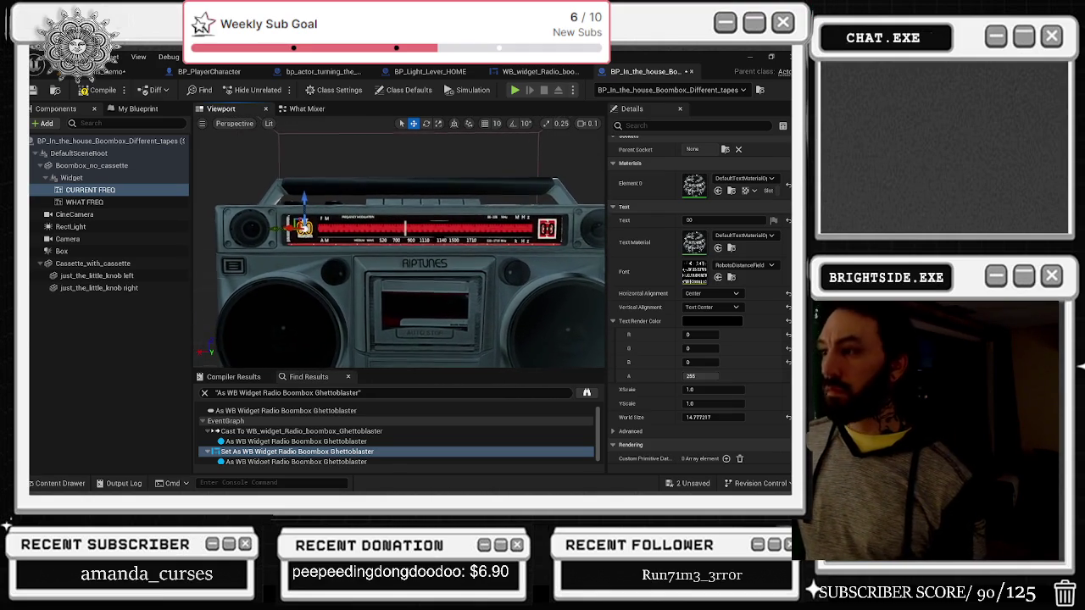
scroll(399, 246, "up", 3)
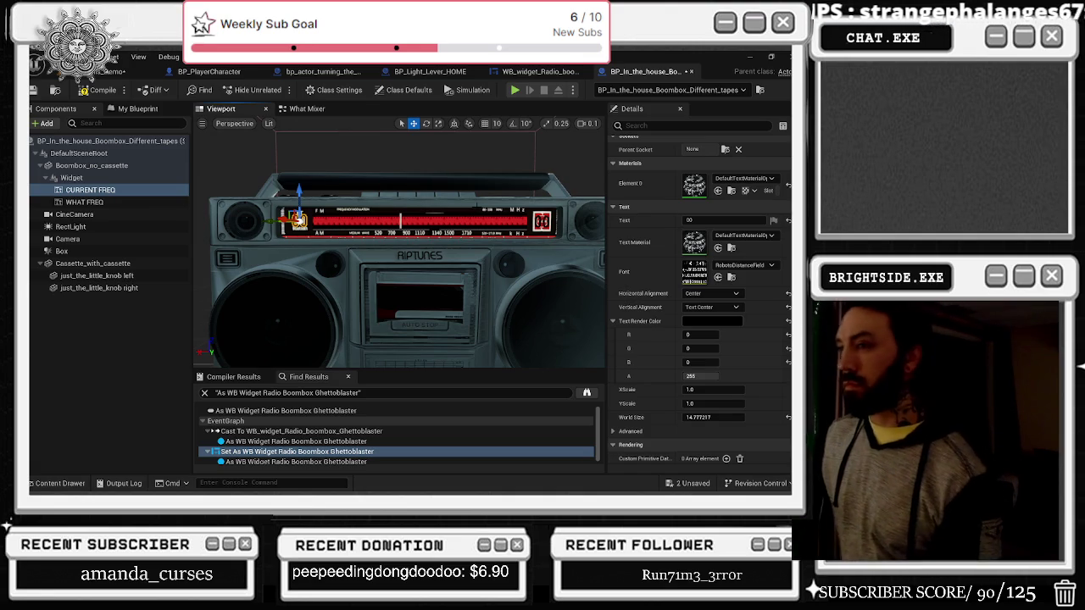
key("alt+Tab")
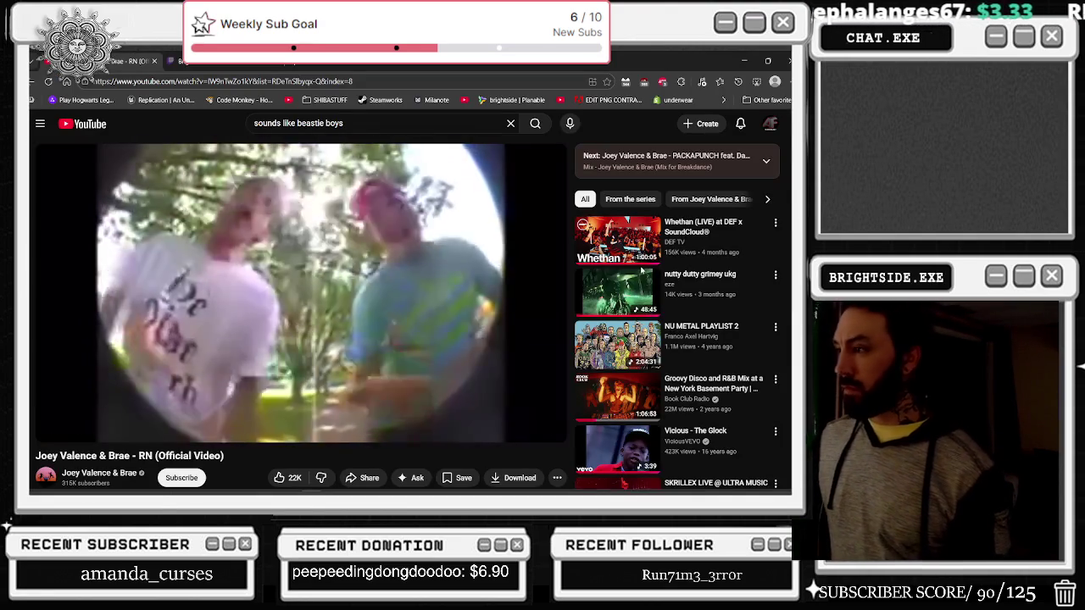
Step: Scroll the YouTube recommendations and play Kid Rock's Devil Without a Cause
scroll(732, 322, "down", 2)
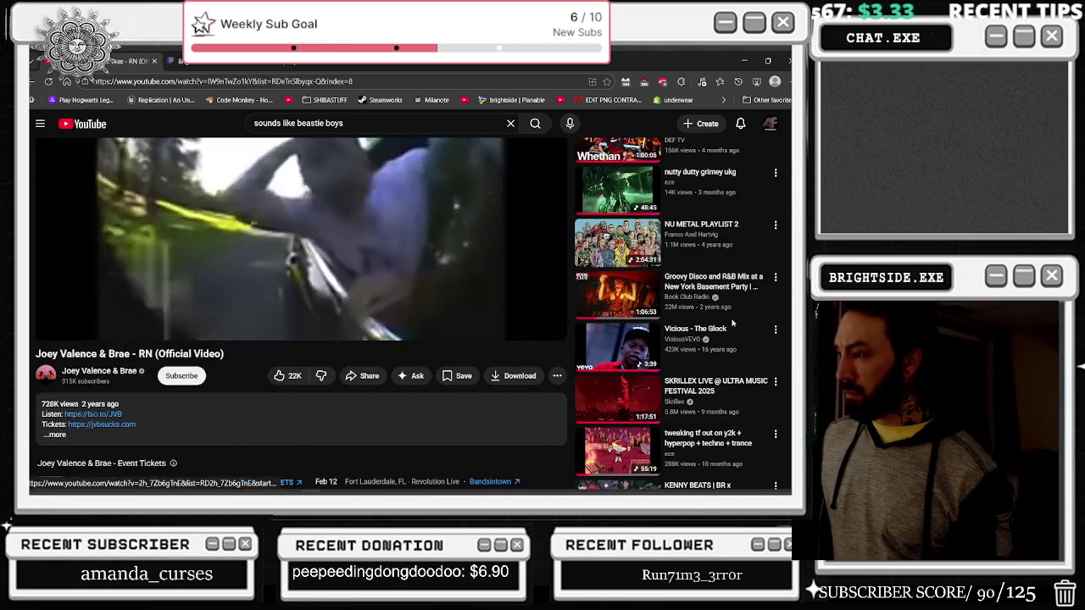
scroll(732, 322, "down", 2)
scroll(732, 323, "down", 2)
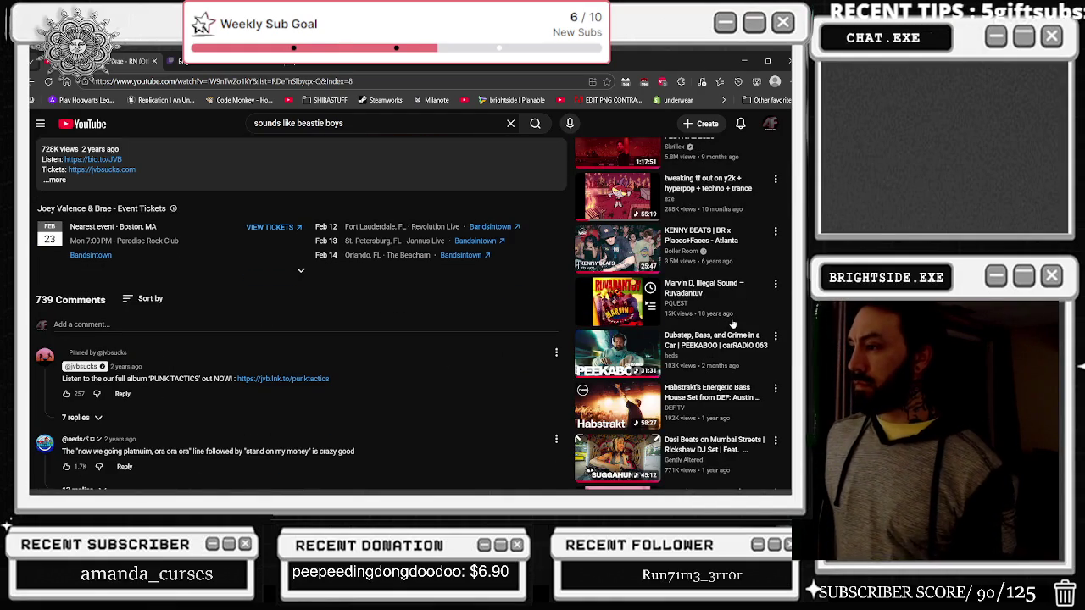
scroll(733, 323, "down", 1)
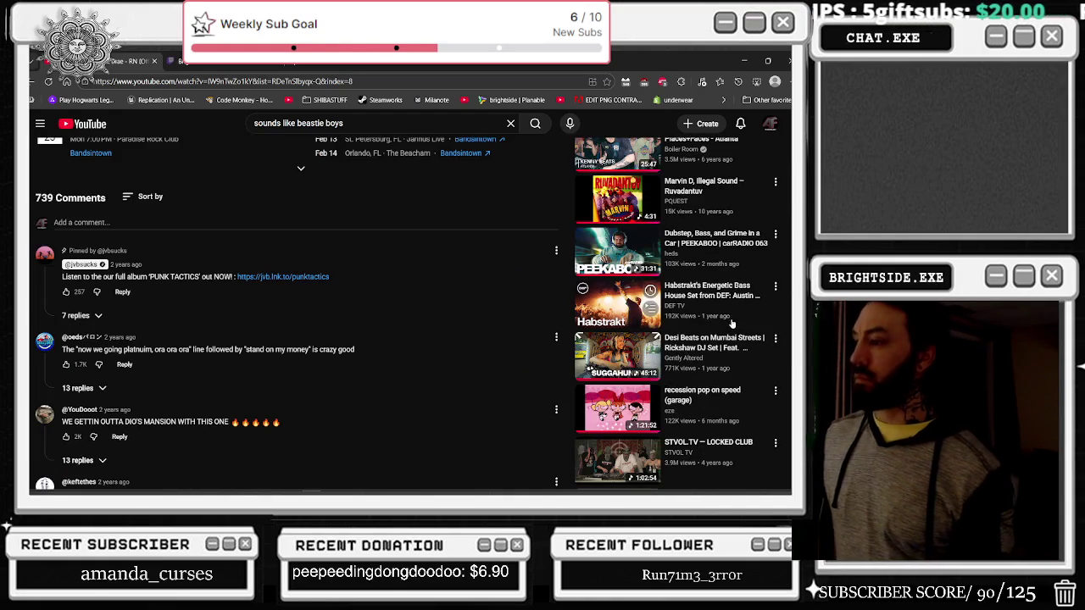
scroll(732, 323, "down", 2)
scroll(726, 326, "down", 2)
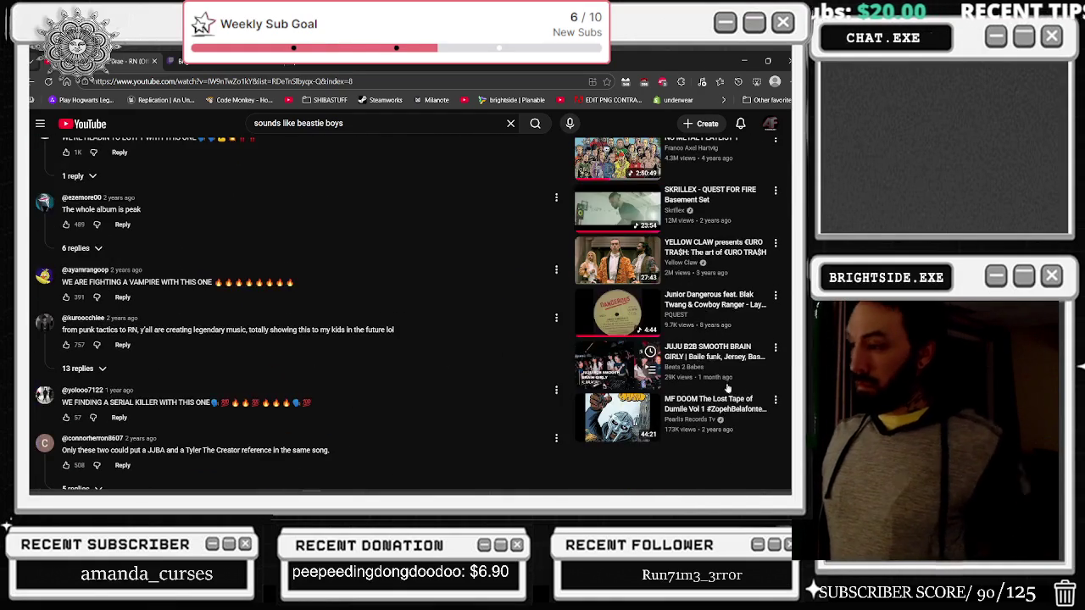
scroll(717, 381, "down", 1)
scroll(717, 376, "down", 2)
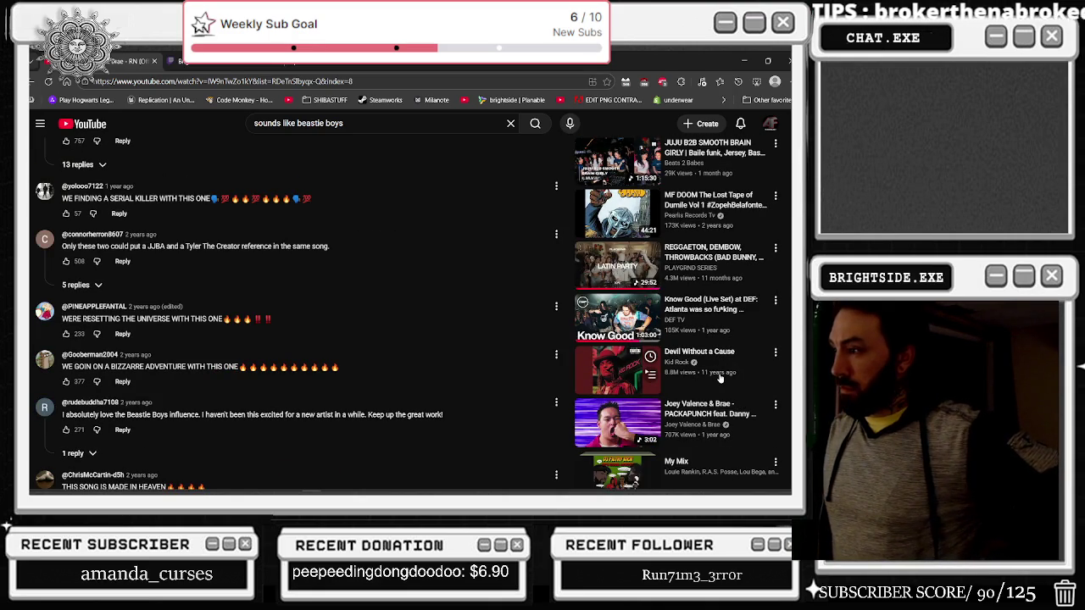
scroll(720, 378, "down", 2)
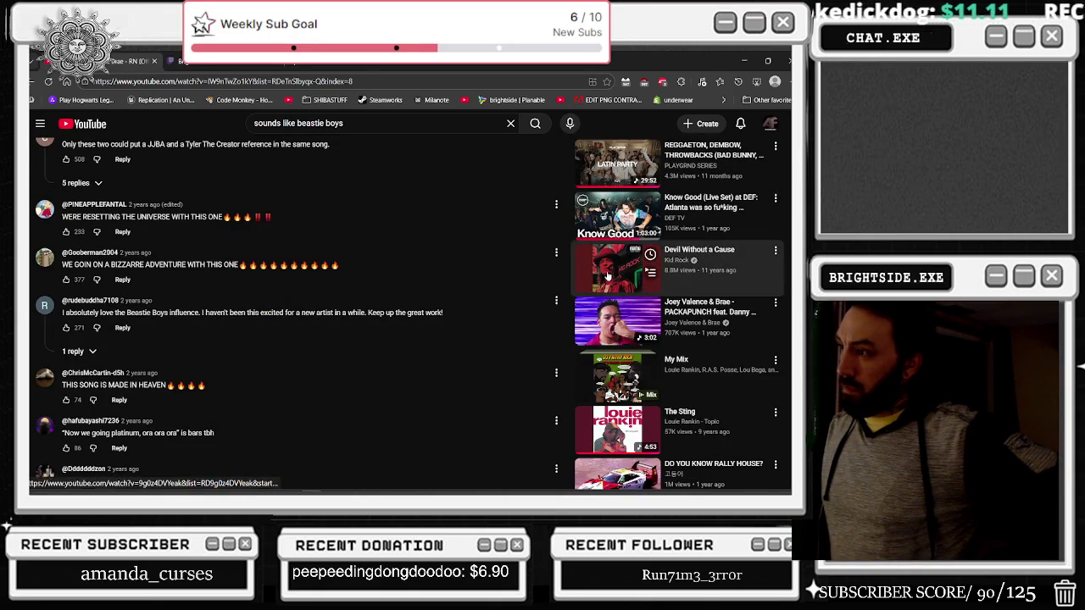
left_click(688, 363)
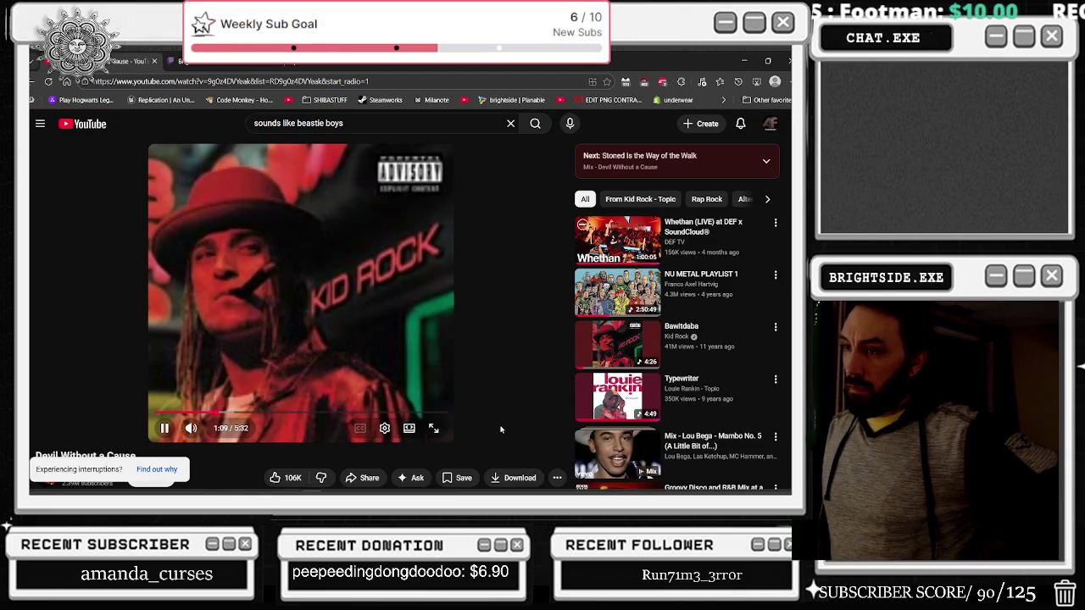
Step: Play Black Sabbath's War Pigs and minimise the browser
scroll(611, 356, "down", 2)
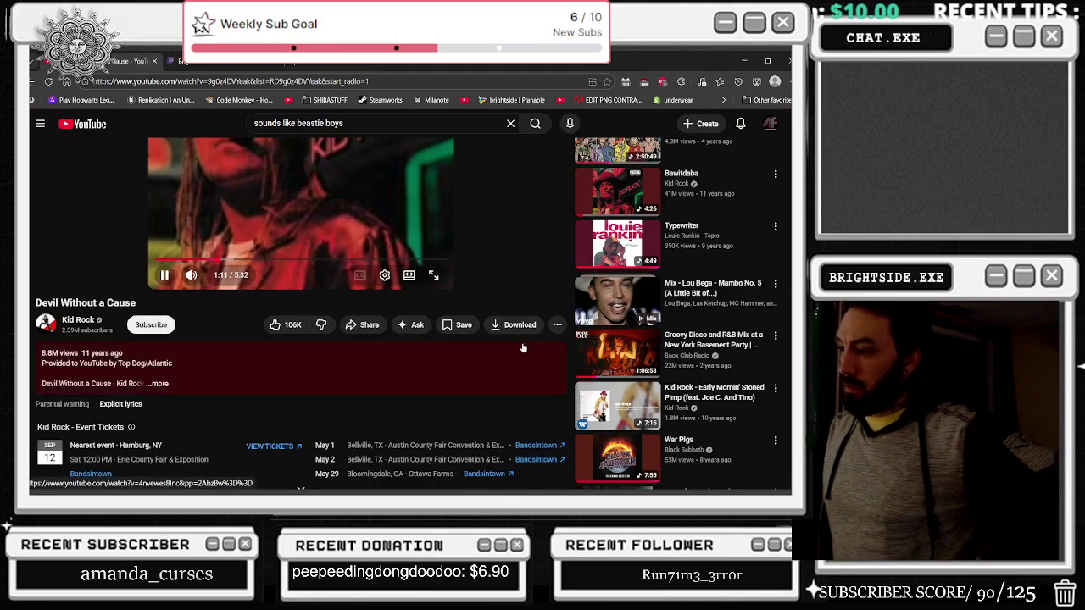
left_click(627, 462)
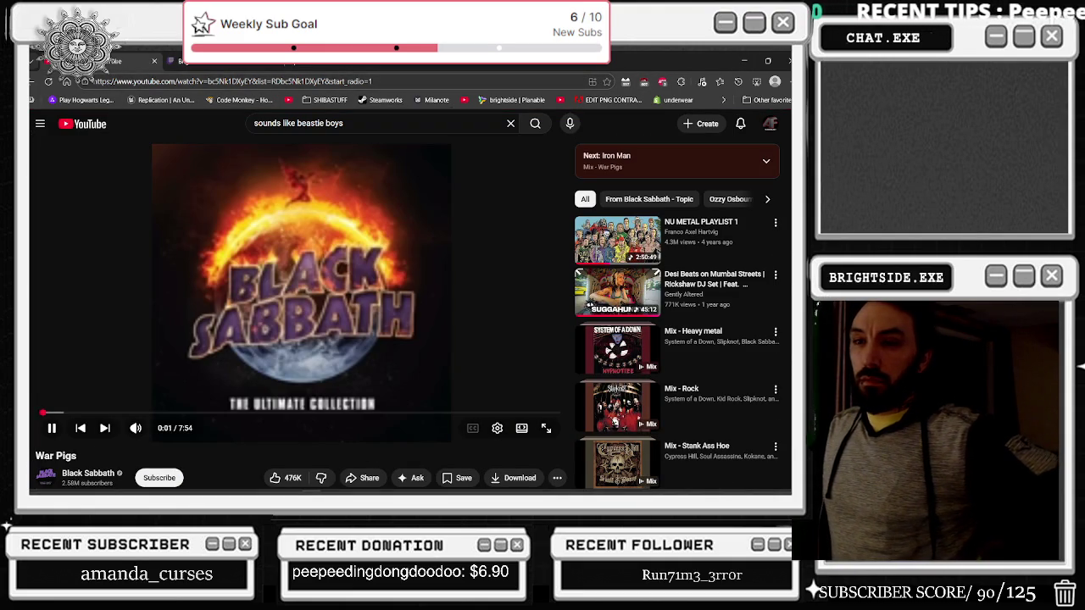
left_click(741, 66)
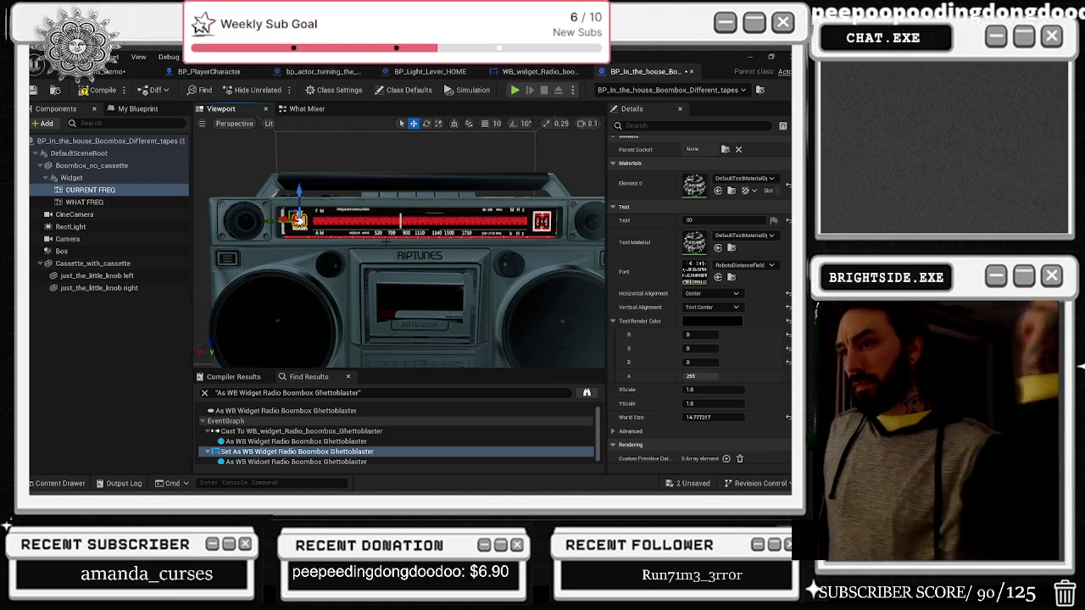
Step: Open the What Mixer function graph and select its Set Text node
scroll(402, 246, "up", 3)
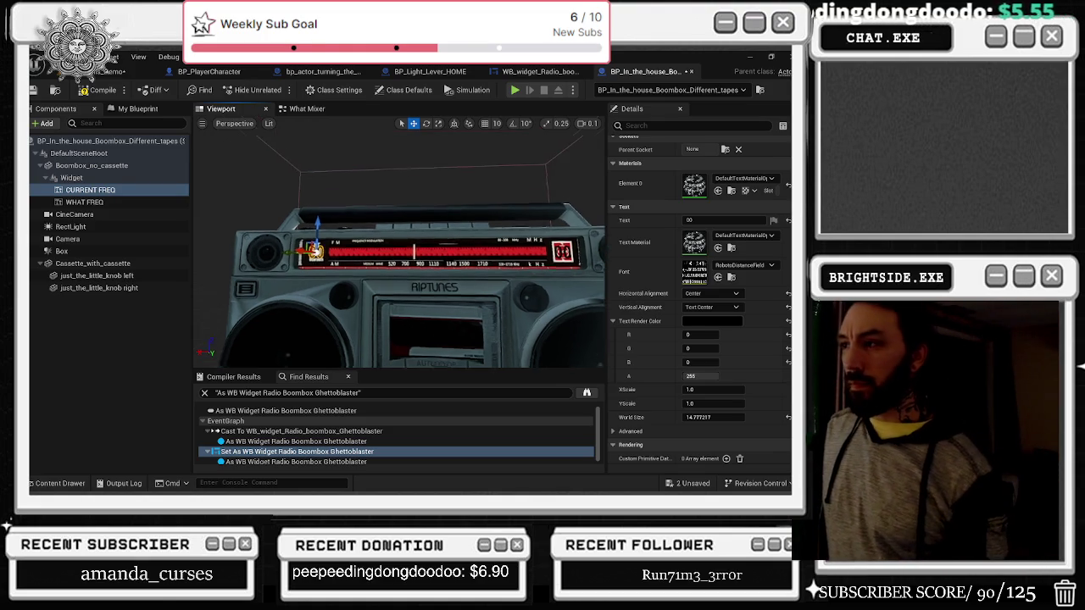
scroll(399, 254, "up", 3)
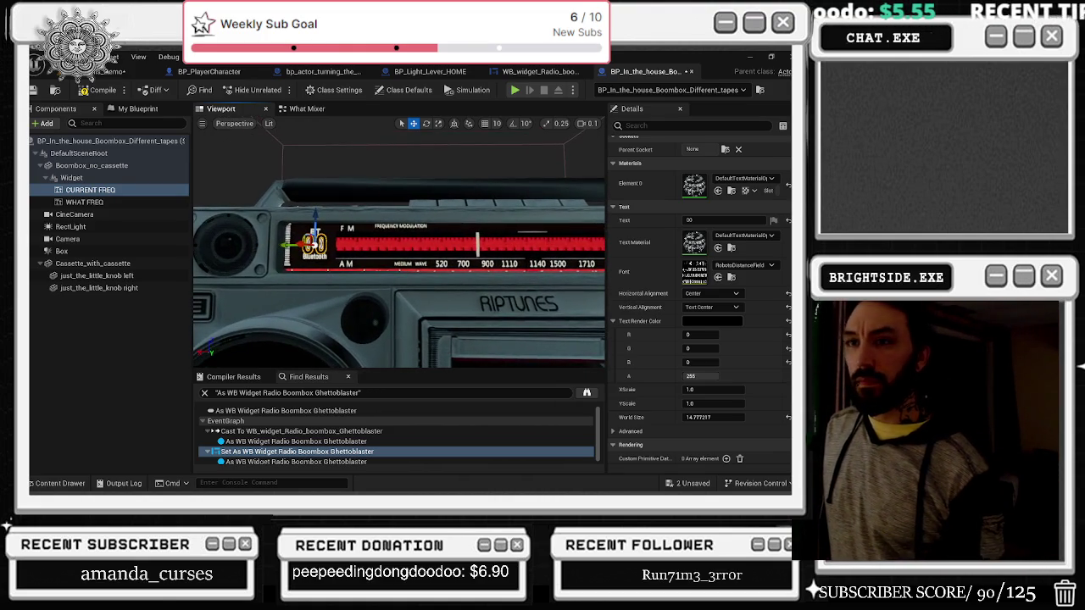
left_click(297, 113)
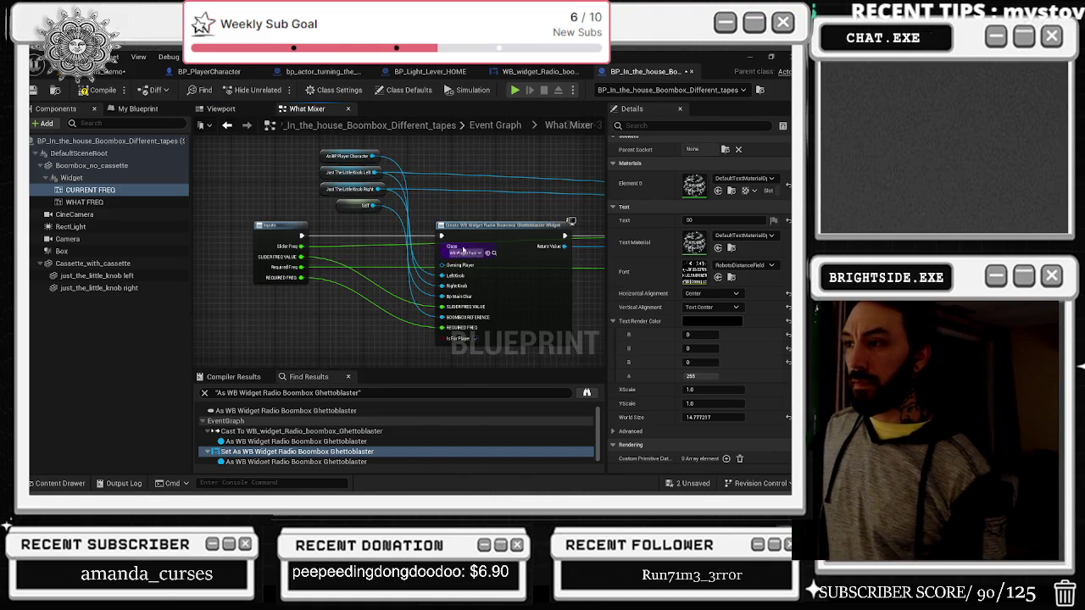
mouse_move(266, 185)
left_mouse_down()
mouse_move(354, 252)
mouse_move(298, 269)
left_mouse_up()
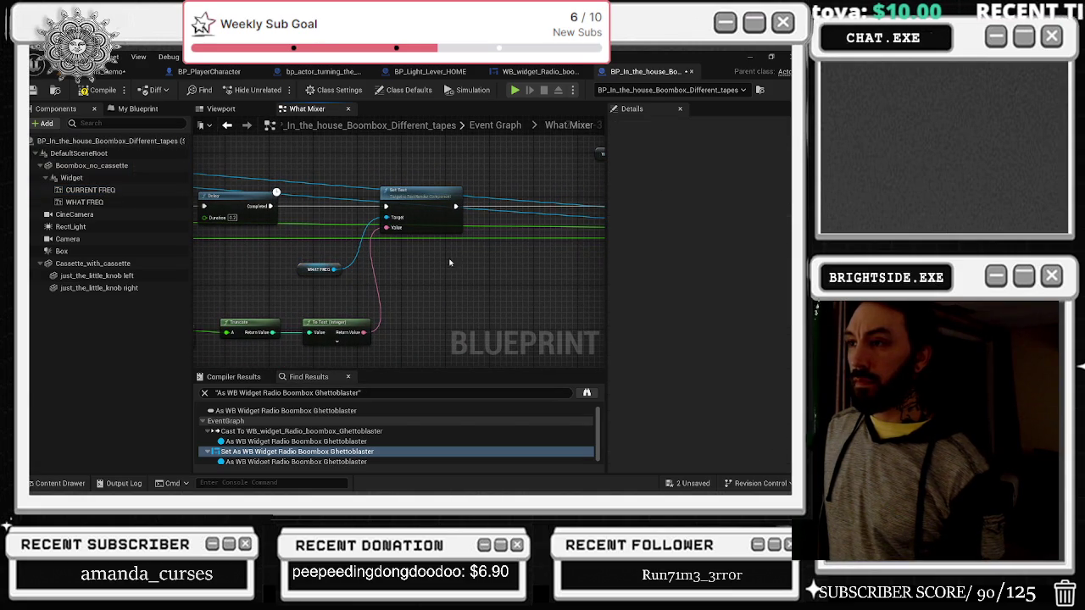
left_click(457, 250)
left_click(426, 201)
left_click_drag(444, 241, 539, 262)
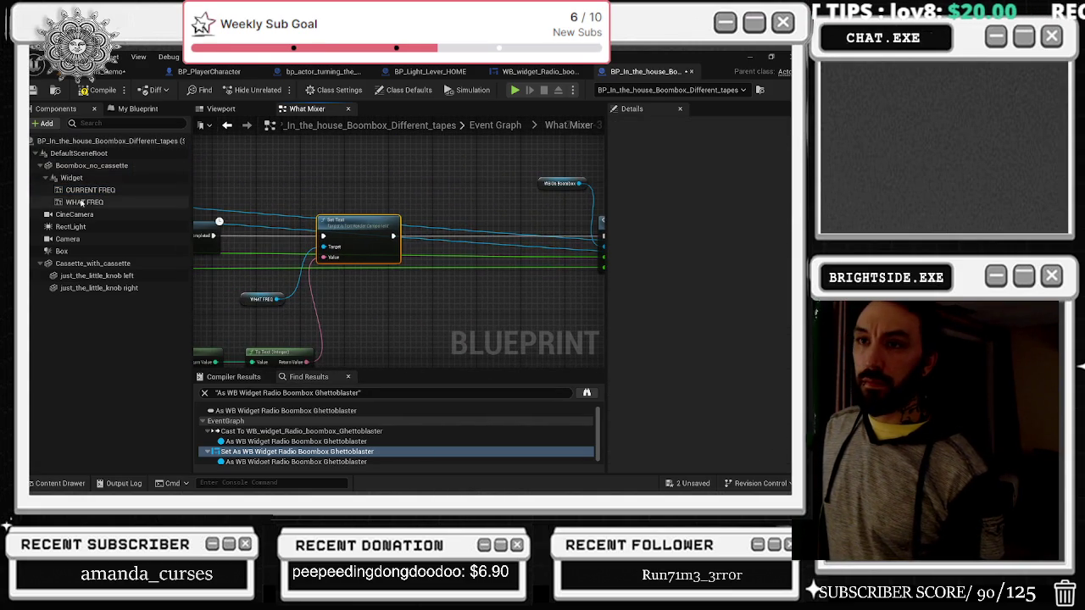
Step: Add a CURRENT FREQ getter and wire it into a duplicated Set Text node
mouse_move(85, 190)
left_mouse_down()
mouse_move(258, 299)
mouse_move(263, 321)
left_mouse_up()
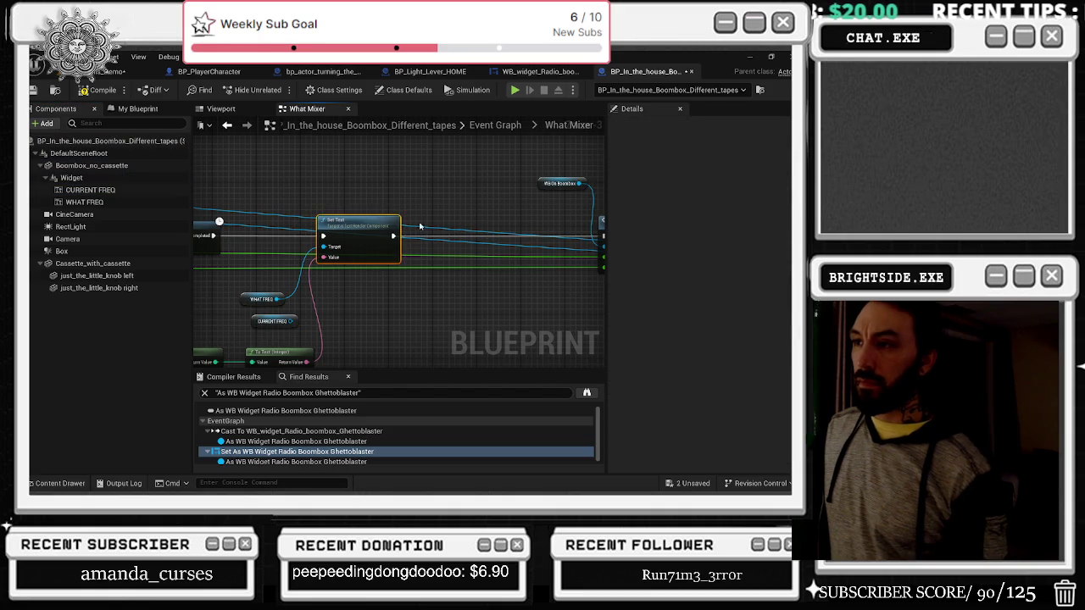
key("ctrl+w")
mouse_move(422, 243)
left_mouse_down()
mouse_move(457, 239)
mouse_move(434, 235)
left_mouse_up()
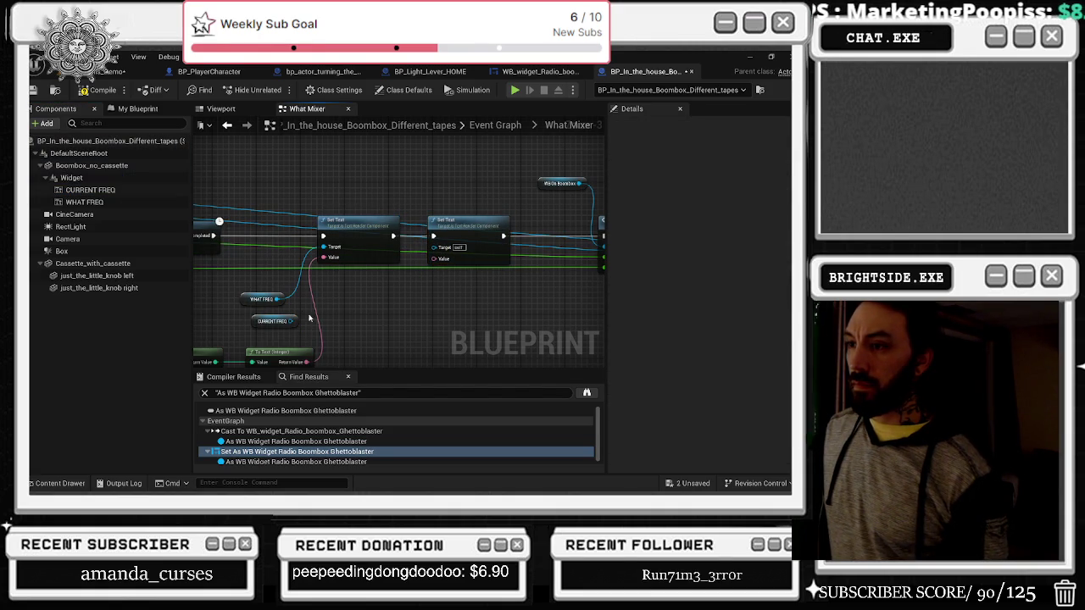
left_click_drag(291, 321, 433, 257)
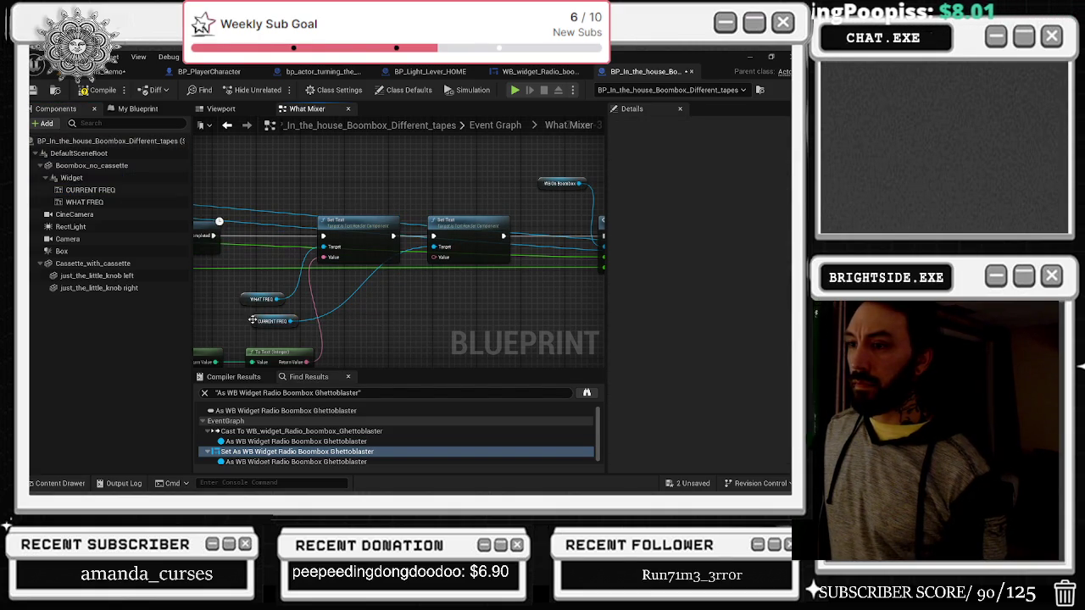
left_click_drag(346, 308, 347, 309)
left_click_drag(279, 320, 378, 305)
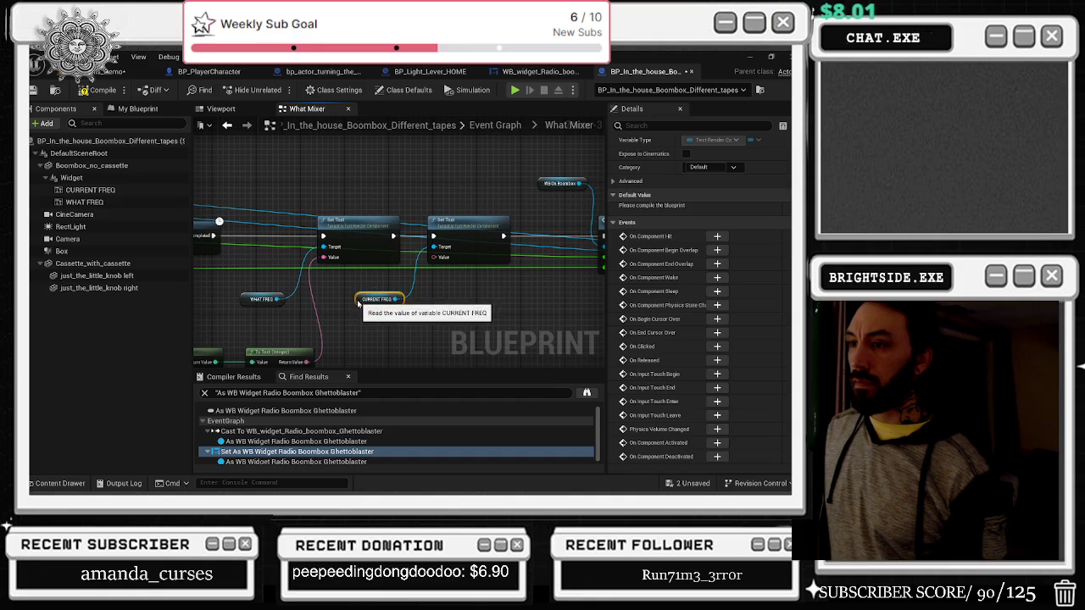
left_click_drag(504, 253, 506, 251)
Step: Copy-paste the Add/Truncate/To Text chain and feed its result into the second Set Text
left_click_drag(273, 284, 520, 308)
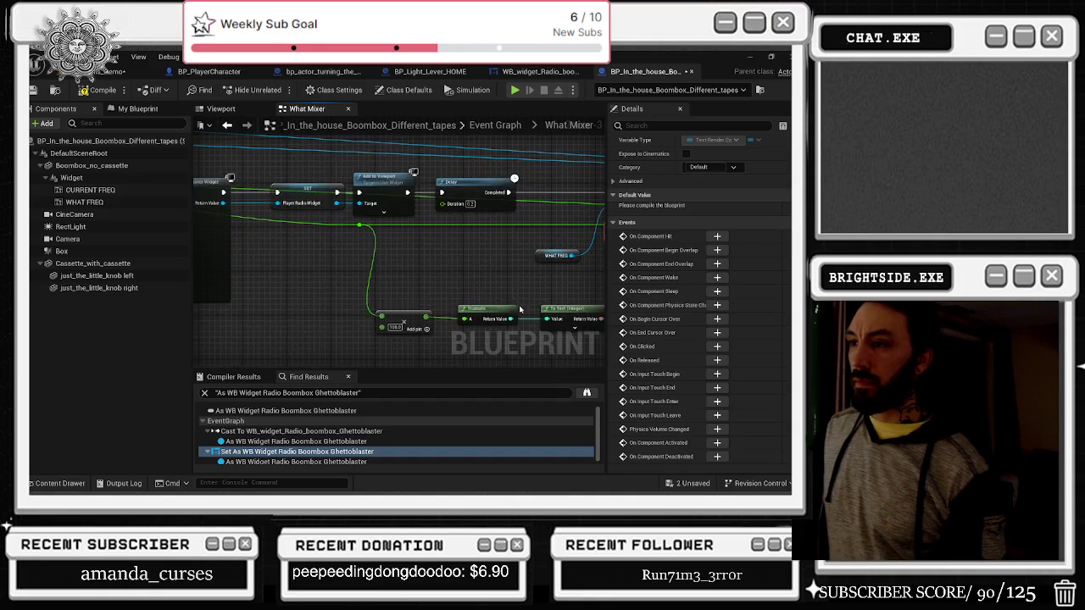
scroll(406, 262, "down", 1)
mouse_move(403, 268)
left_mouse_down()
mouse_move(206, 234)
mouse_move(380, 286)
left_mouse_up()
key("ctrl+c")
key("ctrl+v")
scroll(457, 207, "up", 2)
left_click_drag(420, 280, 426, 165)
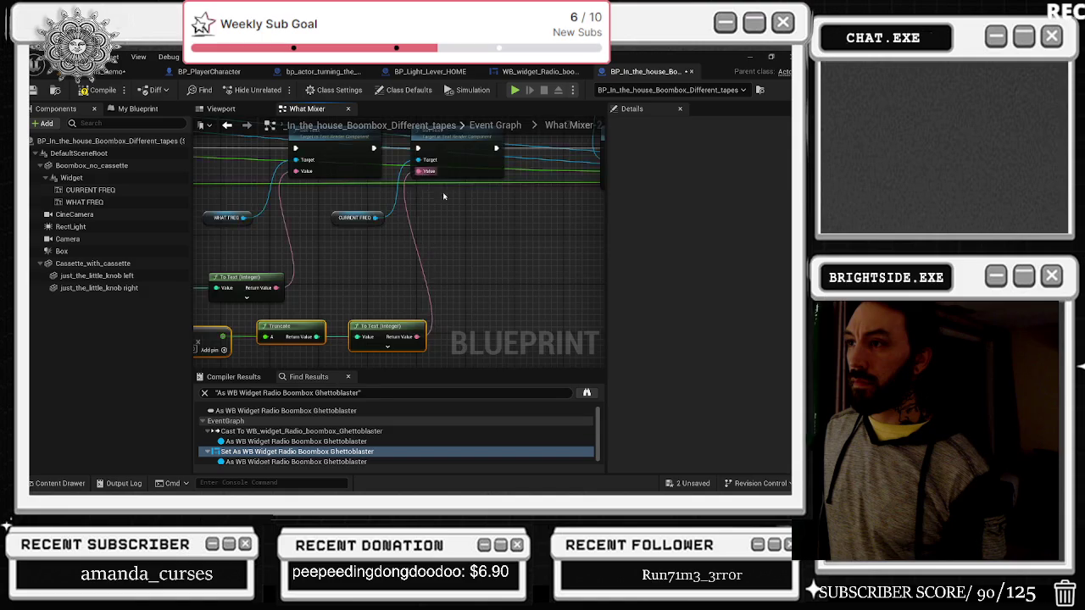
left_click_drag(398, 306, 337, 307)
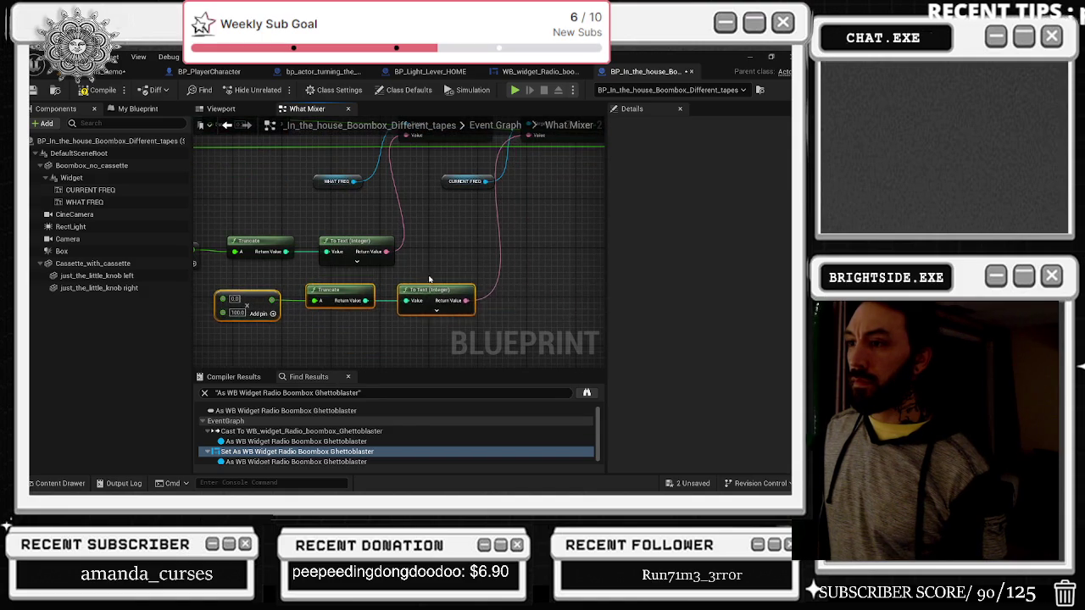
left_click_drag(448, 289, 581, 279)
Step: Connect the frequency input to the duplicated Add, tidy the nodes, and return to the Event Graph
left_click_drag(306, 297, 584, 170)
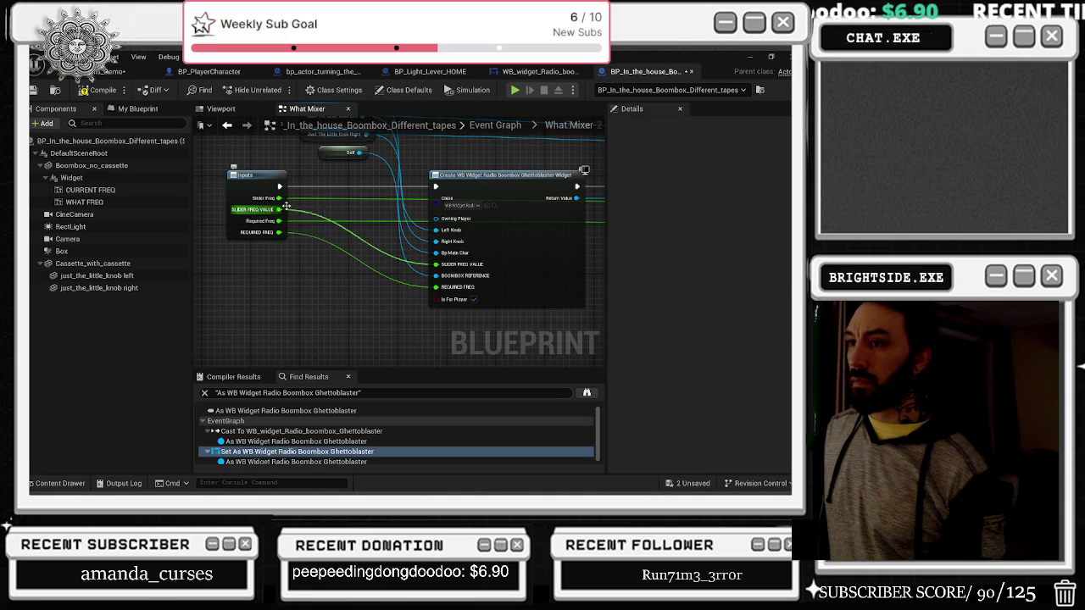
left_click_drag(347, 200, 31, 196)
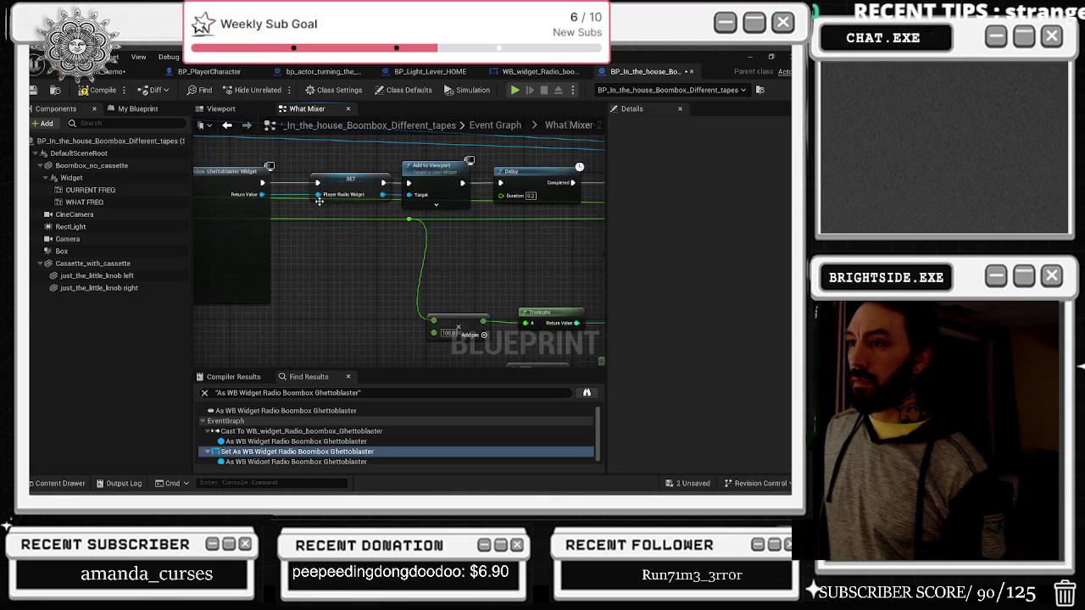
mouse_move(293, 197)
left_mouse_down()
mouse_move(365, 312)
mouse_move(436, 327)
mouse_move(444, 254)
mouse_move(513, 225)
mouse_move(356, 250)
mouse_move(562, 237)
mouse_move(490, 235)
mouse_move(411, 293)
left_mouse_up()
left_click(382, 320)
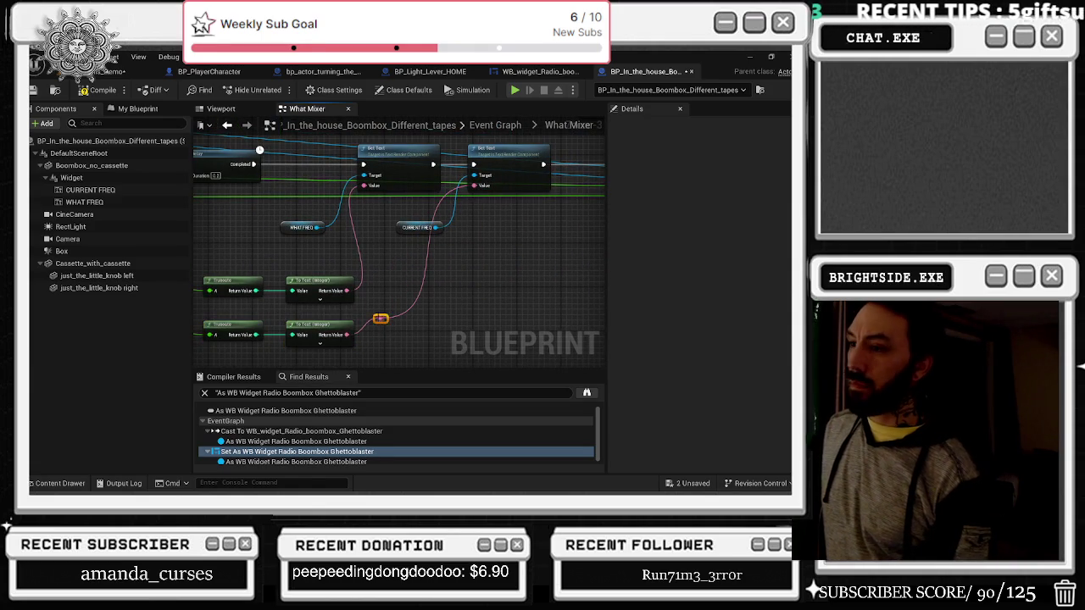
left_click_drag(379, 321, 436, 333)
left_click(432, 182)
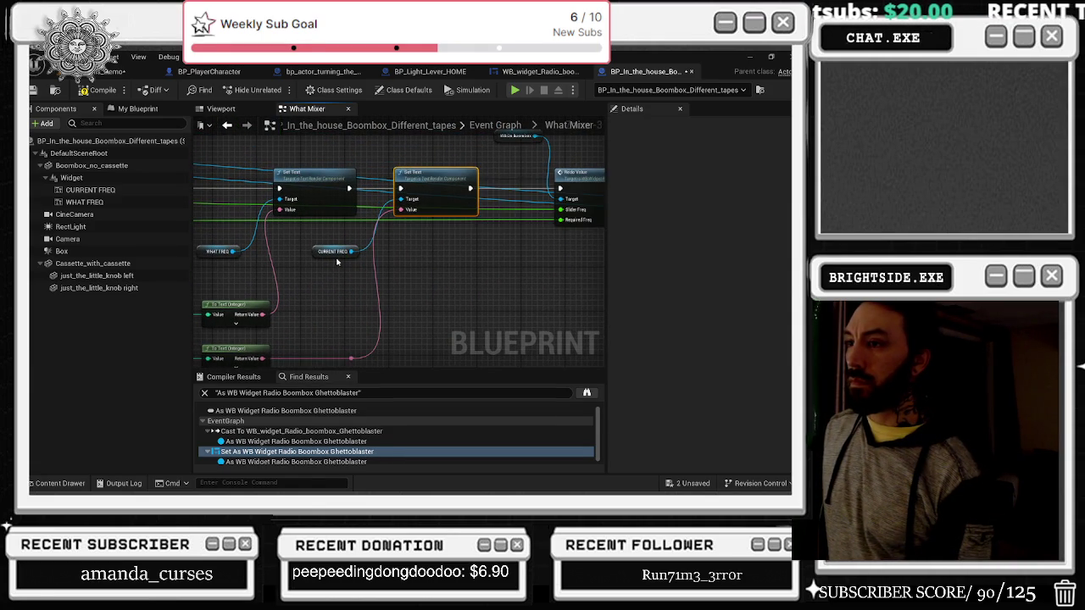
left_click_drag(319, 254, 335, 270)
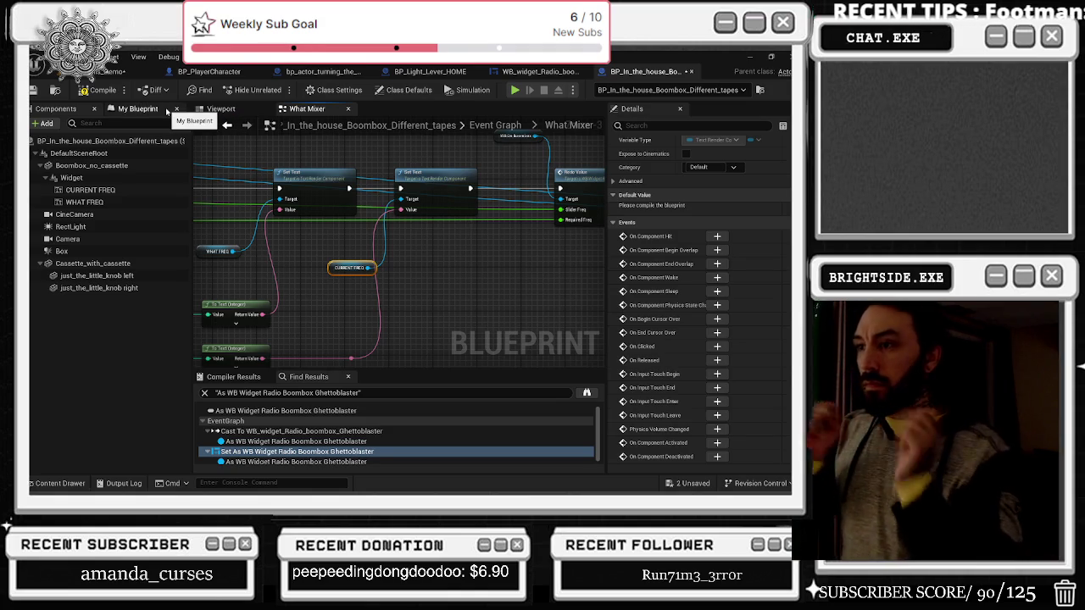
left_click(510, 125)
Step: In What Mixer 2, rearrange the Add, Truncate and To Text nodes to make room
double_click(367, 271)
scroll(509, 231, "down", 2)
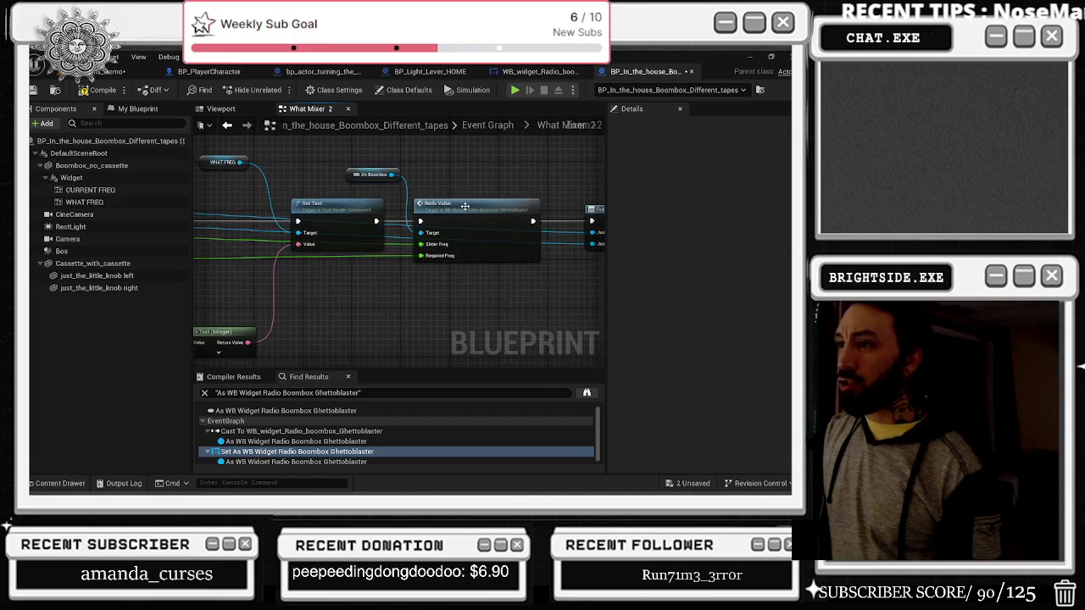
mouse_move(303, 186)
left_mouse_down()
mouse_move(454, 253)
mouse_move(594, 240)
mouse_move(474, 224)
mouse_move(446, 209)
left_mouse_up()
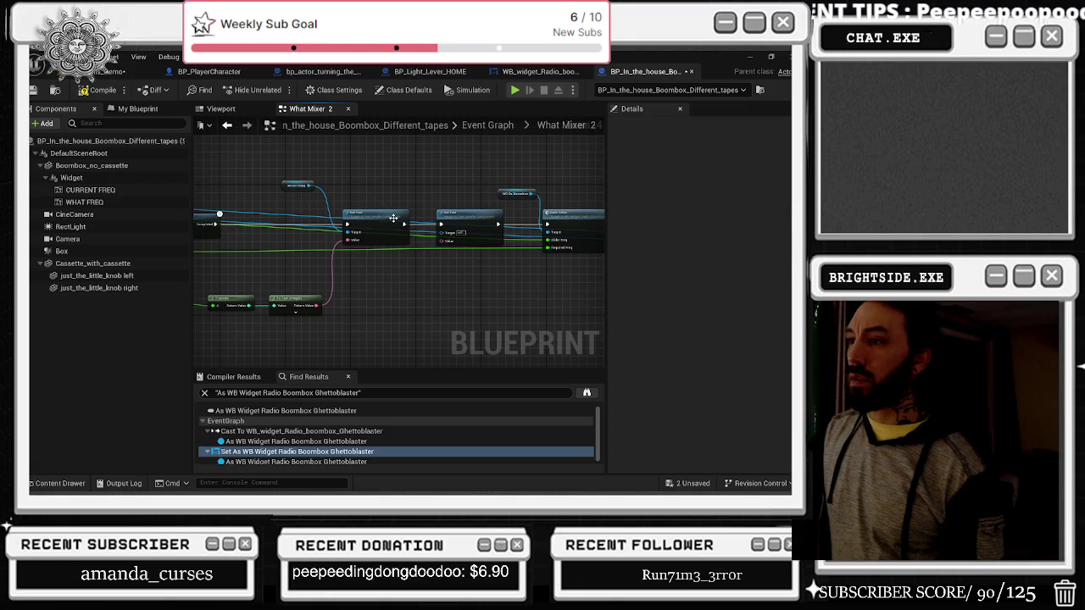
left_click_drag(232, 313, 353, 254)
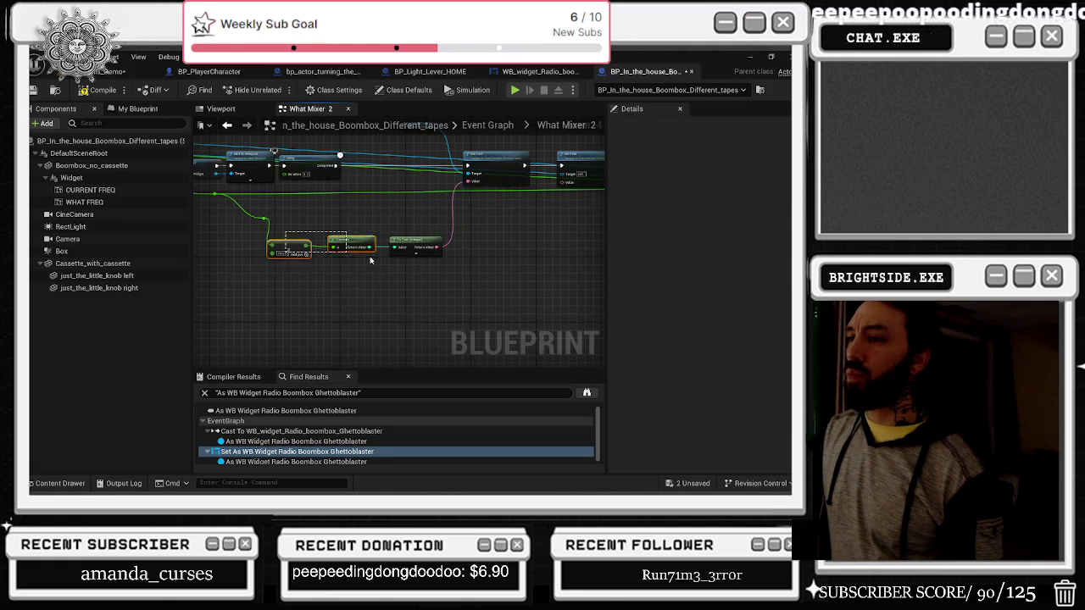
left_click_drag(275, 301, 480, 337)
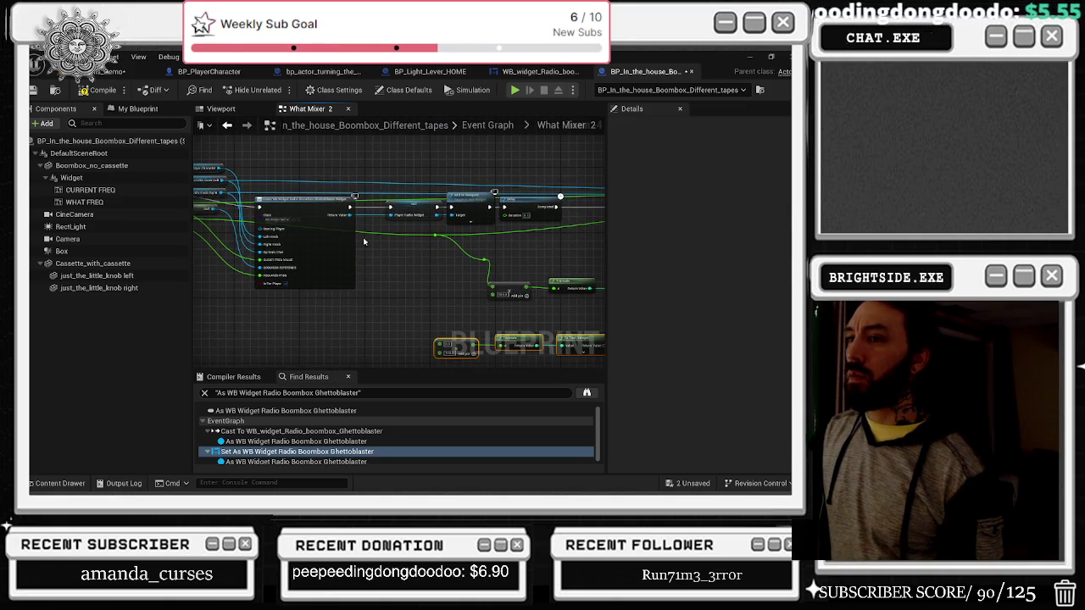
left_click_drag(359, 237, 446, 256)
mouse_move(459, 219)
left_mouse_down()
mouse_move(542, 339)
mouse_move(516, 358)
mouse_move(388, 306)
mouse_move(576, 178)
left_mouse_up()
left_click_drag(359, 289, 511, 287)
left_click_drag(323, 294, 436, 293)
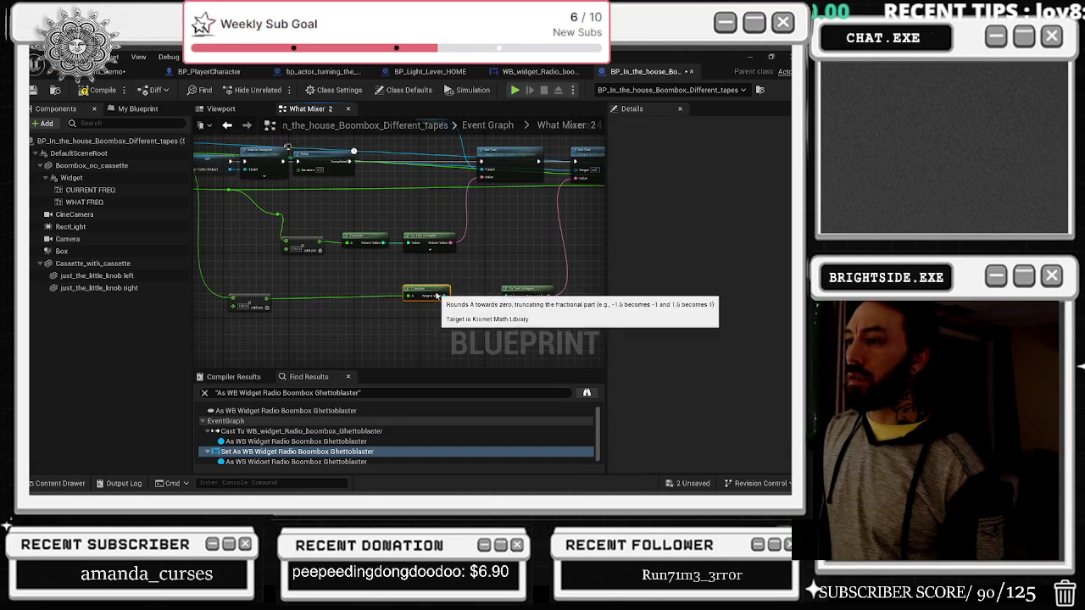
left_click_drag(260, 303, 329, 297)
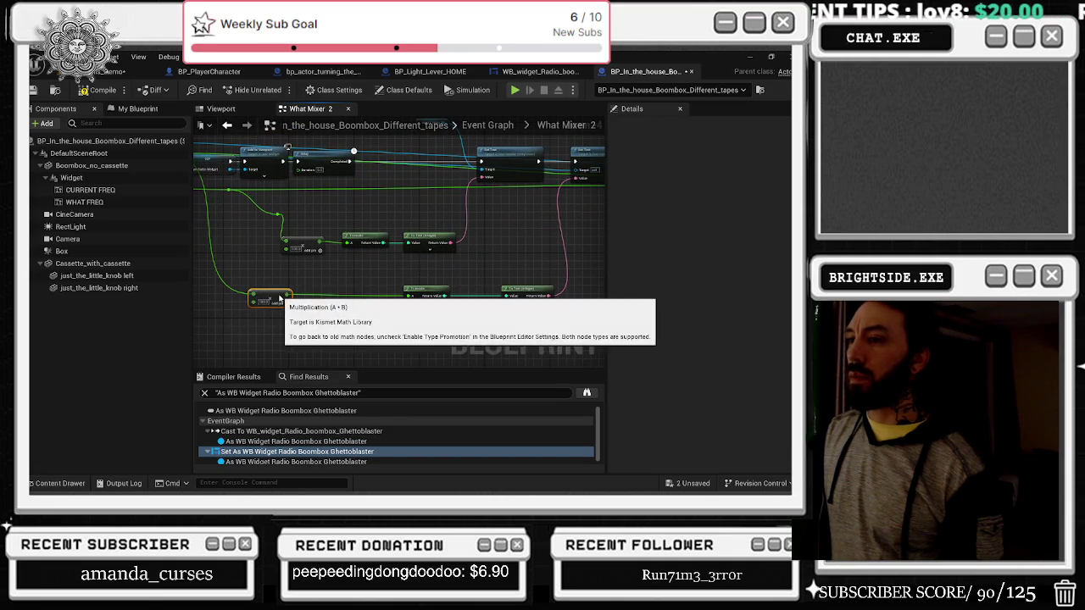
Step: Place a CURRENT FREQ reference for the second Set Text, then go back to the Event Graph
mouse_move(540, 252)
left_mouse_down()
mouse_move(422, 298)
mouse_move(421, 385)
left_mouse_up()
mouse_move(91, 190)
left_mouse_down()
mouse_move(431, 284)
mouse_move(451, 332)
left_mouse_up()
scroll(421, 247, "up", 3)
scroll(421, 240, "down", 2)
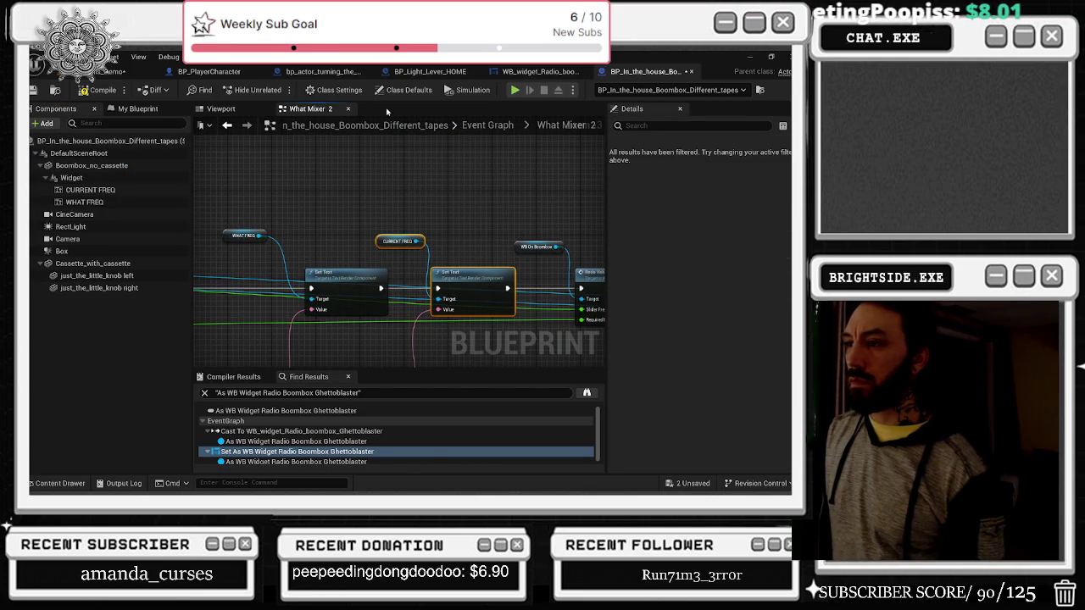
left_click(227, 126)
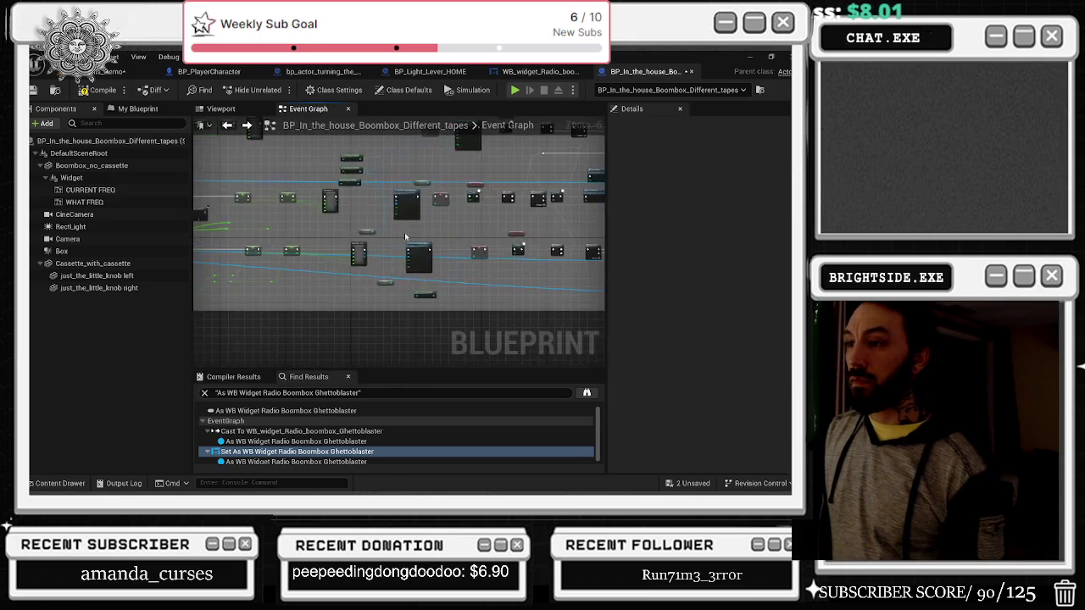
Step: Inside What Mixer 2 2, paste CURRENT FREQ and a Set Text node and chain Set Text into the execution flow
double_click(347, 234)
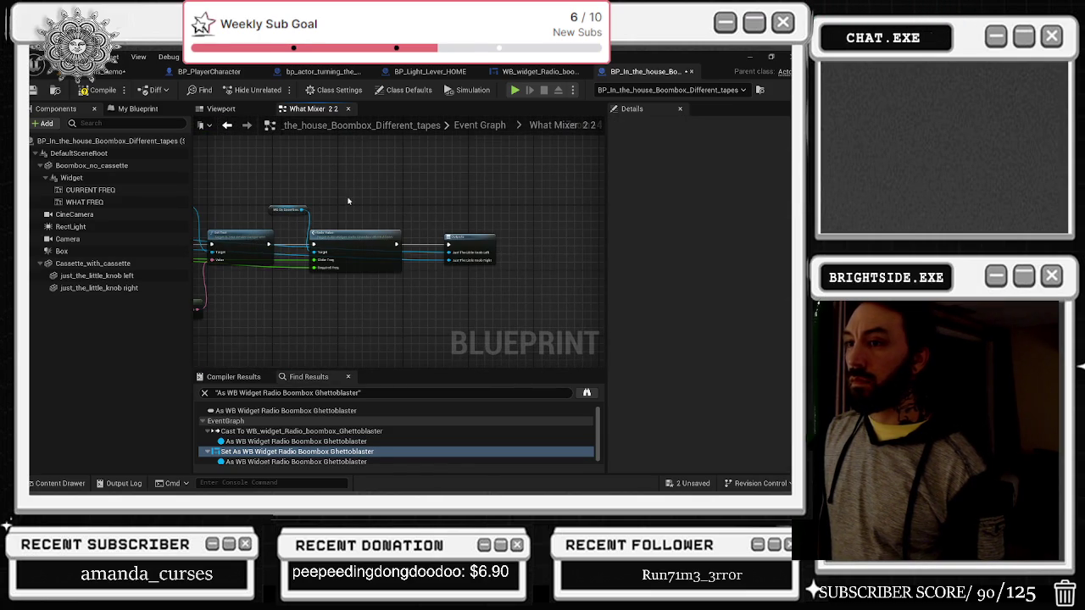
scroll(389, 205, "up", 2)
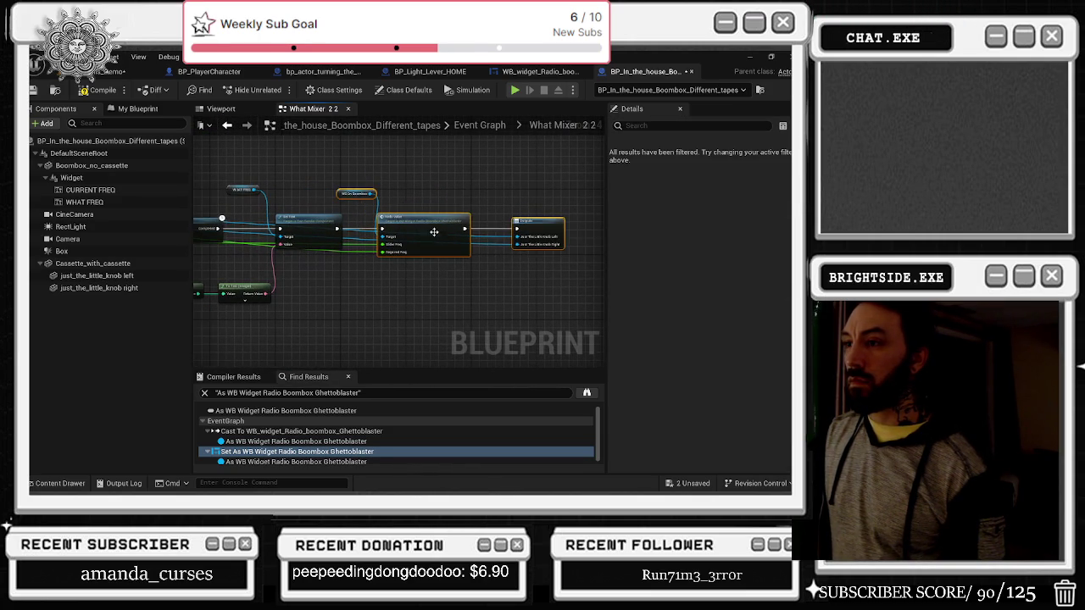
left_click_drag(557, 228, 562, 229)
key("ctrl+v")
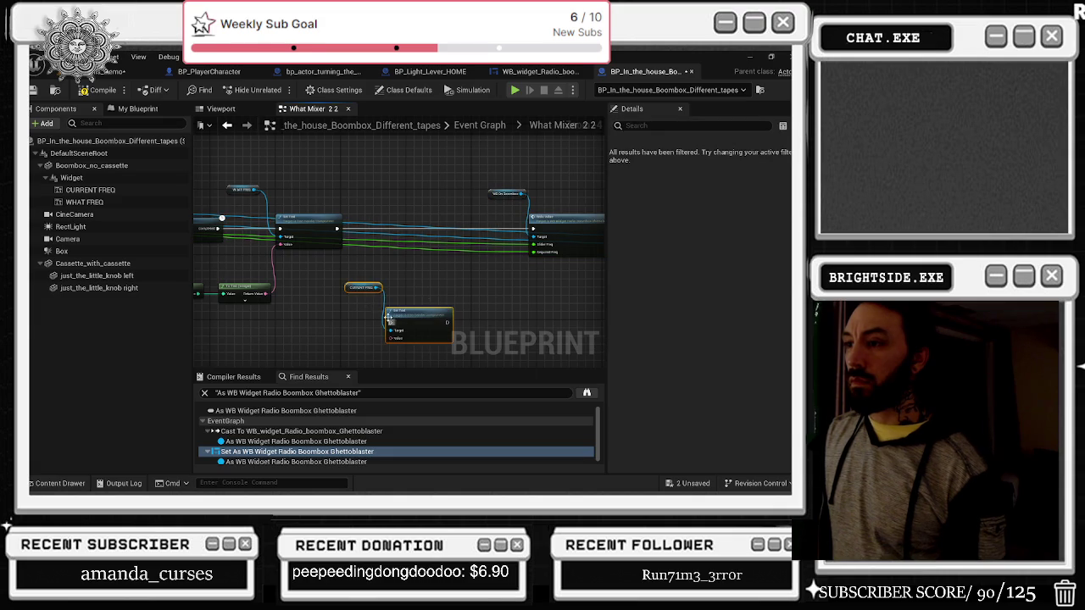
left_click_drag(363, 288, 339, 189)
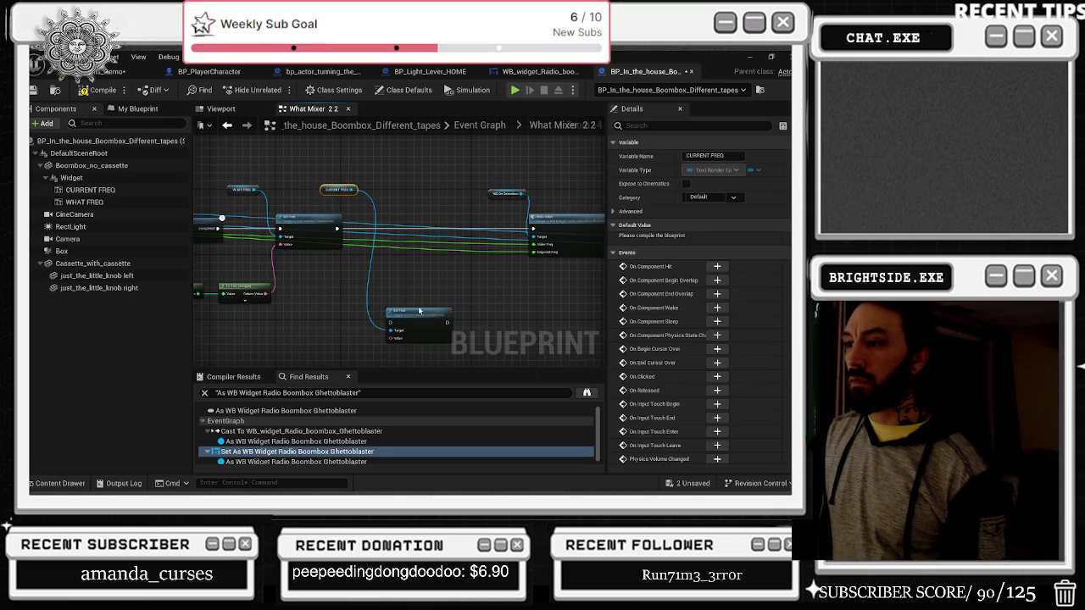
left_click_drag(419, 310, 404, 217)
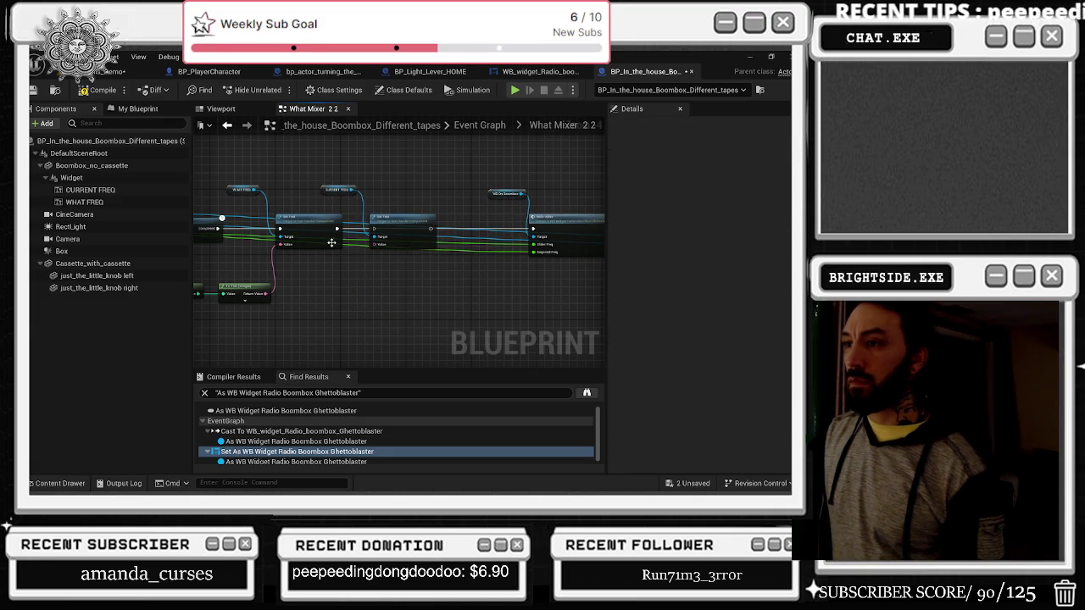
left_click_drag(532, 228, 433, 228)
left_click(313, 222)
left_click_drag(342, 229, 375, 229)
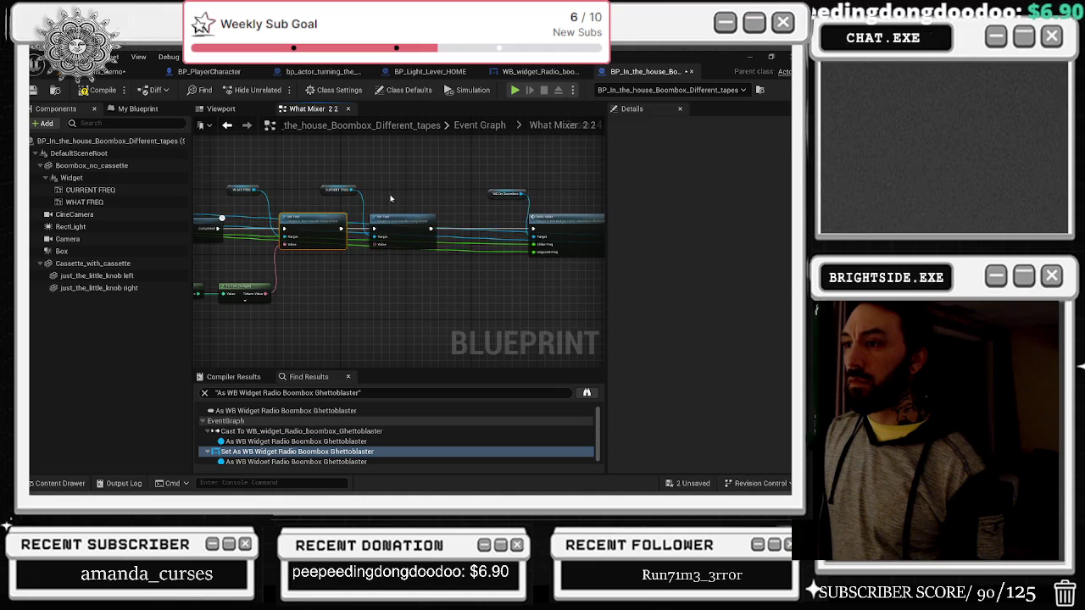
Step: Duplicate the Add–Truncate–To Text nodes and wire the copied To Text into the second Set Text's Value
left_click_drag(280, 244, 458, 268)
key("ctrl+c")
key("ctrl+v")
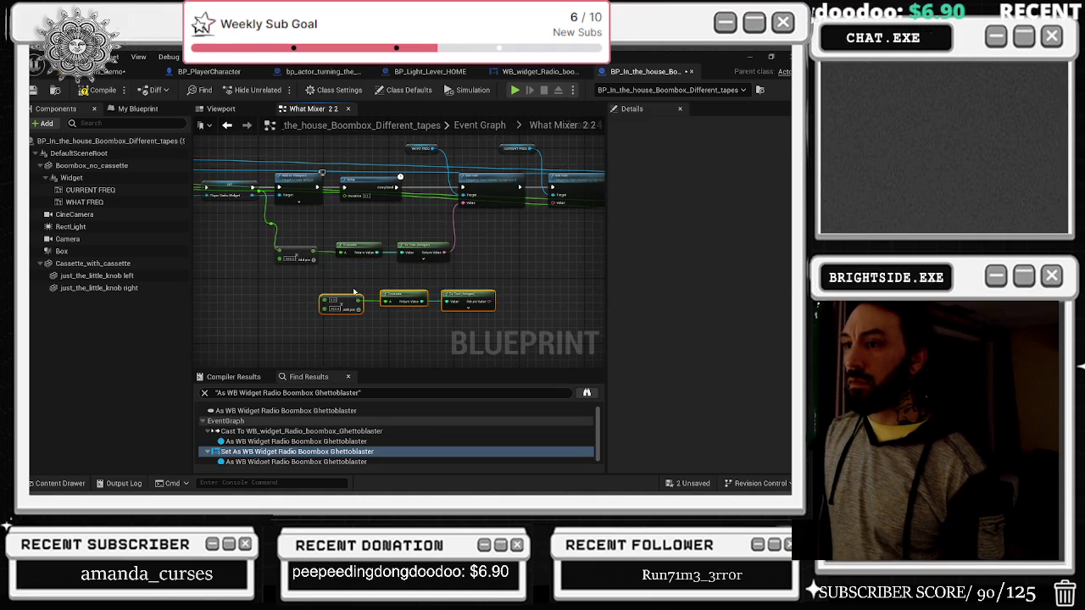
mouse_move(284, 235)
left_mouse_down()
mouse_move(423, 232)
mouse_move(364, 223)
mouse_move(564, 331)
mouse_move(479, 302)
mouse_move(426, 330)
mouse_move(426, 286)
mouse_move(400, 295)
mouse_move(395, 317)
mouse_move(500, 243)
left_mouse_up()
mouse_move(366, 321)
left_mouse_down()
mouse_move(486, 291)
mouse_move(458, 300)
left_mouse_up()
mouse_move(324, 305)
left_mouse_down()
mouse_move(224, 301)
mouse_move(229, 325)
left_mouse_up()
left_click_drag(425, 308, 385, 319)
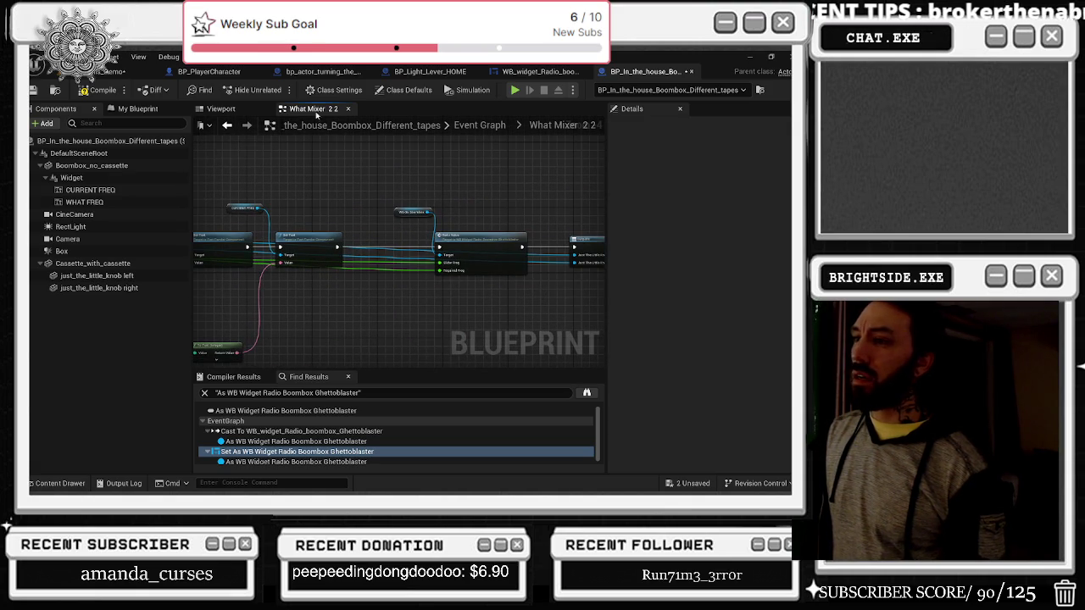
left_click(227, 124)
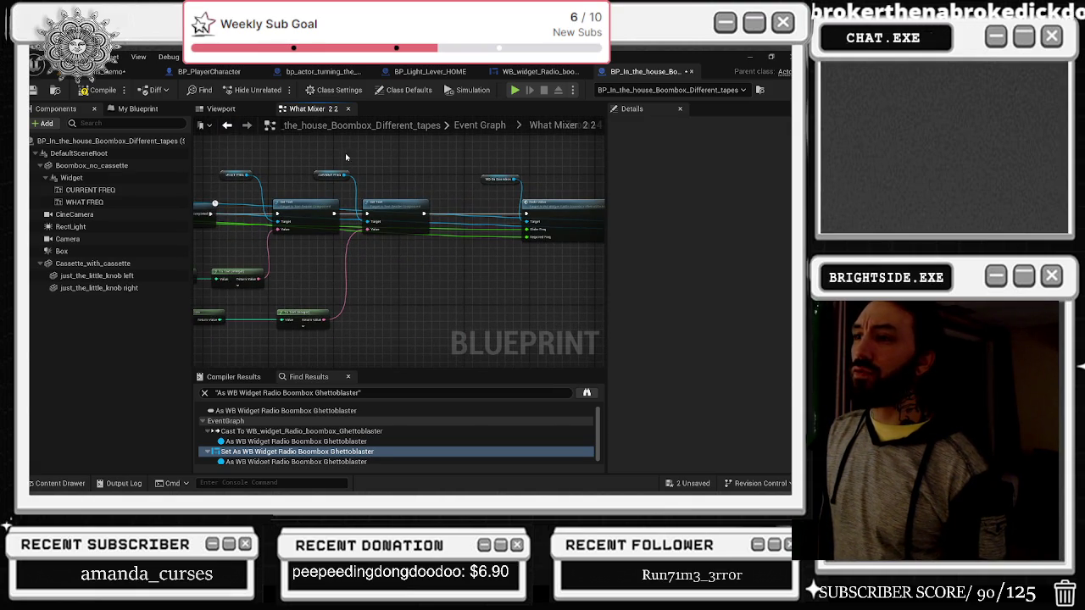
left_click_drag(406, 249, 545, 236)
left_click_drag(280, 270, 549, 292)
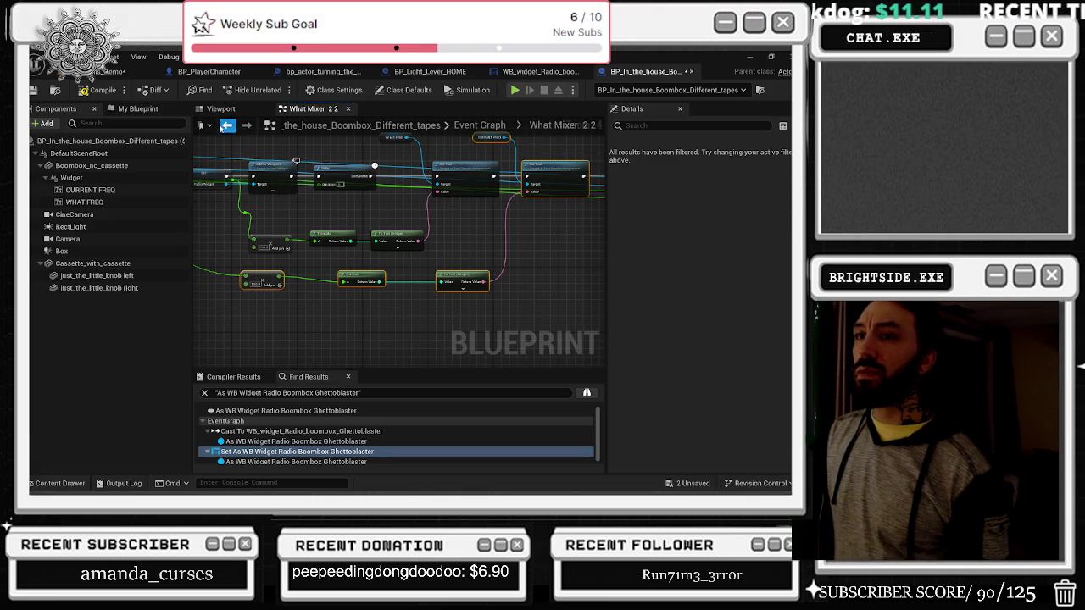
left_click(227, 124)
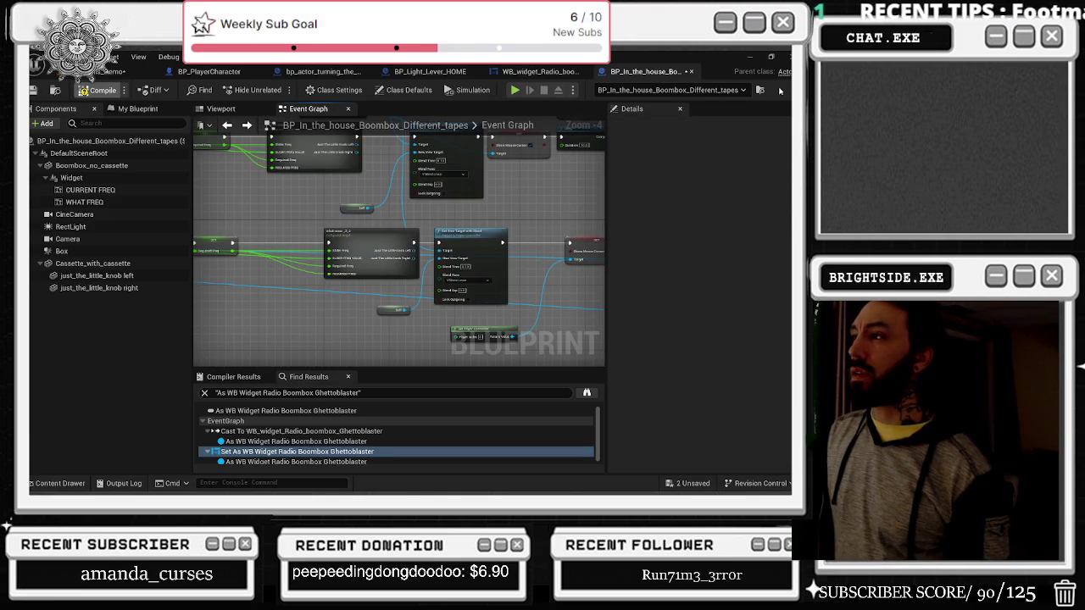
Step: In the radio widget's On Mouse Button Down graph, move FREQ CHECK and its neighbours aside
left_click(567, 73)
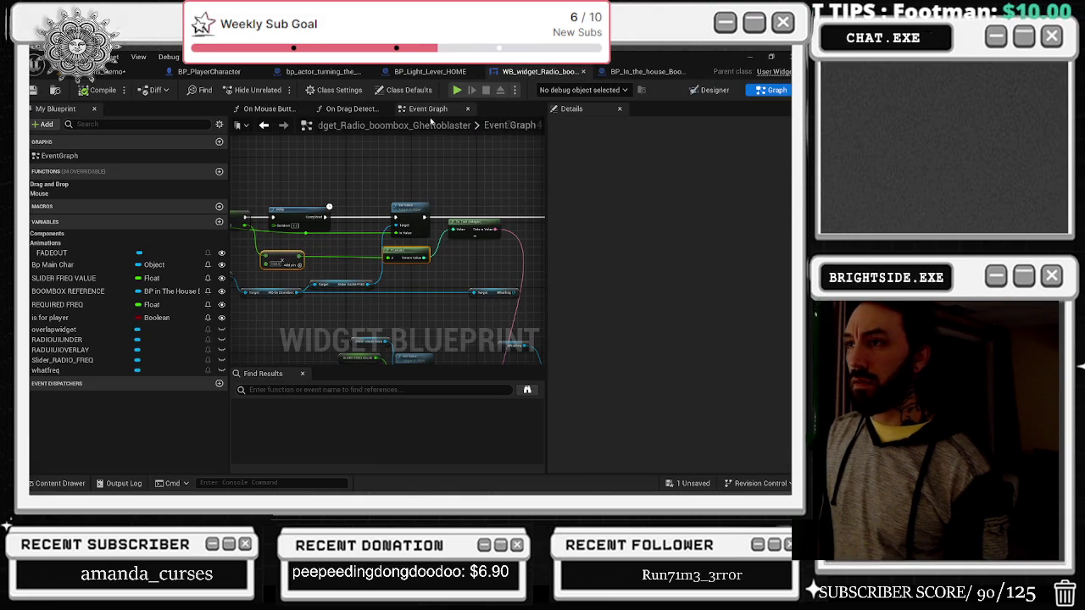
left_click(269, 108)
scroll(441, 234, "up", 2)
left_click_drag(382, 255, 470, 251)
scroll(414, 257, "down", 4)
left_click_drag(317, 168, 428, 229)
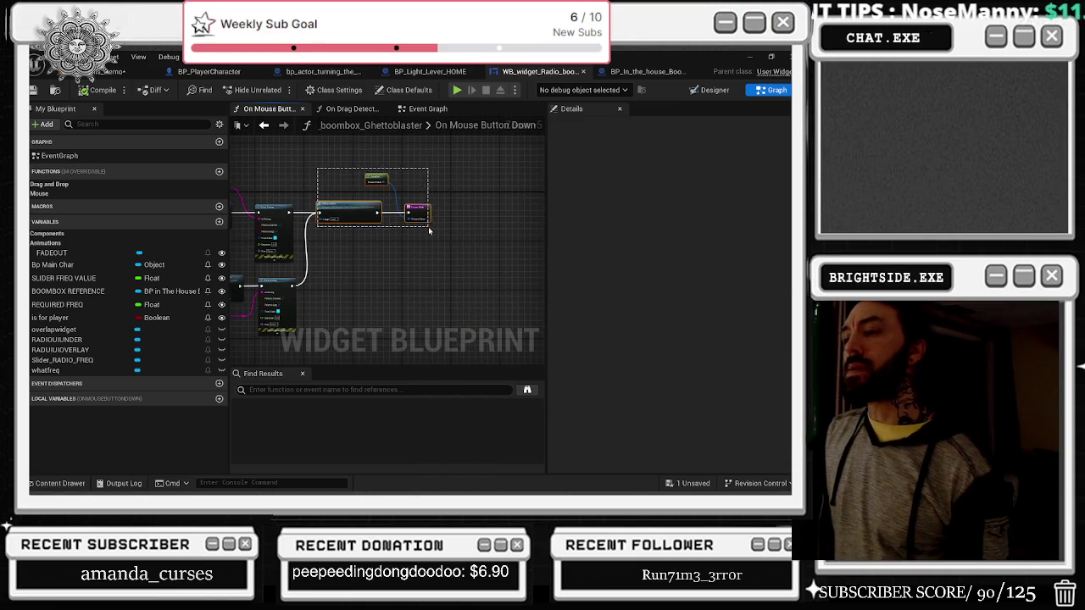
mouse_move(355, 211)
left_mouse_down()
mouse_move(461, 208)
mouse_move(348, 237)
left_mouse_up()
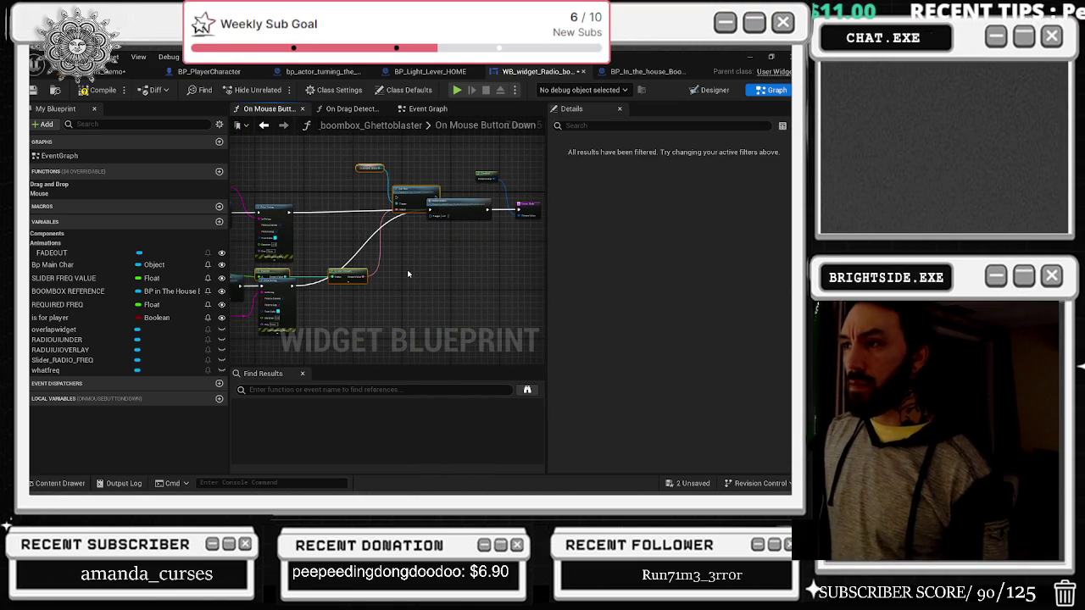
mouse_move(407, 188)
left_mouse_down()
mouse_move(415, 266)
mouse_move(429, 278)
left_mouse_up()
left_click(435, 280)
Step: Route execution into a Set Text before FREQ CHECK, with CURRENT FREQ placed above it
scroll(431, 253, "up", 3)
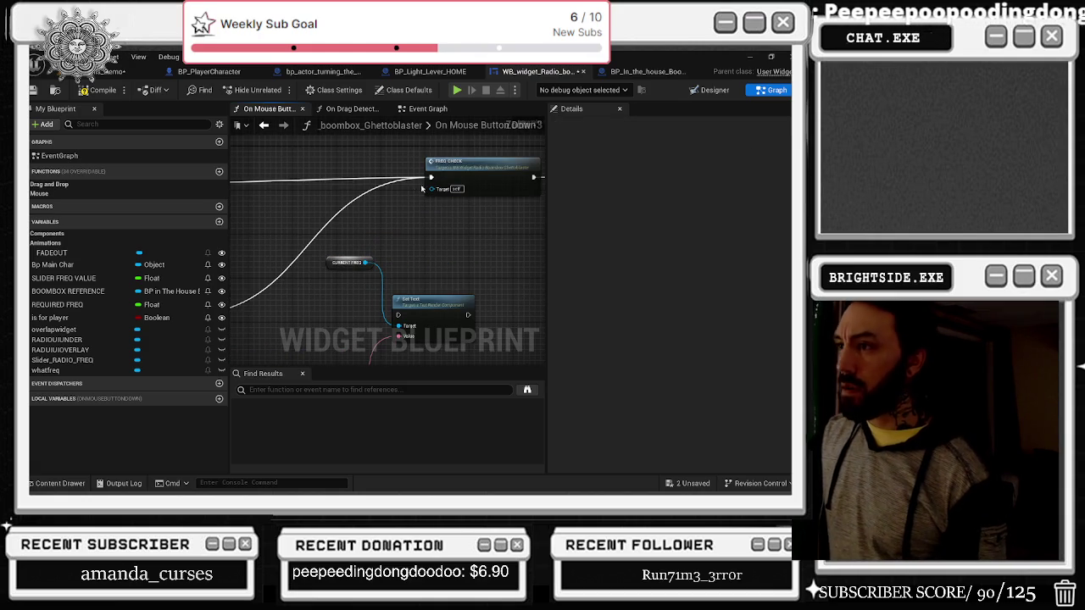
mouse_move(438, 180)
left_mouse_down()
mouse_move(412, 314)
mouse_move(349, 303)
mouse_move(416, 271)
mouse_move(431, 178)
mouse_move(510, 214)
left_mouse_up()
scroll(438, 230, "down", 4)
left_click_drag(438, 200, 447, 277)
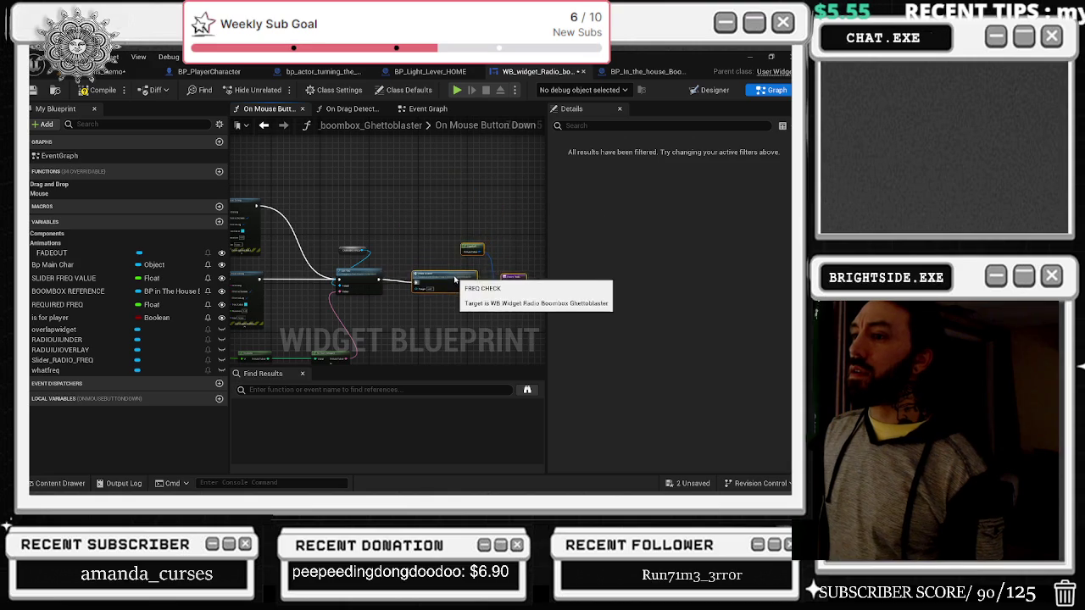
scroll(382, 246, "up", 4)
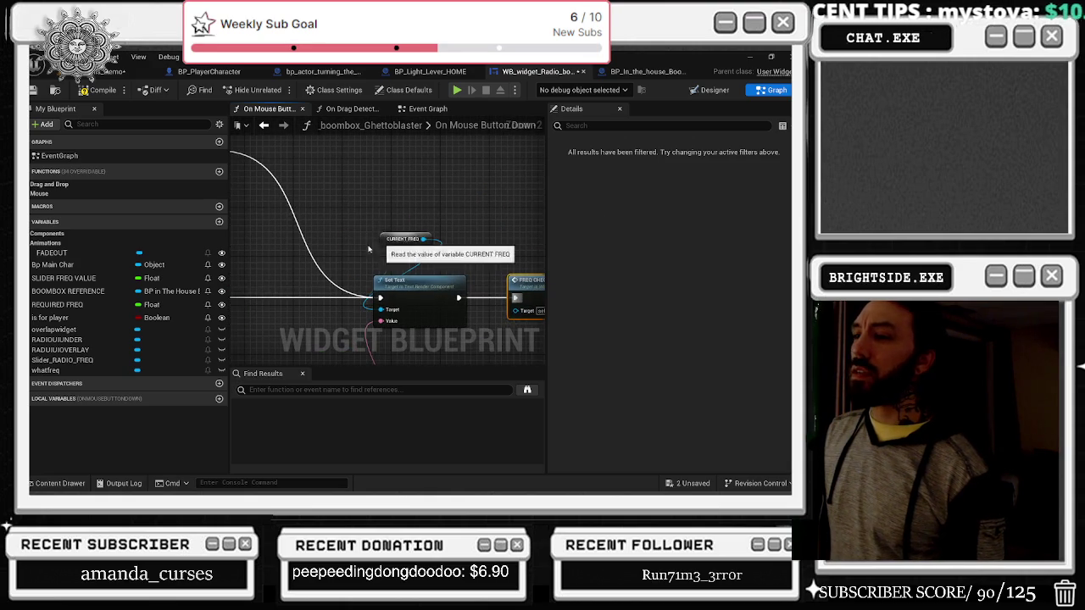
left_click_drag(381, 245, 352, 227)
scroll(303, 206, "down", 4)
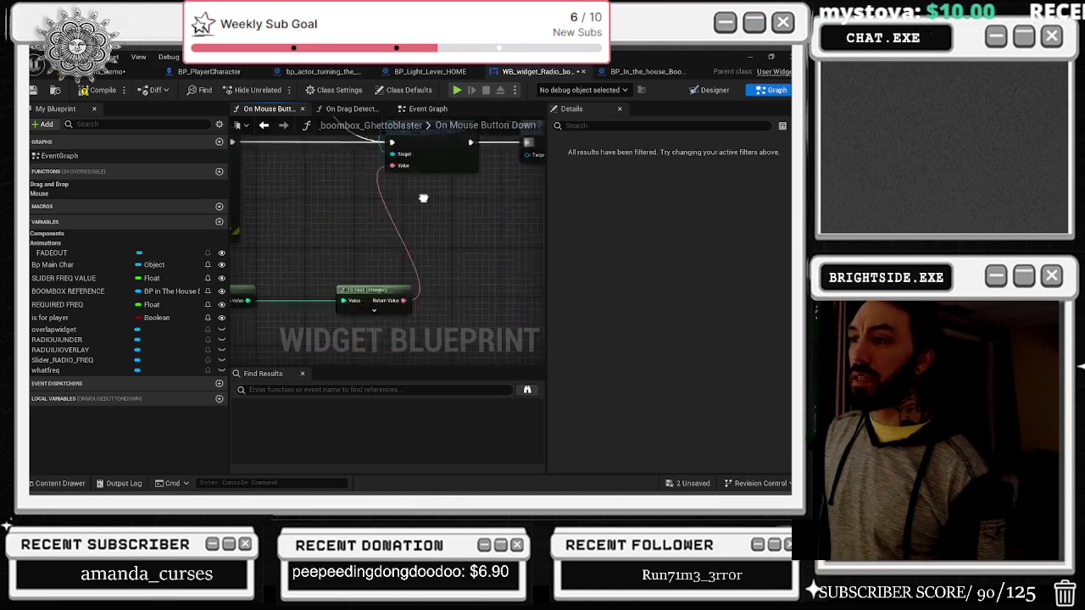
scroll(439, 242, "up", 1)
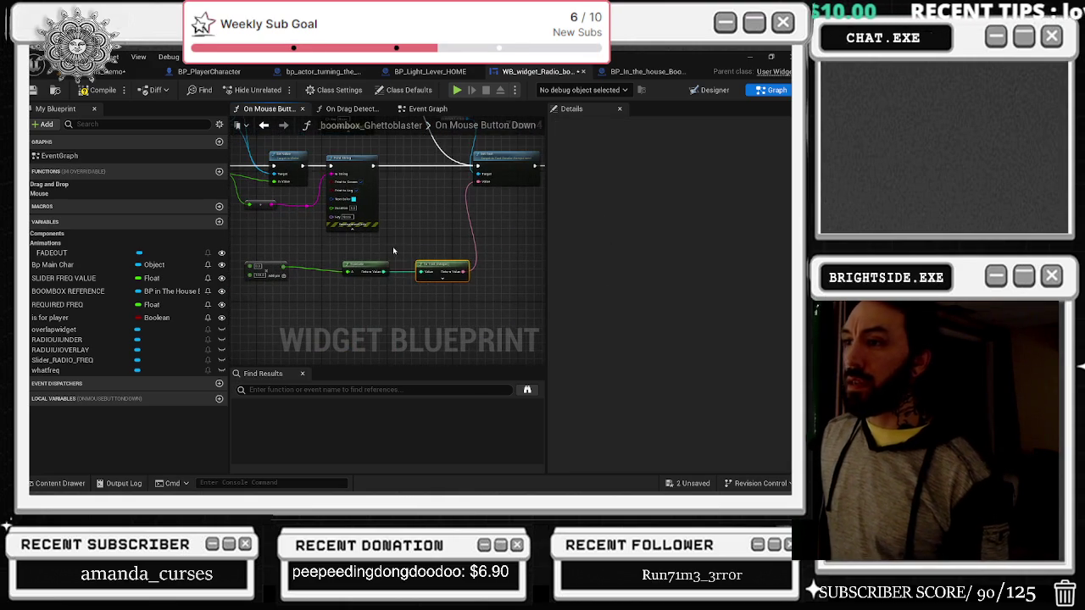
Step: Connect SLIDER FREQ VALUE to the lower Add calculation's input
scroll(424, 258, "down", 1)
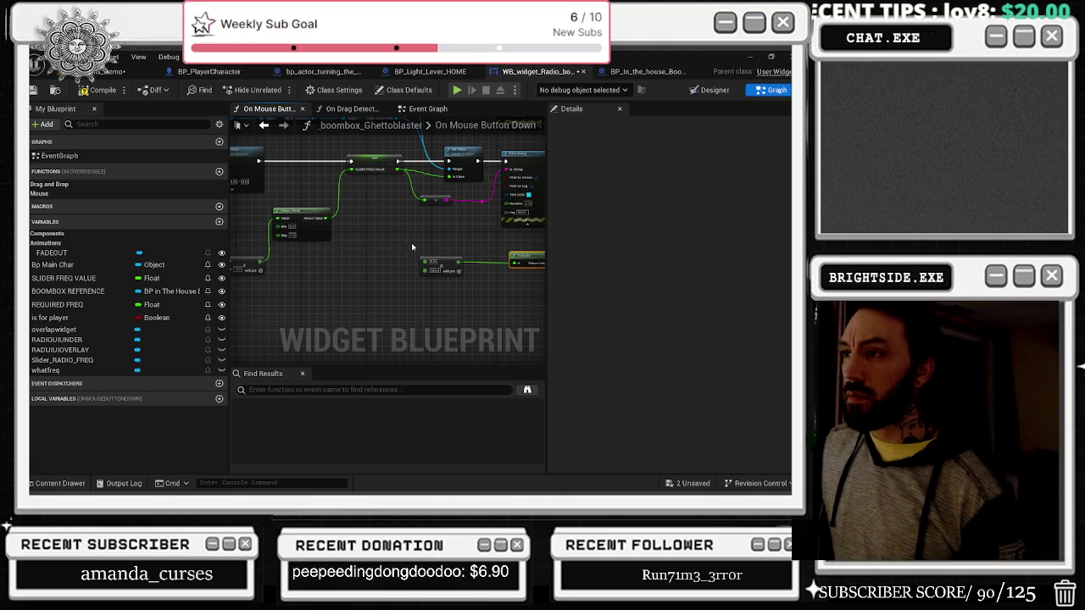
left_click_drag(398, 238, 523, 248)
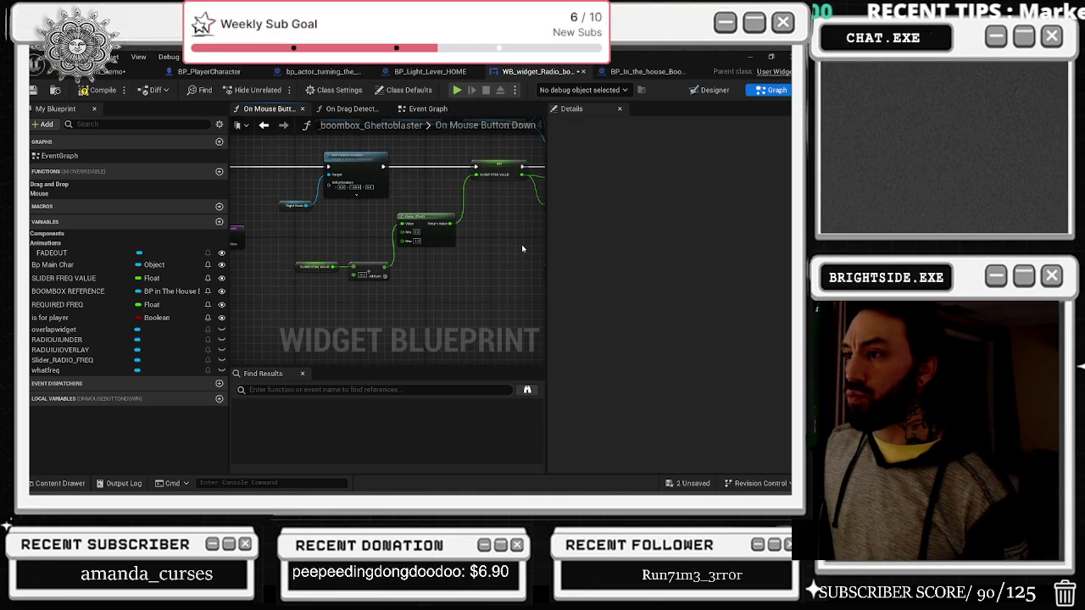
scroll(338, 210, "up", 2)
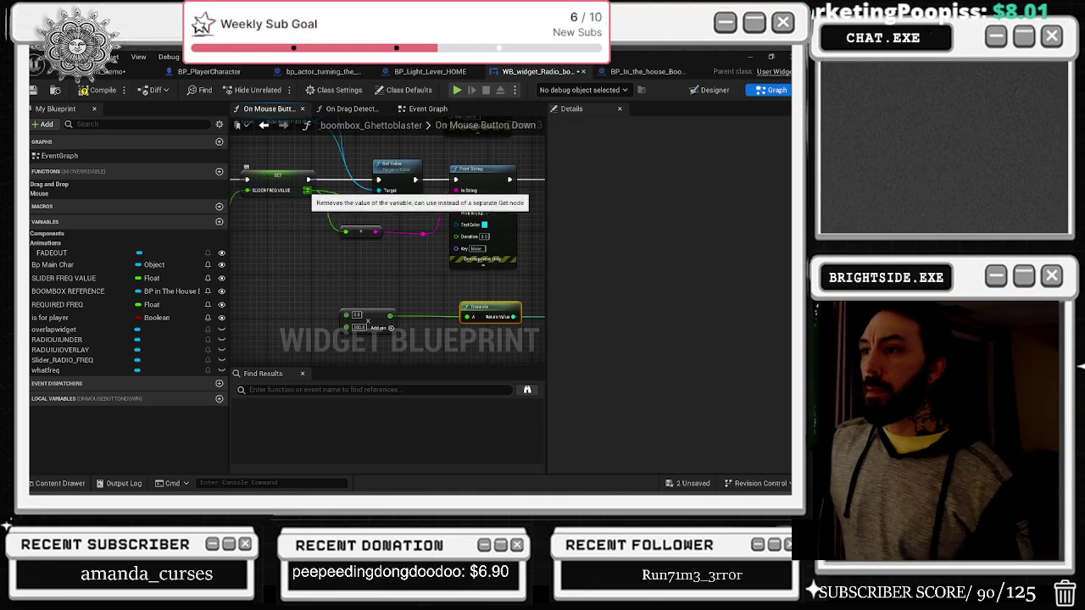
mouse_move(307, 190)
left_mouse_down()
mouse_move(364, 263)
mouse_move(346, 315)
left_mouse_up()
left_click_drag(442, 271, 314, 267)
left_click_drag(500, 228, 339, 236)
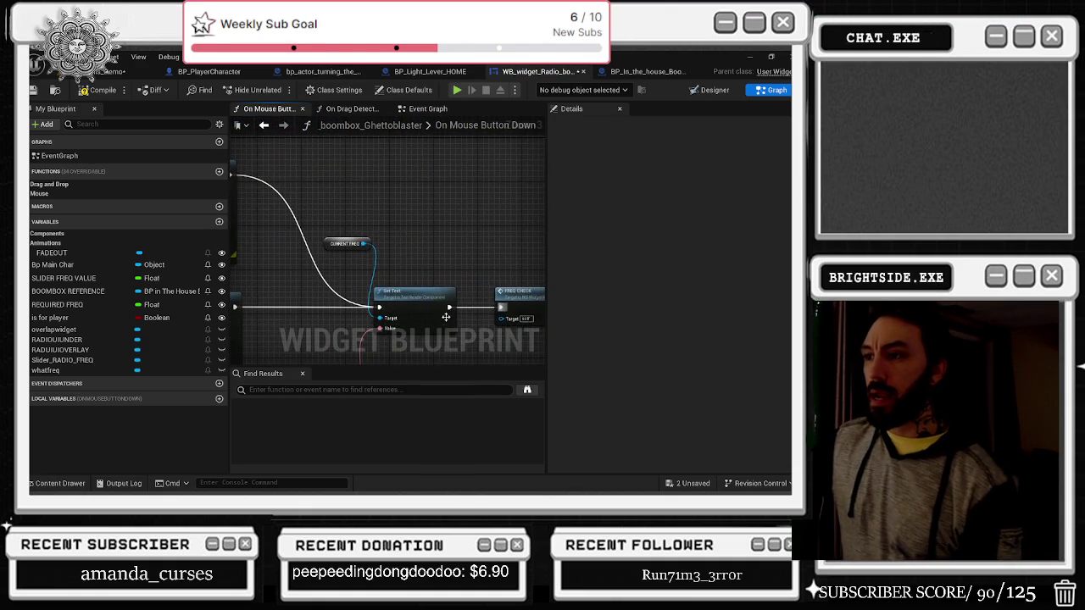
left_click(414, 298)
left_click_drag(419, 263, 447, 238)
scroll(444, 250, "down", 4)
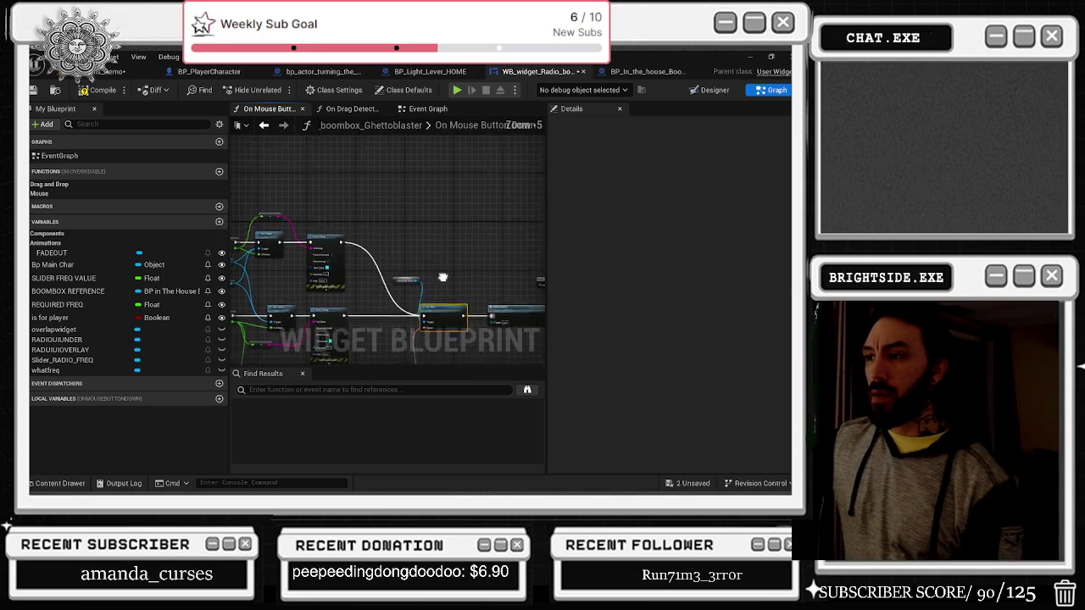
mouse_move(344, 259)
left_mouse_down()
mouse_move(432, 268)
mouse_move(401, 261)
mouse_move(416, 259)
mouse_move(493, 331)
left_mouse_up()
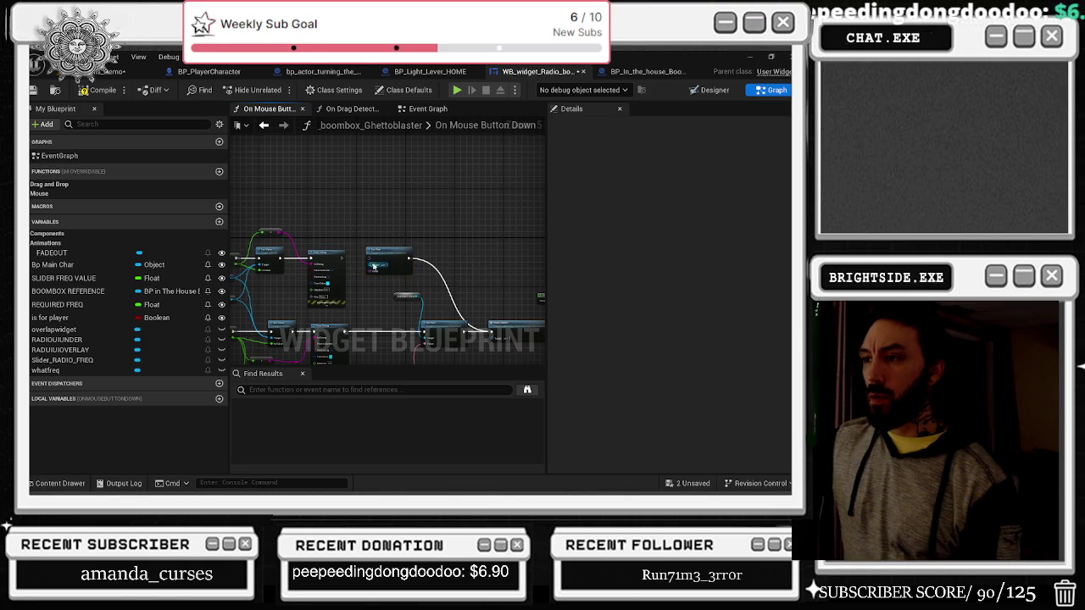
Step: Wire the To Text Return Value into the Set Text Value and shift Truncate and To Text left
scroll(381, 271, "up", 3)
left_click_drag(325, 273, 413, 298)
scroll(346, 206, "up", 4)
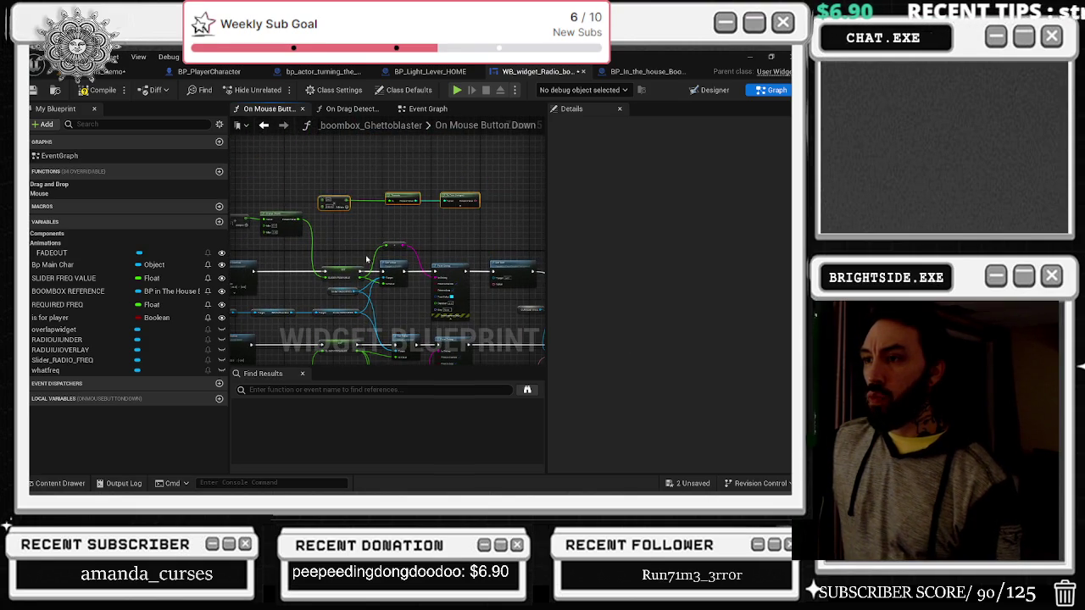
key("ctrl+z")
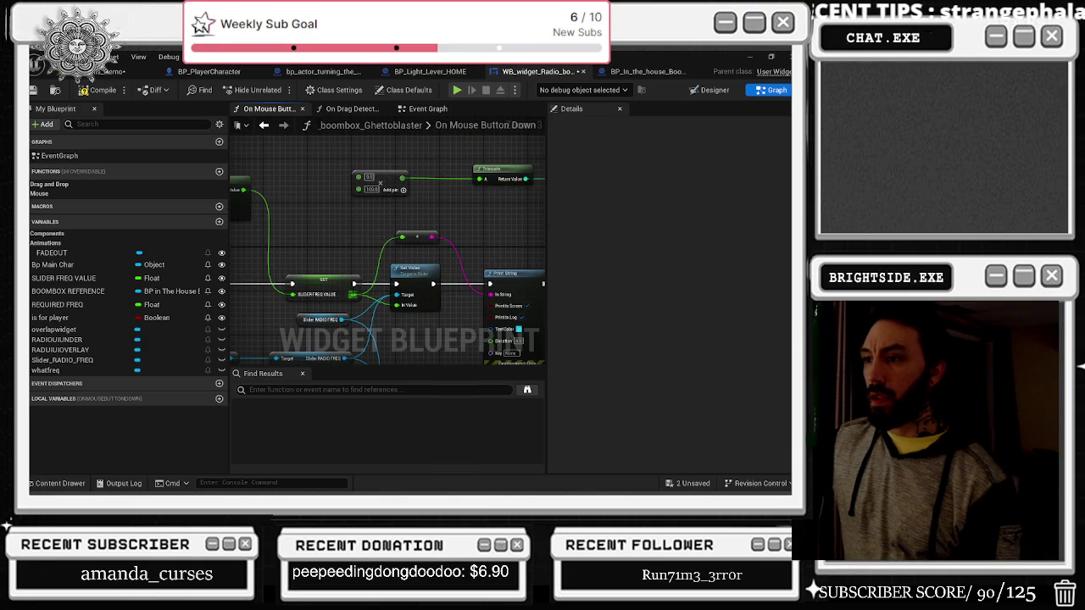
scroll(314, 205, "down", 1)
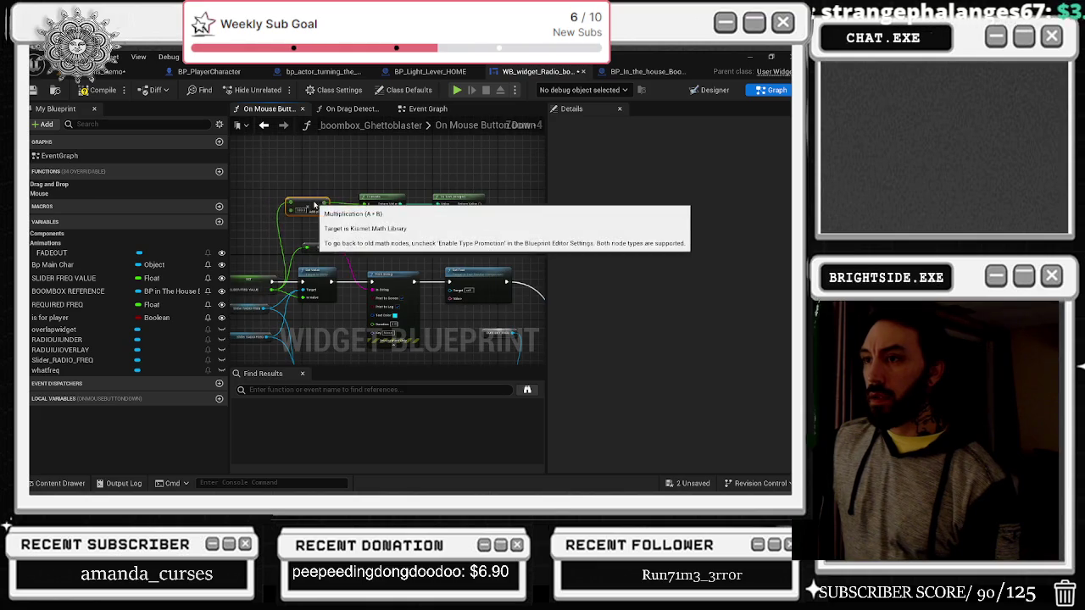
scroll(456, 260, "up", 1)
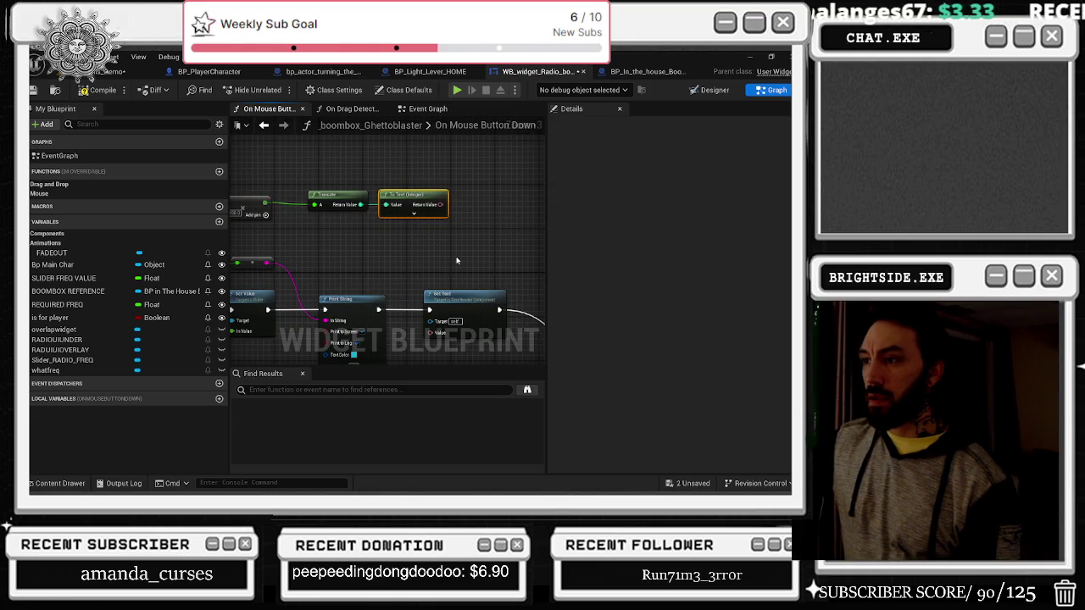
left_click_drag(440, 204, 430, 333)
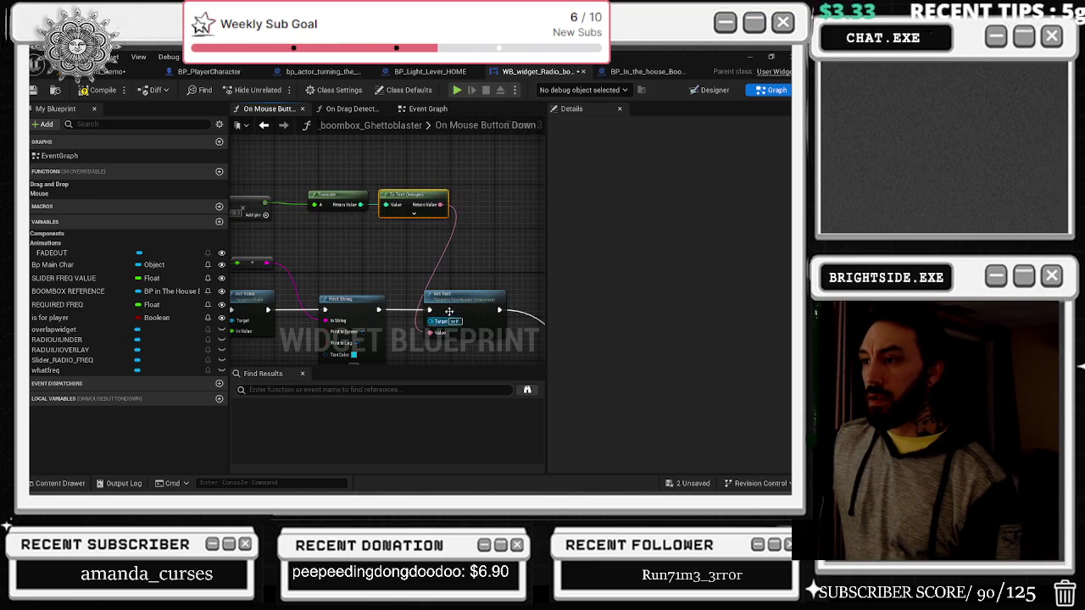
left_click_drag(448, 211, 366, 217)
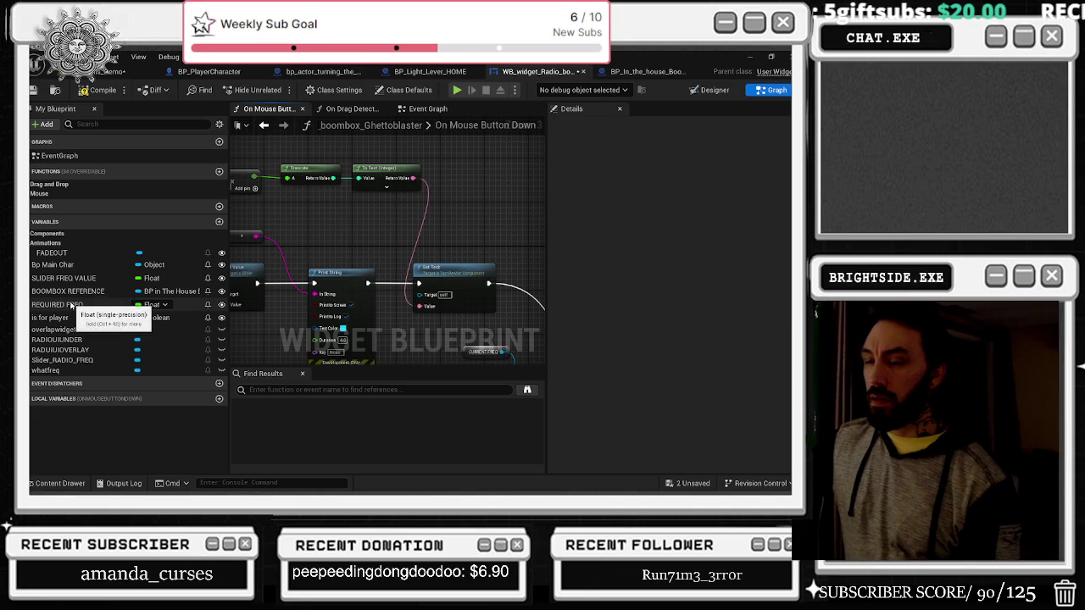
Step: Tidy the graph by moving the upper Set Text right, then switch to the YouTube window
left_click_drag(68, 278, 334, 216)
left_click(314, 213)
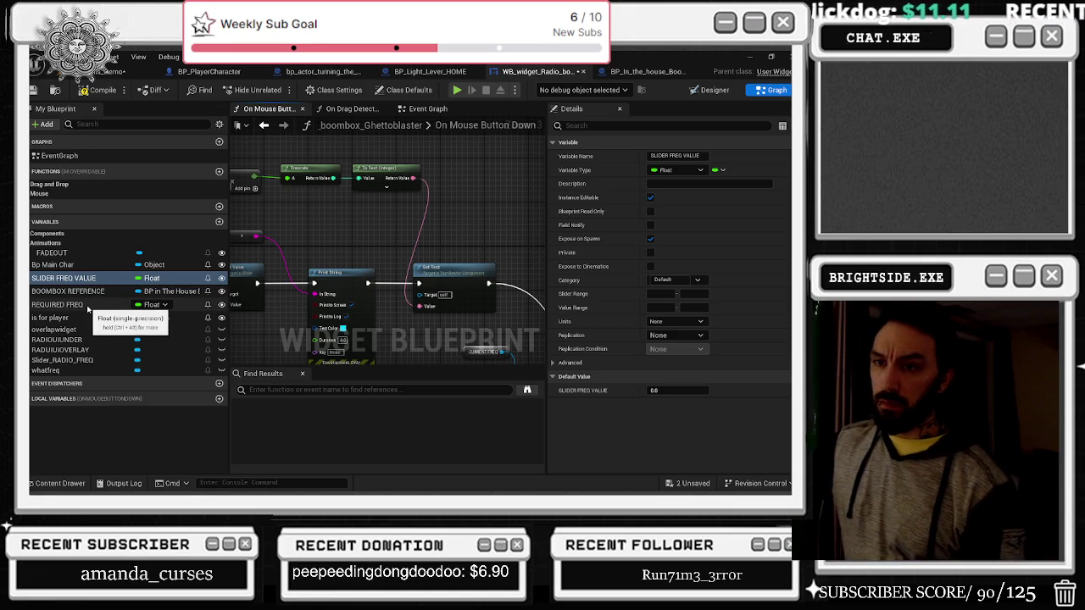
mouse_move(349, 261)
left_mouse_down()
mouse_move(398, 243)
mouse_move(365, 209)
mouse_move(322, 200)
mouse_move(242, 114)
mouse_move(244, 187)
left_mouse_up()
mouse_move(367, 212)
left_mouse_down()
mouse_move(464, 222)
mouse_move(483, 214)
mouse_move(360, 161)
left_mouse_up()
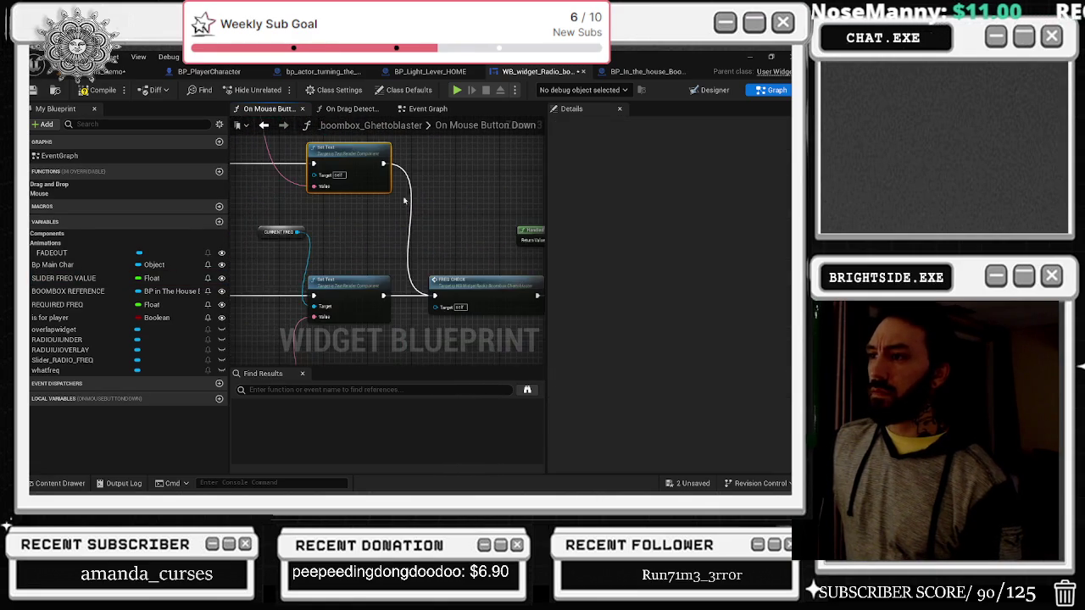
mouse_move(475, 259)
left_mouse_down()
mouse_move(420, 212)
mouse_move(429, 248)
mouse_move(452, 249)
left_mouse_up()
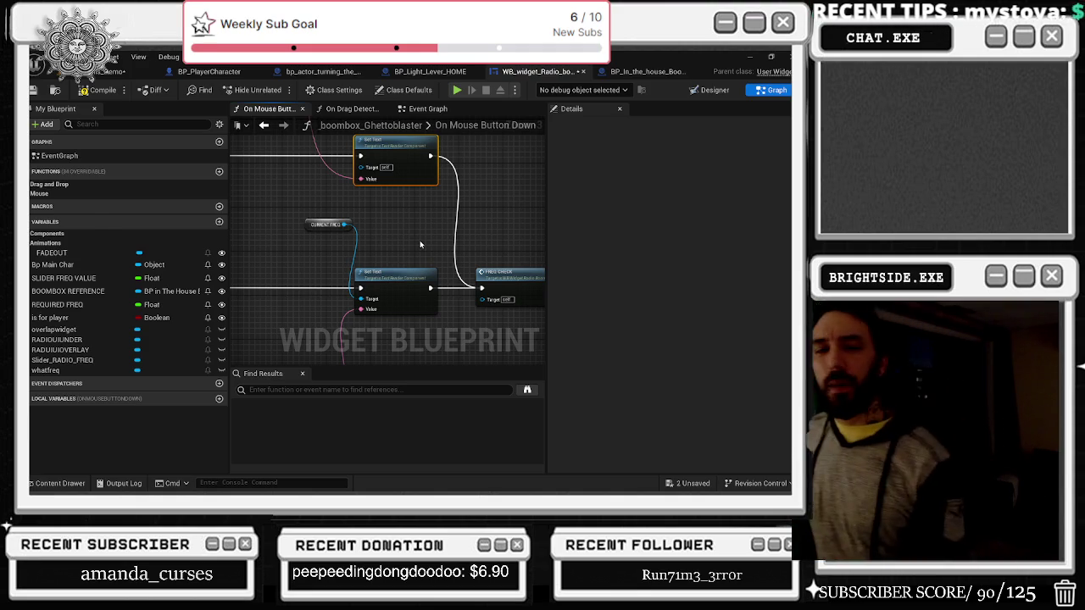
key("alt+Tab")
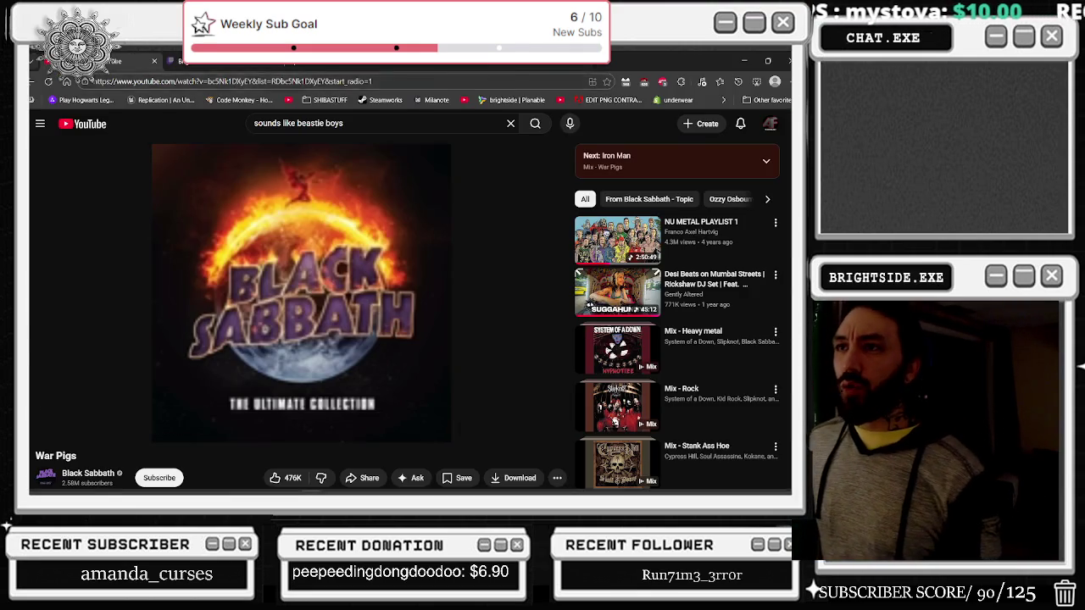
Step: Switch from the YouTube browser back to the Unreal widget blueprint editor
key("alt+Tab")
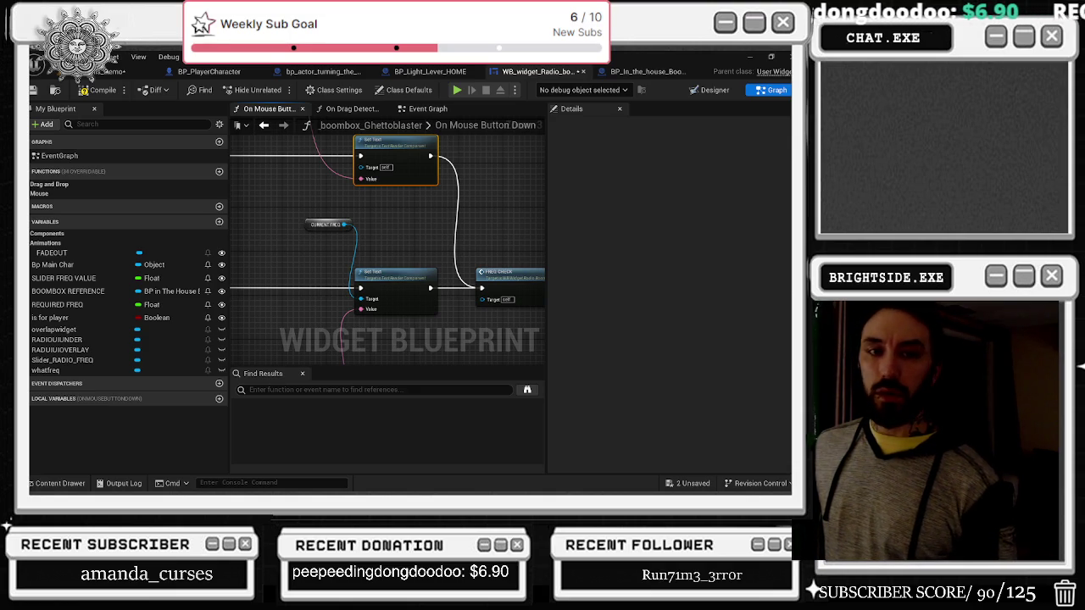
Step: Add a BOOMBOX REFERENCE getter and a Get CURRENT FREQ node, wired into the lower Set Text Target
left_click_drag(286, 254, 312, 271)
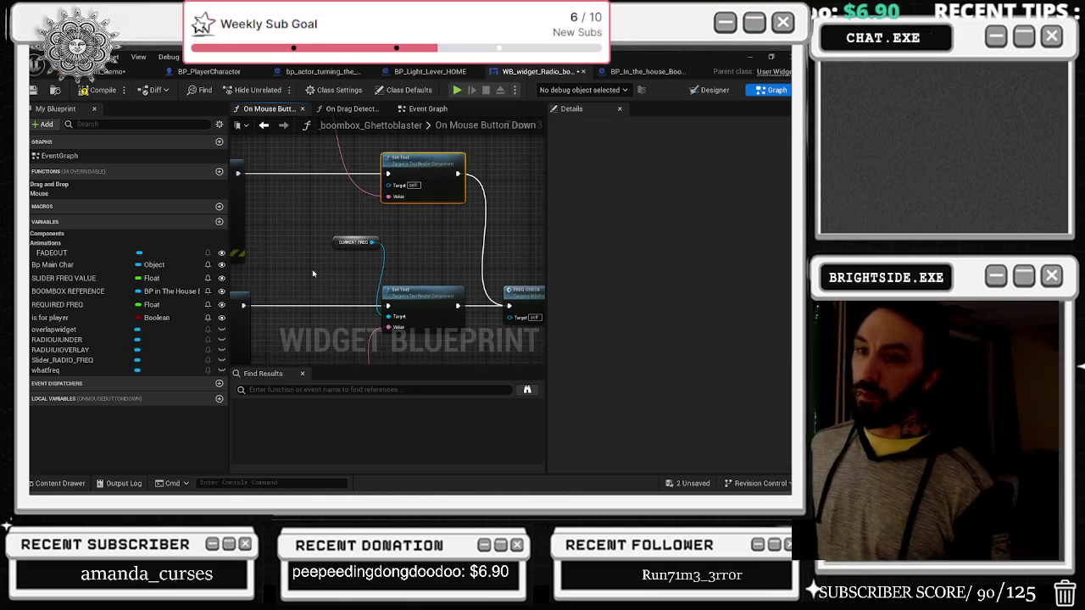
mouse_move(360, 227)
left_mouse_down()
mouse_move(391, 290)
mouse_move(439, 339)
mouse_move(363, 190)
mouse_move(395, 185)
left_mouse_up()
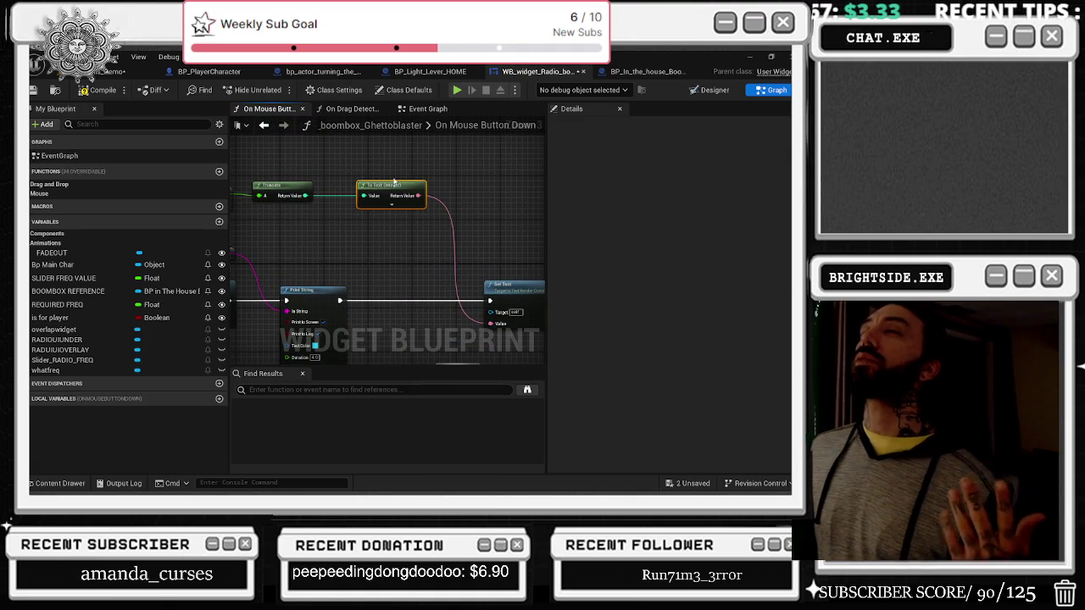
left_click_drag(423, 234, 379, 192)
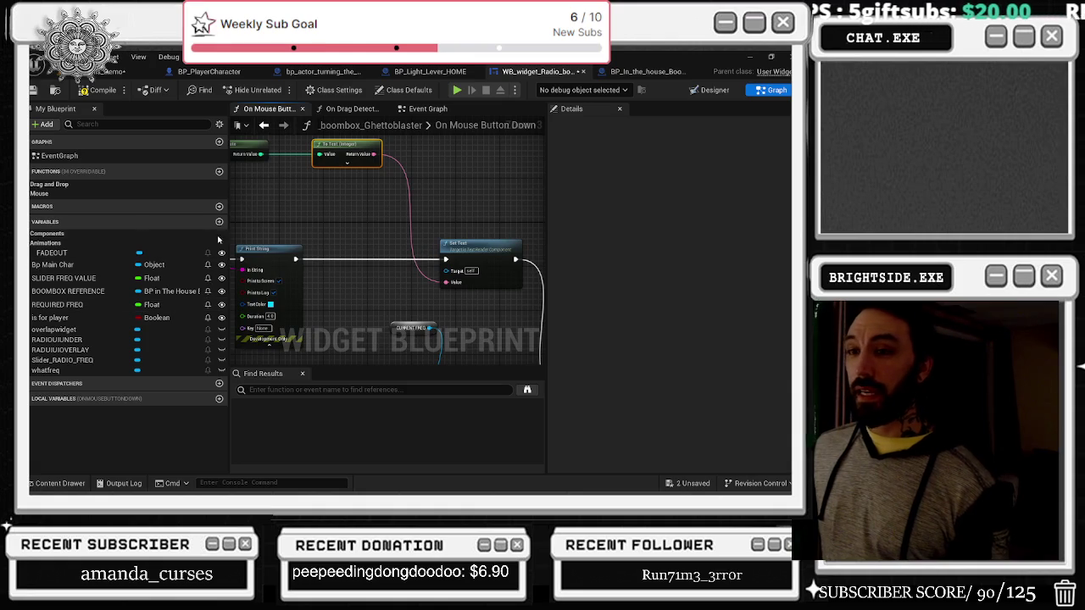
mouse_move(76, 291)
left_mouse_down()
mouse_move(340, 202)
mouse_move(325, 218)
mouse_move(357, 216)
left_mouse_up()
left_click(339, 226)
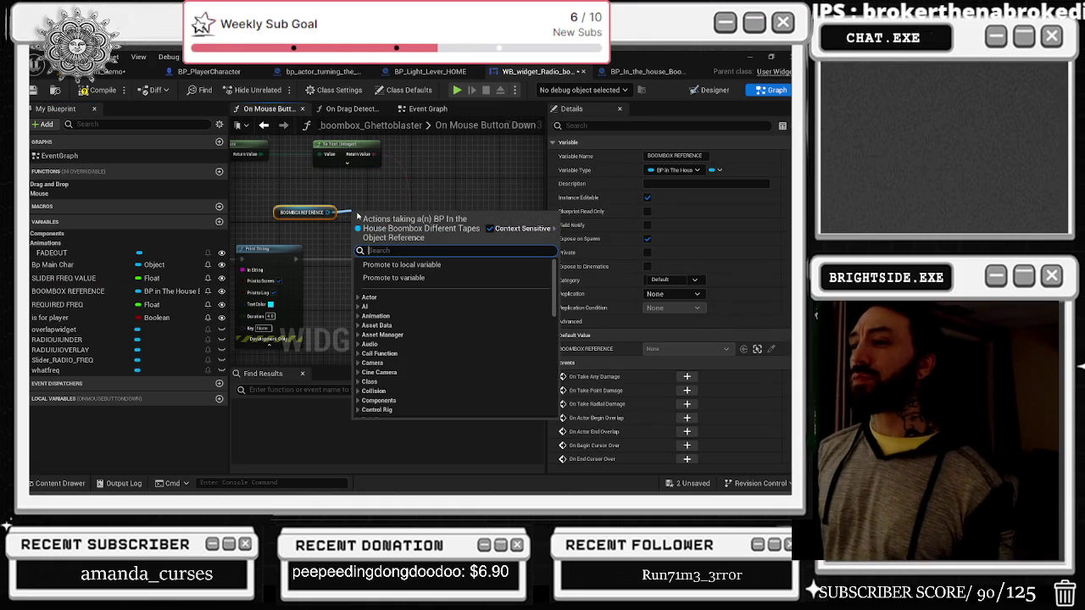
type("CHECK")
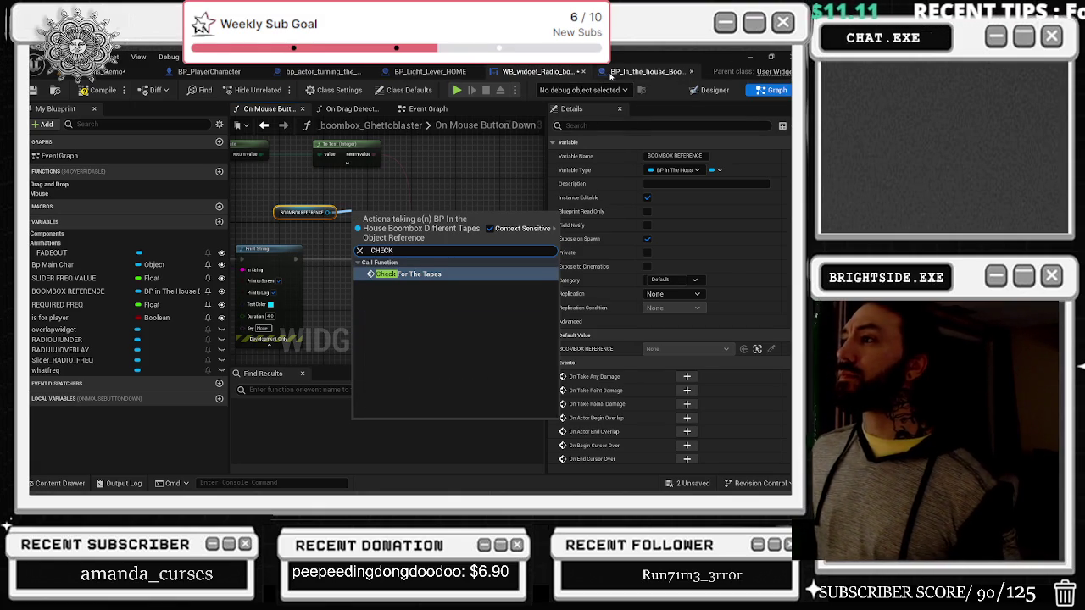
left_click(539, 71)
left_click_drag(334, 212, 348, 217)
type("CURRENT F")
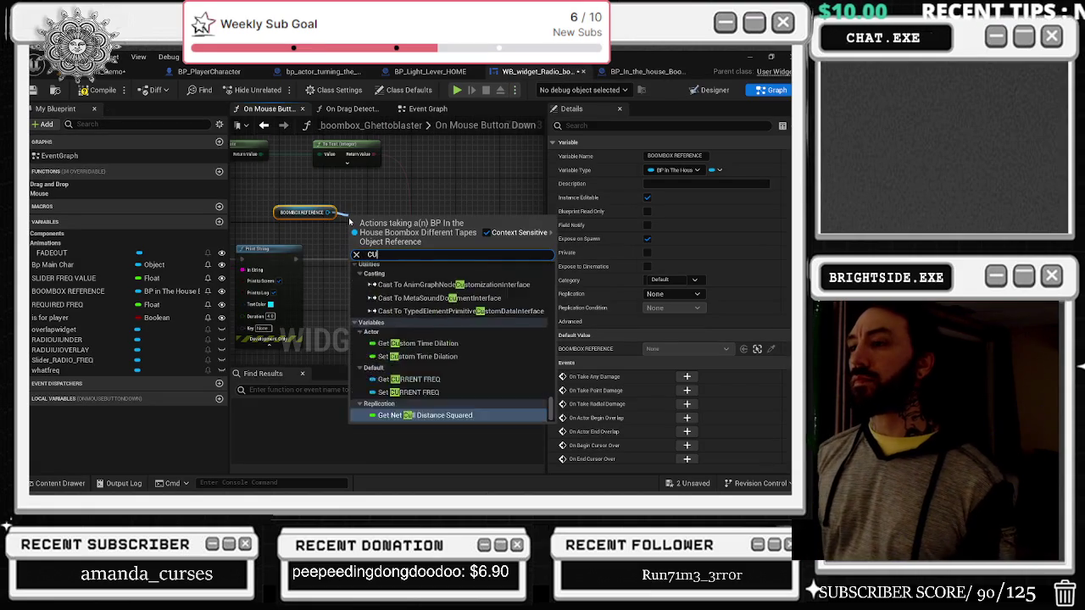
type("REQ")
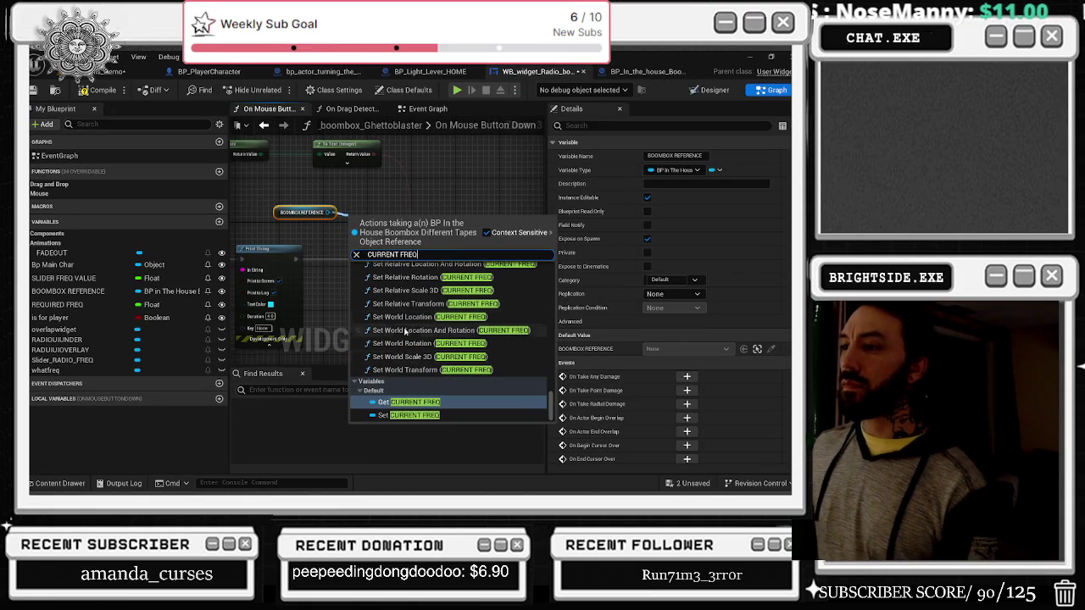
left_click(407, 402)
mouse_move(416, 218)
left_mouse_down()
mouse_move(458, 261)
mouse_move(437, 245)
mouse_move(440, 361)
mouse_move(435, 351)
left_mouse_up()
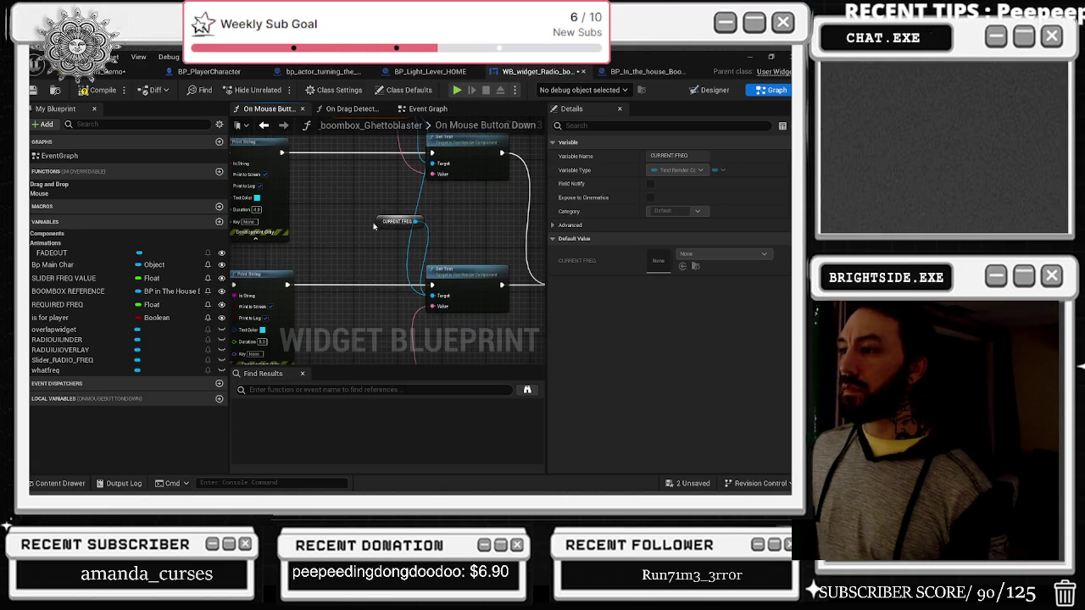
left_click(429, 236)
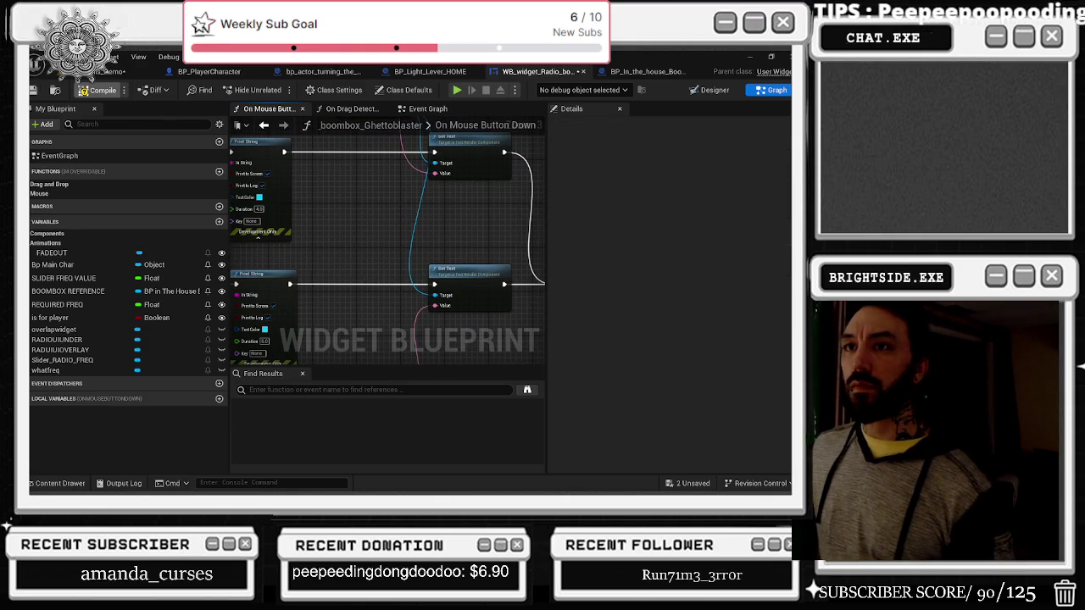
Step: Compile the radio widget blueprint and save the selected content
left_click(98, 90)
left_click(693, 483)
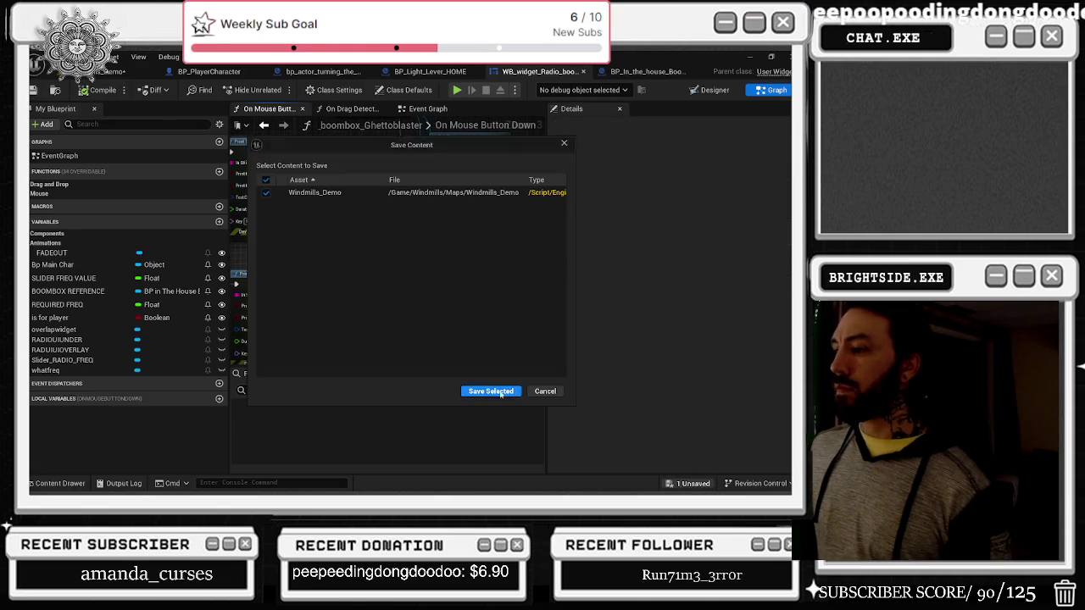
left_click(494, 393)
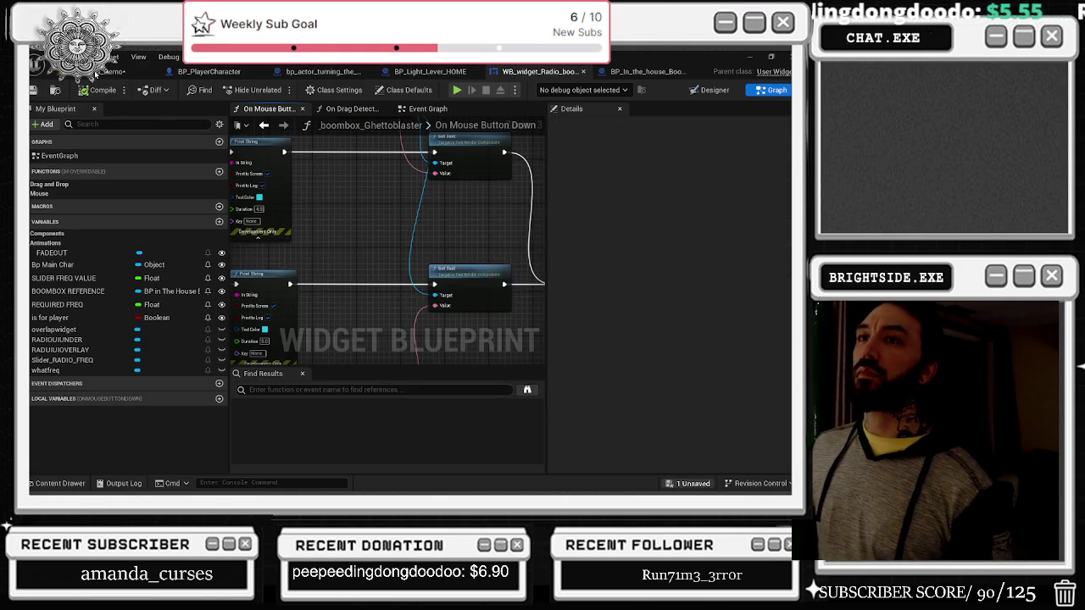
left_click(457, 89)
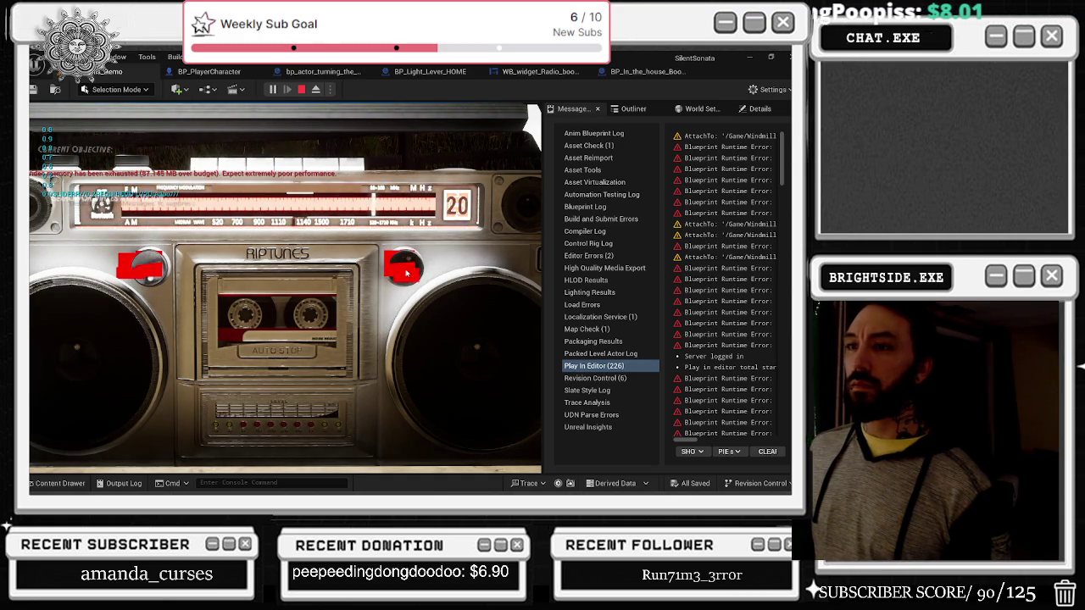
Step: In a play test, pick up and put down the boombox several times, then end the session
key("e")
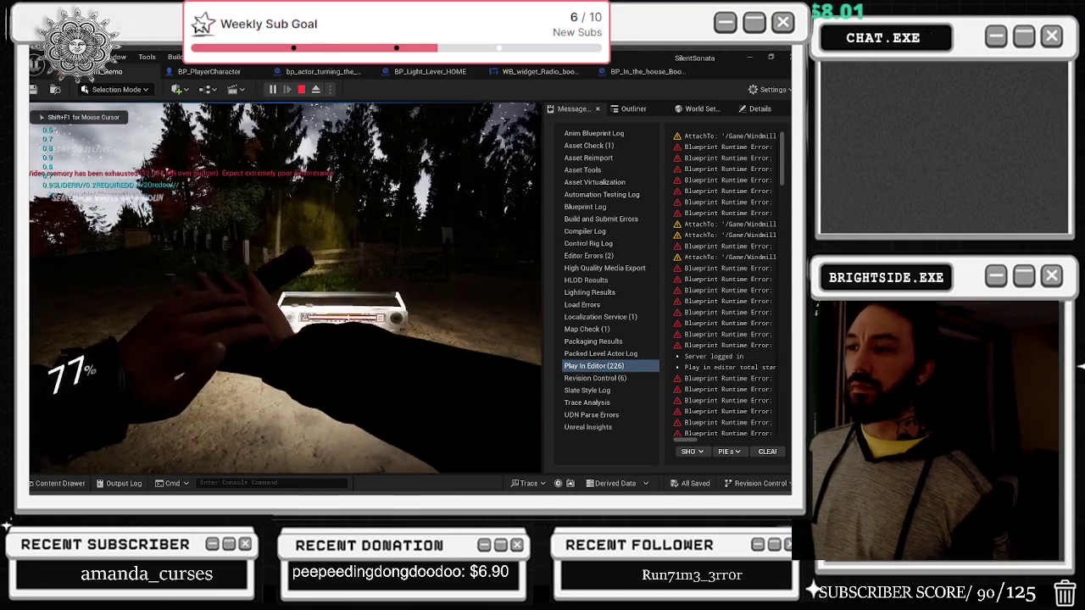
key("e")
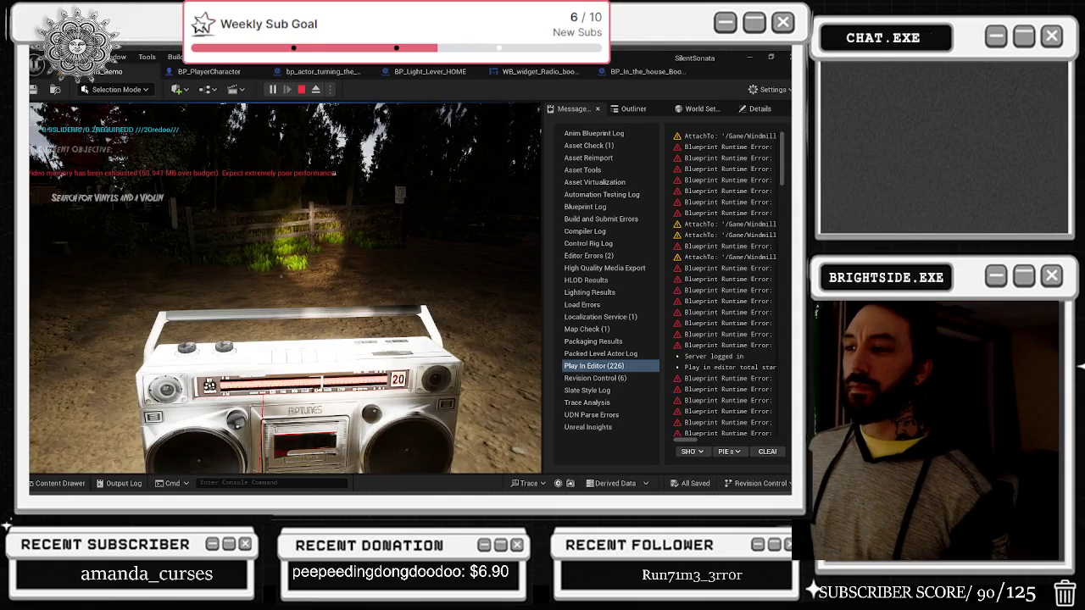
key("e")
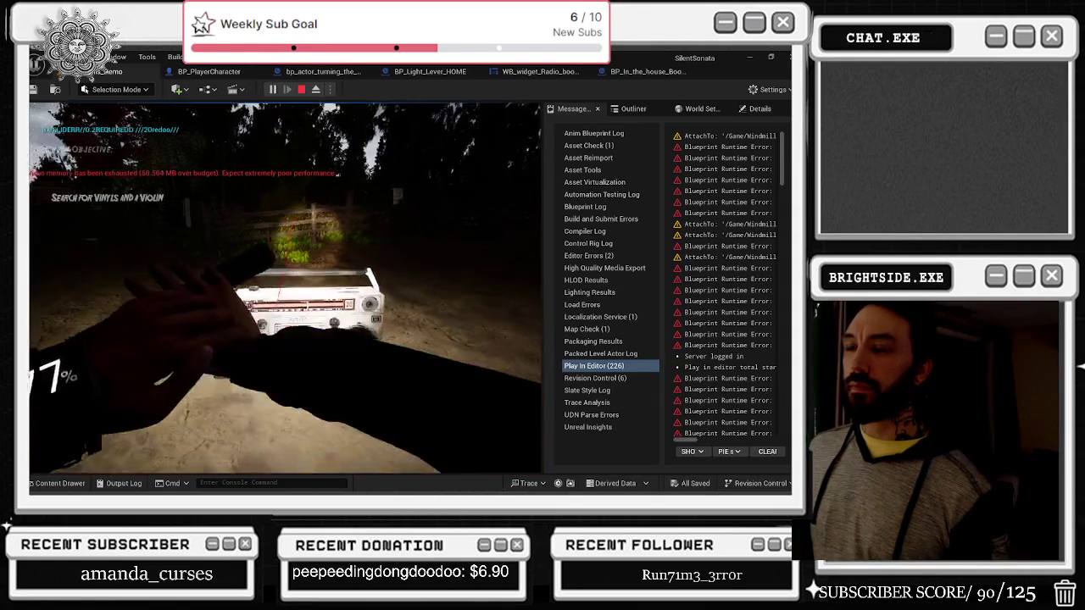
key("e")
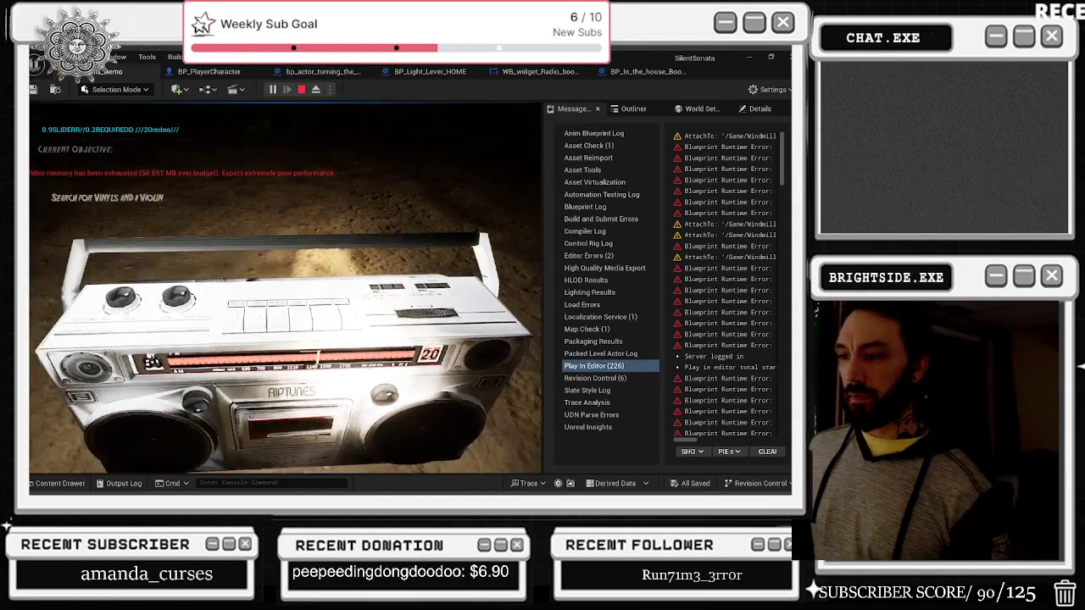
key("e")
key("e")
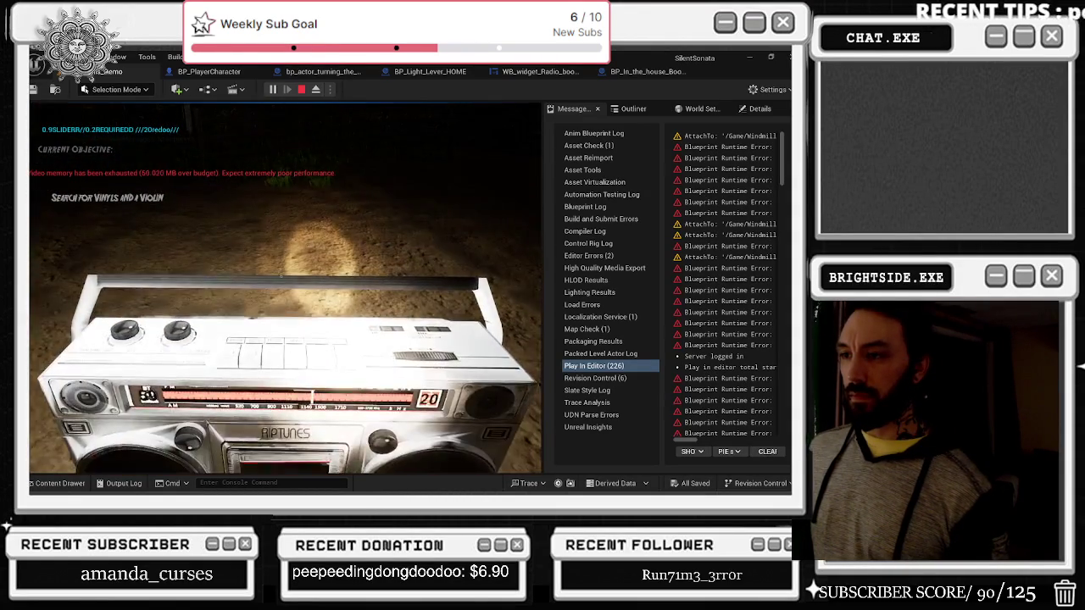
key("Escape")
Step: Start a new play session, turn the left and right boombox knobs, then stop
left_click(272, 90)
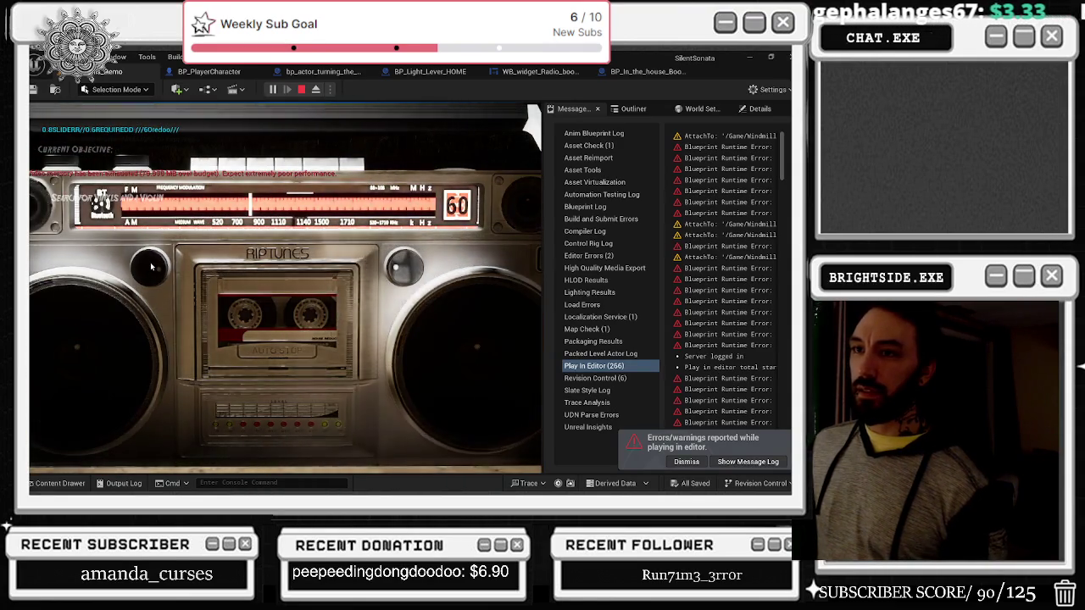
left_click(155, 266)
left_click(404, 268)
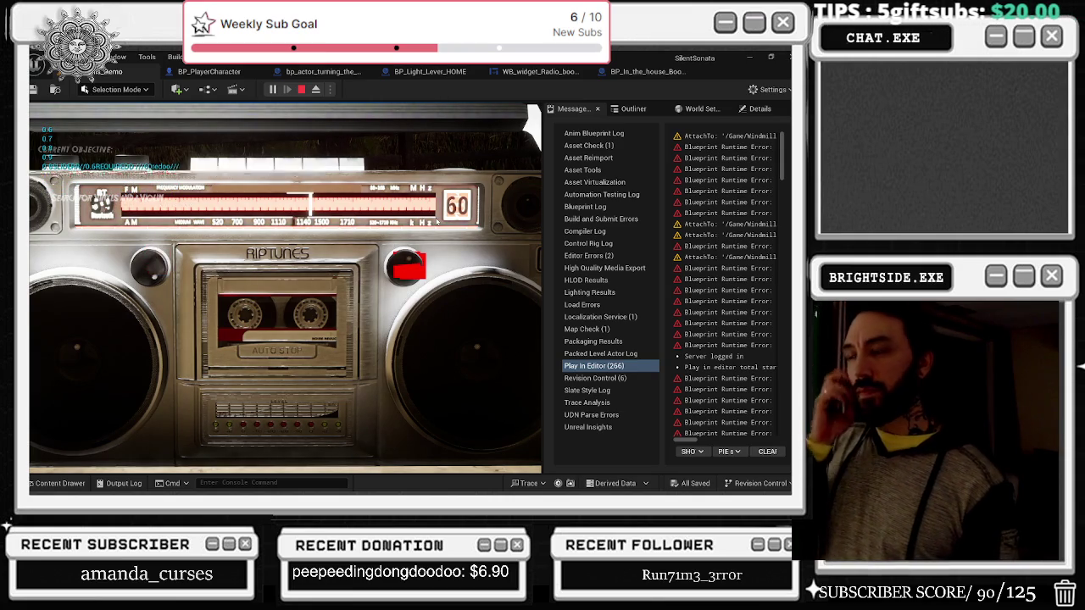
key("e")
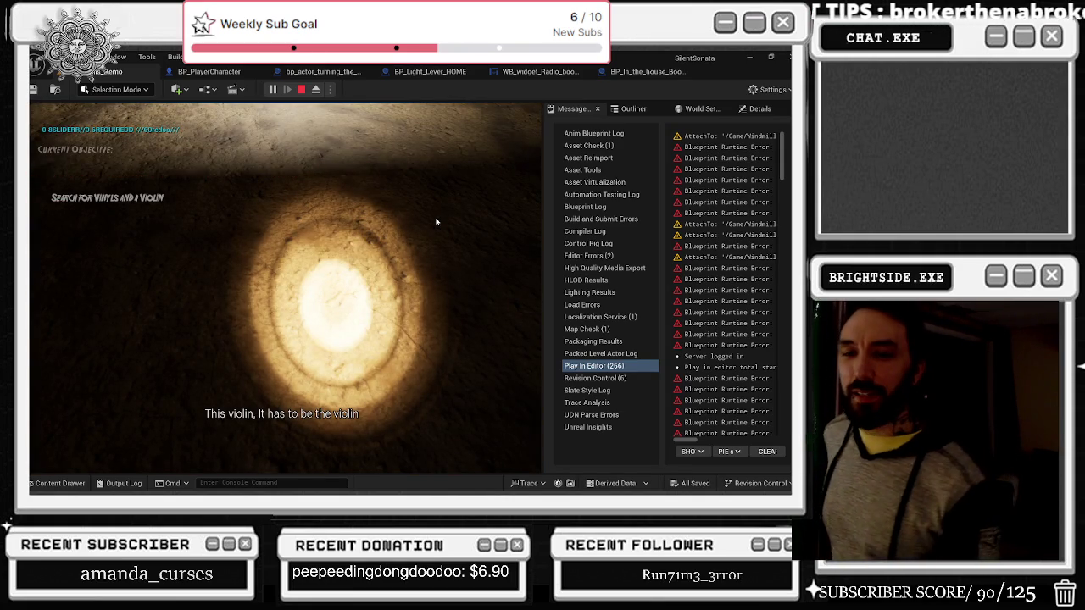
key("Escape")
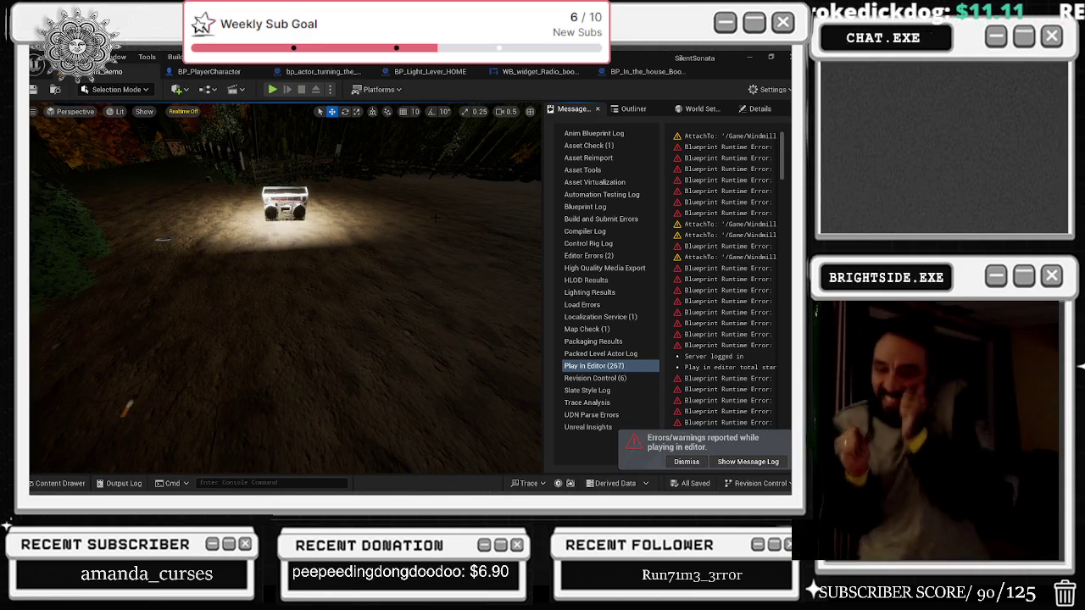
left_click(540, 71)
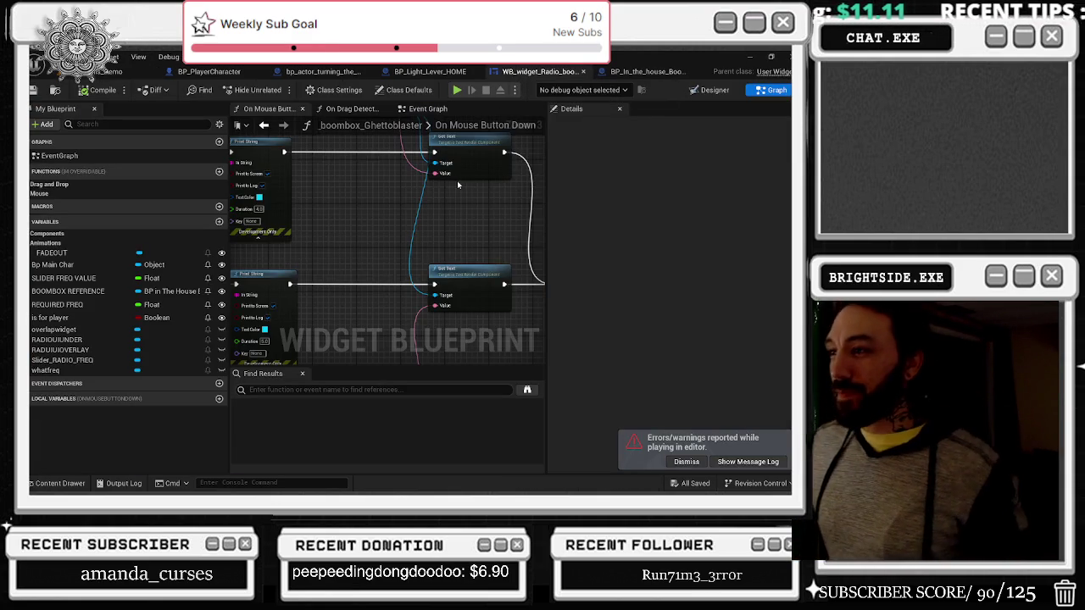
scroll(441, 200, "down", 5)
scroll(450, 141, "up", 2)
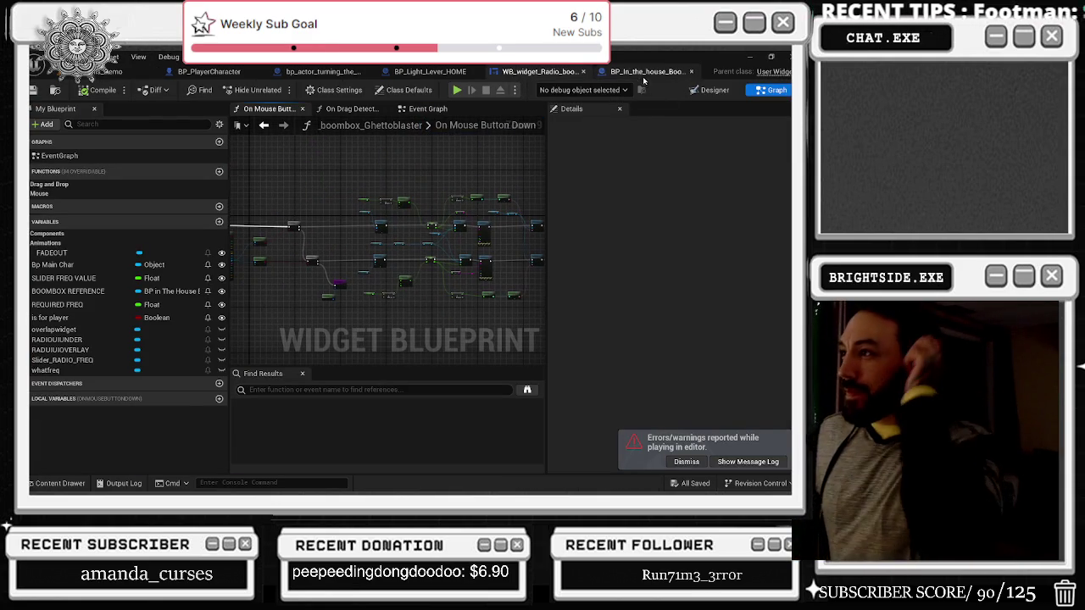
left_click(644, 73)
scroll(400, 206, "down", 3)
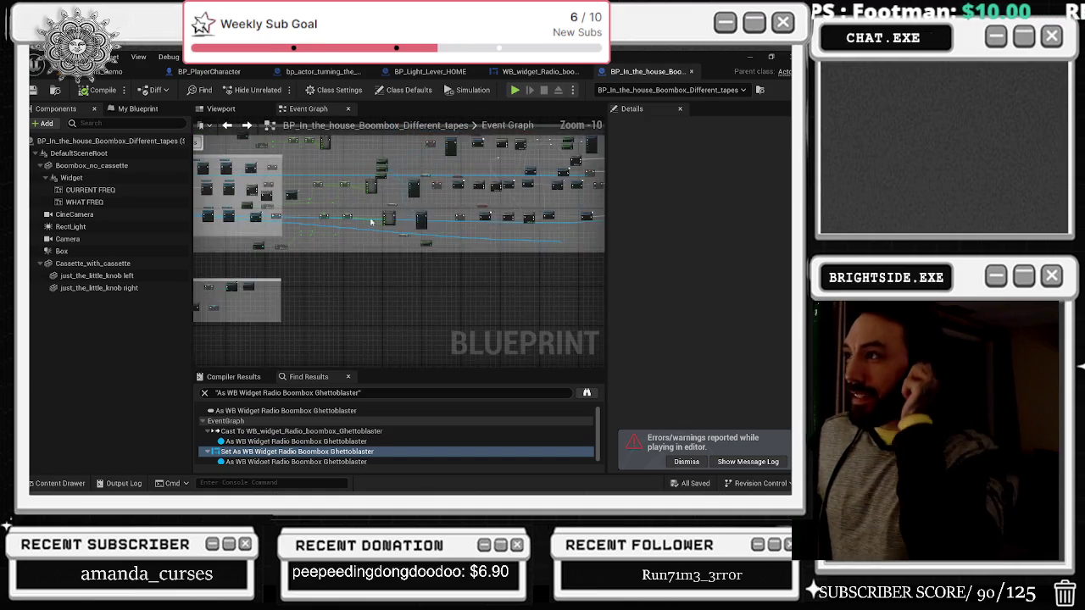
scroll(401, 206, "up", 2)
left_click(540, 71)
scroll(407, 218, "down", 5)
left_click(427, 108)
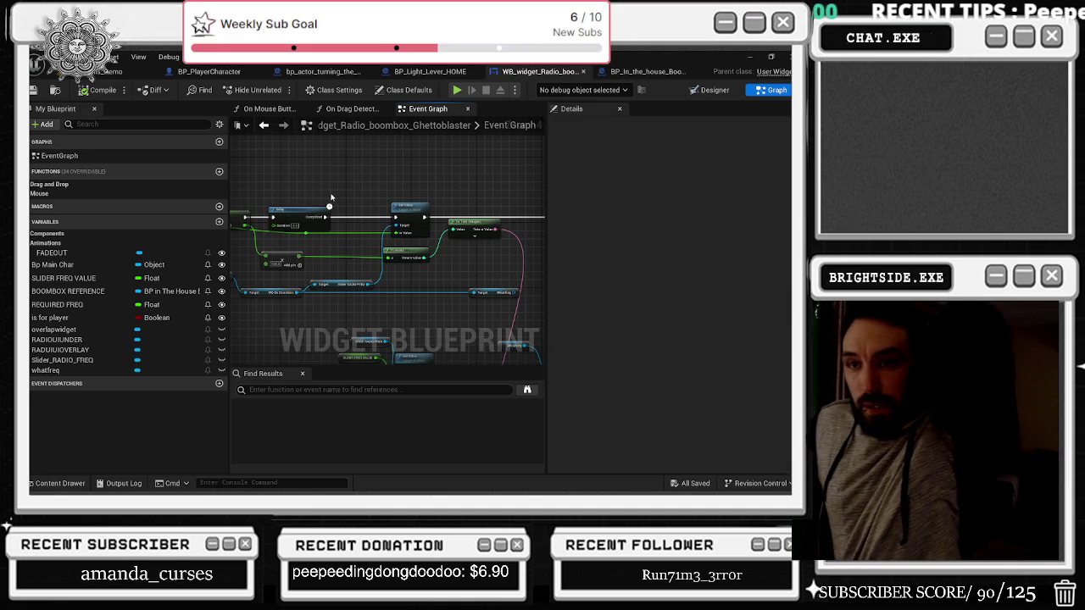
left_click_drag(302, 237, 420, 238)
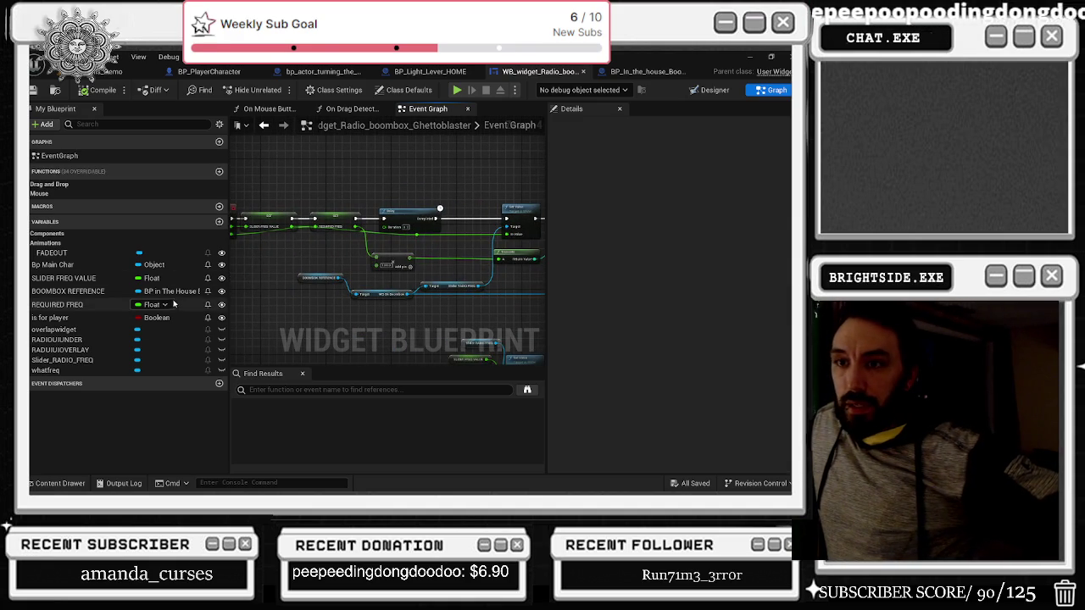
left_click_drag(367, 298, 413, 302)
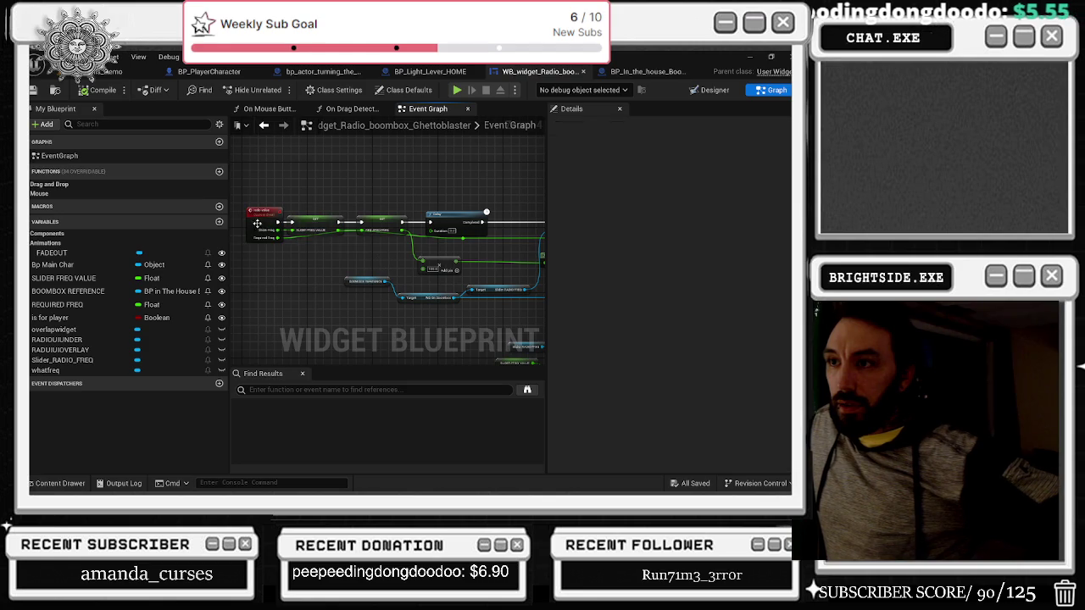
left_click_drag(260, 225, 255, 224)
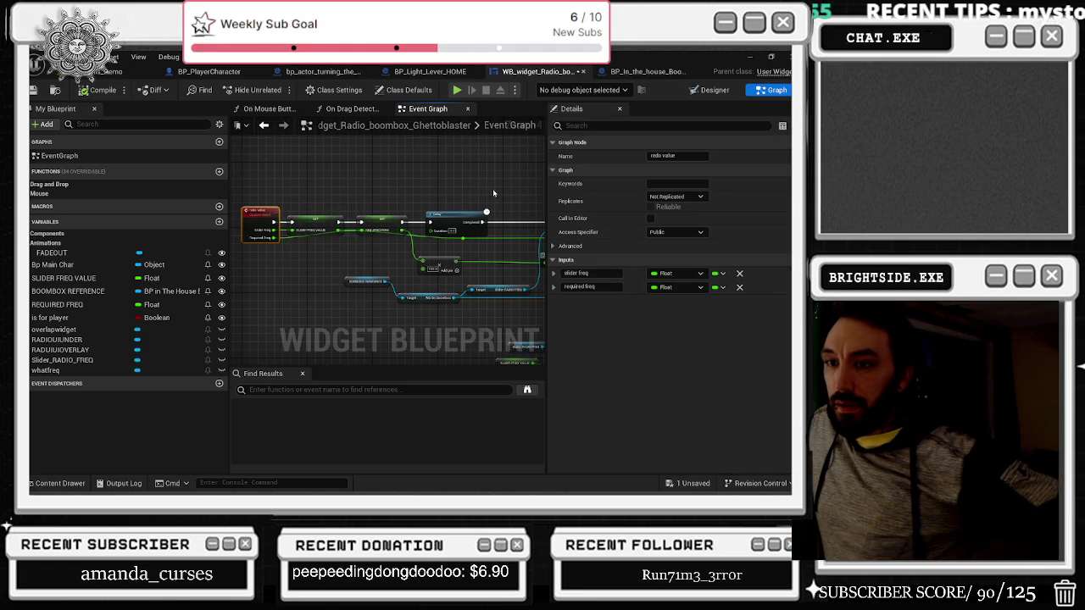
left_click(114, 371)
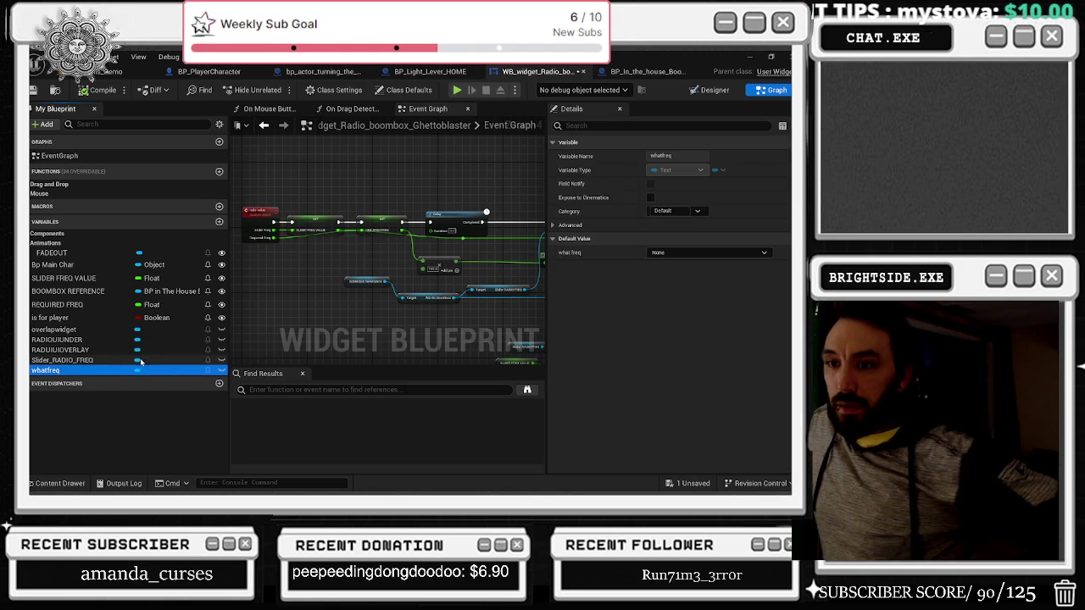
left_click(112, 71)
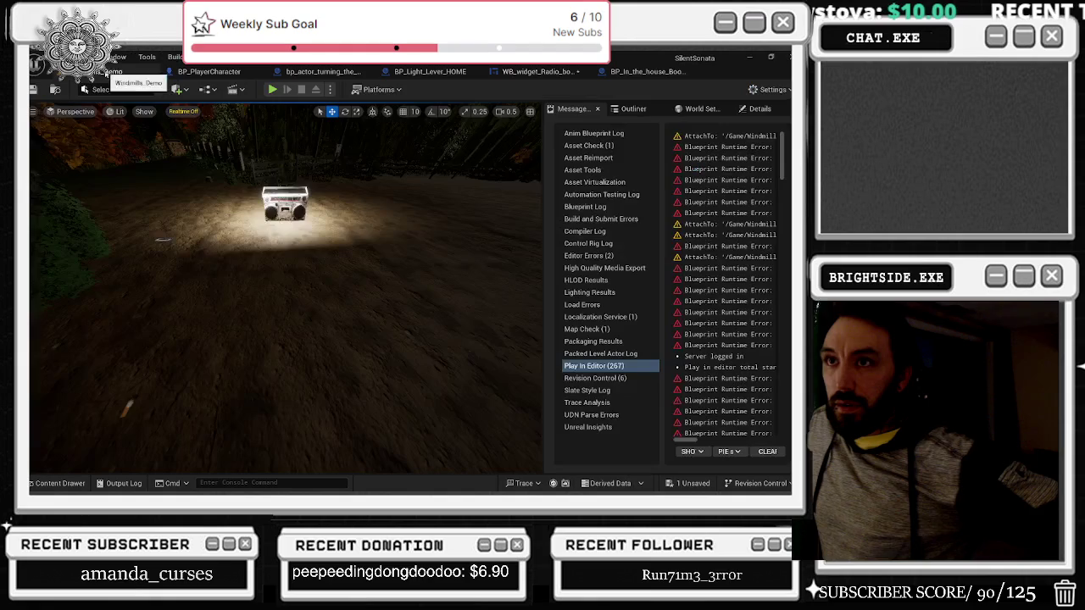
left_click(631, 71)
left_click(534, 71)
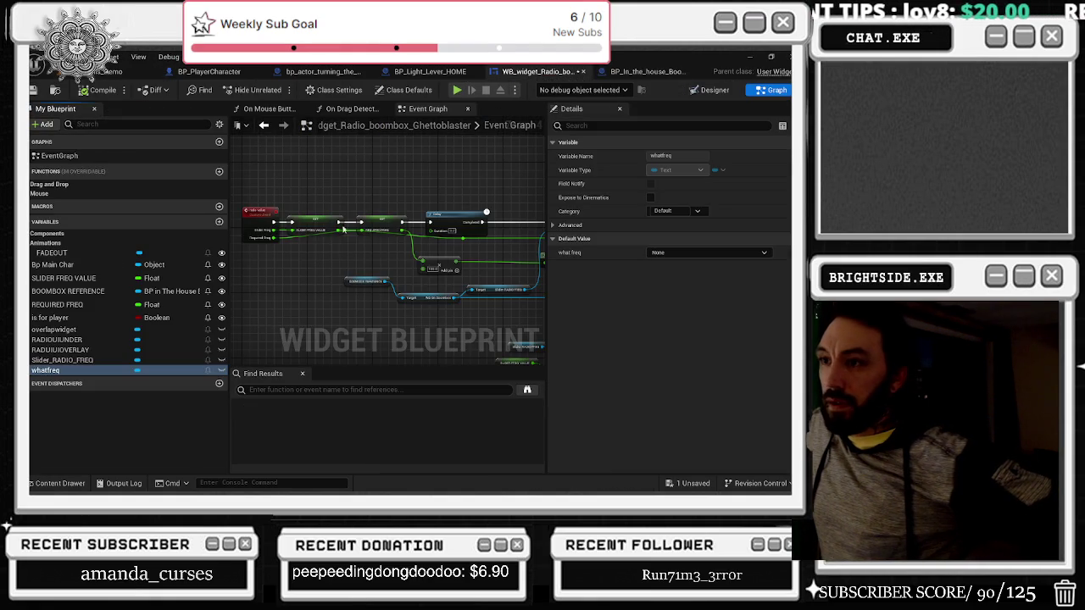
left_click_drag(390, 236, 253, 229)
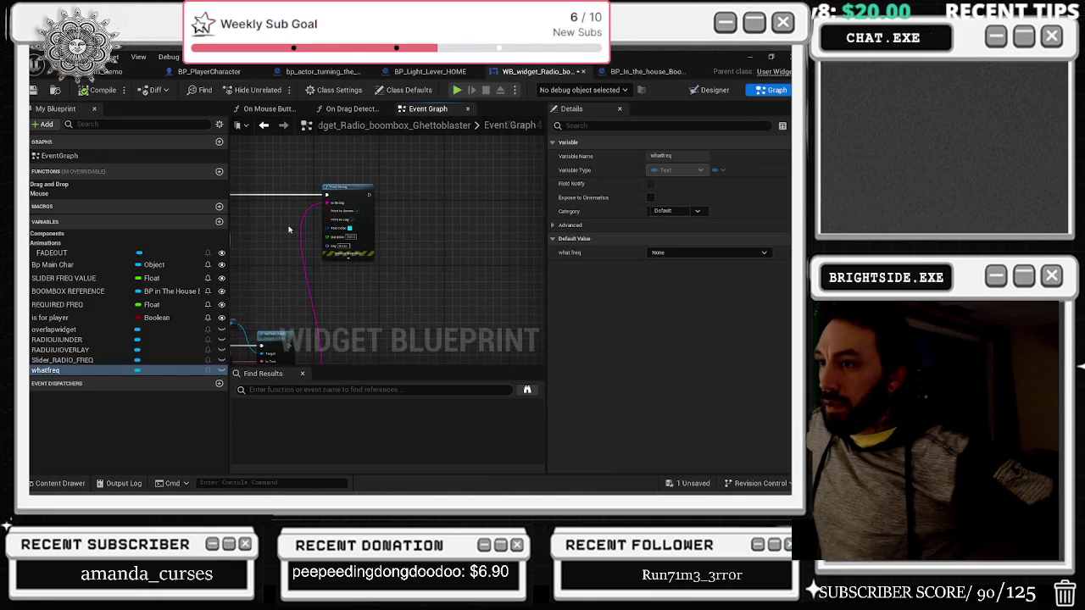
mouse_move(387, 225)
left_mouse_down()
mouse_move(457, 222)
mouse_move(450, 203)
mouse_move(443, 246)
left_mouse_up()
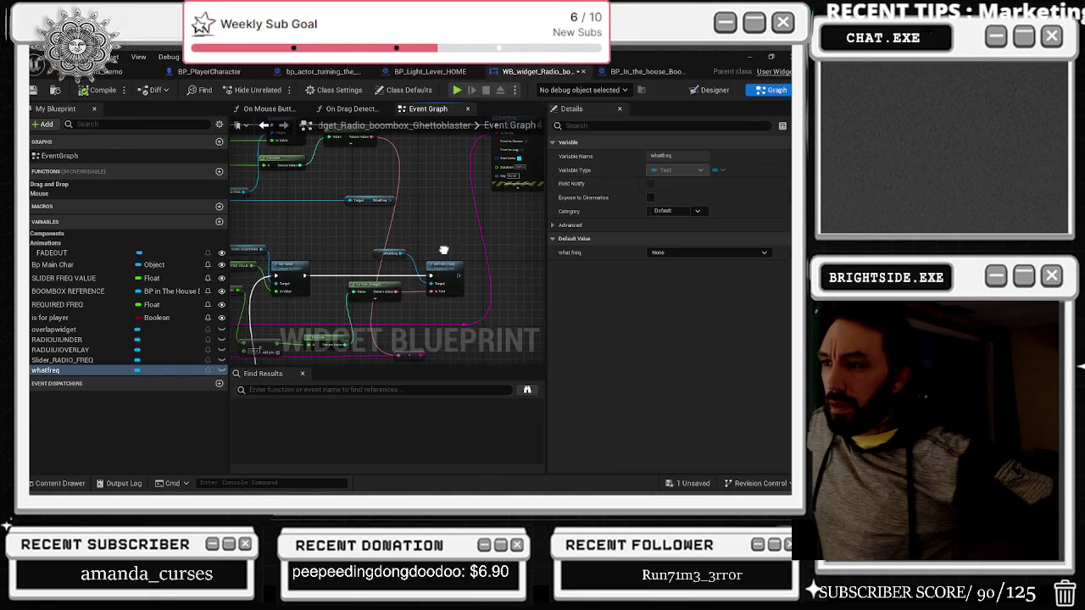
left_click_drag(336, 336, 459, 271)
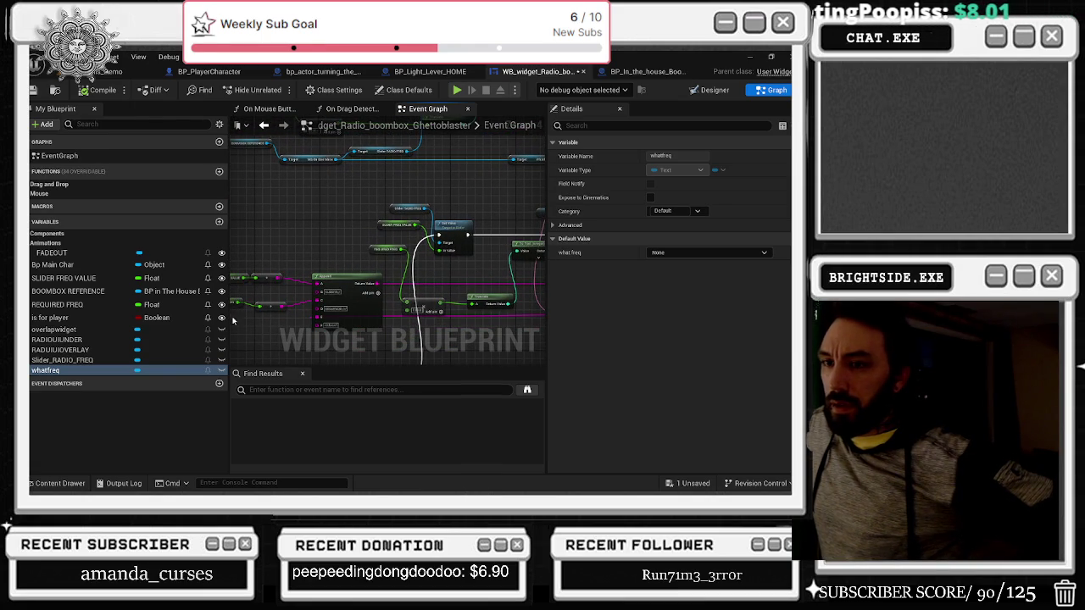
left_click(83, 361)
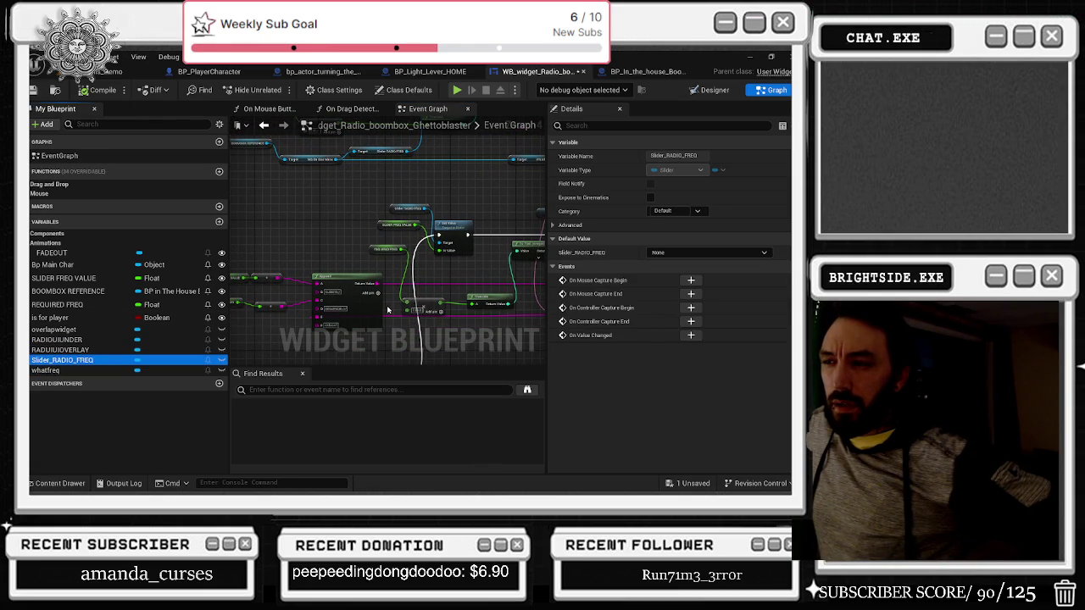
Step: Pan through the graph to review the Delay, Sequence and Play Sound 2D nodes
scroll(339, 246, "up", 2)
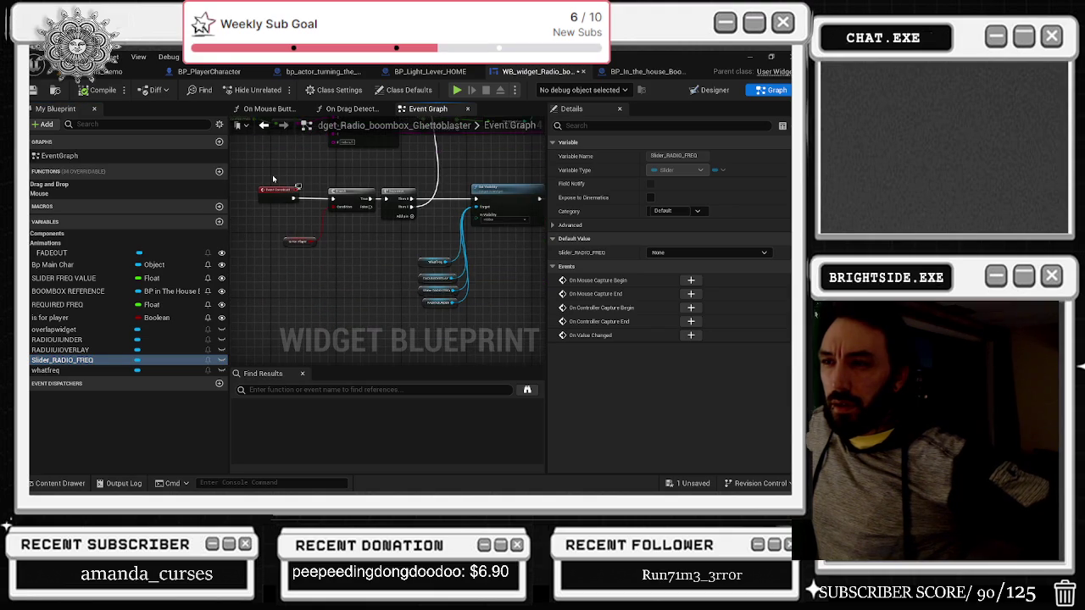
scroll(296, 181, "up", 2)
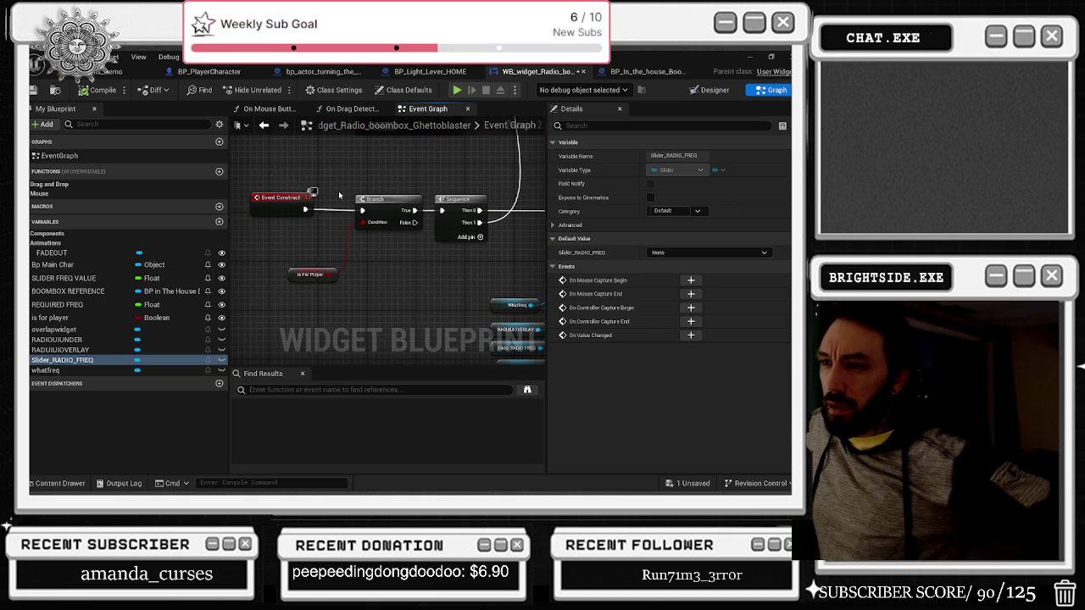
mouse_move(338, 192)
left_mouse_down()
mouse_move(288, 228)
mouse_move(312, 246)
left_mouse_up()
mouse_move(392, 250)
left_mouse_down()
mouse_move(269, 317)
mouse_move(257, 249)
mouse_move(286, 172)
mouse_move(262, 155)
left_mouse_up()
mouse_move(318, 125)
left_mouse_down()
mouse_move(235, 233)
mouse_move(284, 274)
left_mouse_up()
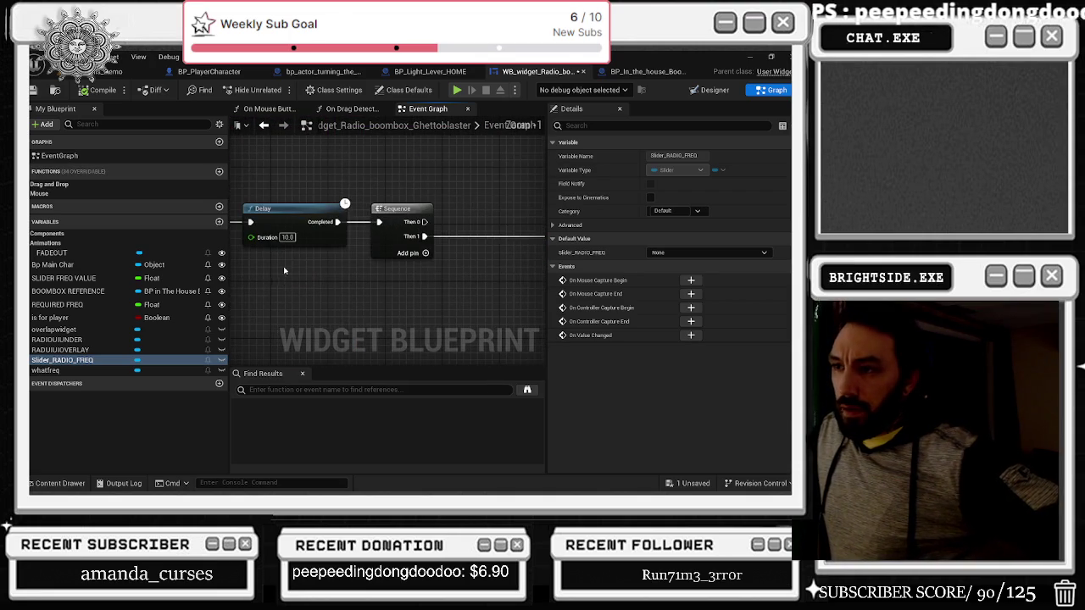
left_click(279, 238)
mouse_move(383, 205)
left_mouse_down()
mouse_move(329, 201)
mouse_move(424, 242)
mouse_move(508, 259)
left_mouse_up()
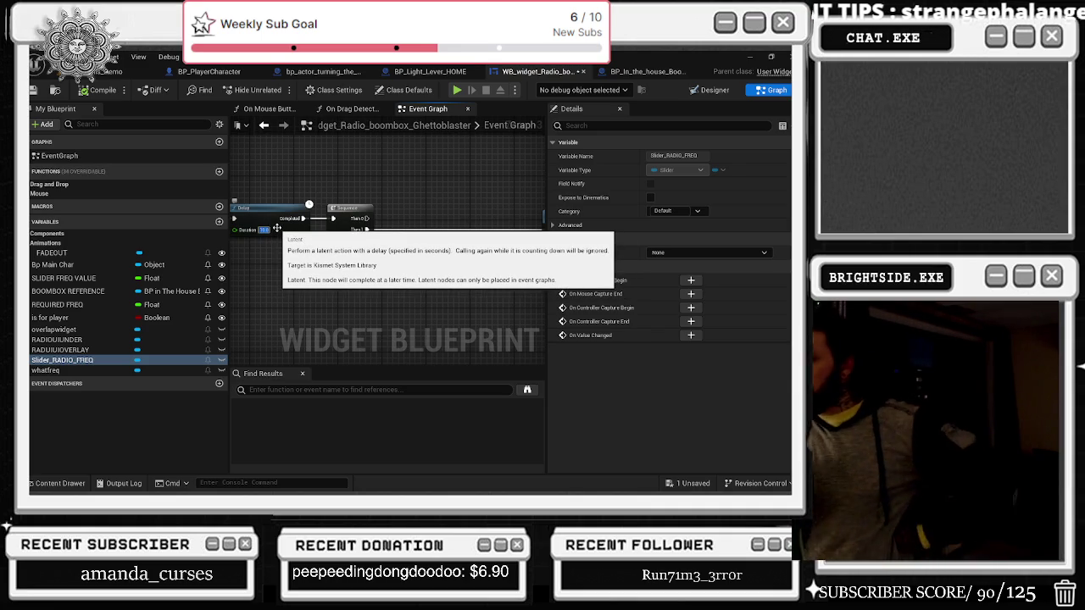
left_click_drag(279, 254, 364, 252)
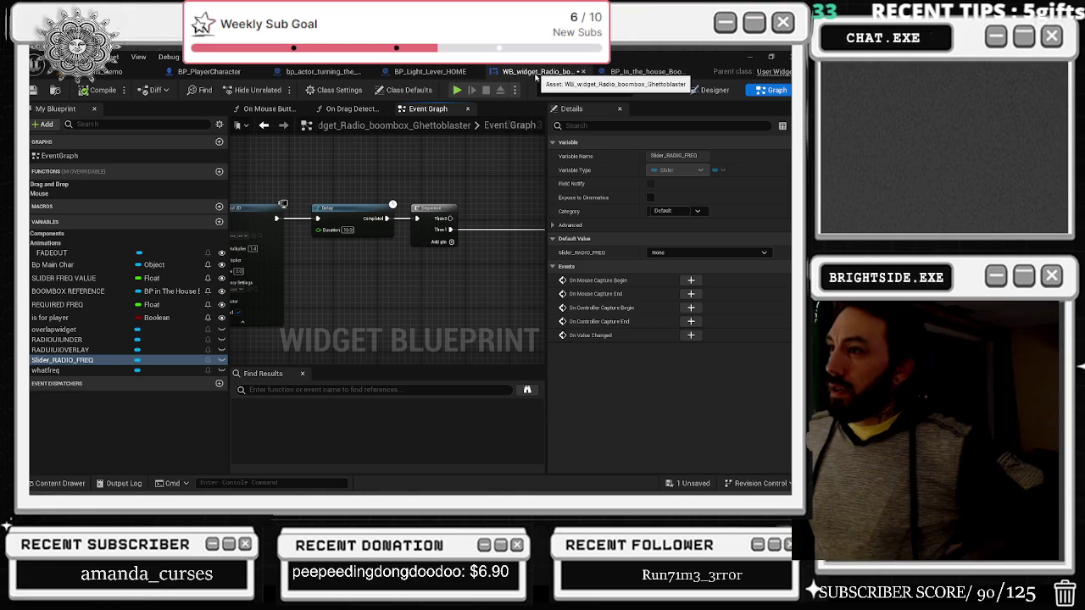
left_click_drag(303, 206, 364, 206)
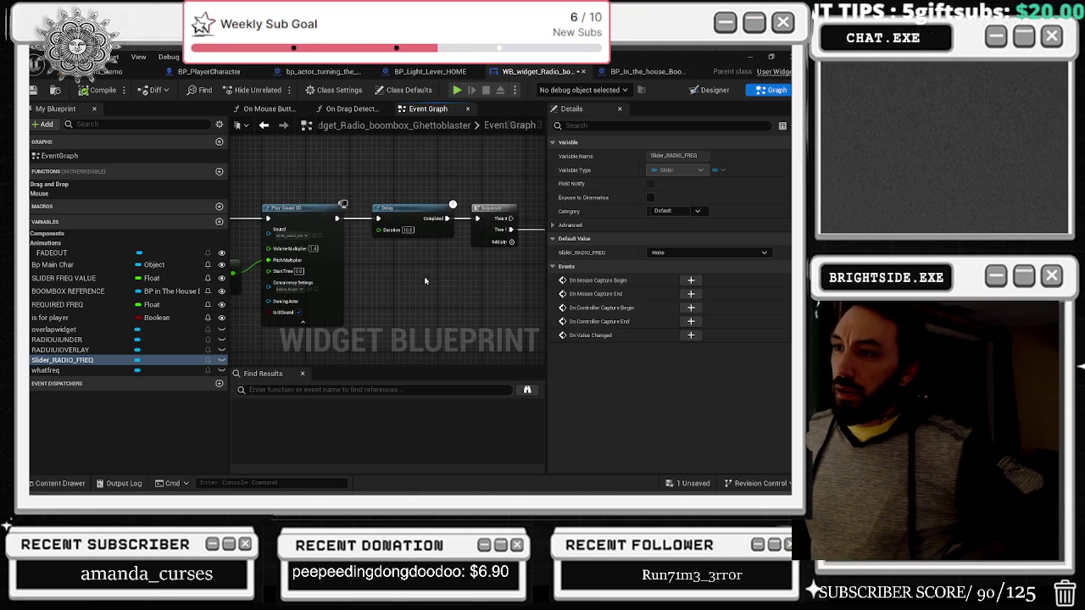
left_click_drag(366, 267, 440, 255)
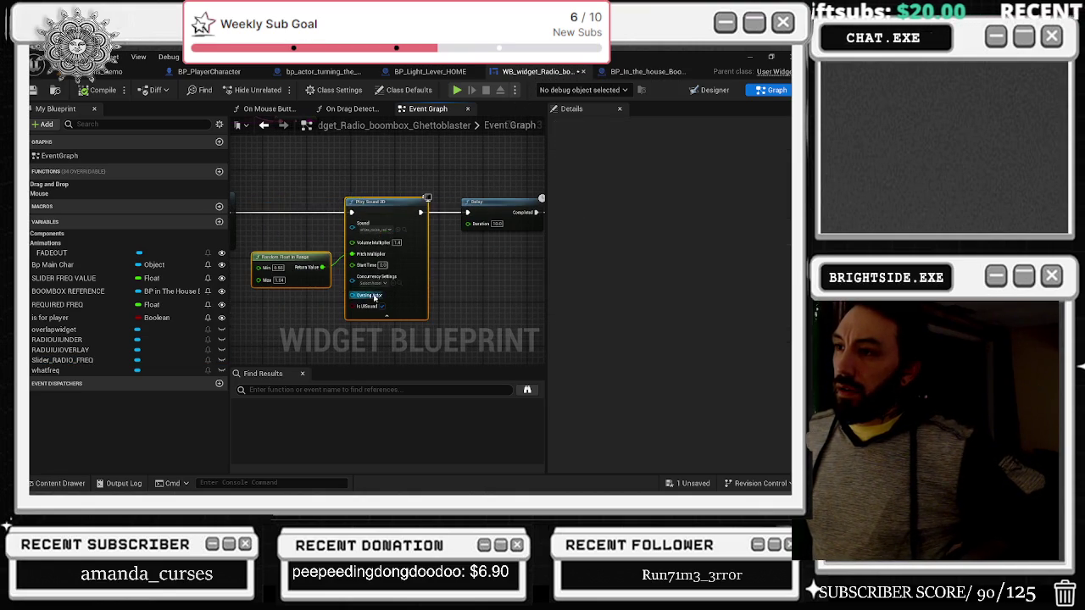
Step: Move the Random Float in Range node down-left, then view On Drag Detected and On Mouse Button Down
left_click(458, 212)
left_click_drag(458, 212, 515, 209)
left_click_drag(421, 247, 365, 264)
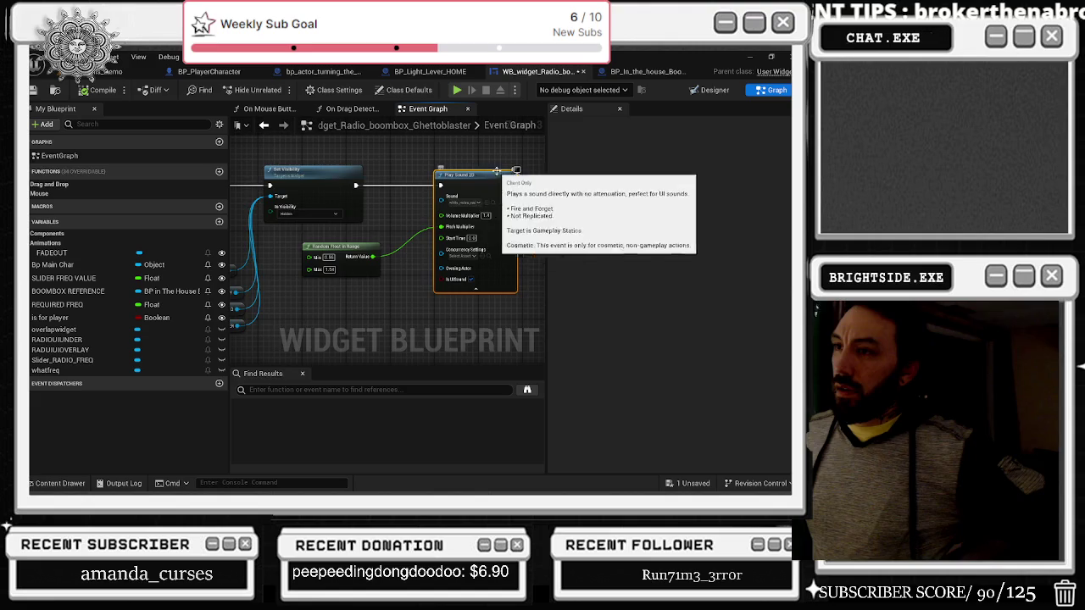
left_click_drag(516, 178, 356, 210)
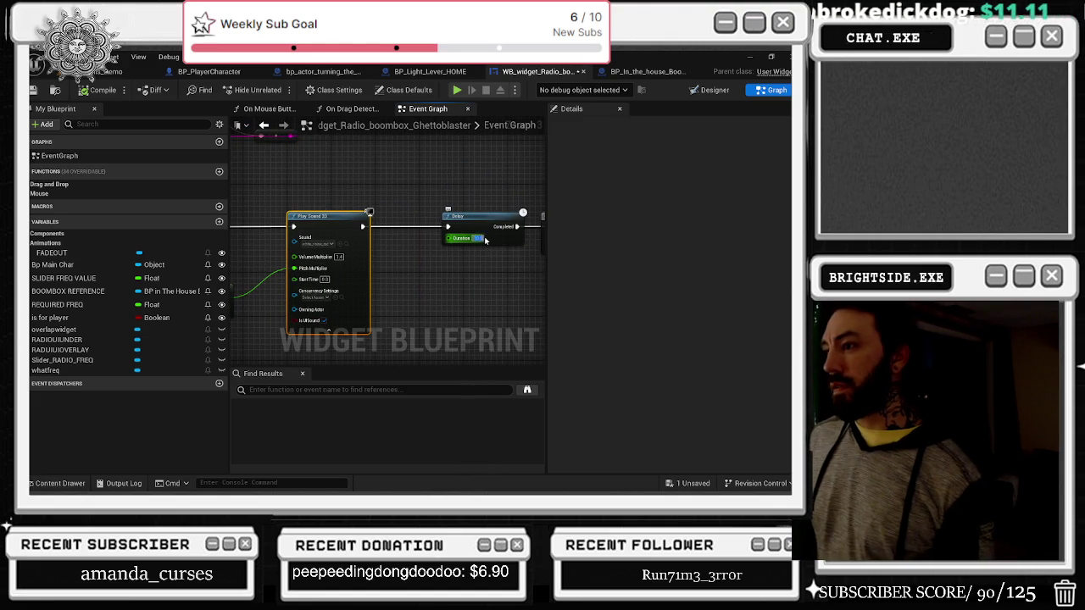
left_click(497, 188)
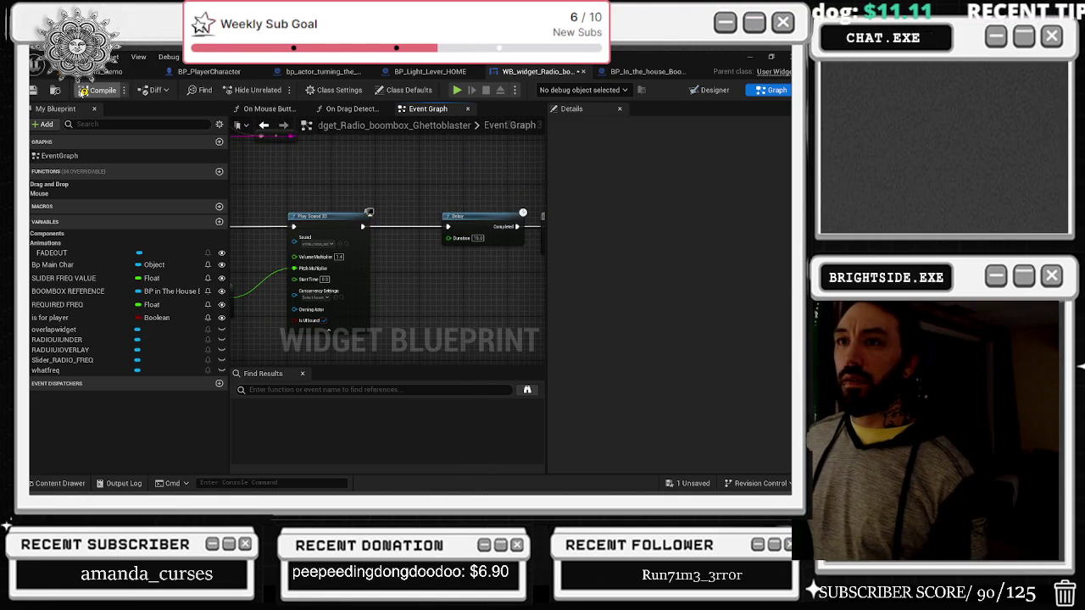
left_click(347, 108)
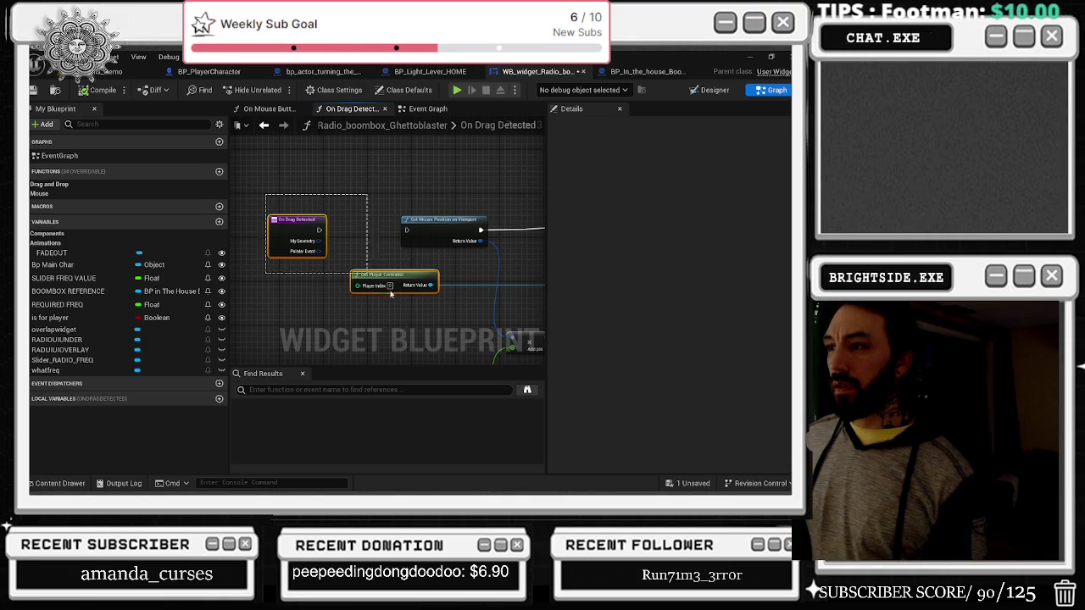
left_click(273, 109)
Step: Review the On Mouse Button Down logic: Line Trace, Break Hit Result, Branches, SET and Set Value
scroll(398, 224, "up", 5)
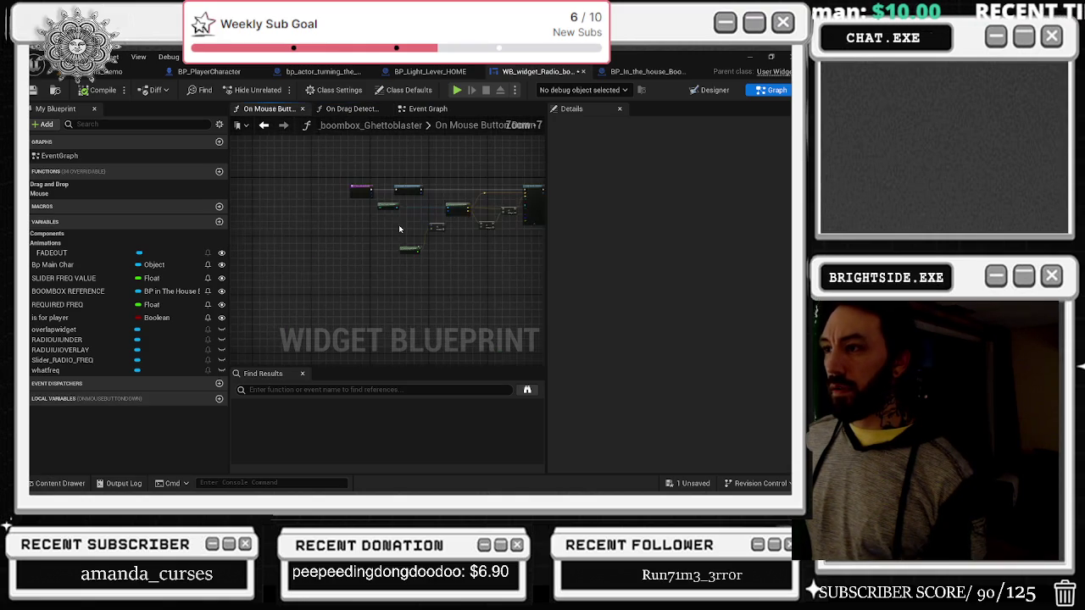
mouse_move(259, 145)
left_mouse_down()
mouse_move(404, 247)
mouse_move(280, 335)
left_mouse_up()
left_click_drag(492, 321, 390, 299)
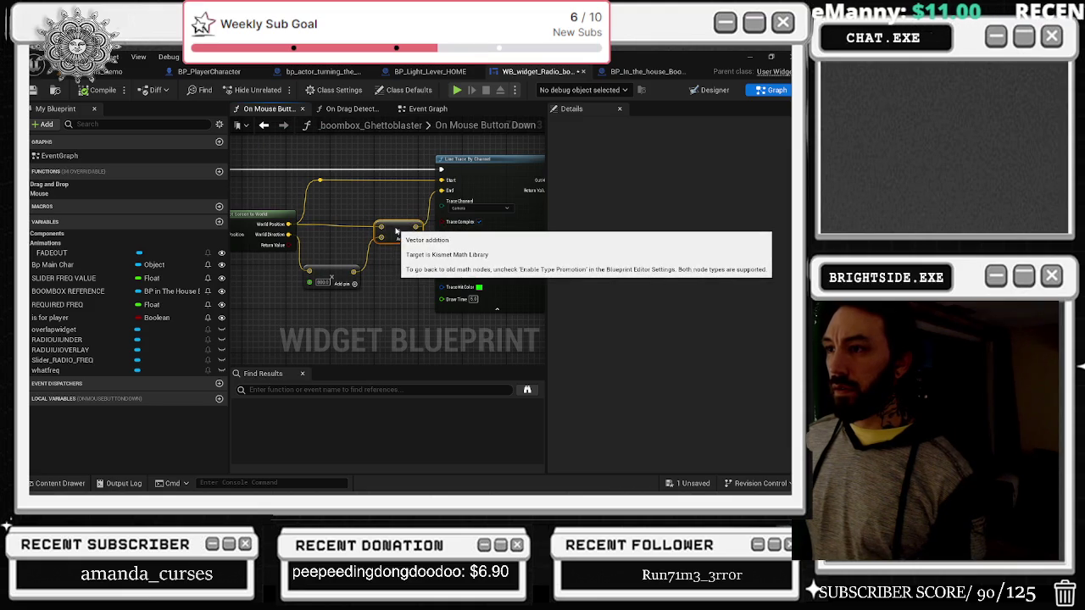
left_click_drag(390, 218, 226, 230)
mouse_move(543, 203)
left_mouse_down()
mouse_move(296, 195)
mouse_move(333, 198)
mouse_move(317, 169)
mouse_move(357, 207)
left_mouse_up()
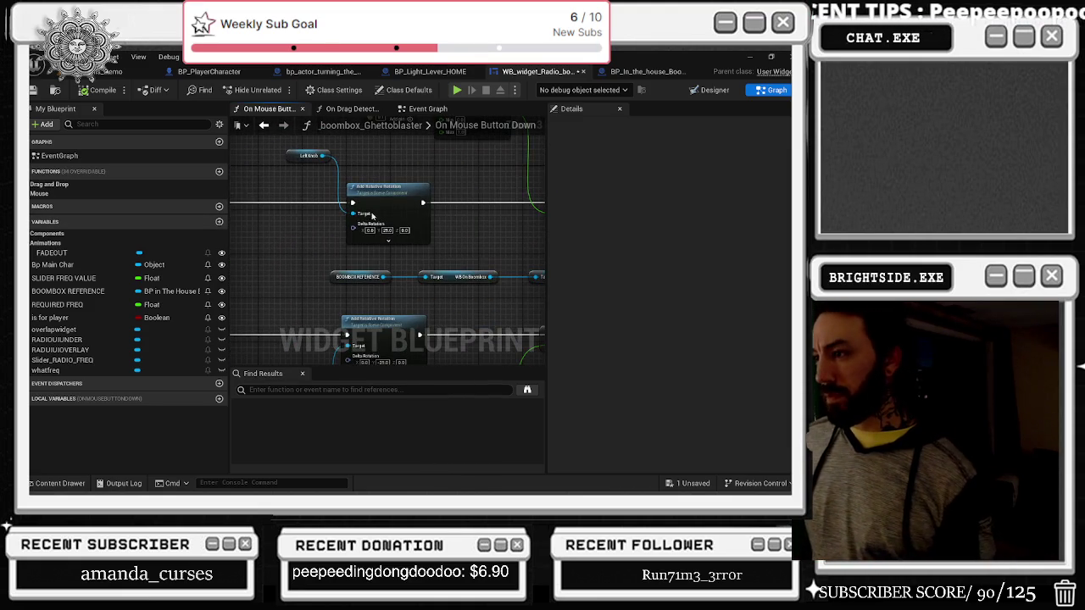
mouse_move(448, 251)
left_mouse_down()
mouse_move(262, 243)
mouse_move(347, 274)
mouse_move(303, 287)
left_mouse_up()
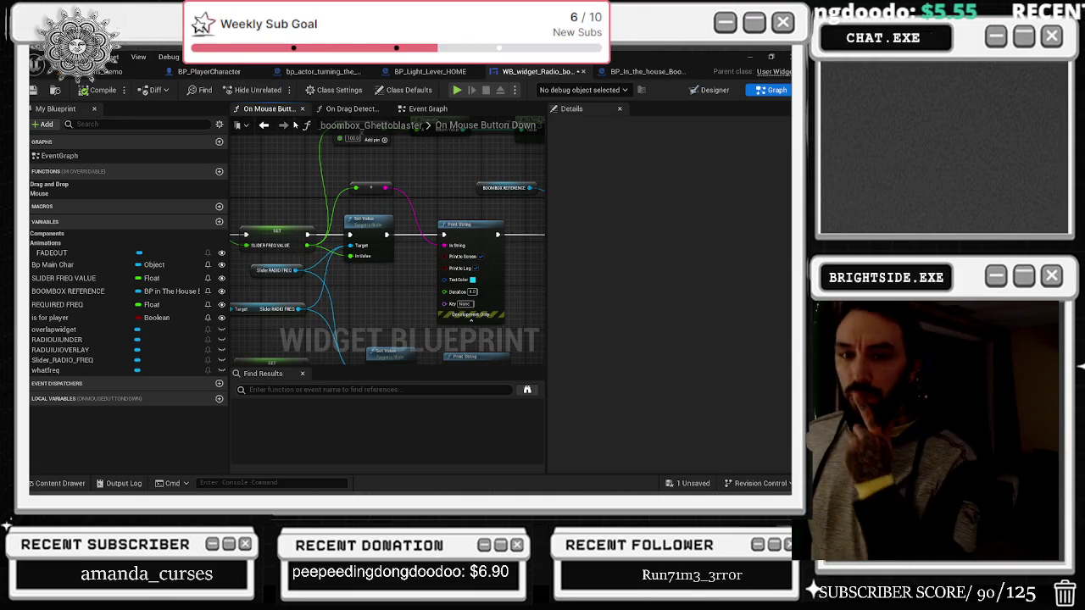
Step: Return to the widget's Event Graph and inspect the overlapwidget variable's settings
left_click(426, 109)
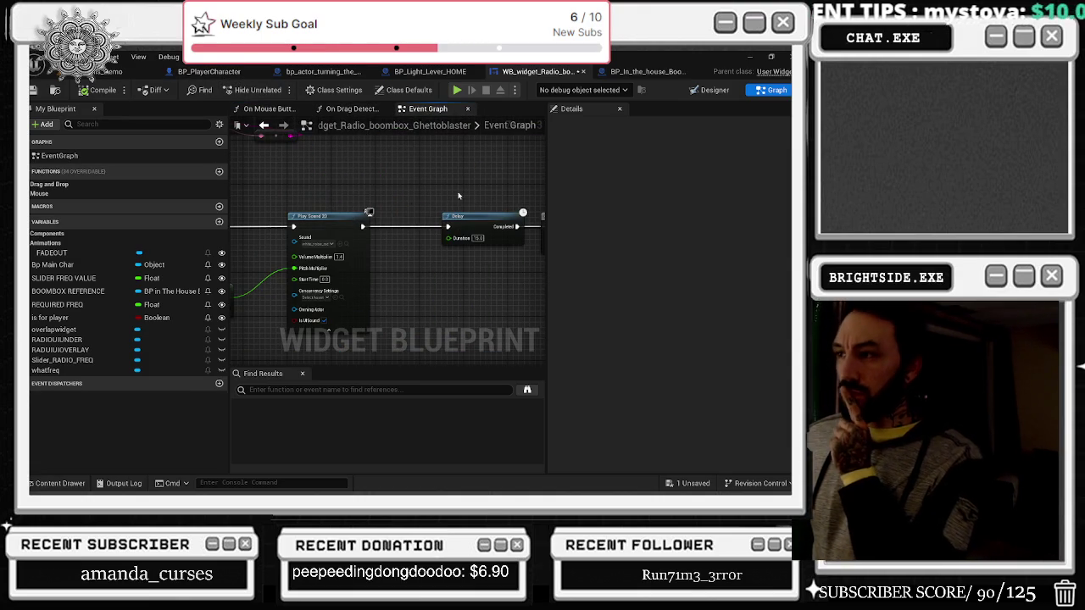
left_click(68, 330)
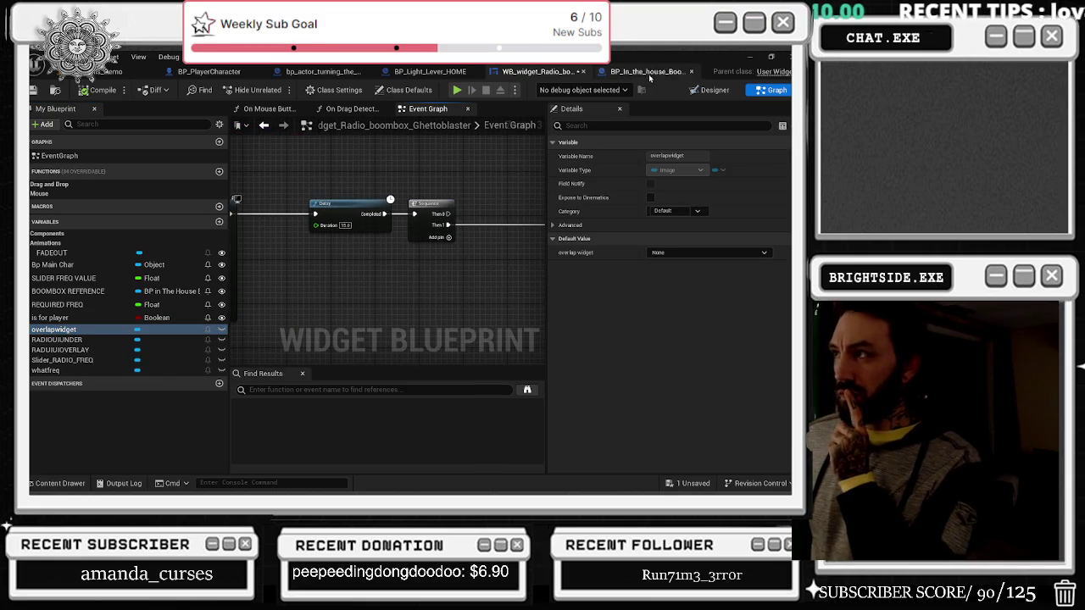
scroll(352, 240, "down", 2)
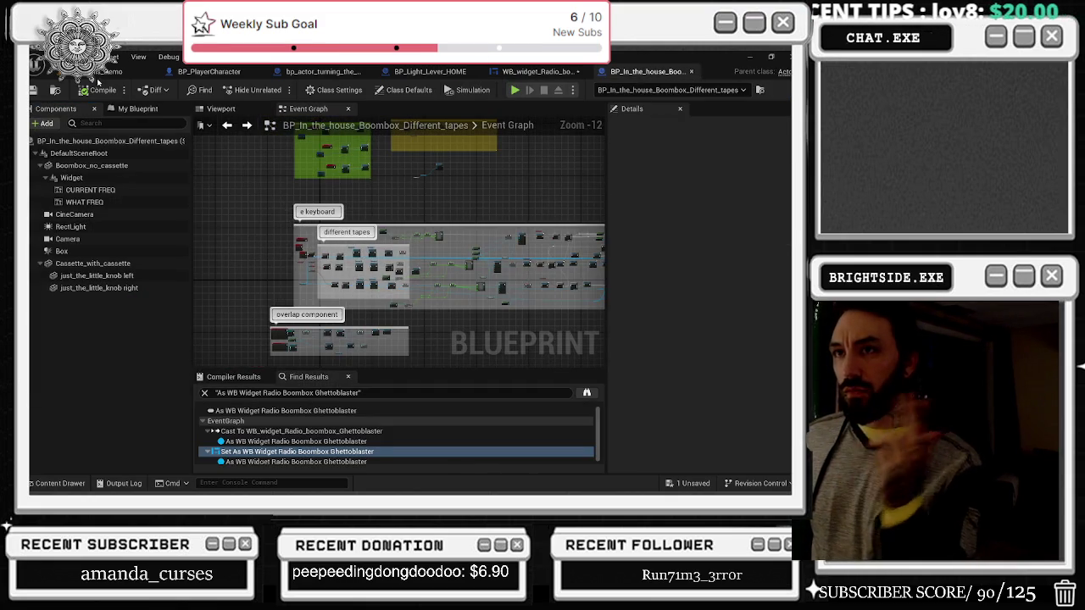
Step: Save the unsaved radio widget blueprint from the level editor
left_click(101, 75)
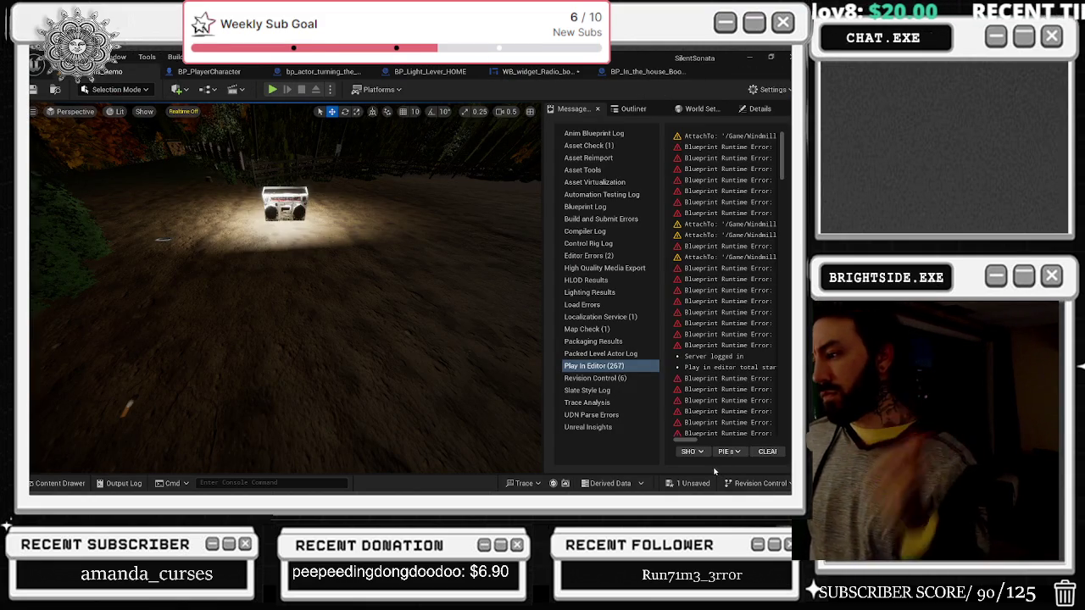
left_click(688, 483)
left_click(474, 392)
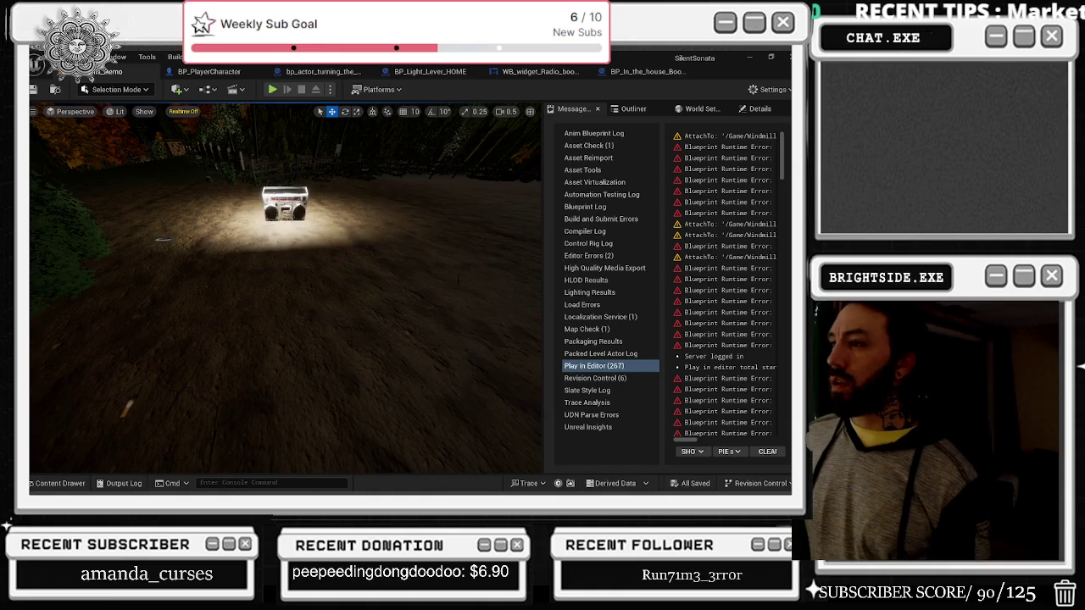
Step: Cycle the level viewport's view modes, frame the boombox, and show its blueprint's 3D preview
key("alt+2")
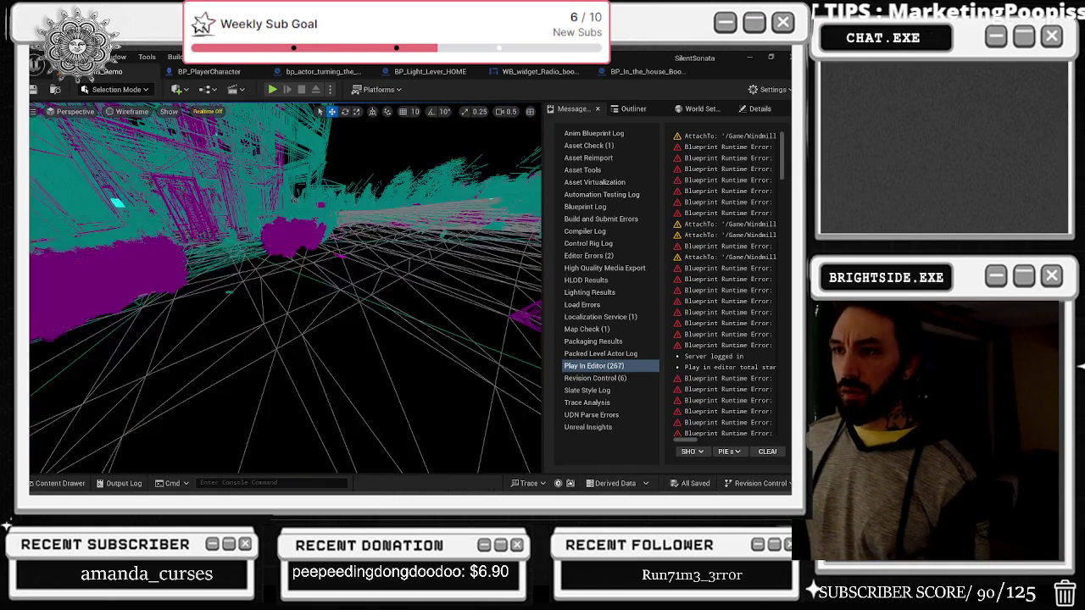
key("alt+3")
key("alt+4")
key("alt+5")
left_click_drag(377, 239, 433, 233)
left_click(284, 277)
key("f")
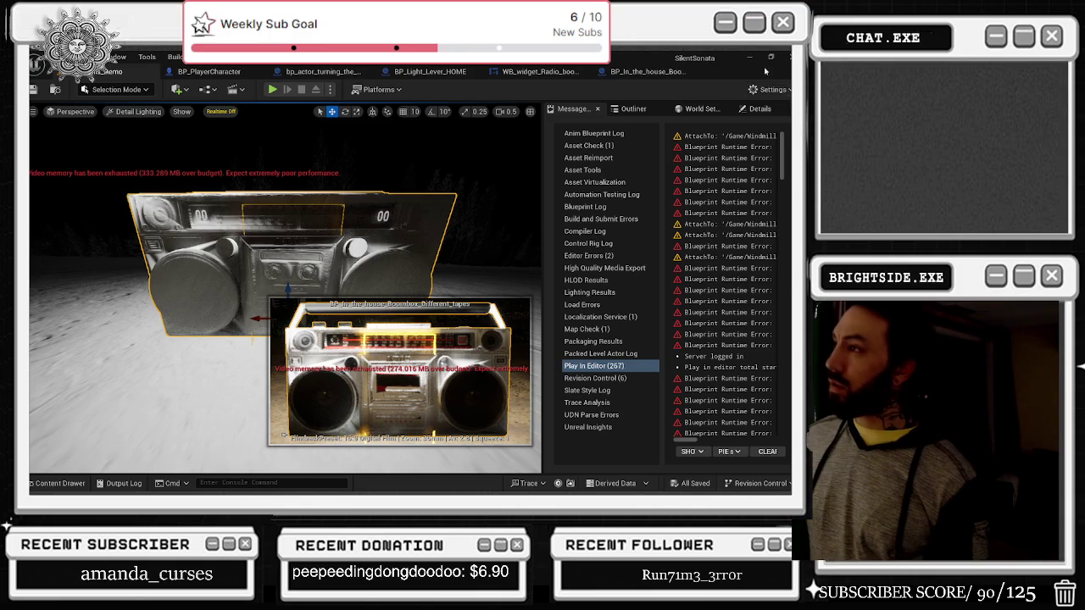
left_click(651, 71)
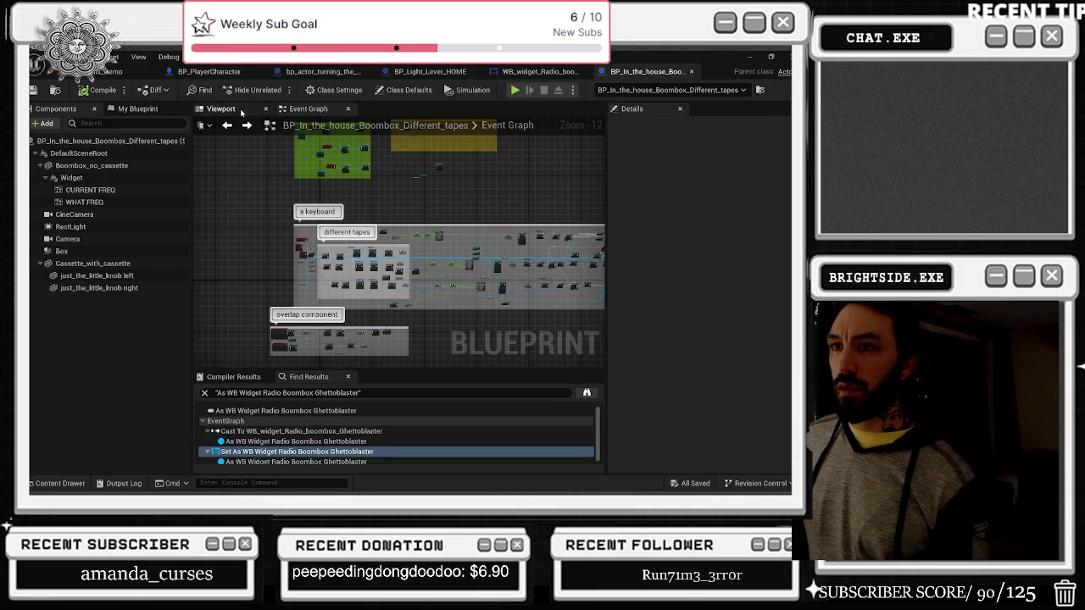
left_click(221, 108)
Step: Compare the two knob components and set just_the_little_knob right's Location X to 13.274831
mouse_move(335, 178)
left_mouse_down()
mouse_move(360, 214)
mouse_move(386, 217)
left_mouse_up()
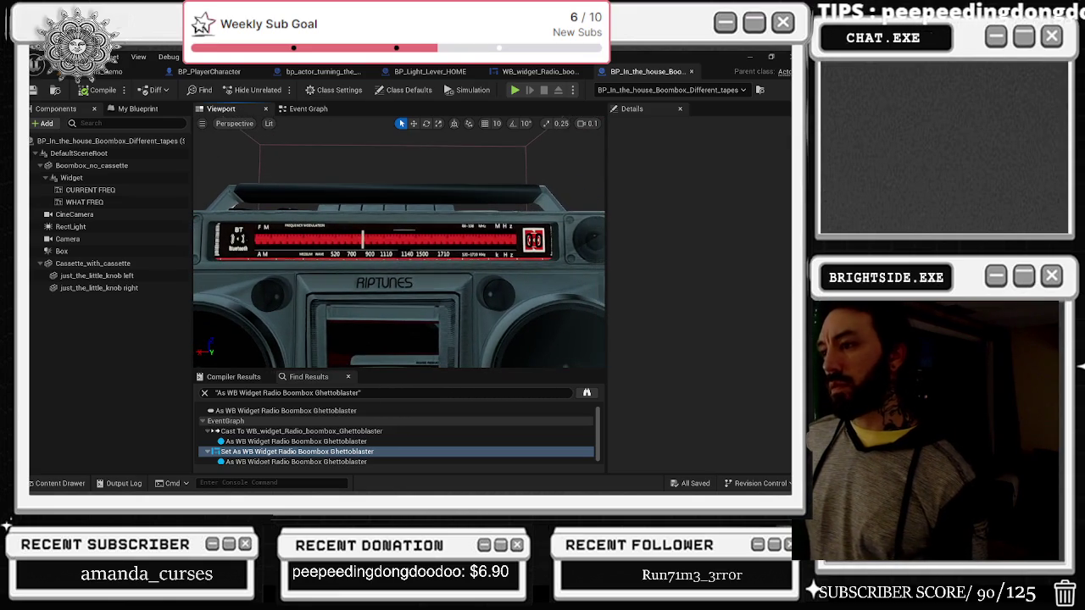
left_click(99, 287)
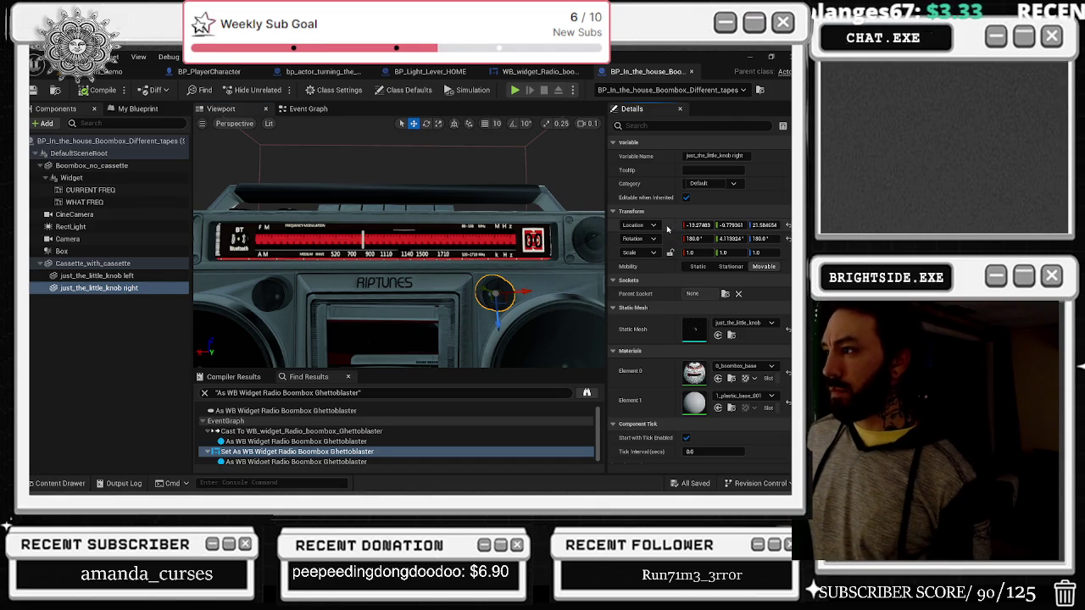
left_click(269, 288)
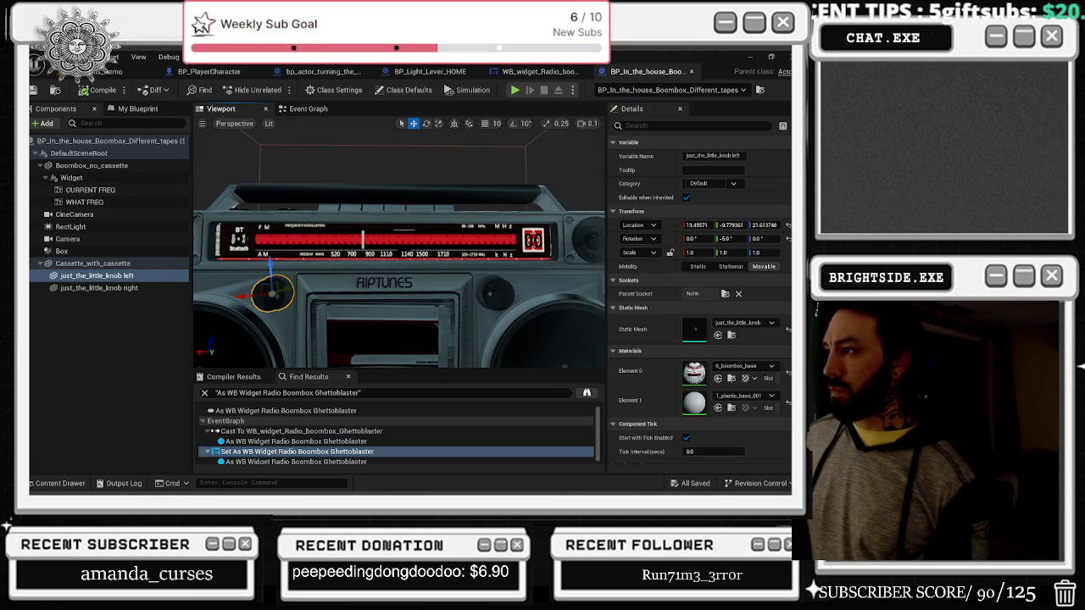
left_click(496, 292)
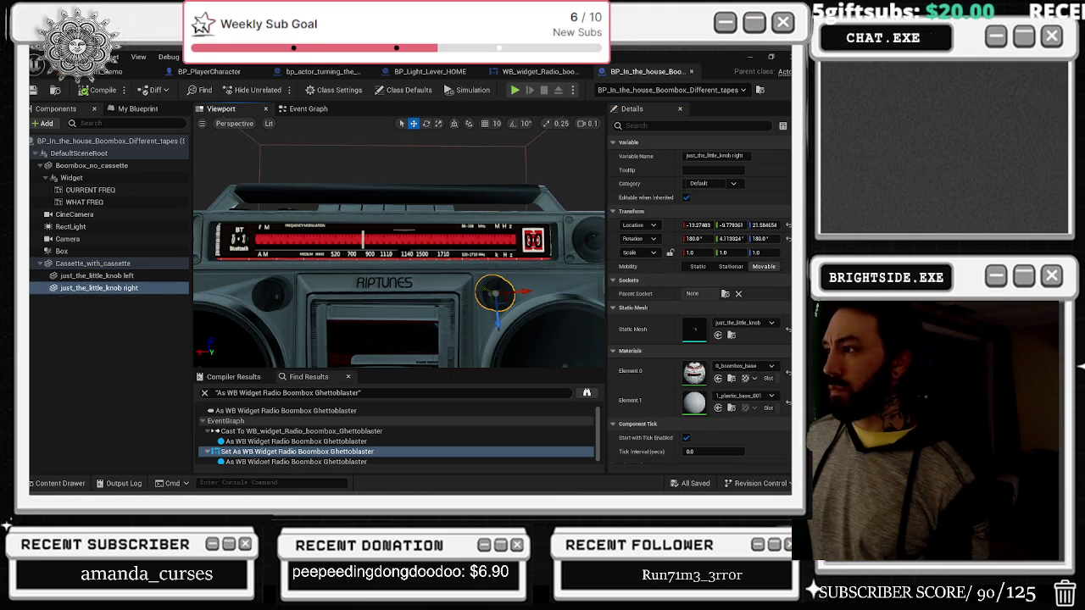
left_click(271, 293)
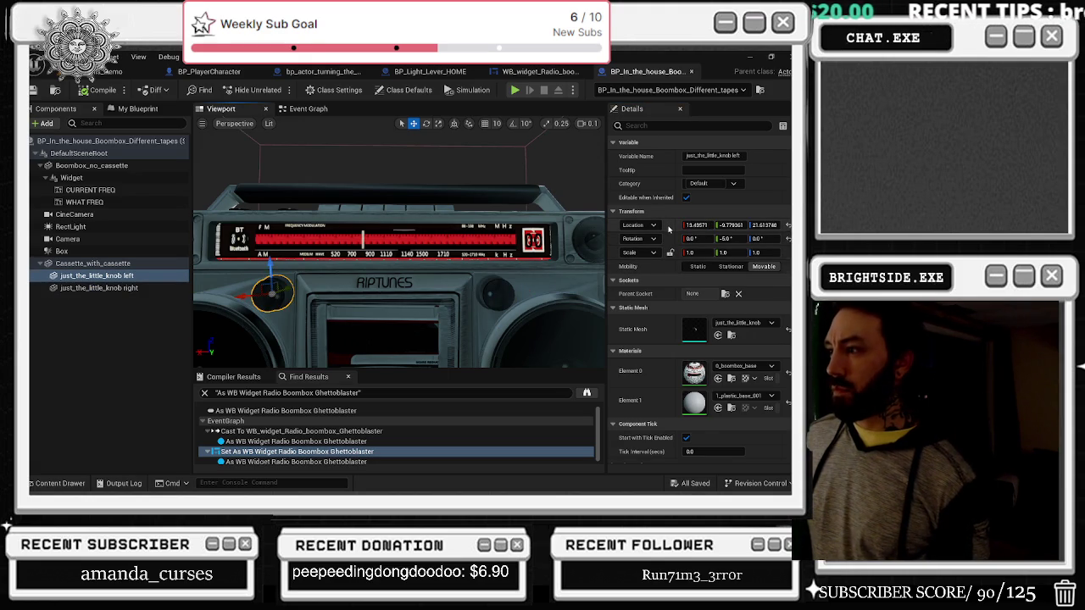
key("ctrl+z")
left_click(696, 225)
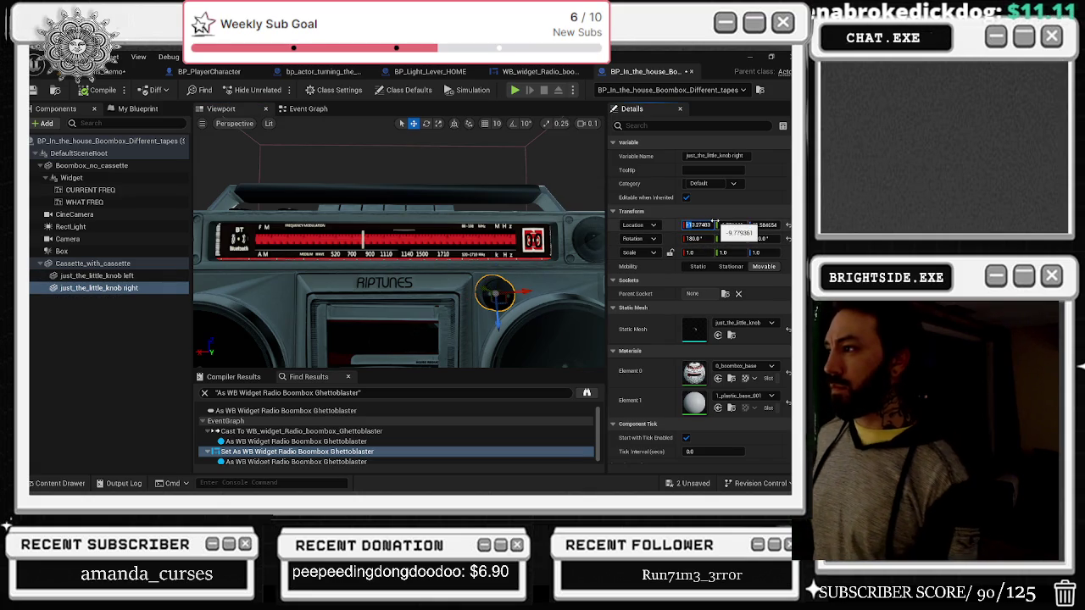
key("Return")
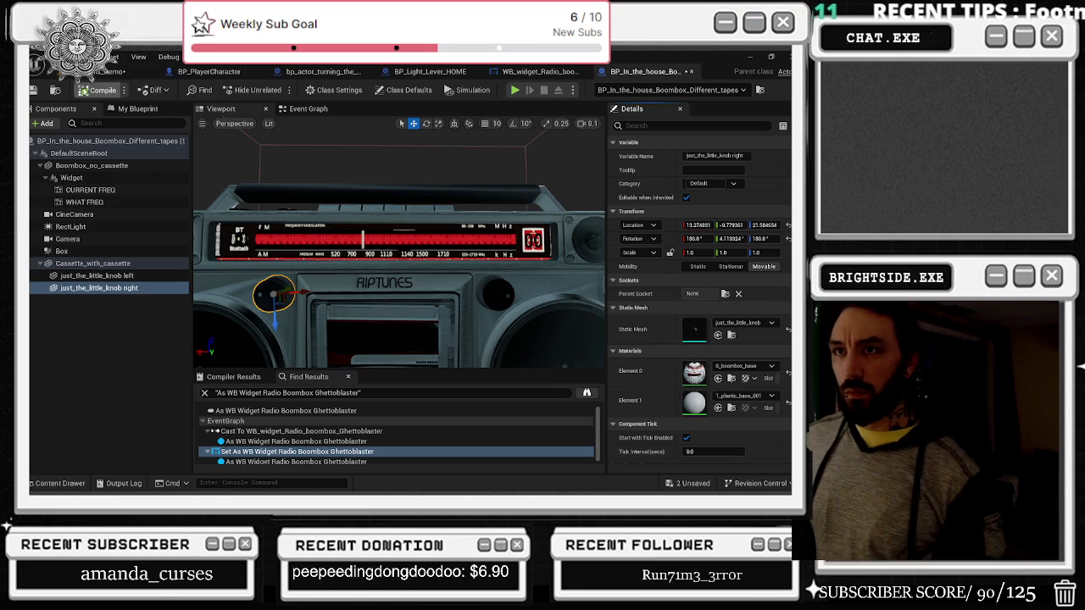
key("Return")
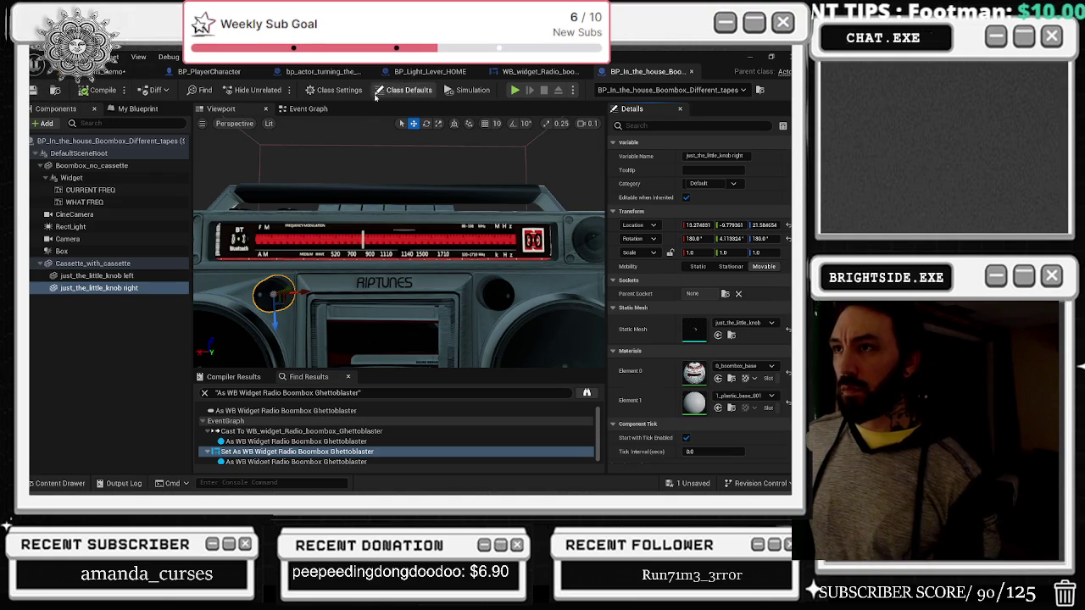
Step: Show the boombox blueprint's node graph, then switch to the radio widget blueprint
left_click(307, 109)
scroll(376, 207, "up", 4)
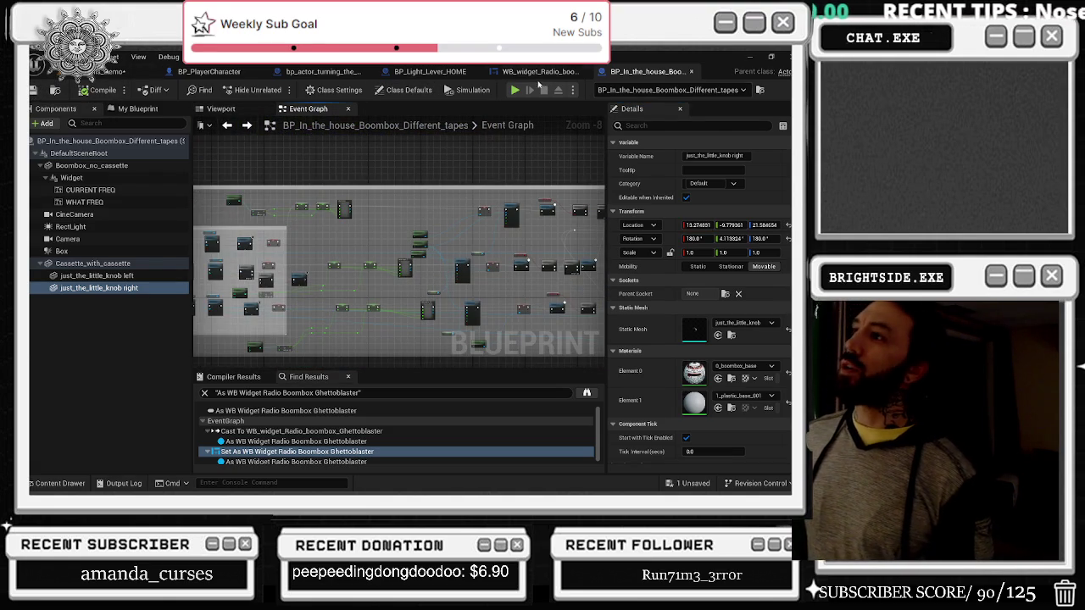
left_click(540, 71)
left_click_drag(478, 248, 316, 232)
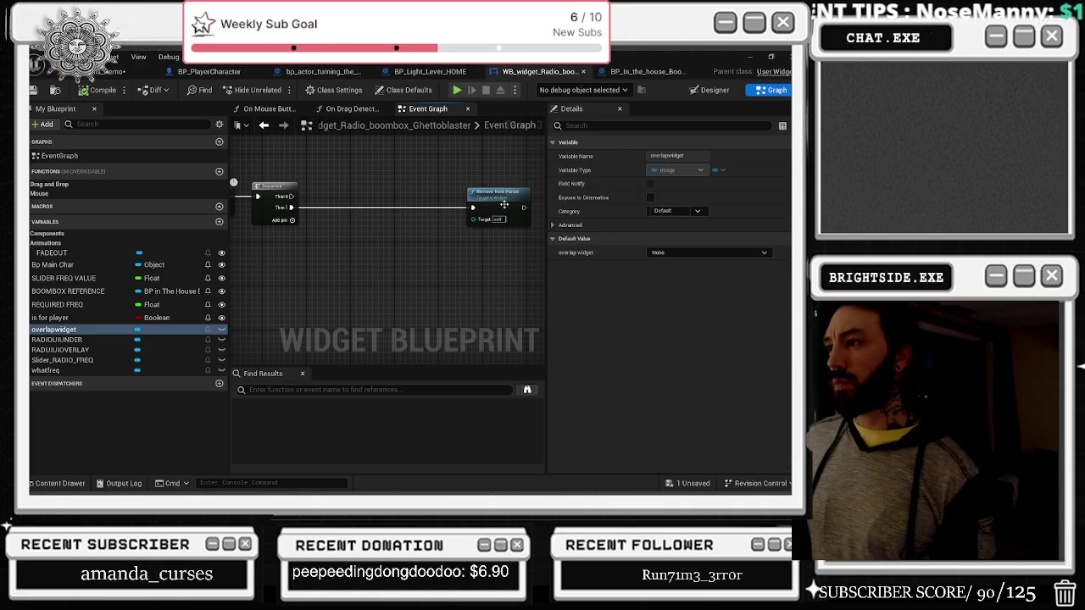
left_click_drag(502, 206, 391, 206)
left_click(362, 110)
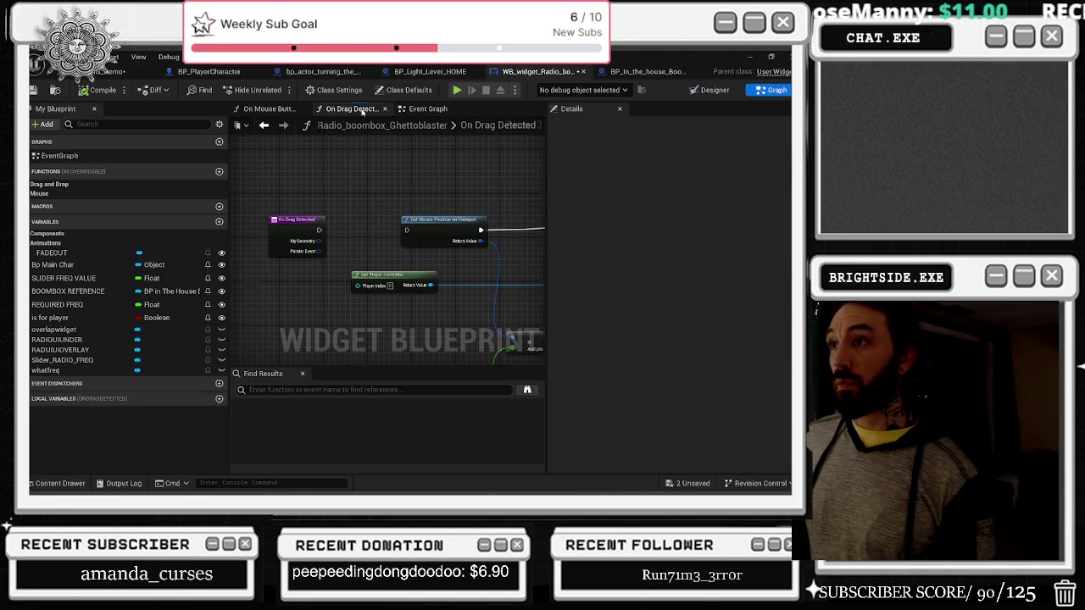
mouse_move(400, 251)
left_mouse_down()
mouse_move(354, 252)
mouse_move(380, 232)
mouse_move(364, 223)
left_mouse_up()
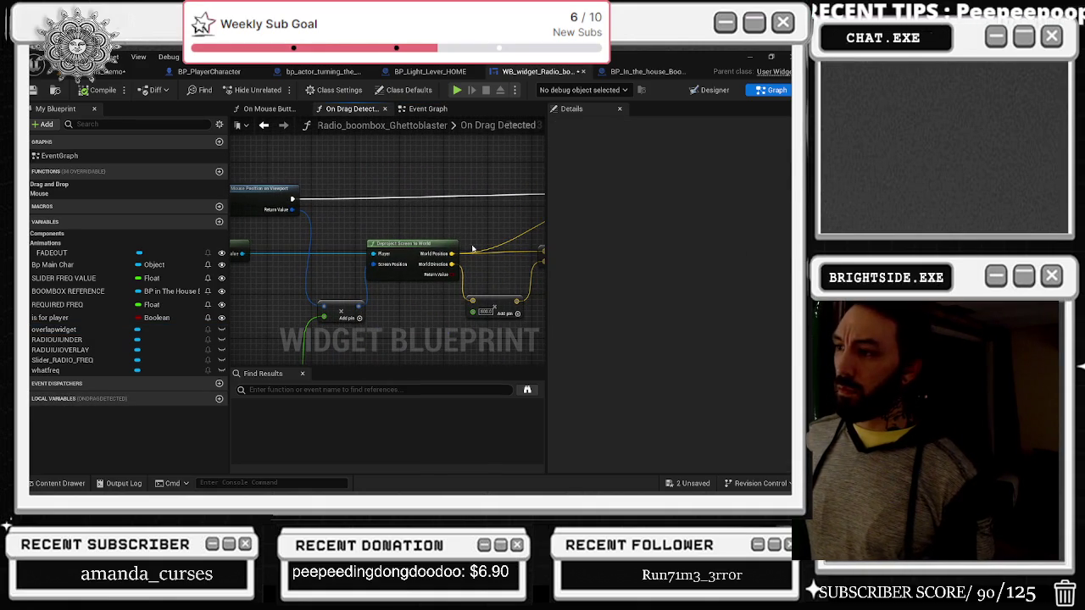
left_click(81, 372)
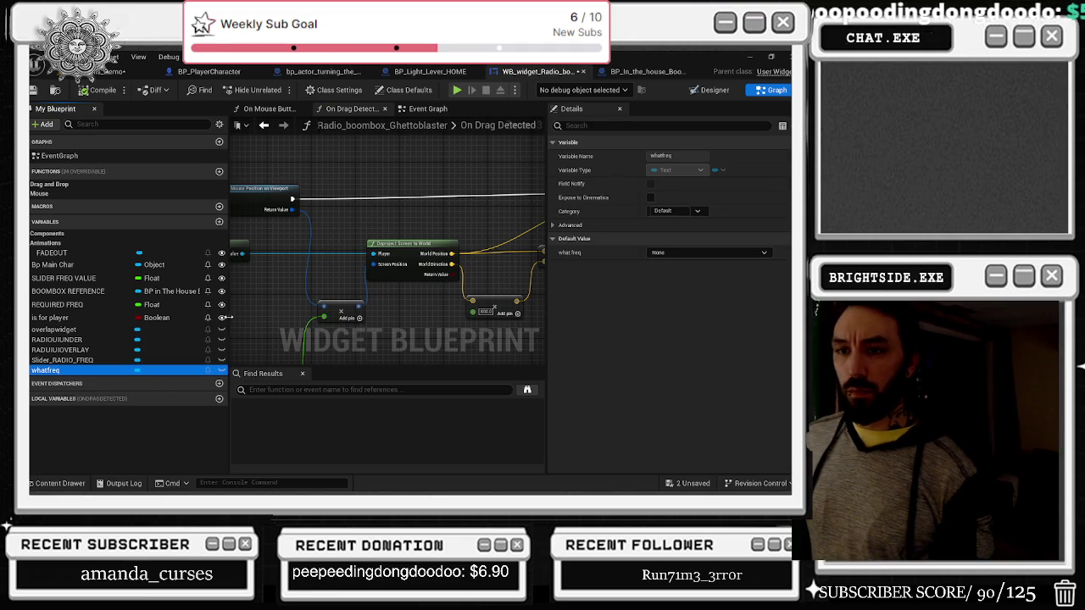
scroll(424, 263, "down", 2)
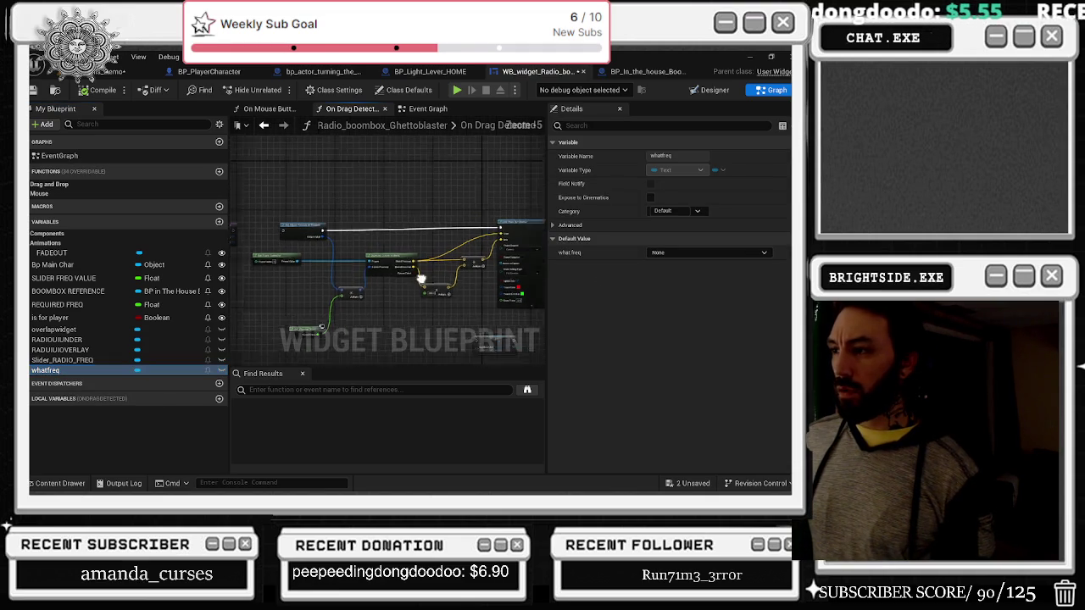
left_click_drag(267, 229, 351, 235)
left_click(385, 110)
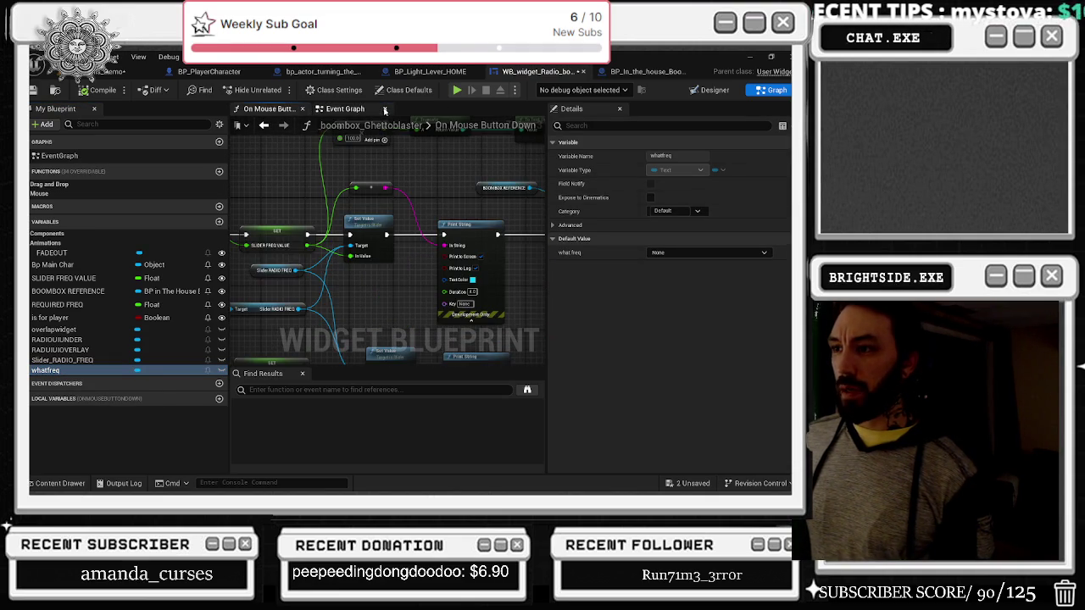
scroll(534, 208, "up", 2)
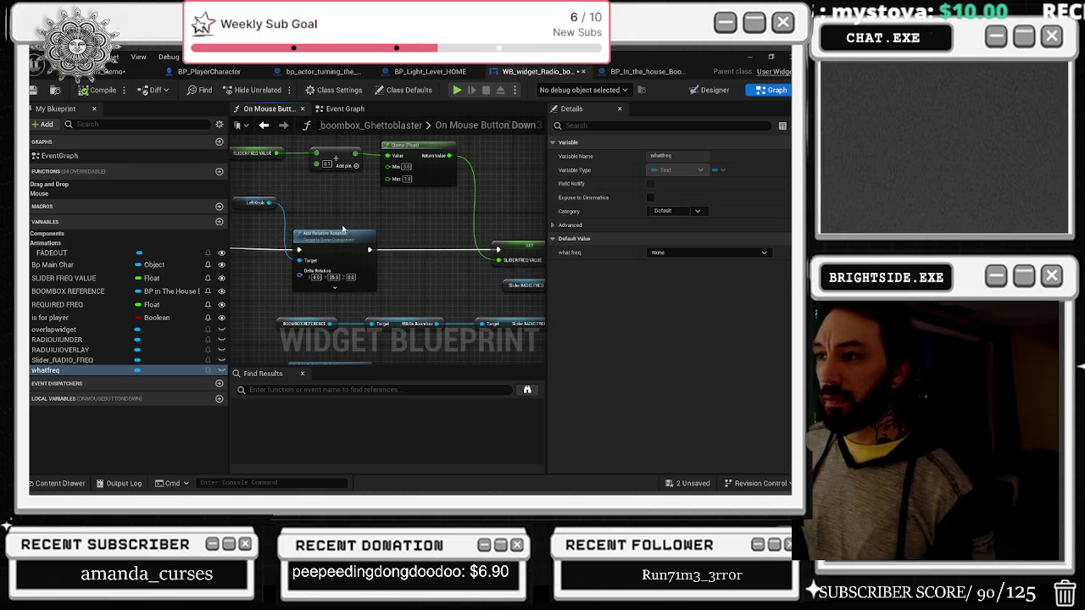
left_click_drag(344, 229, 360, 232)
left_click_drag(335, 180, 463, 257)
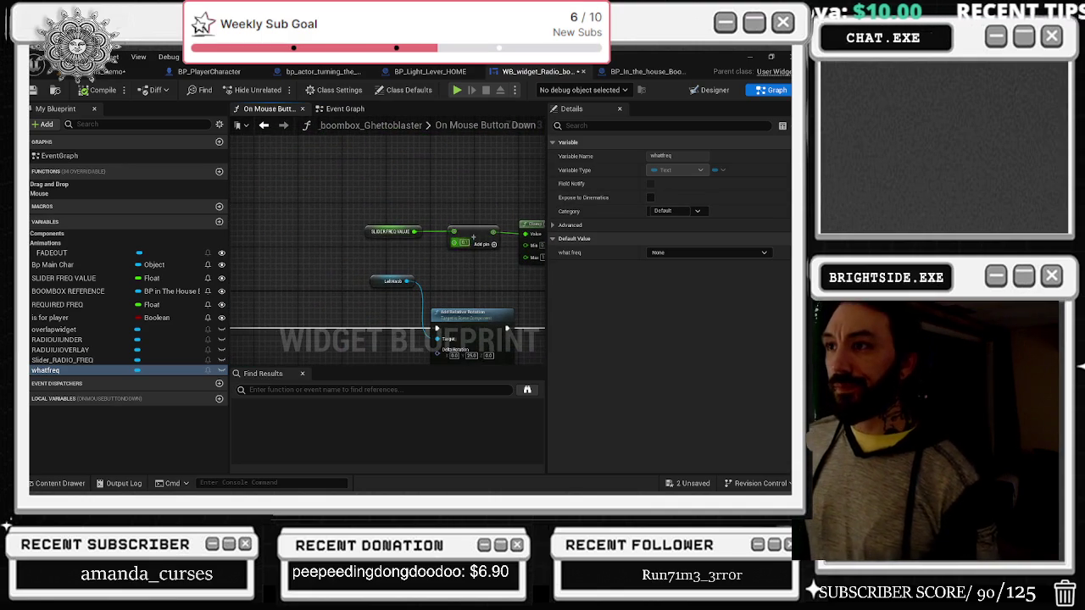
left_click(344, 109)
scroll(406, 256, "down", 5)
left_click_drag(410, 269, 536, 279)
scroll(324, 179, "up", 5)
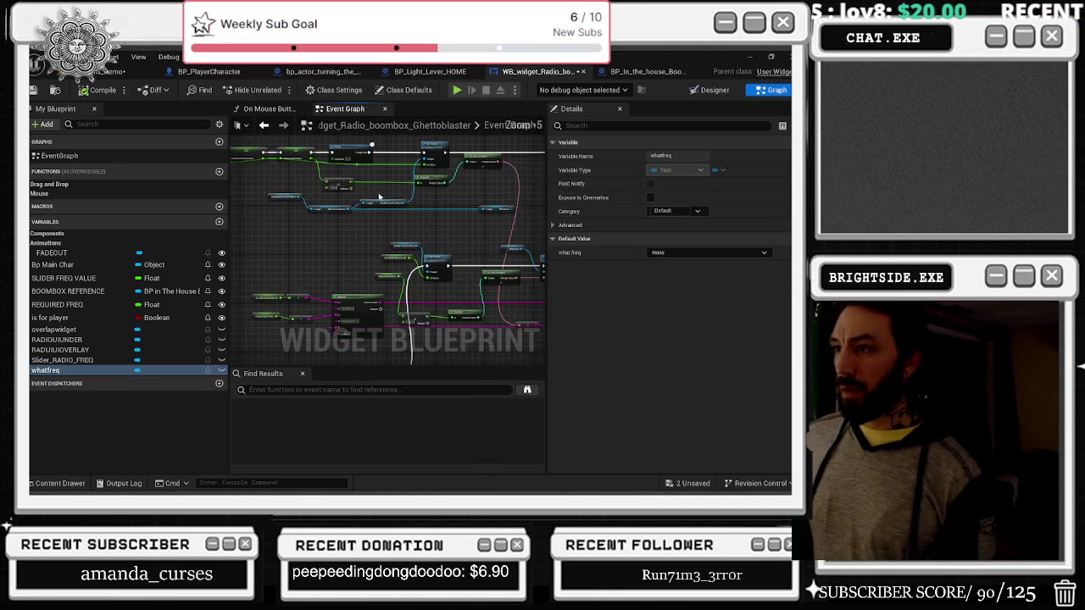
scroll(273, 220, "up", 3)
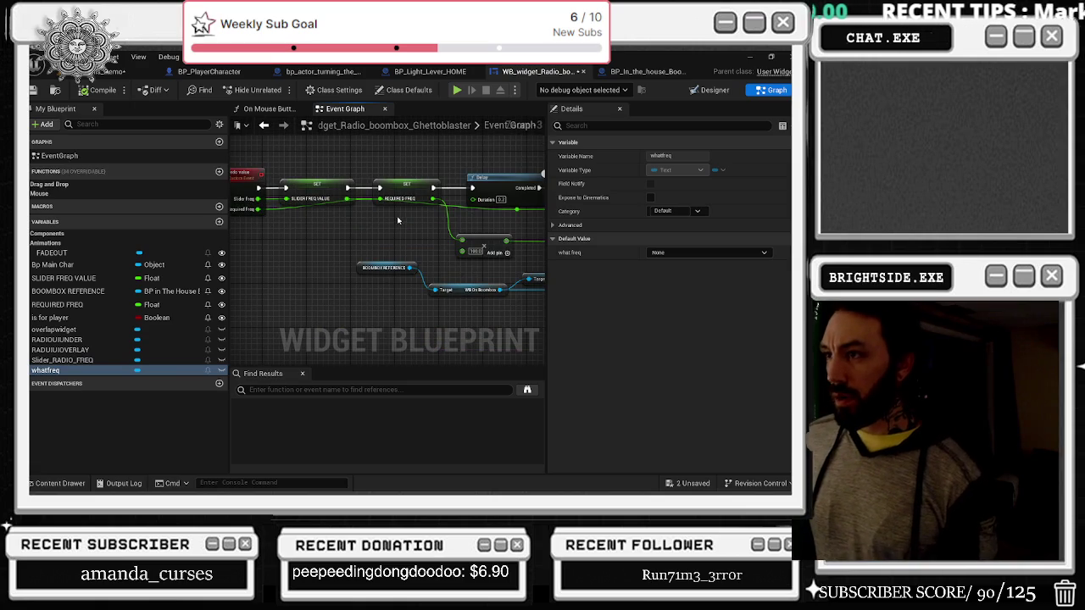
left_click_drag(401, 222, 428, 225)
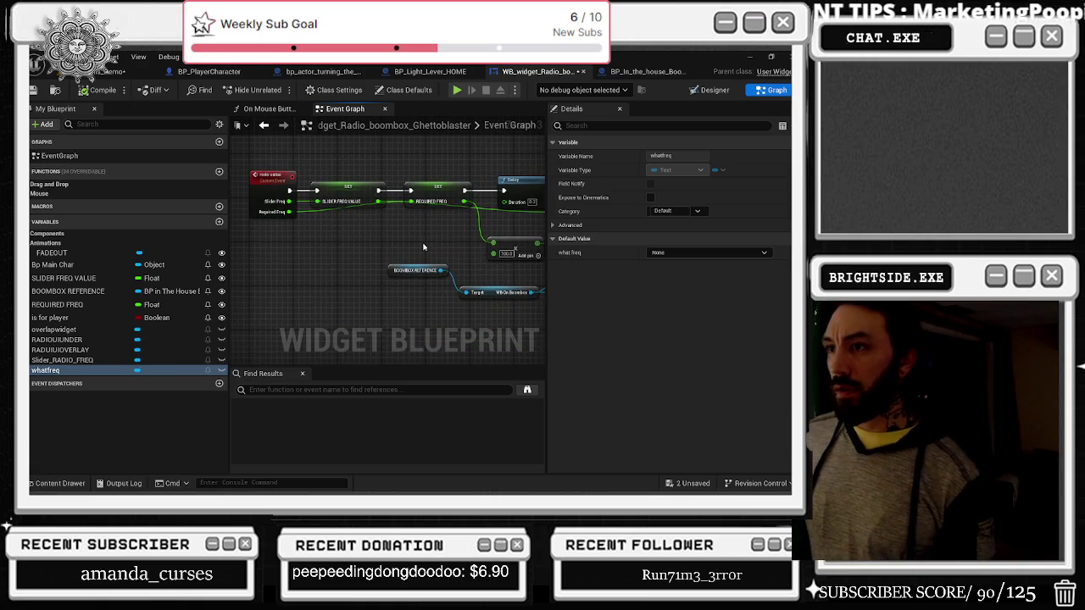
scroll(425, 247, "down", 2)
scroll(351, 292, "up", 5)
left_click(437, 225)
scroll(437, 225, "down", 3)
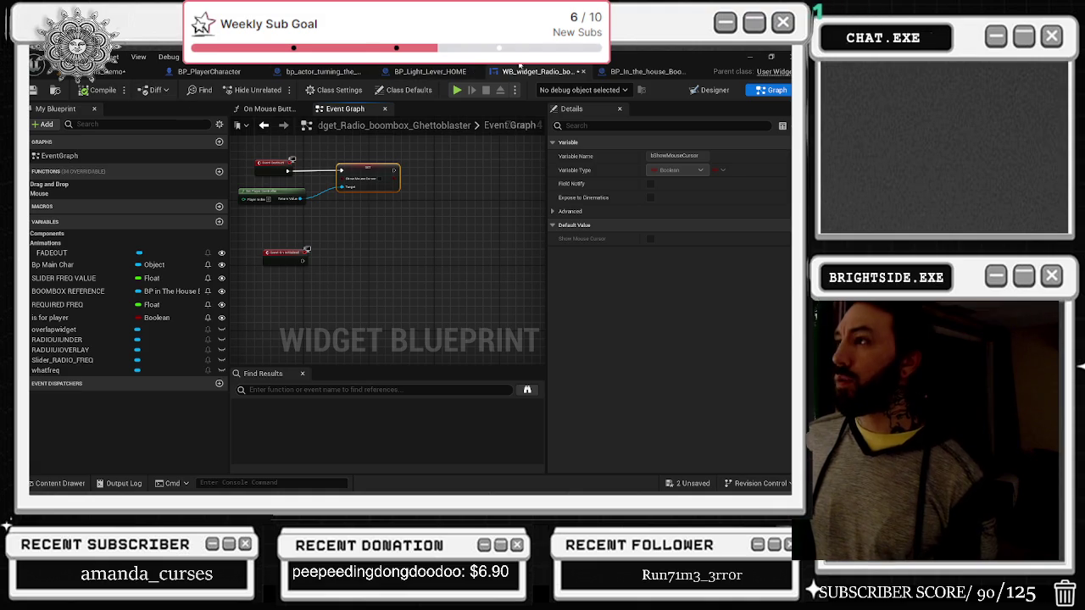
left_click(624, 72)
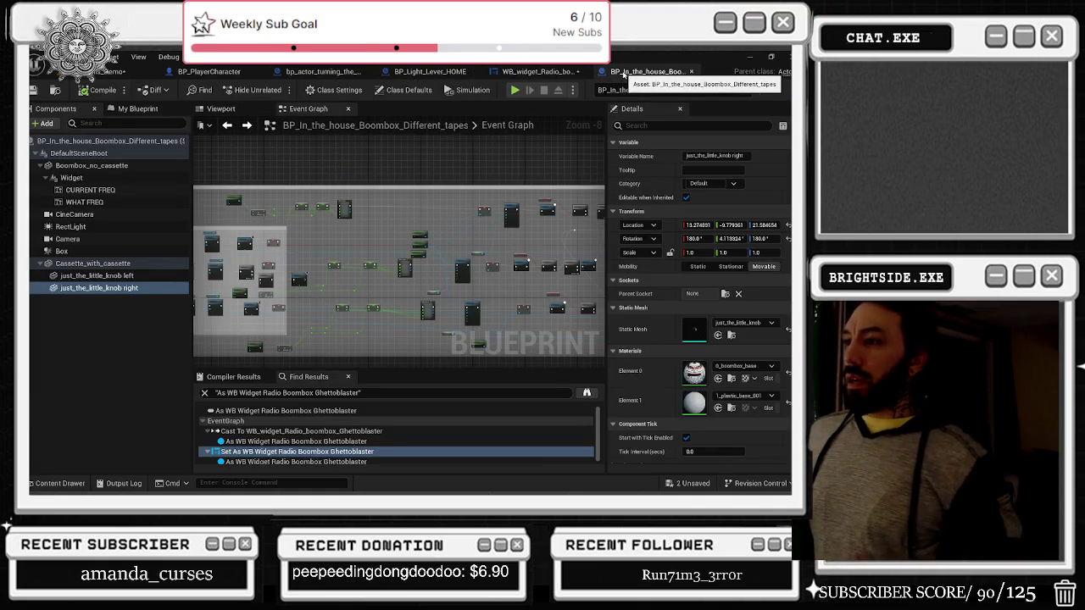
Step: Save the two unsaved assets, the radio widget blueprint and the Windmills_Demo map
left_click(691, 483)
left_click(491, 391)
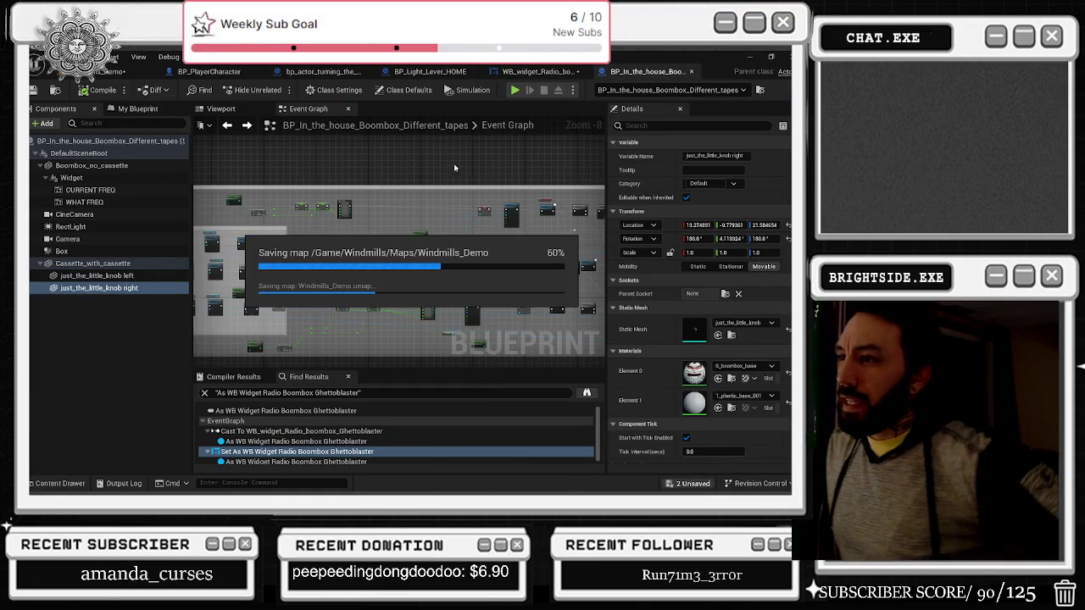
left_click(540, 71)
Step: Return to the boombox Event Graph and select the Random Integer in Range node
scroll(390, 354, "down", 5)
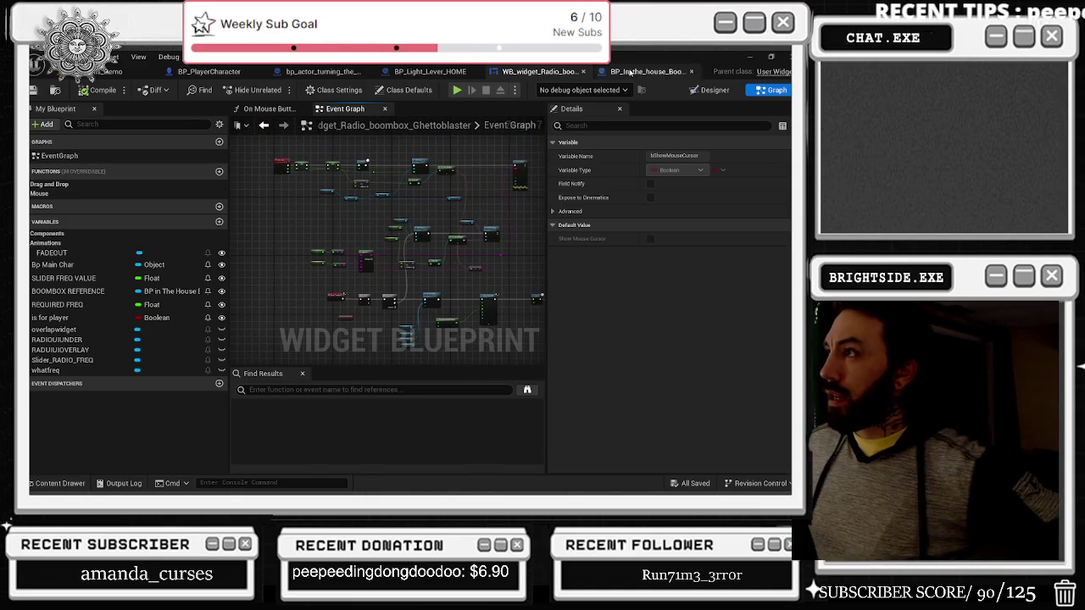
left_click(644, 71)
scroll(394, 268, "up", 4)
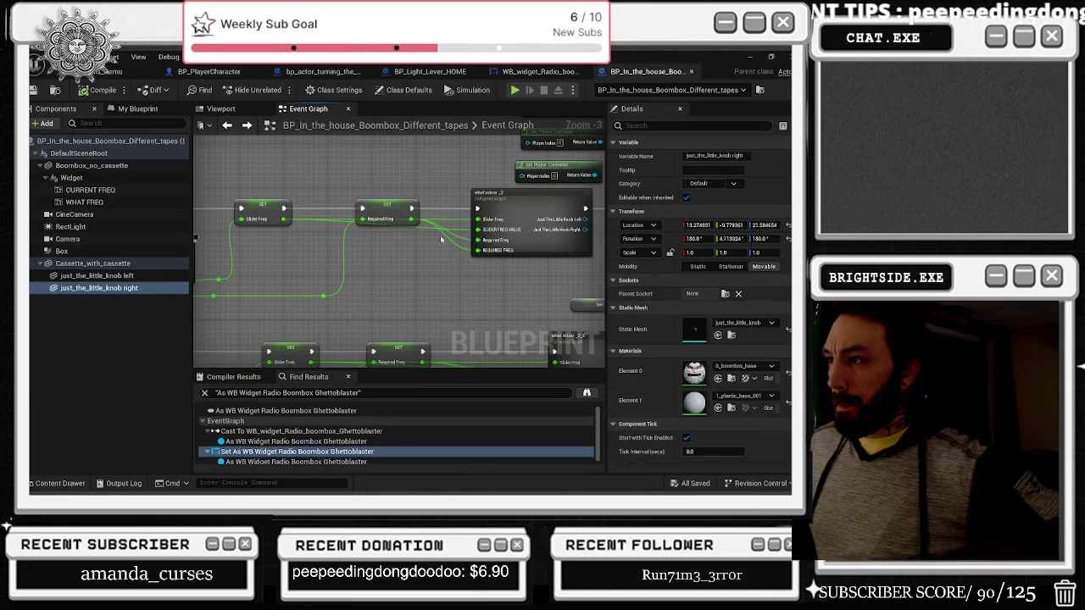
scroll(253, 258, "up", 2)
left_click(253, 258)
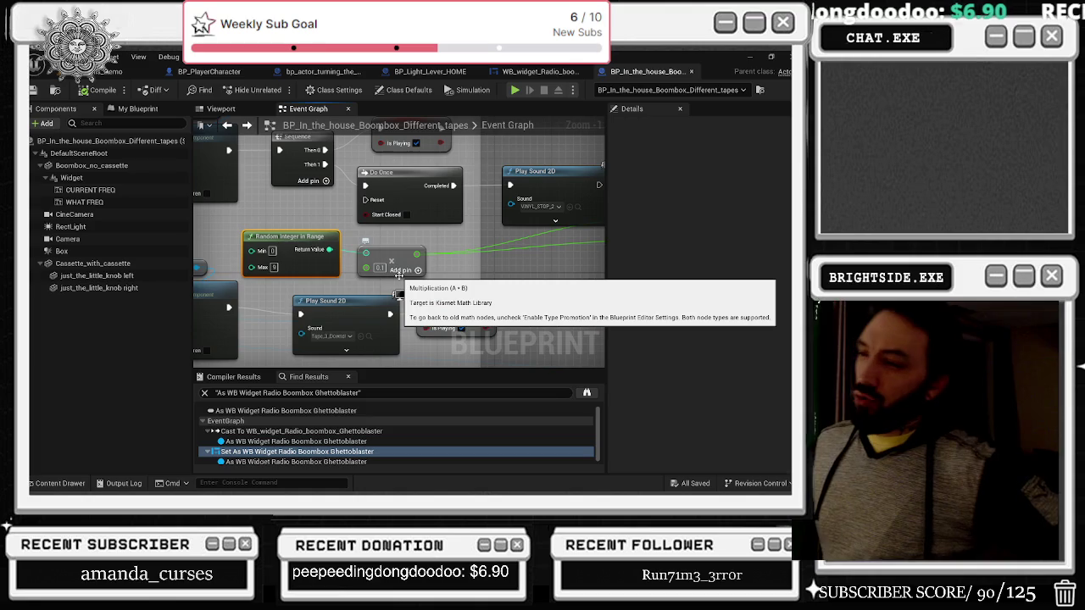
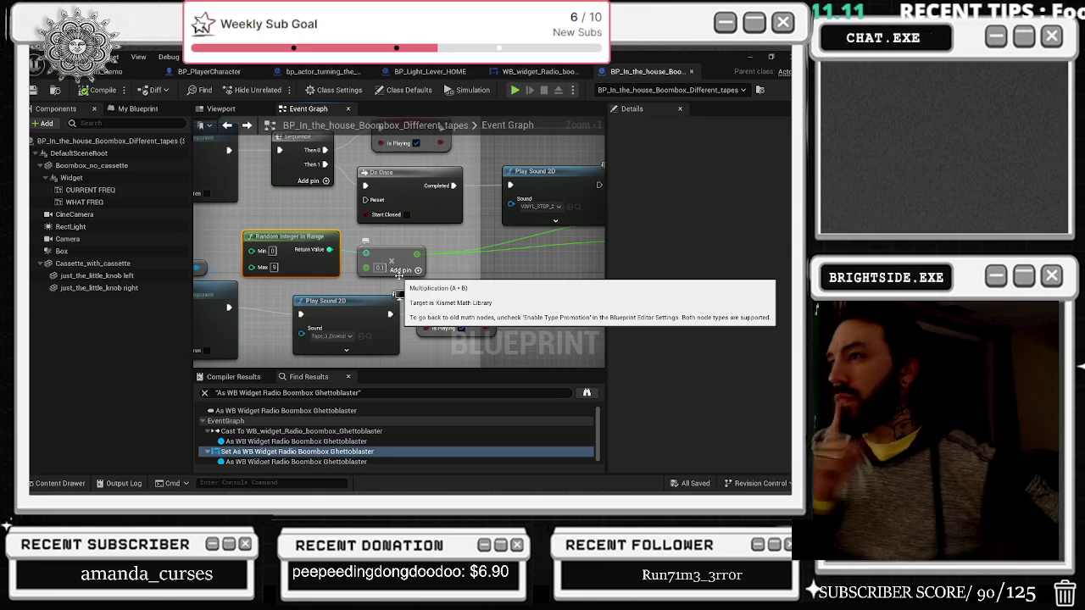
Step: In the radio widget blueprint, bring the On Mouse Button Down graph's Set Value and Print String rows into view
left_click(539, 71)
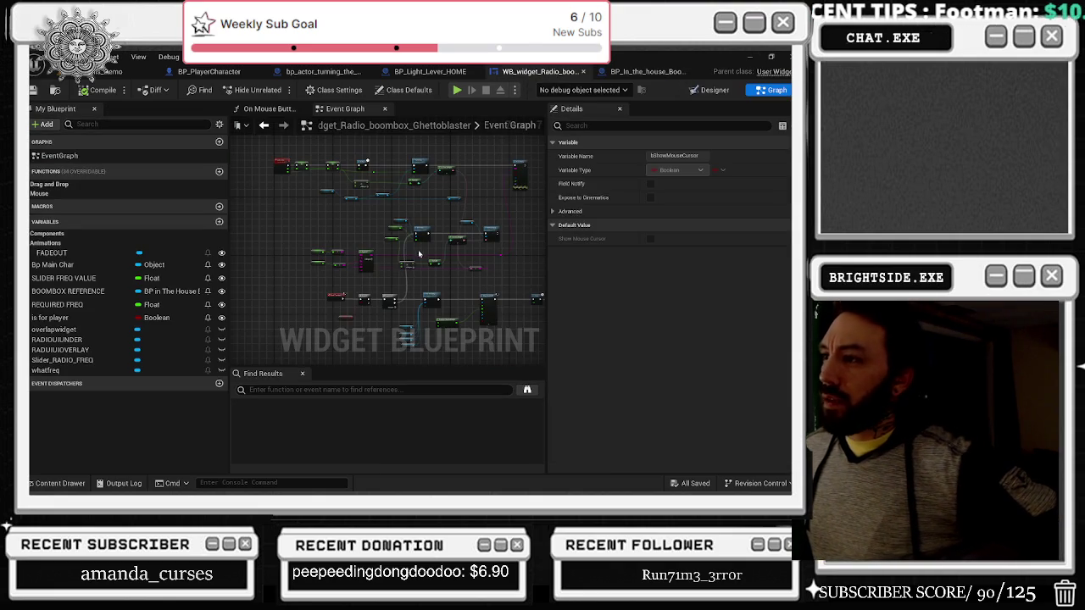
scroll(417, 252, "up", 6)
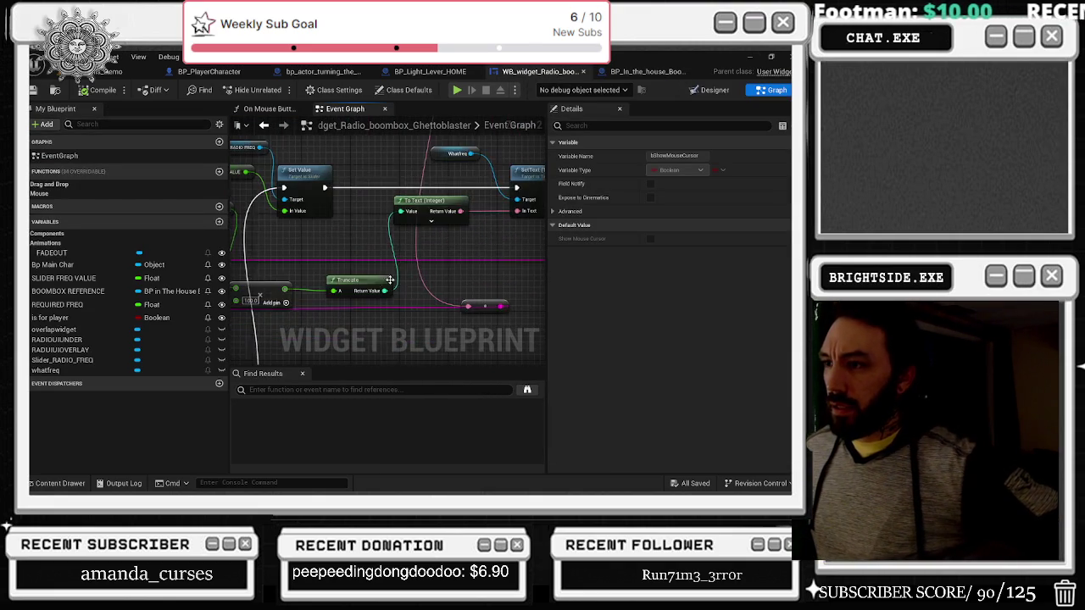
scroll(417, 275, "down", 5)
scroll(485, 192, "up", 3)
left_click(269, 108)
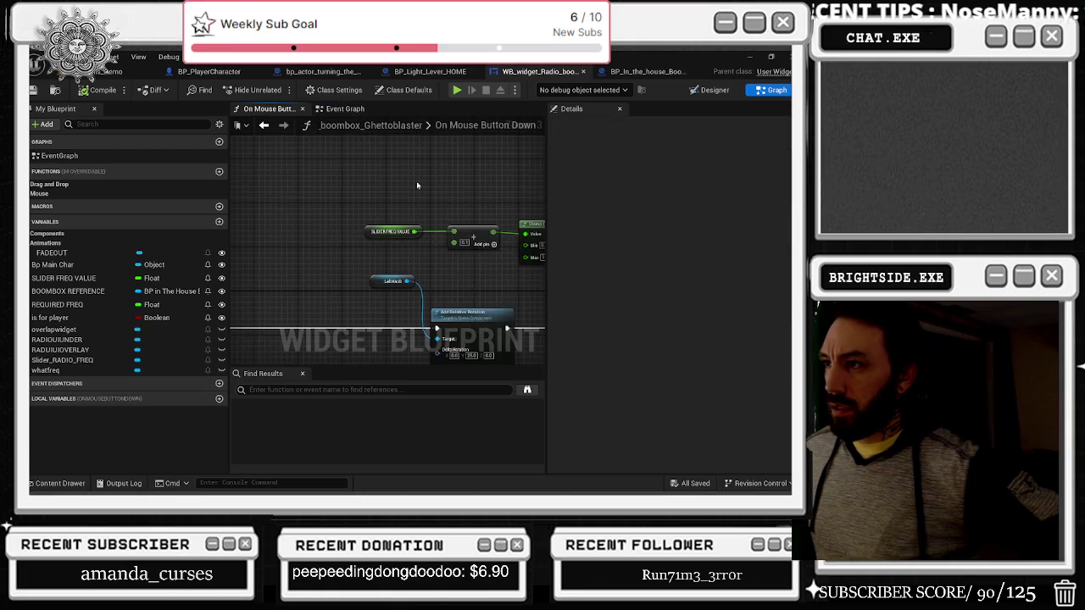
scroll(402, 175, "up", 2)
mouse_move(461, 263)
left_mouse_down()
mouse_move(409, 257)
mouse_move(403, 184)
left_mouse_up()
mouse_move(355, 242)
left_mouse_down()
mouse_move(458, 204)
mouse_move(290, 323)
mouse_move(386, 302)
left_mouse_up()
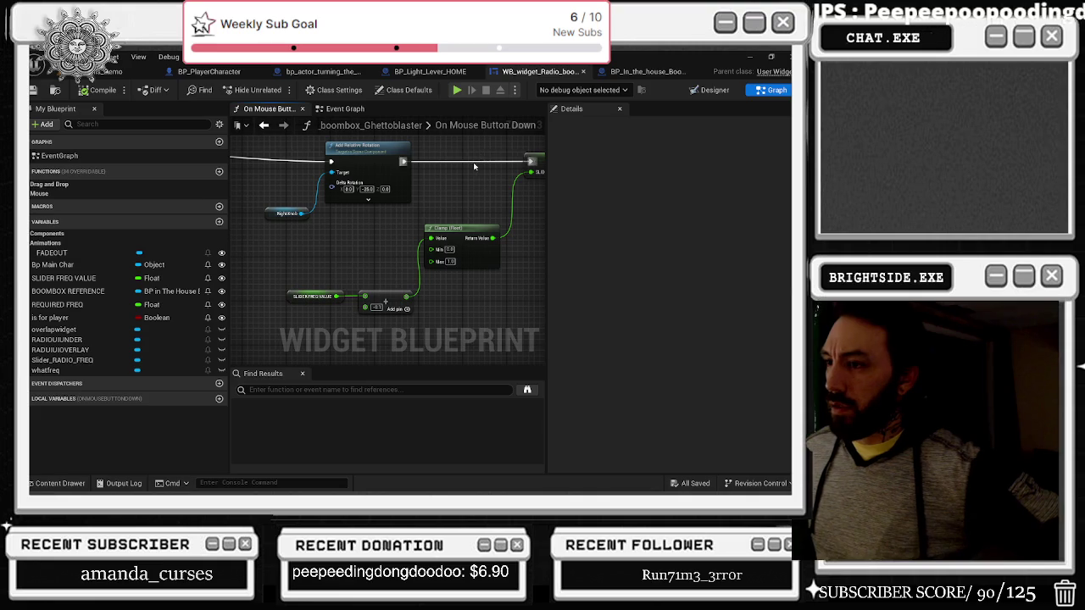
Step: Inspect the clamp, SLIDER FREQ VALUE add node with its -0.1 offset, and Left Knob rotation nodes
left_click(360, 293)
scroll(388, 313, "up", 2)
left_click_drag(400, 205, 452, 232)
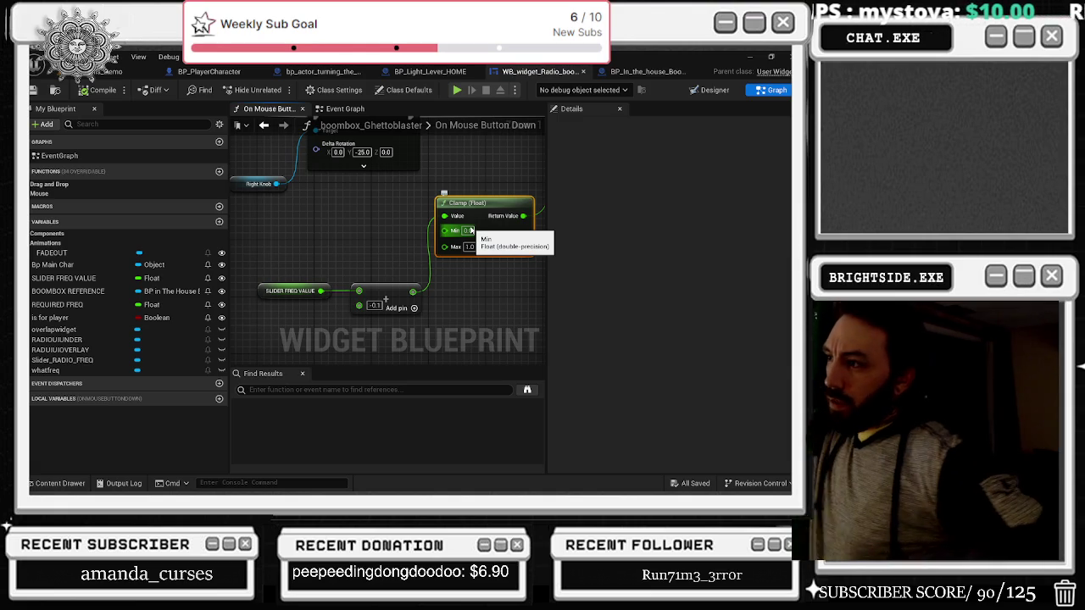
mouse_move(488, 195)
left_mouse_down()
mouse_move(349, 266)
mouse_move(377, 238)
mouse_move(340, 214)
left_mouse_up()
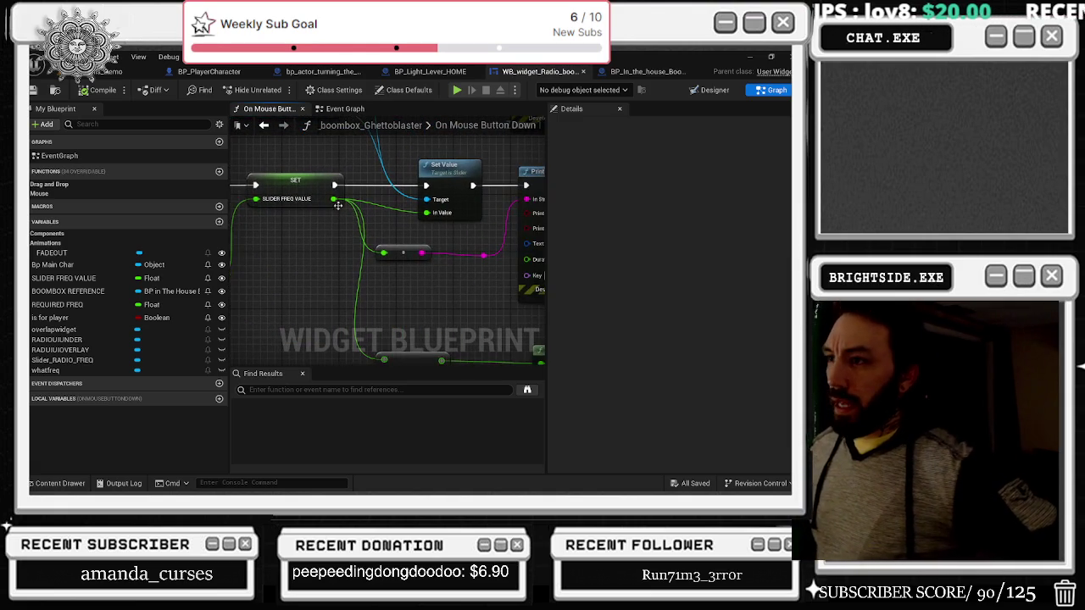
left_click_drag(368, 260, 462, 305)
left_click_drag(312, 231, 401, 291)
left_click(398, 281)
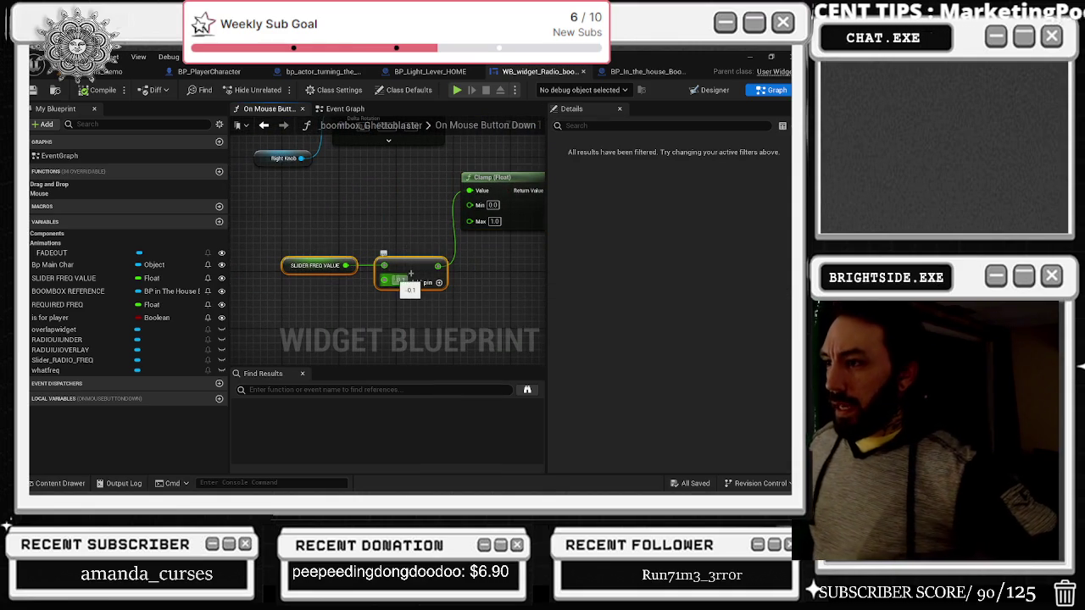
left_click_drag(405, 233, 231, 210)
left_click_drag(233, 364, 359, 368)
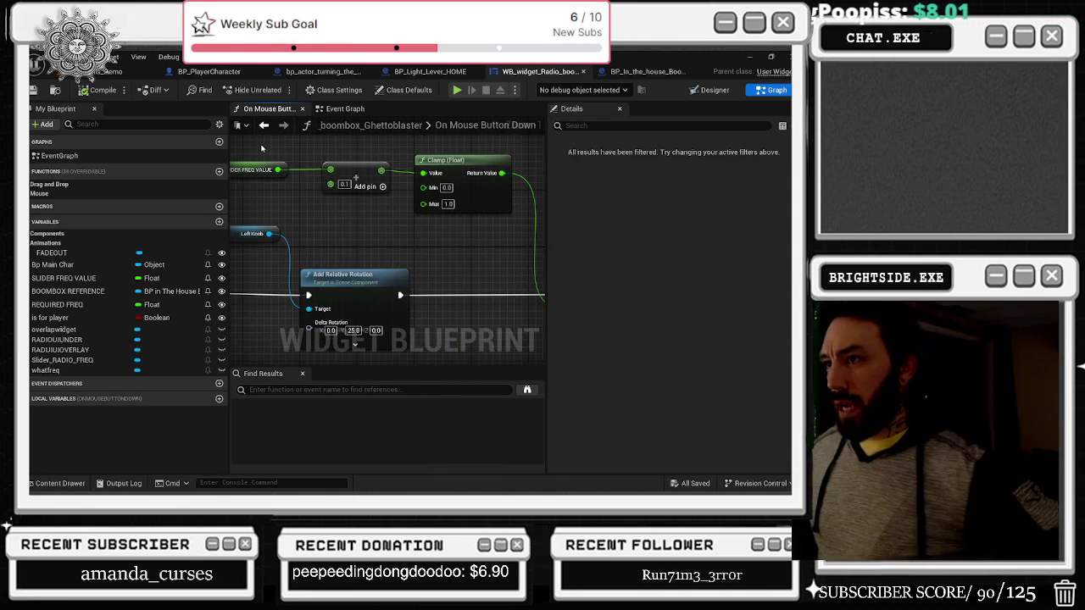
Step: Select the boombox blueprint's Random Integer and multiply nodes, then bring up Calculator beside them
left_click(647, 73)
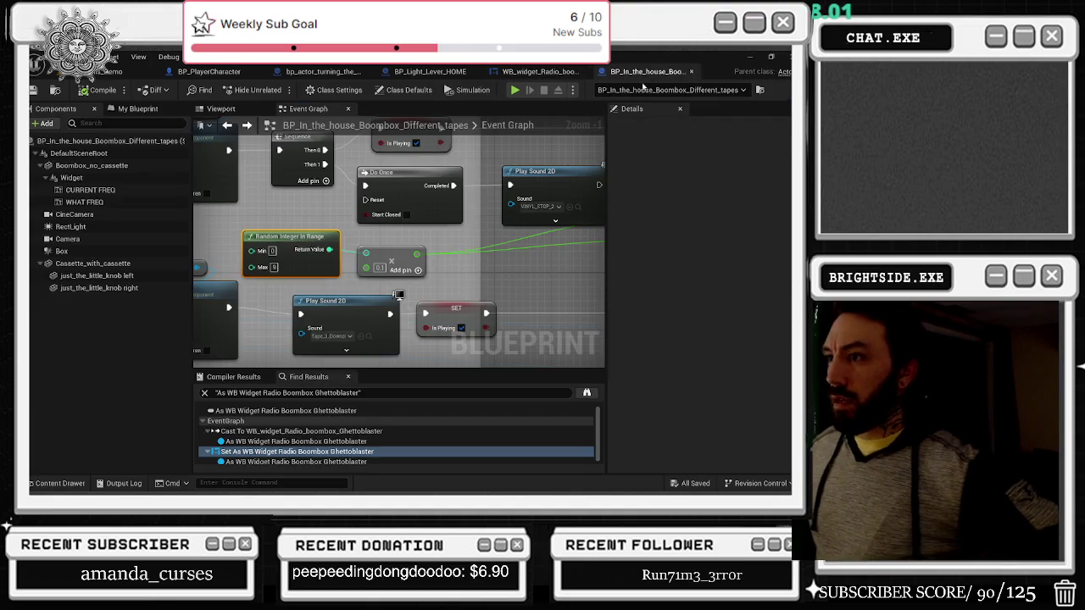
left_click_drag(290, 242, 356, 245)
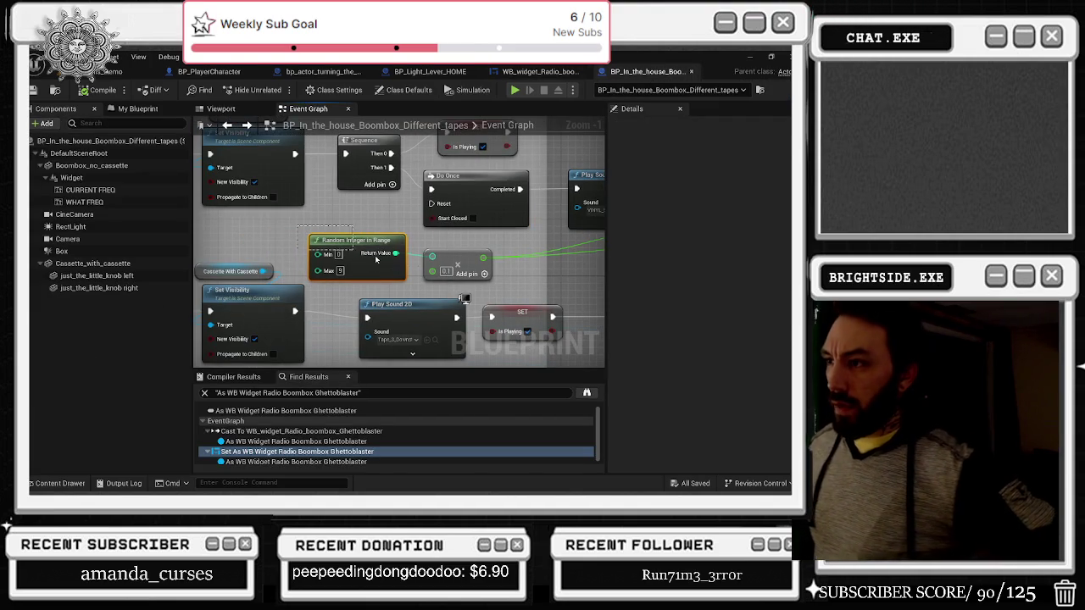
left_click_drag(503, 276, 362, 251)
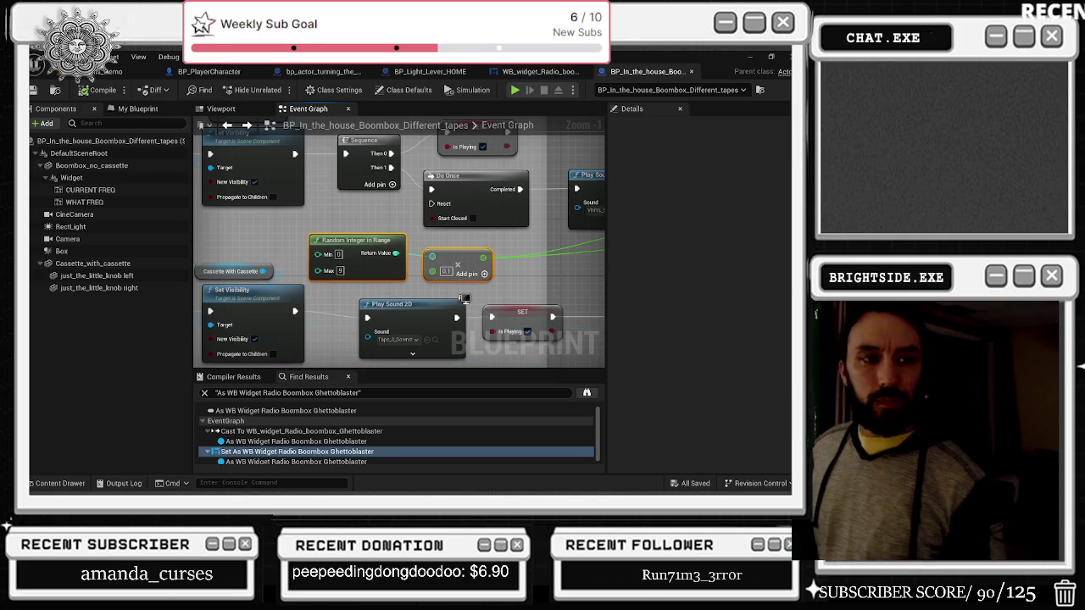
key("XF86Calculator")
mouse_move(379, 108)
left_mouse_down()
mouse_move(646, 107)
mouse_move(624, 91)
mouse_move(620, 105)
mouse_move(286, 103)
mouse_move(618, 97)
left_mouse_up()
Step: Multiply 1 by 0.1 in Calculator, getting 0.1
left_click(627, 397)
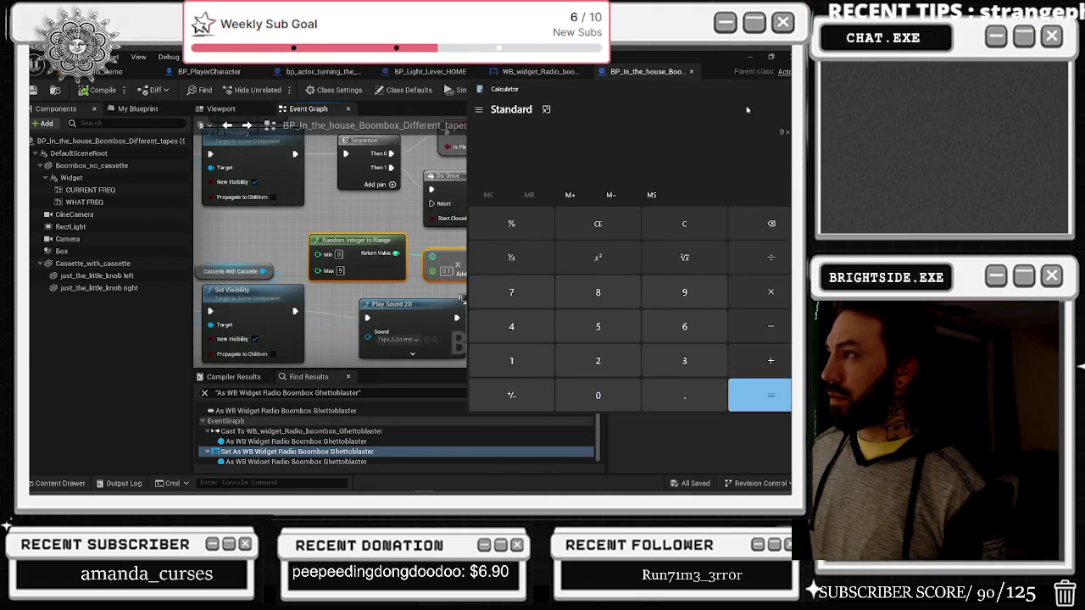
left_click_drag(729, 91, 655, 109)
mouse_move(653, 113)
left_mouse_down()
mouse_move(762, 112)
mouse_move(641, 119)
mouse_move(802, 201)
mouse_move(572, 373)
mouse_move(453, 362)
mouse_move(429, 260)
mouse_move(430, 274)
mouse_move(691, 140)
mouse_move(665, 115)
mouse_move(710, 109)
left_mouse_up()
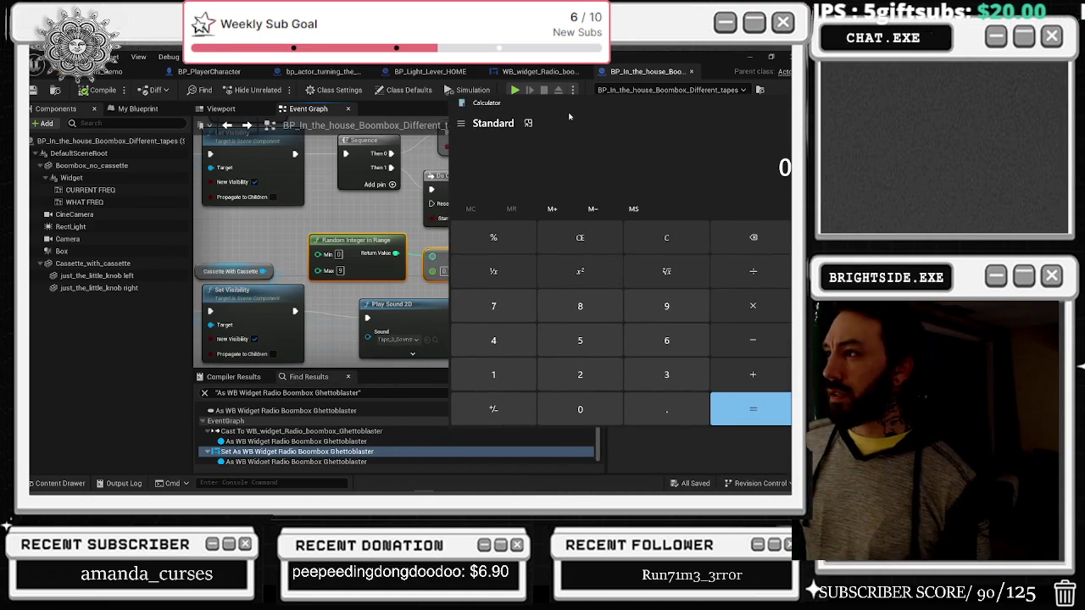
left_click(494, 374)
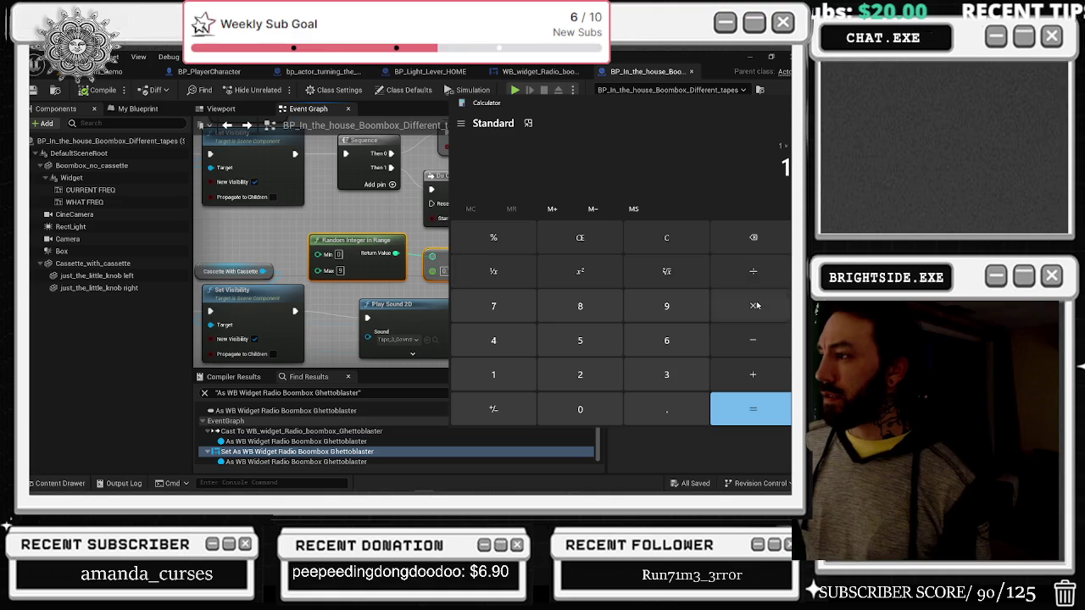
left_click(571, 407)
left_click(667, 409)
left_click(493, 375)
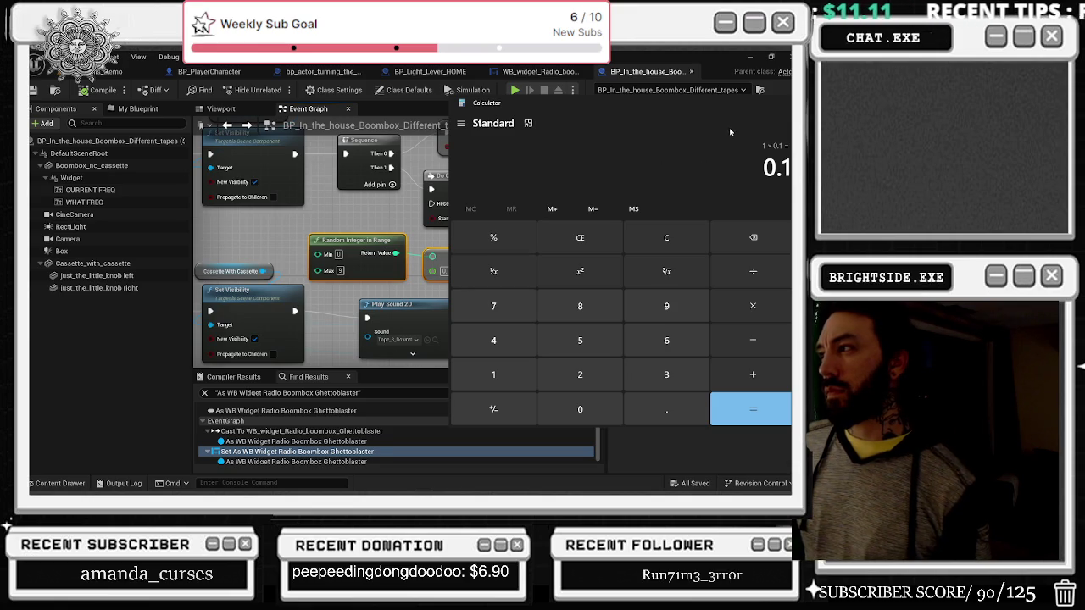
Step: Reposition the Calculator window down and to the left to review its history
mouse_move(712, 107)
left_mouse_down()
mouse_move(484, 208)
mouse_move(682, 113)
mouse_move(623, 114)
left_mouse_up()
mouse_move(566, 151)
left_mouse_down()
mouse_move(643, 103)
mouse_move(565, 97)
mouse_move(432, 208)
left_mouse_up()
mouse_move(544, 214)
left_mouse_down()
mouse_move(199, 442)
mouse_move(289, 367)
left_mouse_up()
Step: Close Calculator, view the Slider Freq setter nodes, and start Play In Editor on Windmills_Demo
left_click(516, 359)
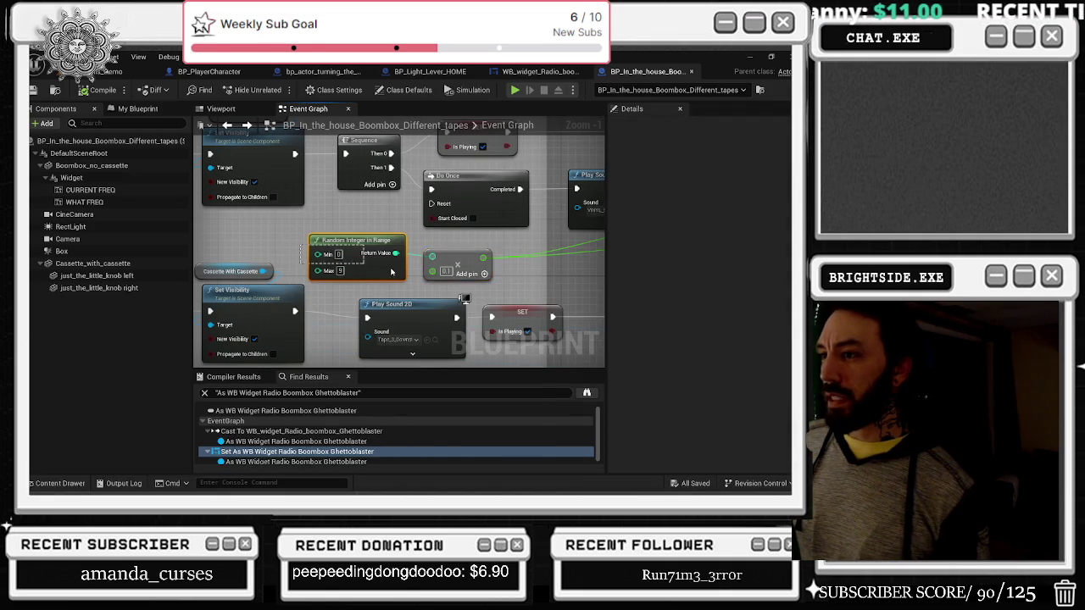
left_click_drag(457, 265, 196, 291)
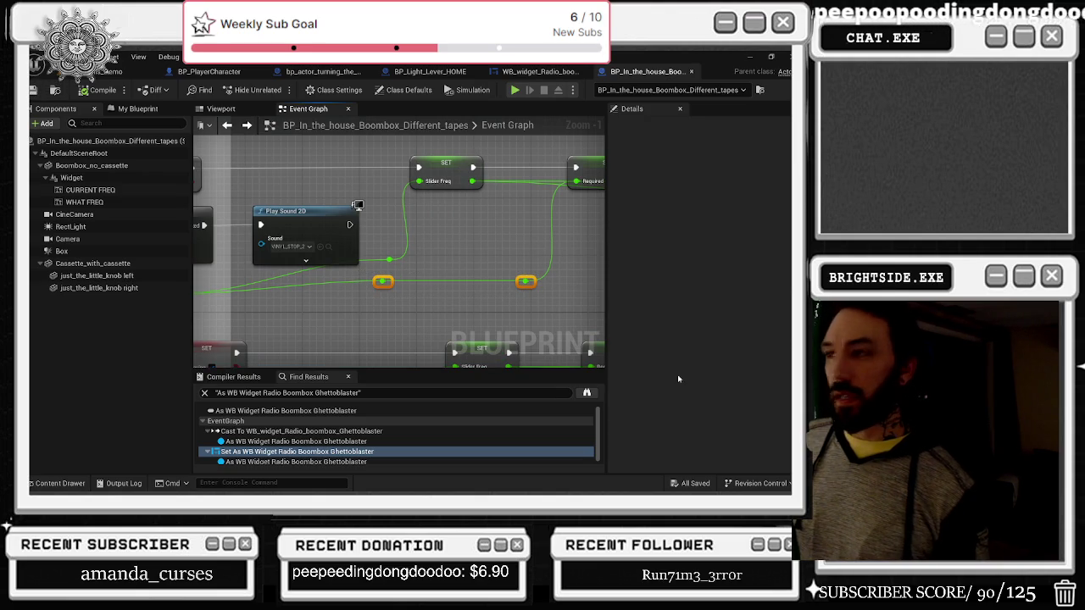
left_click(134, 75)
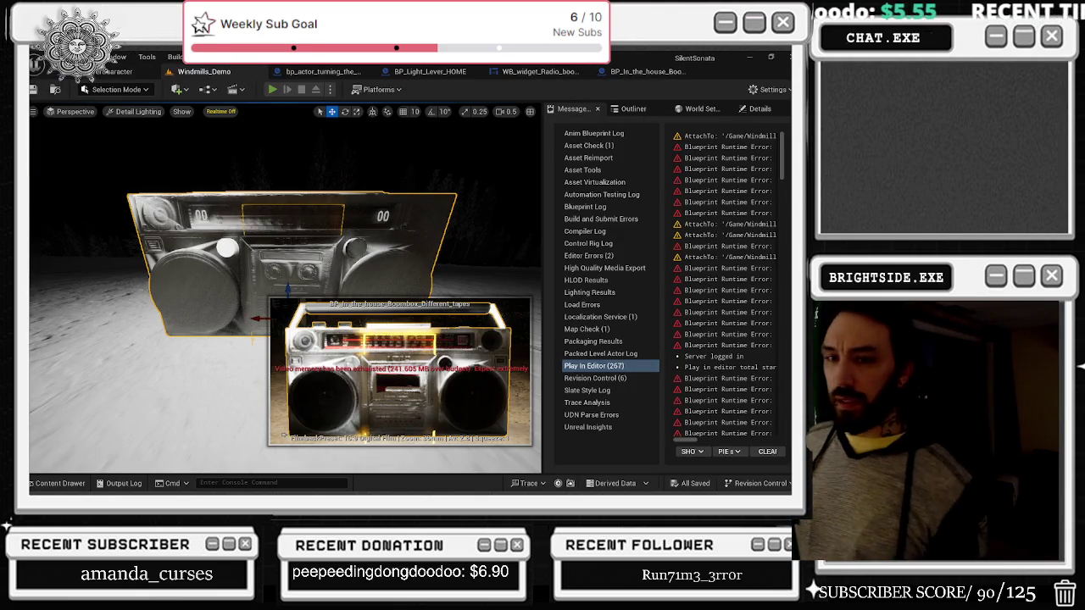
key("alt+p")
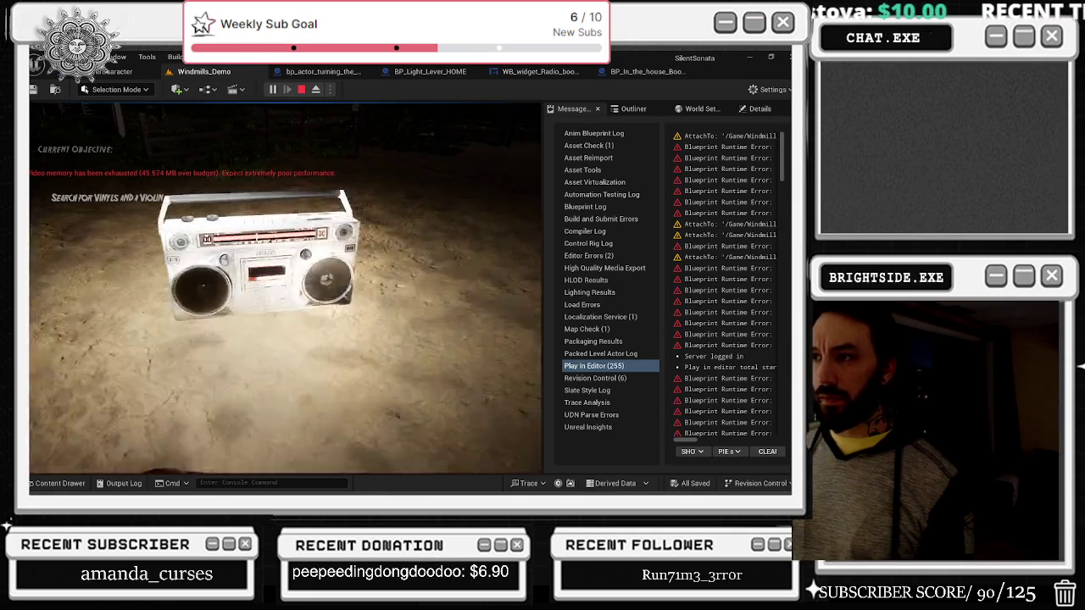
Step: Pick up and inspect the boombox up close, rotating it to check the frequency dial
key("e")
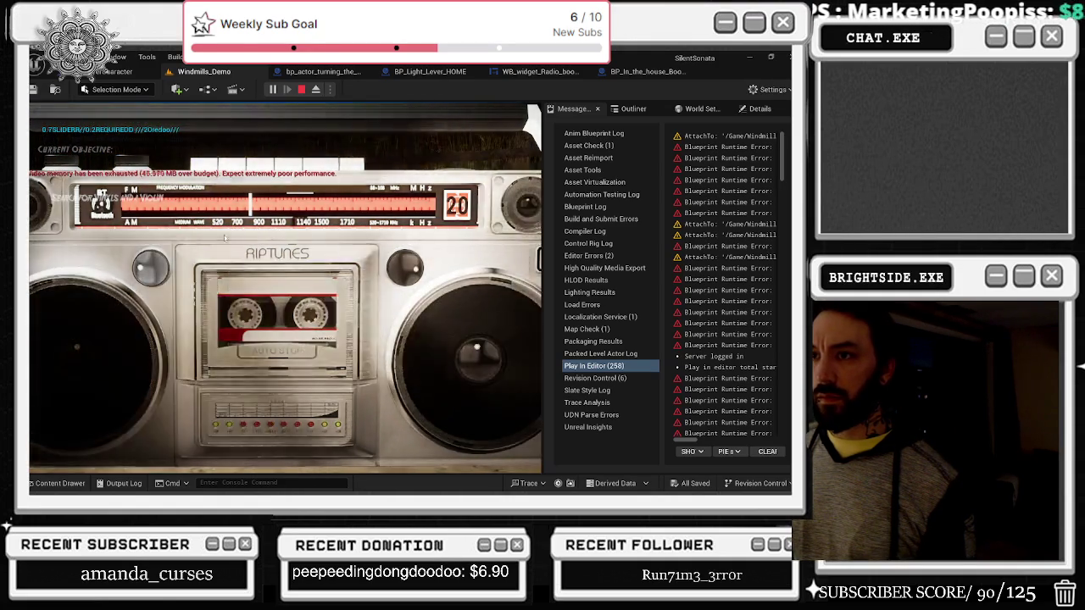
key("e")
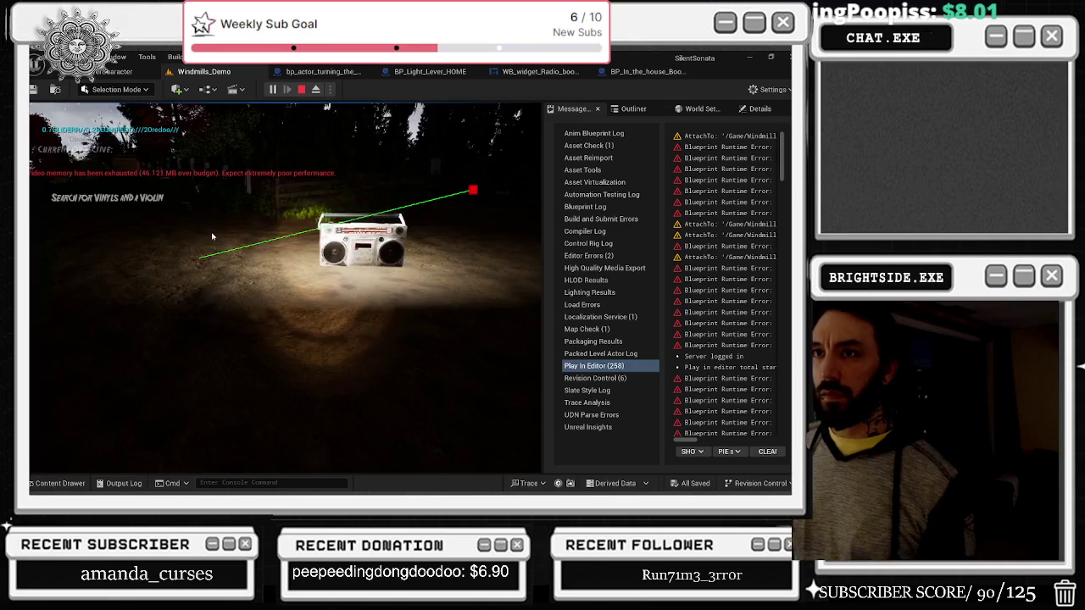
key("e")
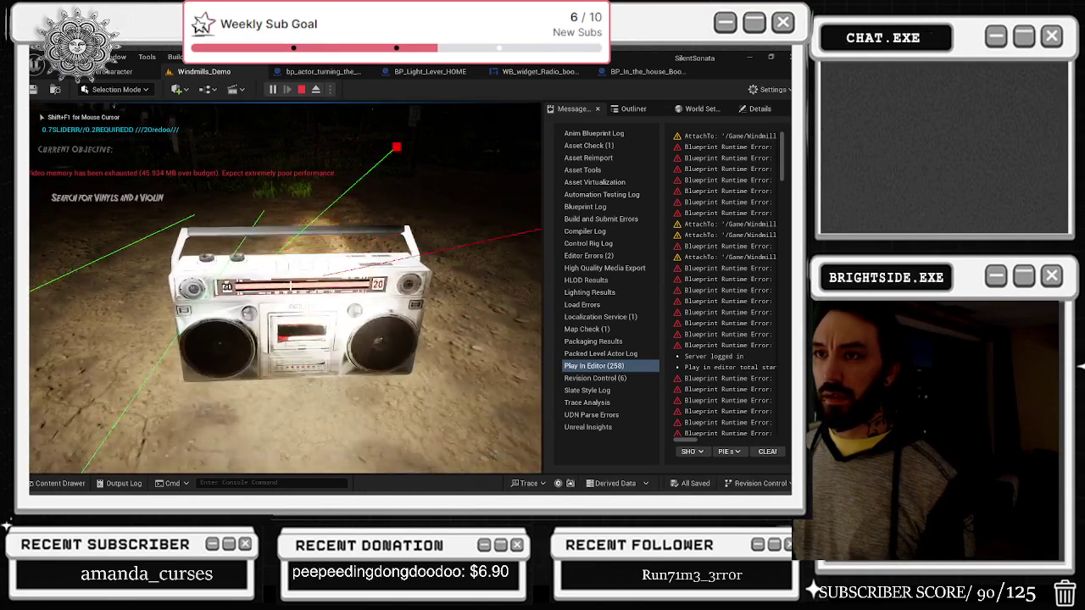
key("shift+F1")
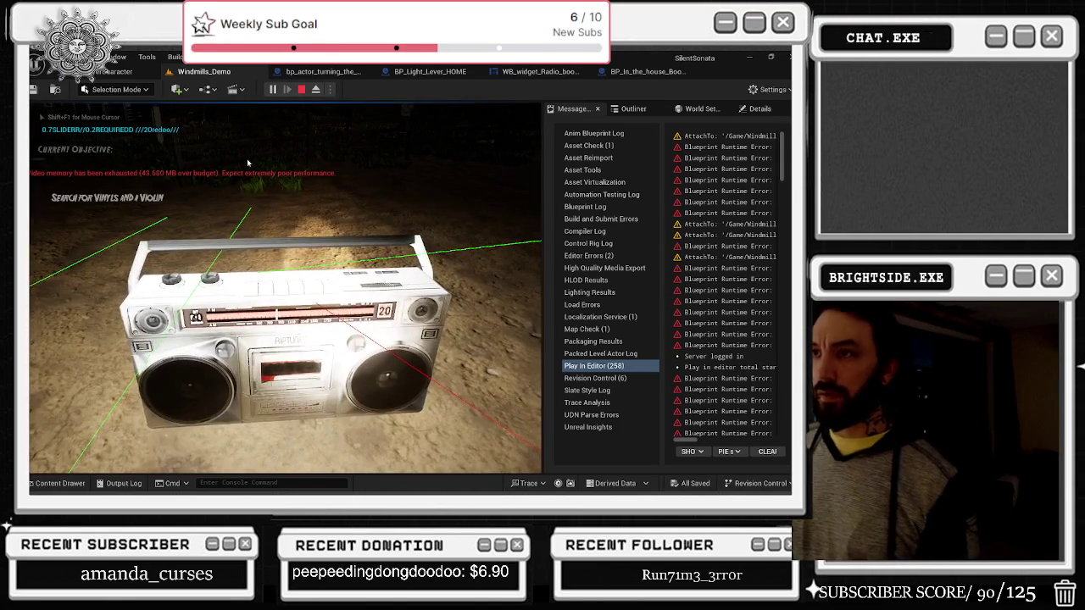
Step: Restart the play session and open the boombox front-panel close-up, its dial reading 0
key("Escape")
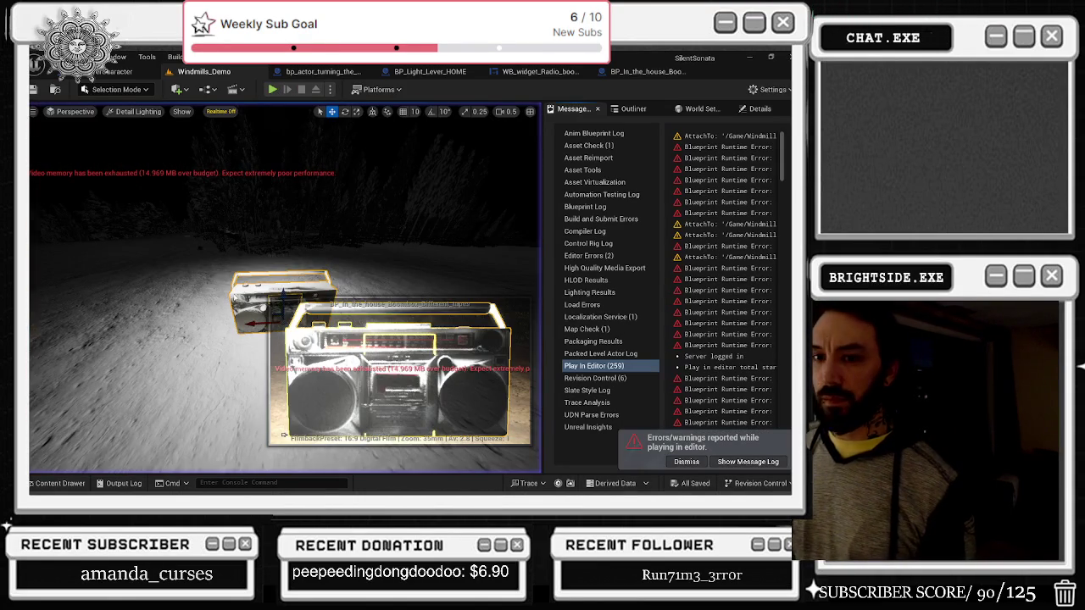
key("alt+p")
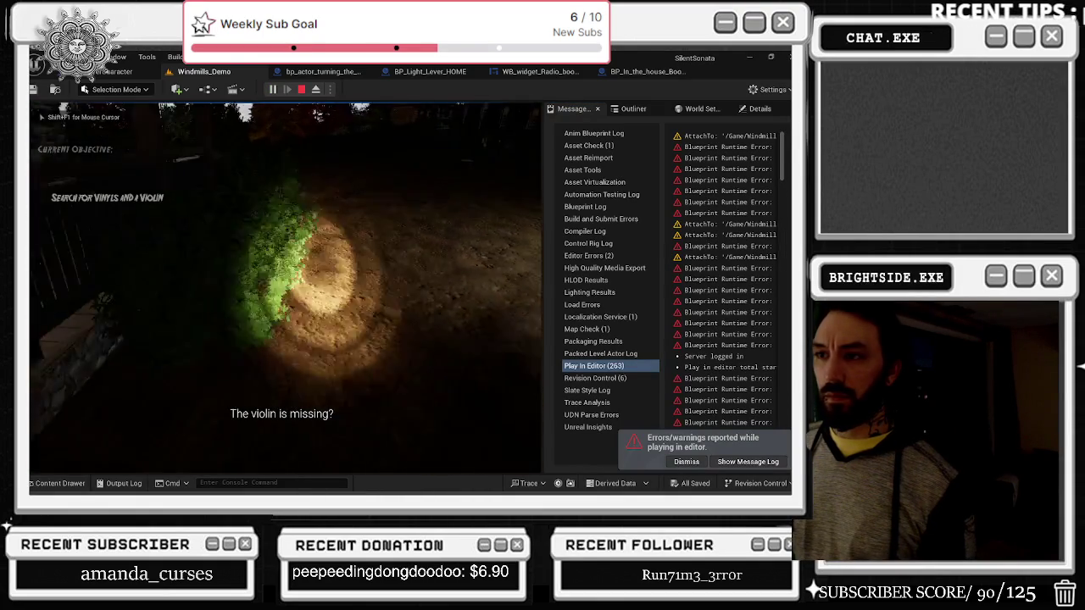
left_click(242, 275)
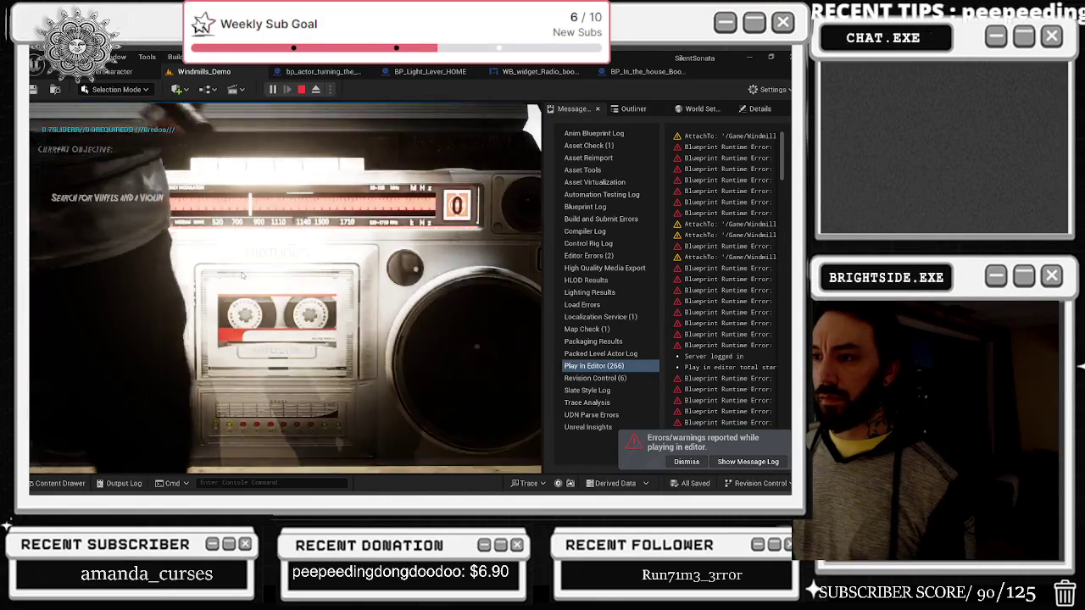